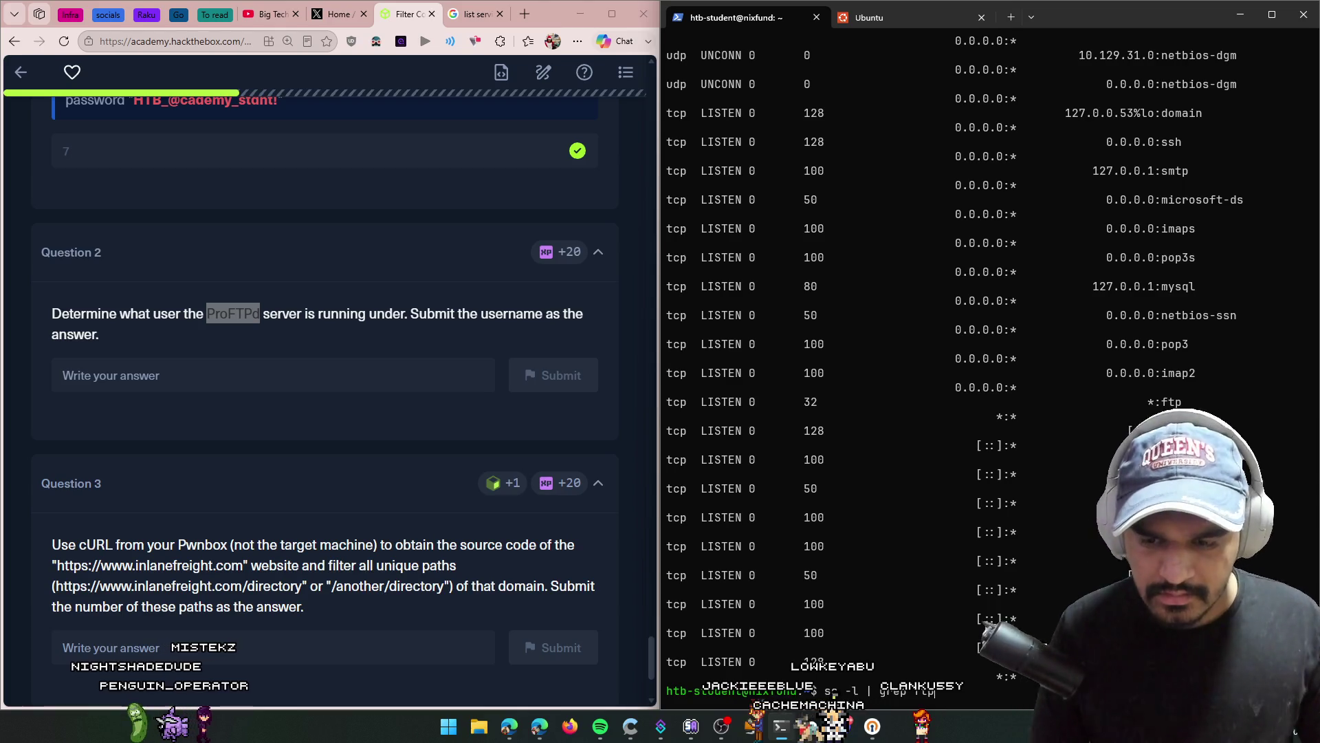
Step: Run ss -l | grep ftp and copy the 32 value from its output
key(Return)
mouse_move(856, 666)
mouse_down()
mouse_move(756, 629)
mouse_move(767, 666)
mouse_move(794, 668)
mouse_up()
right_click(795, 668)
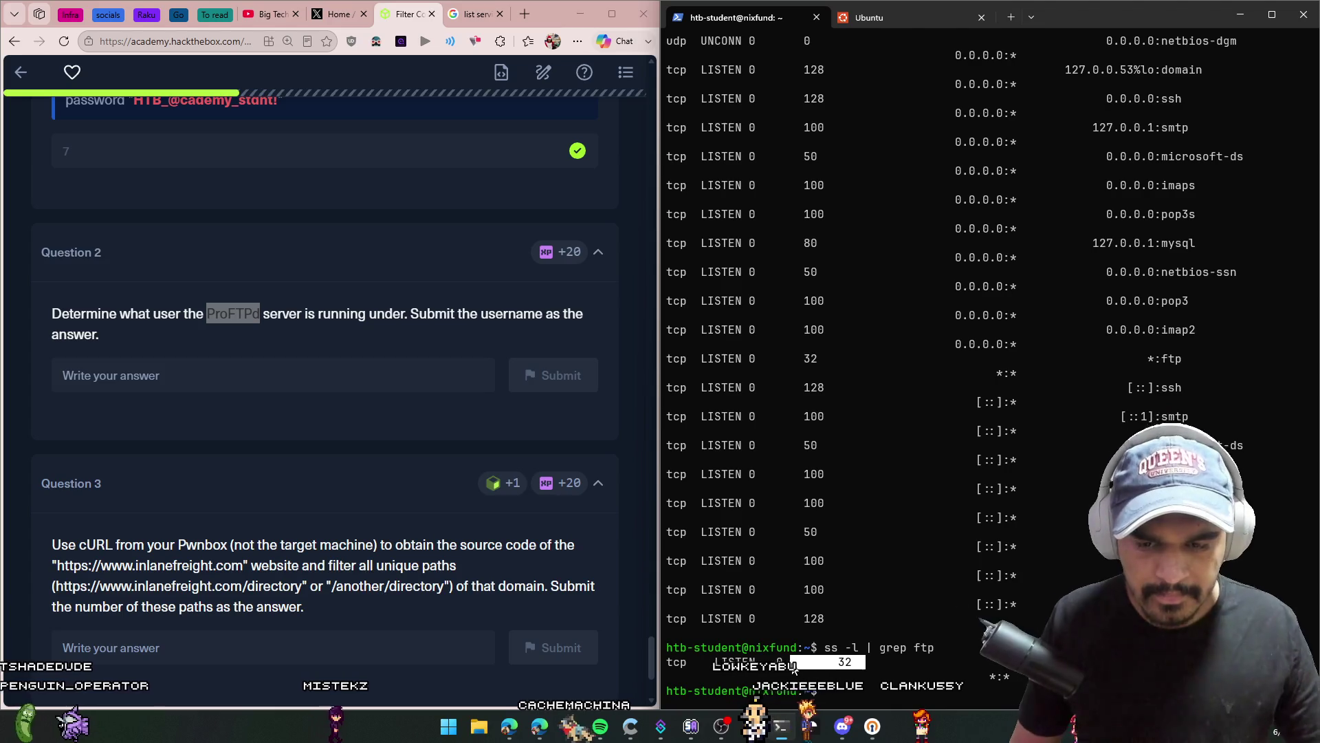
Step: Reread the lesson's /etc/passwd hint and enter cat /etc/passwd at the terminal prompt
scroll(426, 556, up, 1)
scroll(426, 555, up, 15)
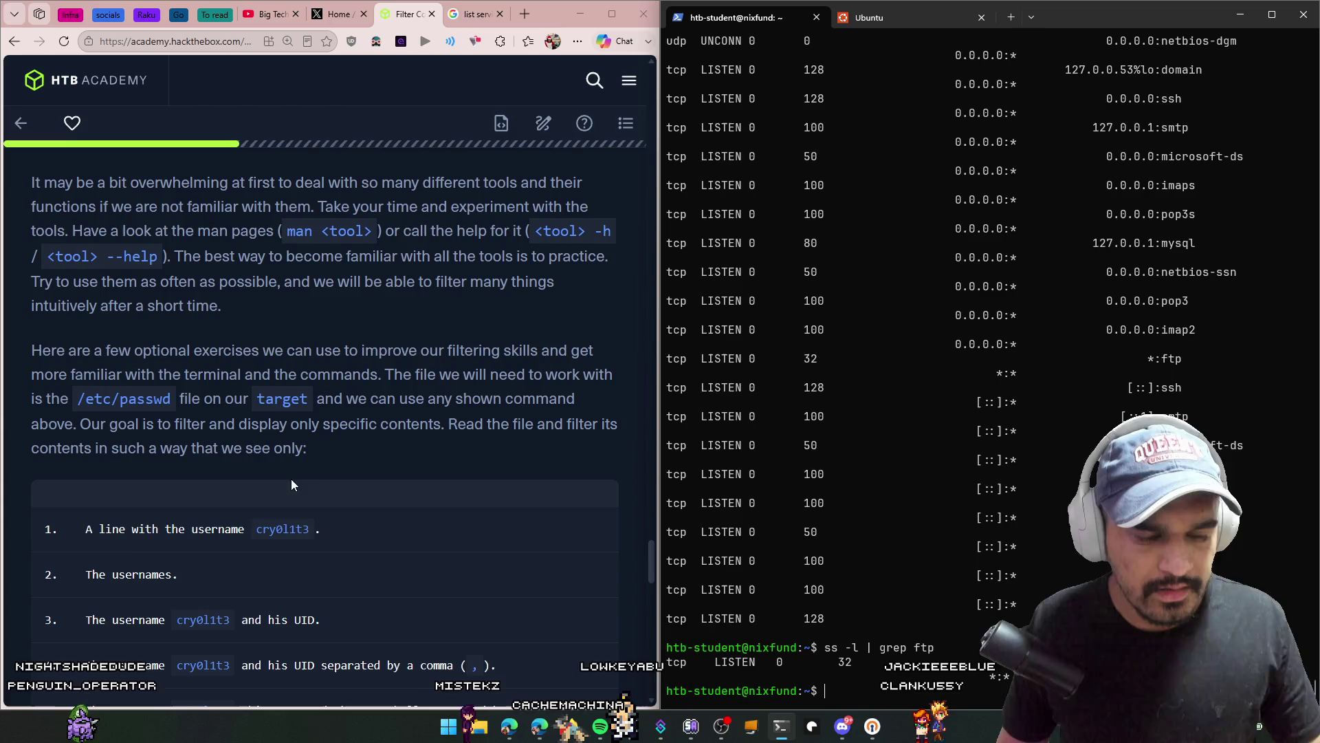
double_click(169, 398)
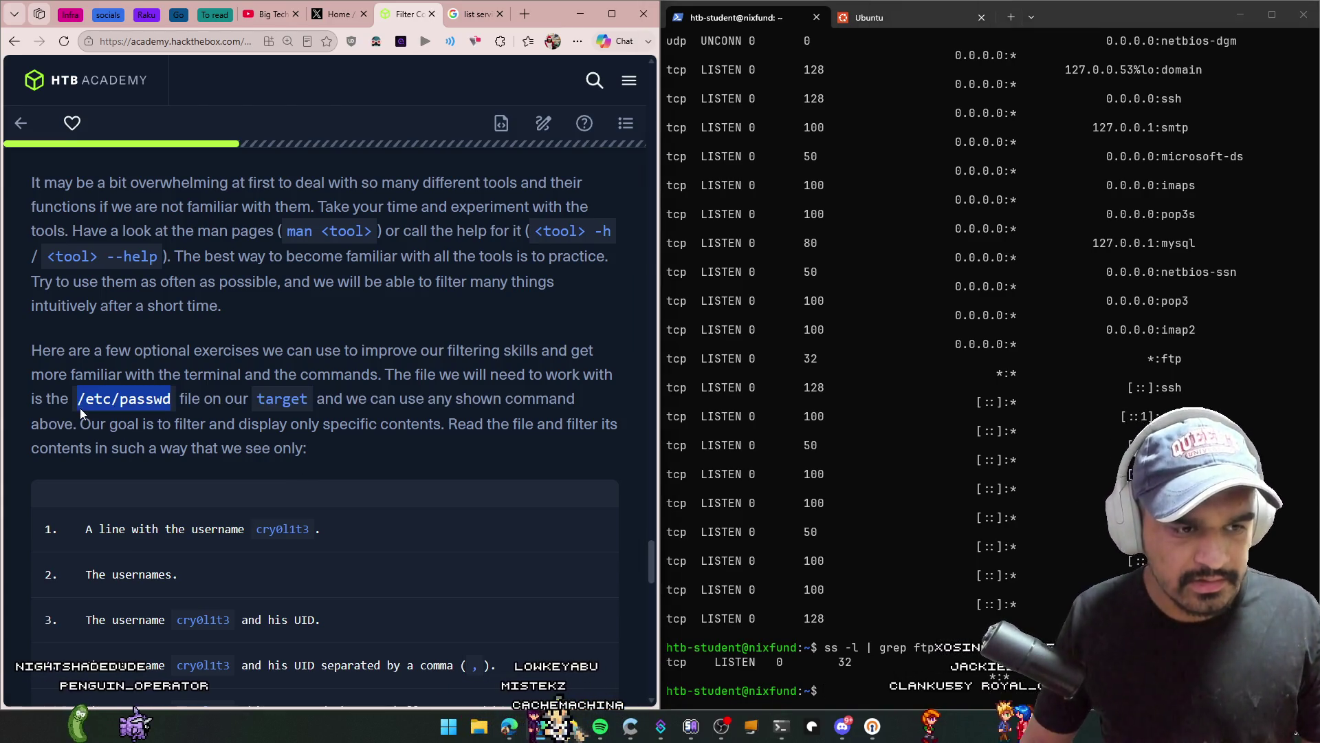
scroll(365, 547, down, 6)
scroll(364, 547, down, 10)
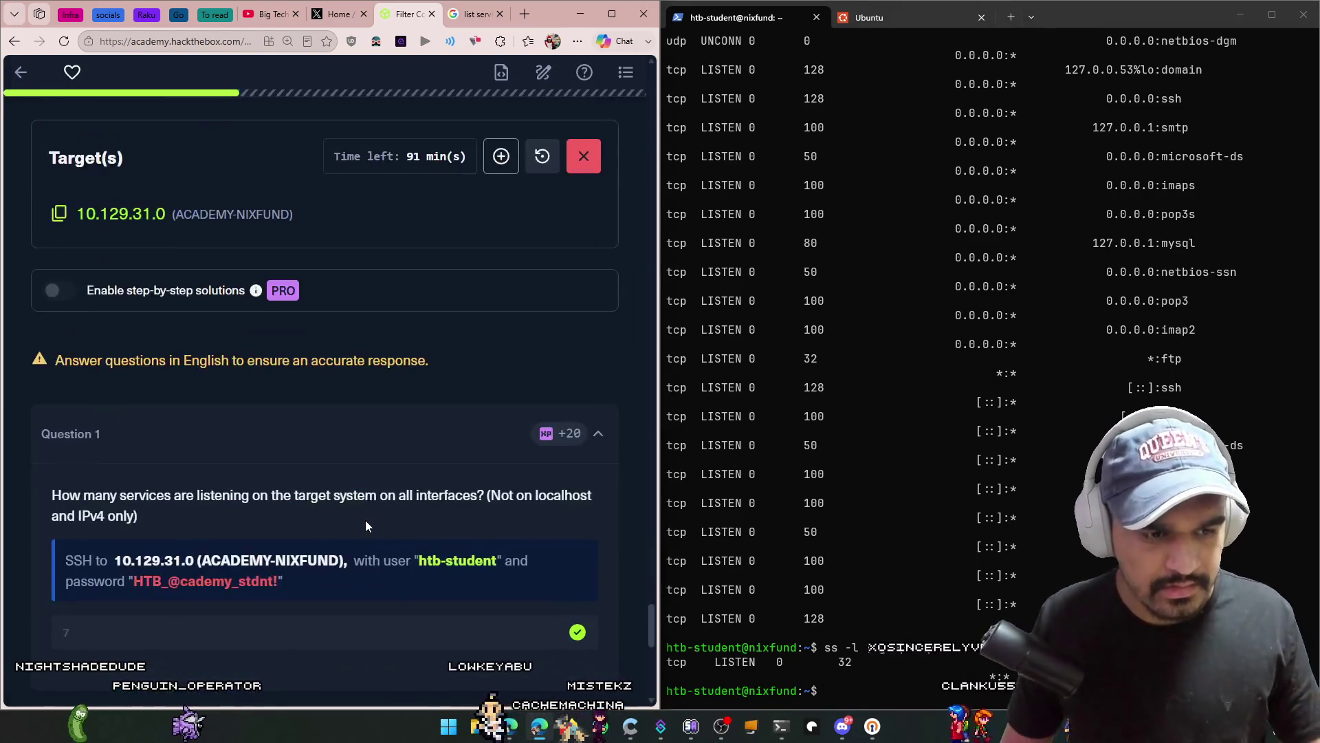
click(865, 590)
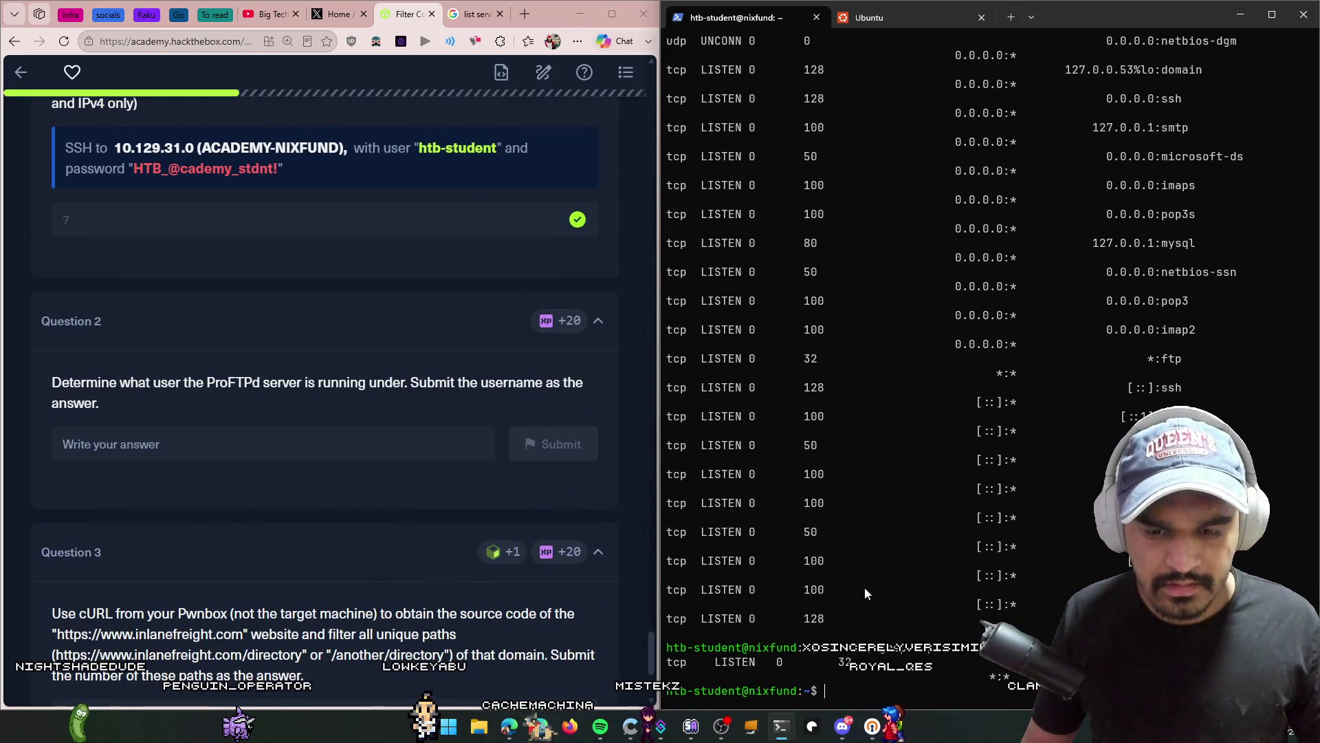
text(/etc/passwd)
key(Home)
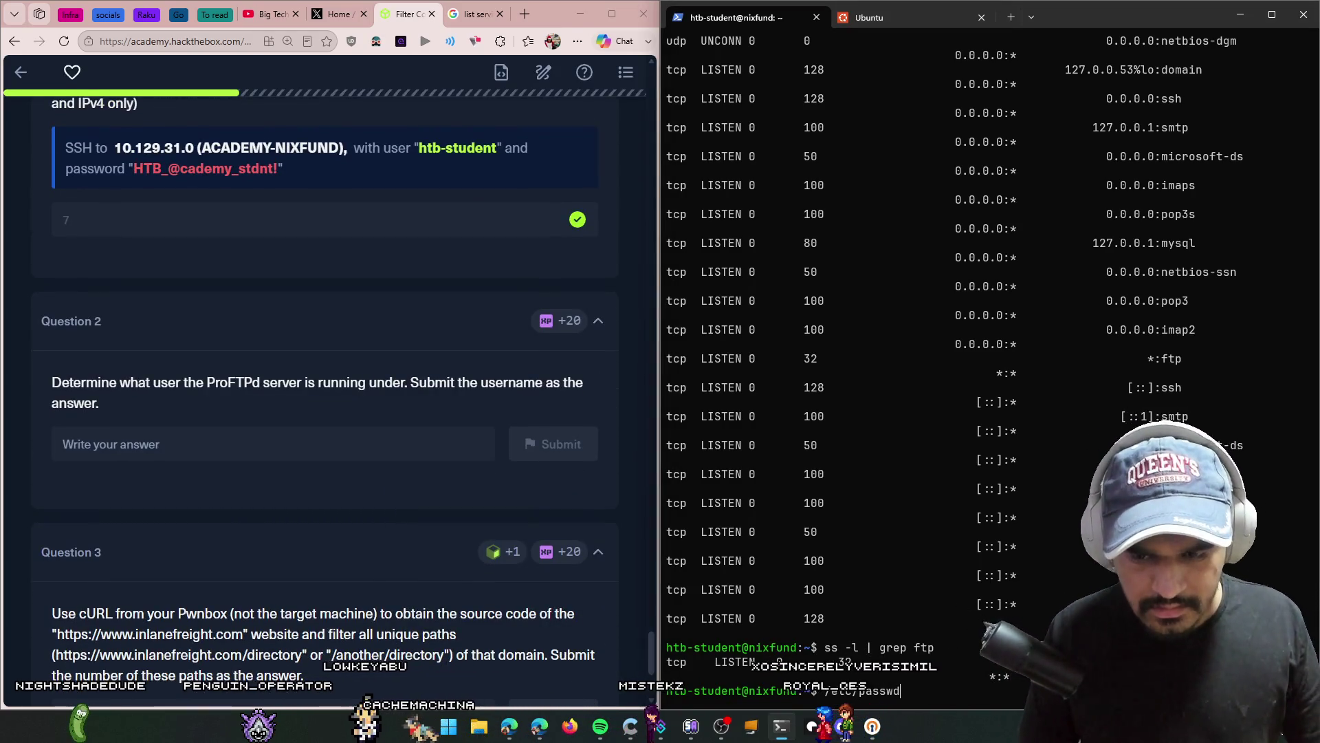
Step: Print /etc/passwd, then rerun it filtered with grep ftp
text(cat)
key(Return)
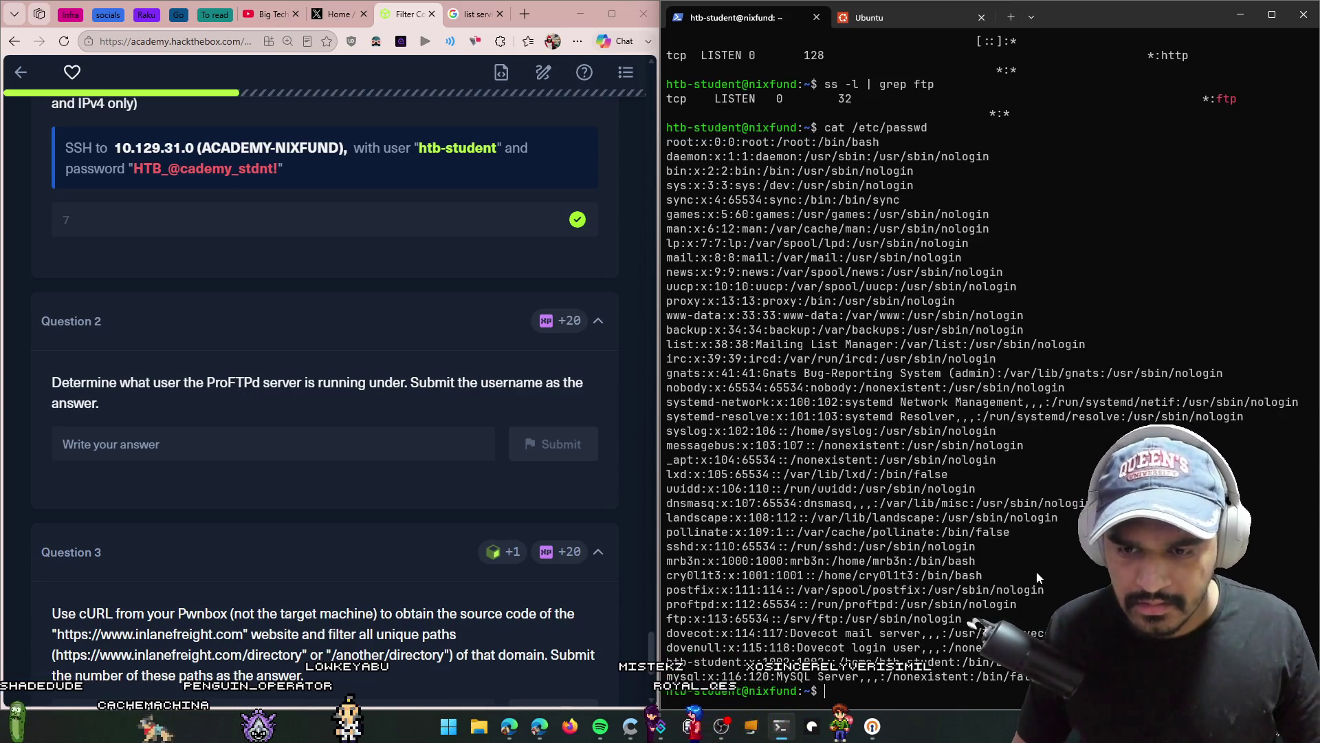
key(Up)
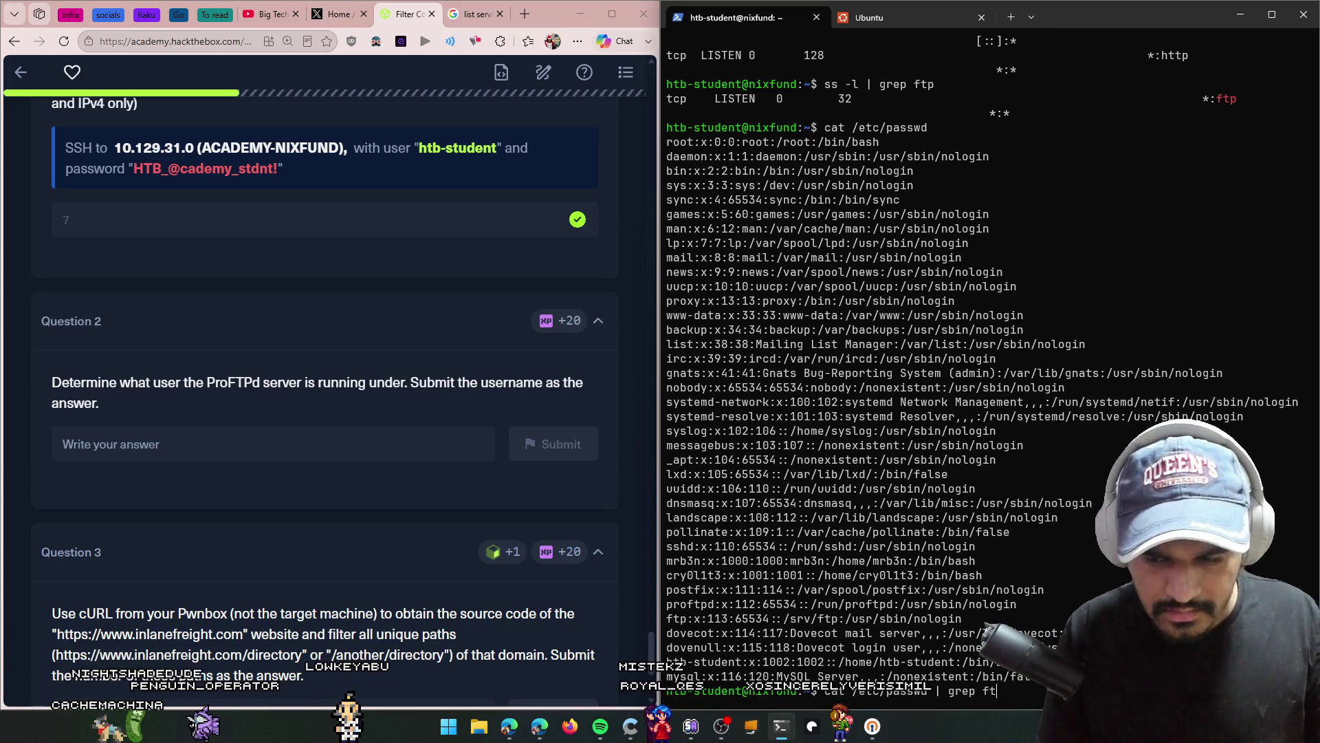
text(p)
key(Return)
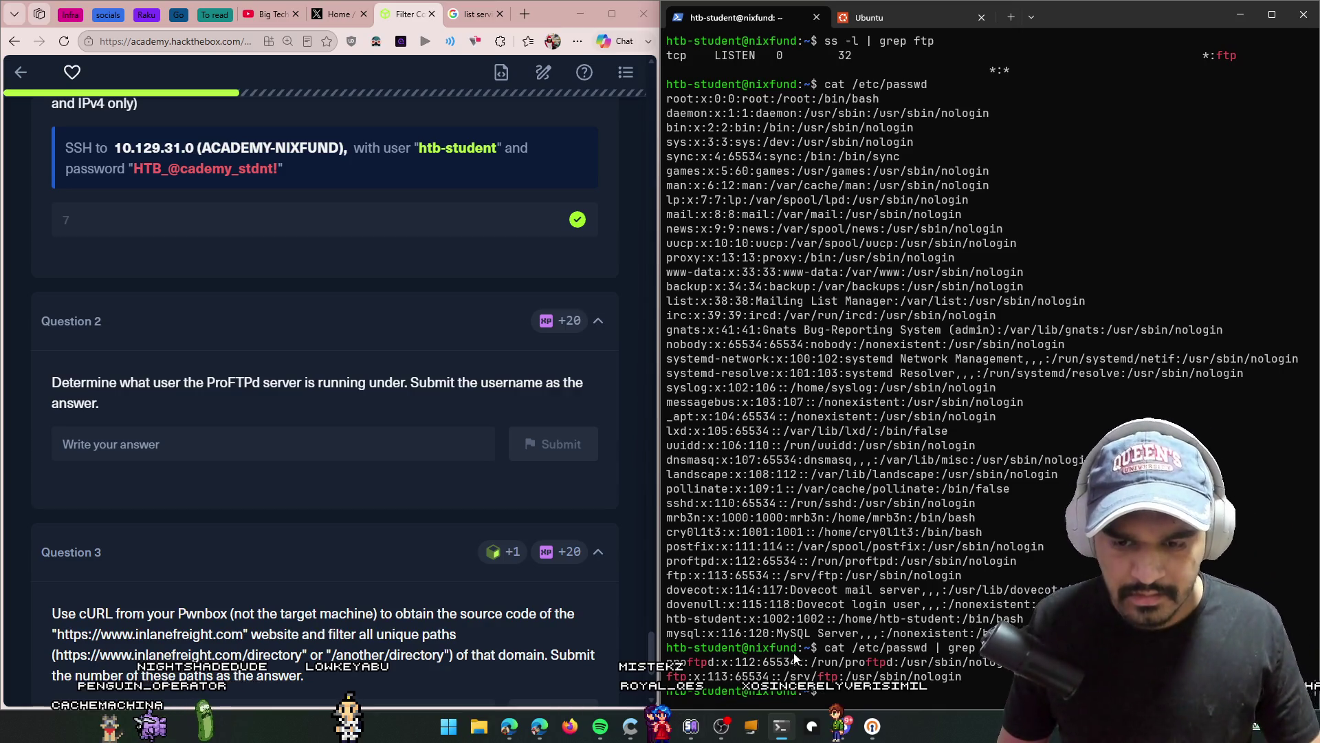
Step: Select the proftpd username in the filtered output
drag(831, 662, 889, 663)
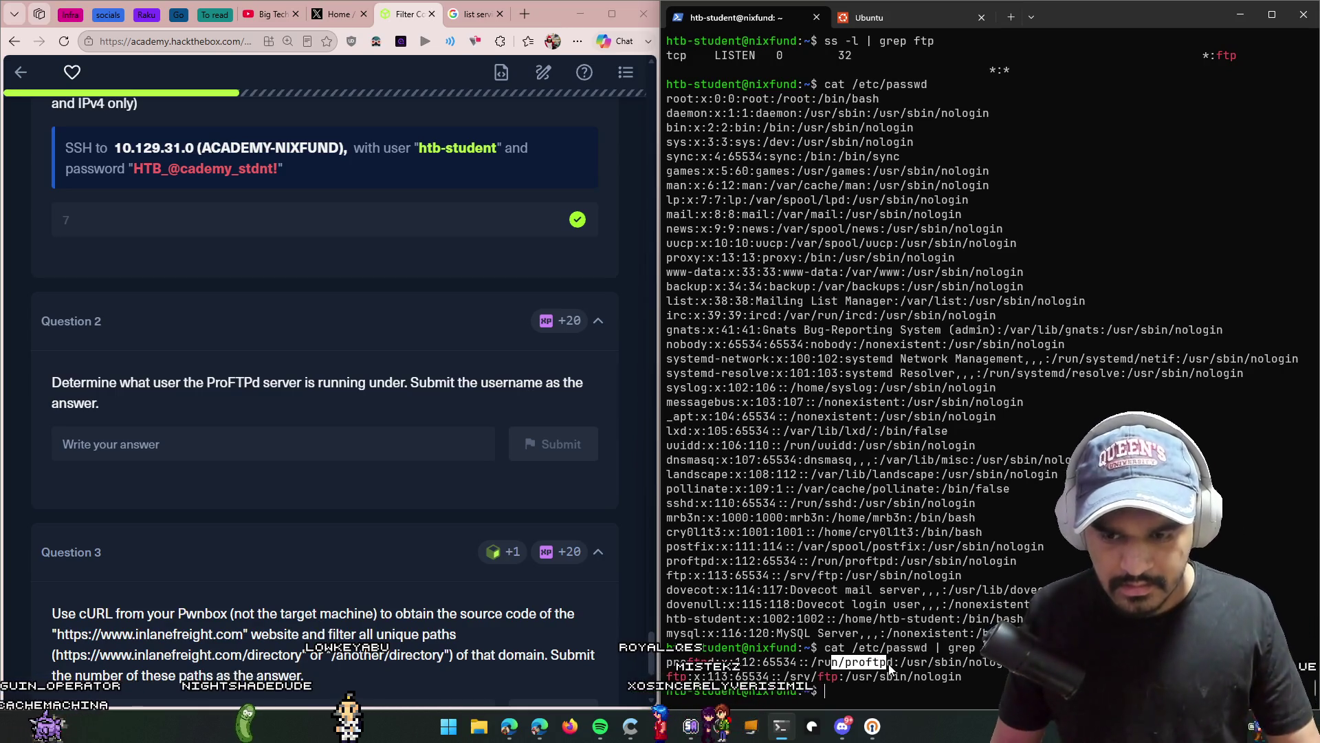
double_click(975, 663)
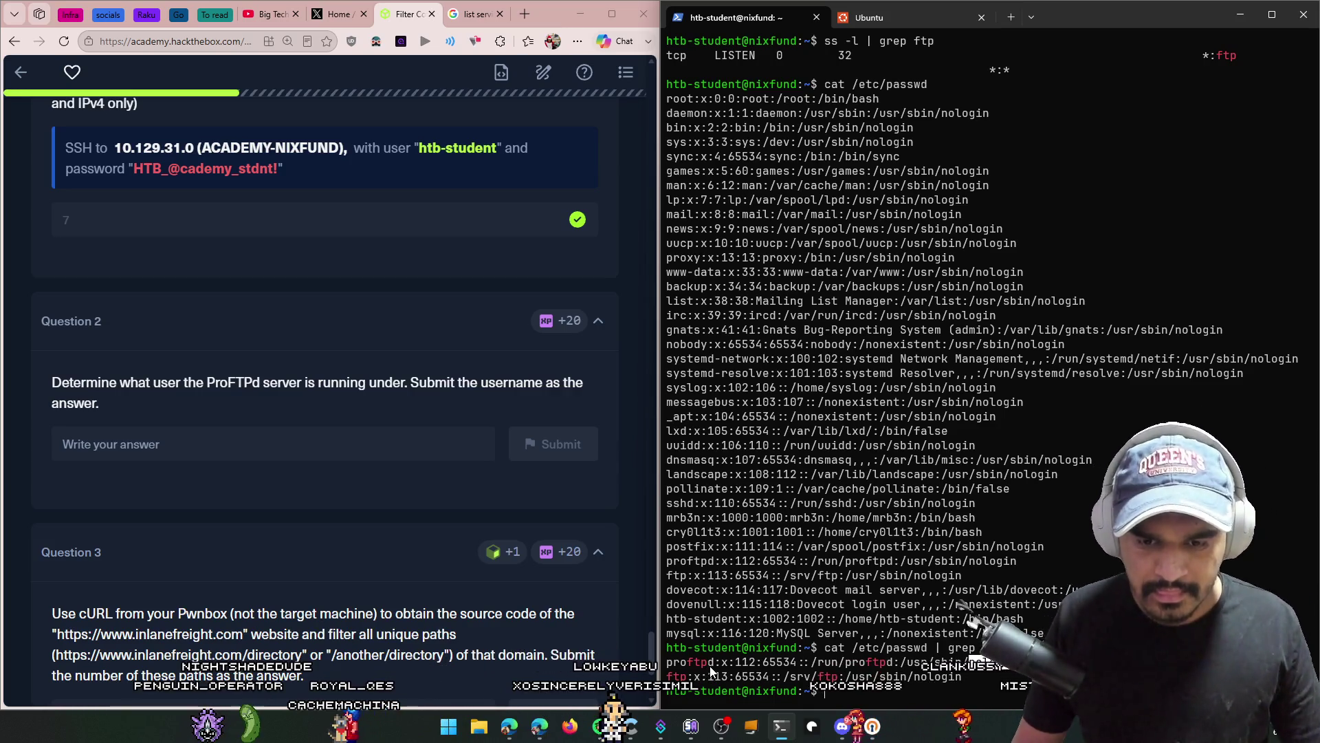
drag(721, 662, 665, 661)
click(738, 673)
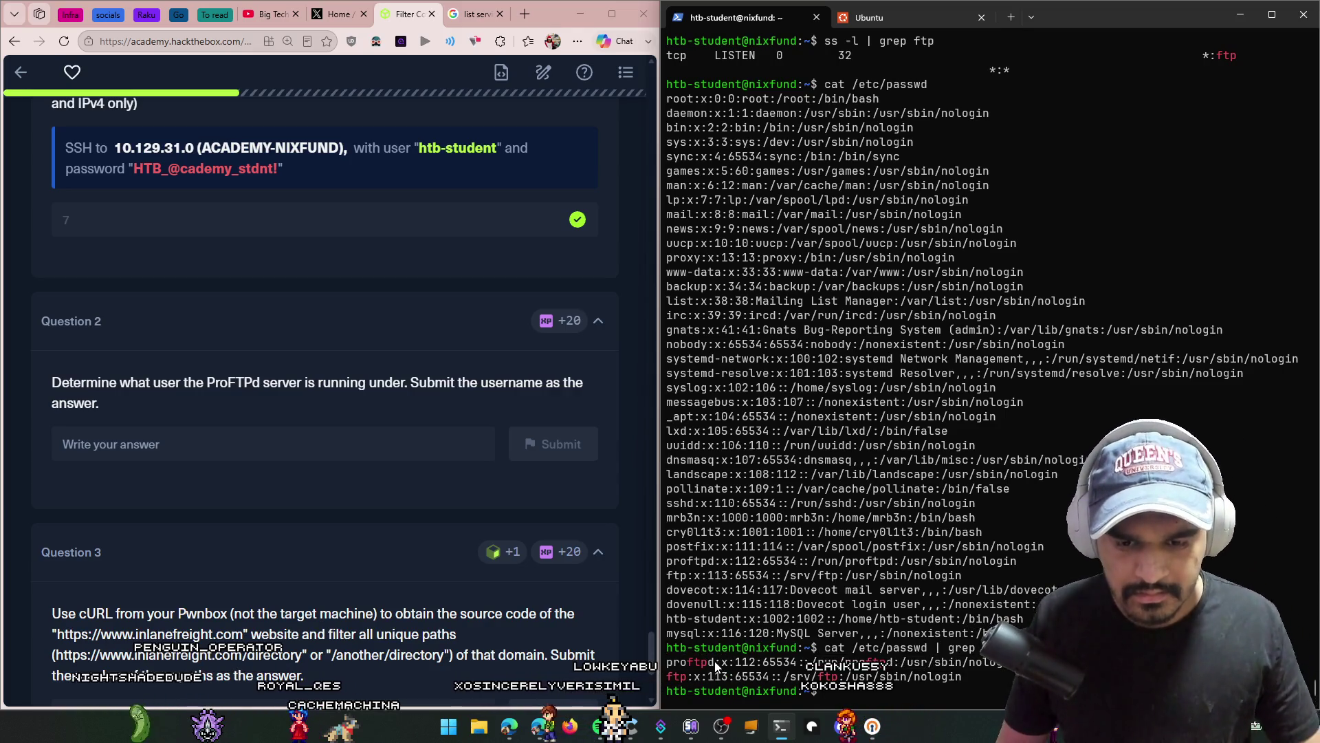
drag(715, 661, 666, 661)
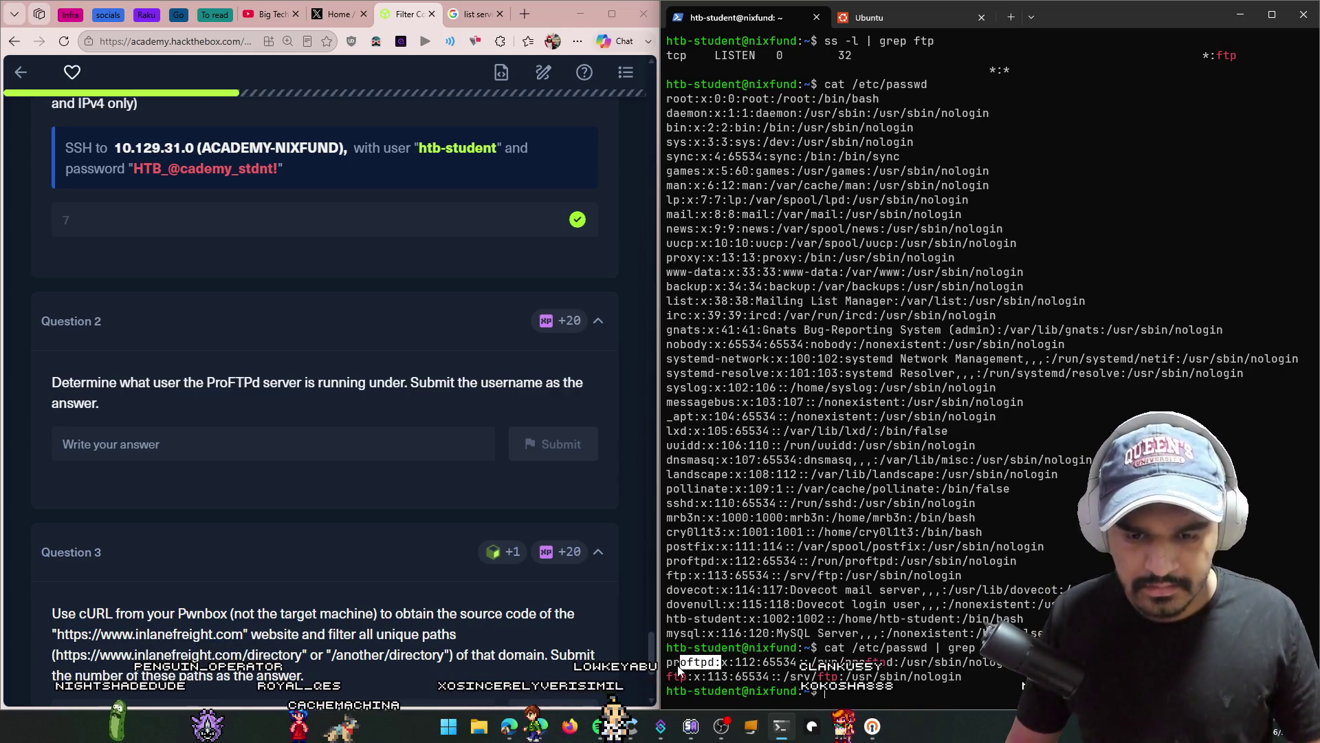
click(715, 666)
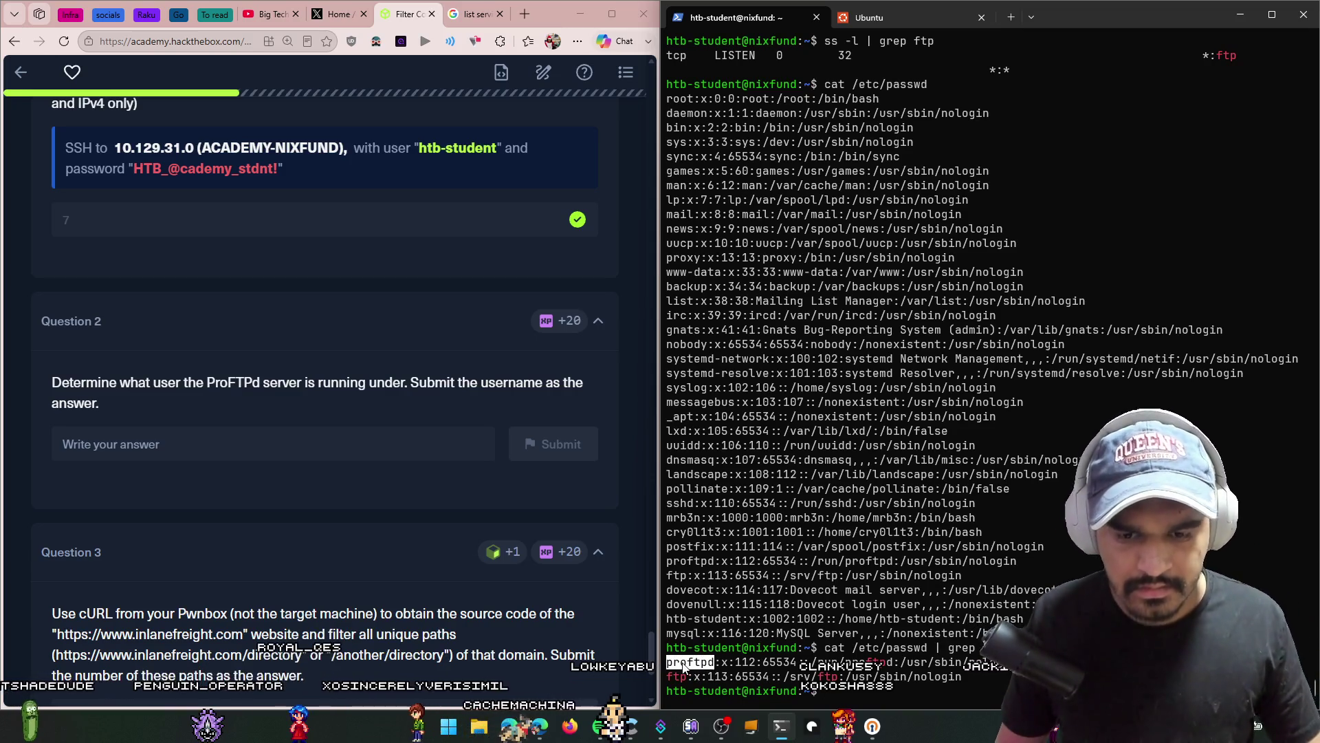
Step: Answer Question 2 with proftpd
click(359, 443)
text(proftpd)
key(Return)
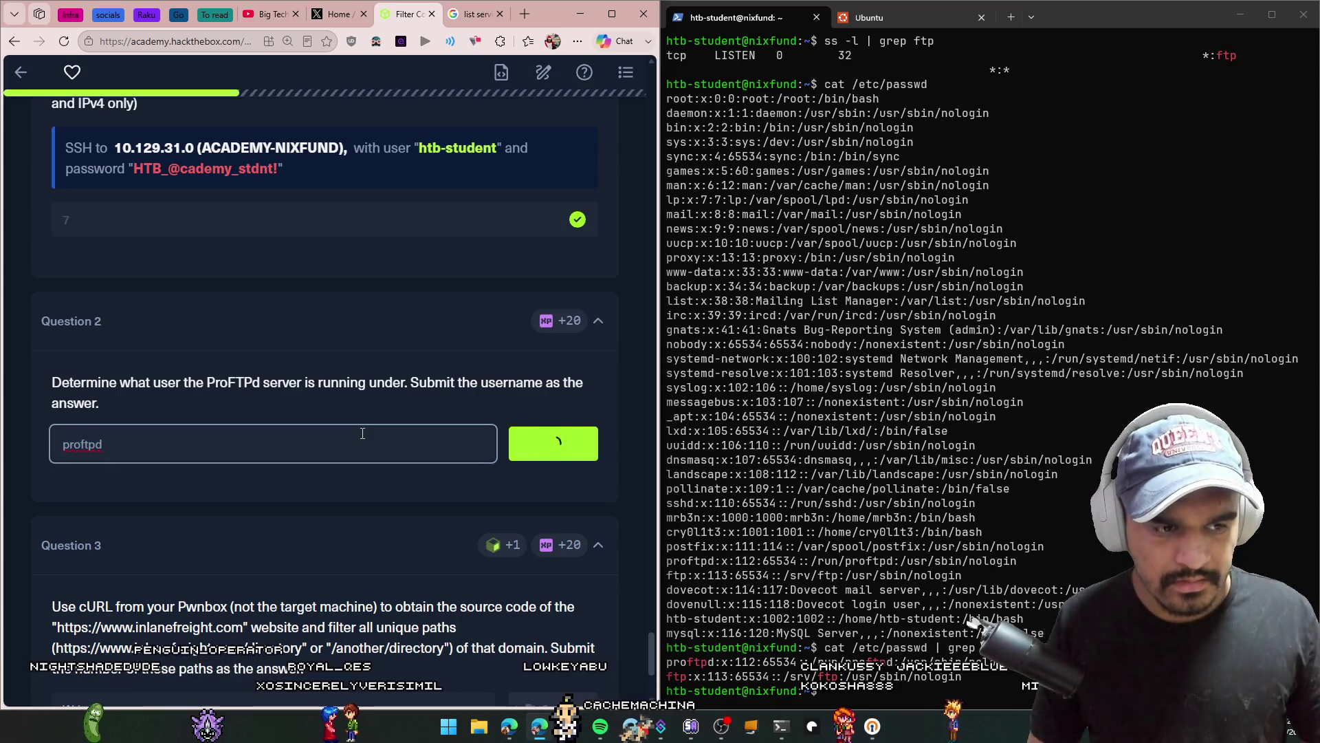
scroll(405, 487, down, 1)
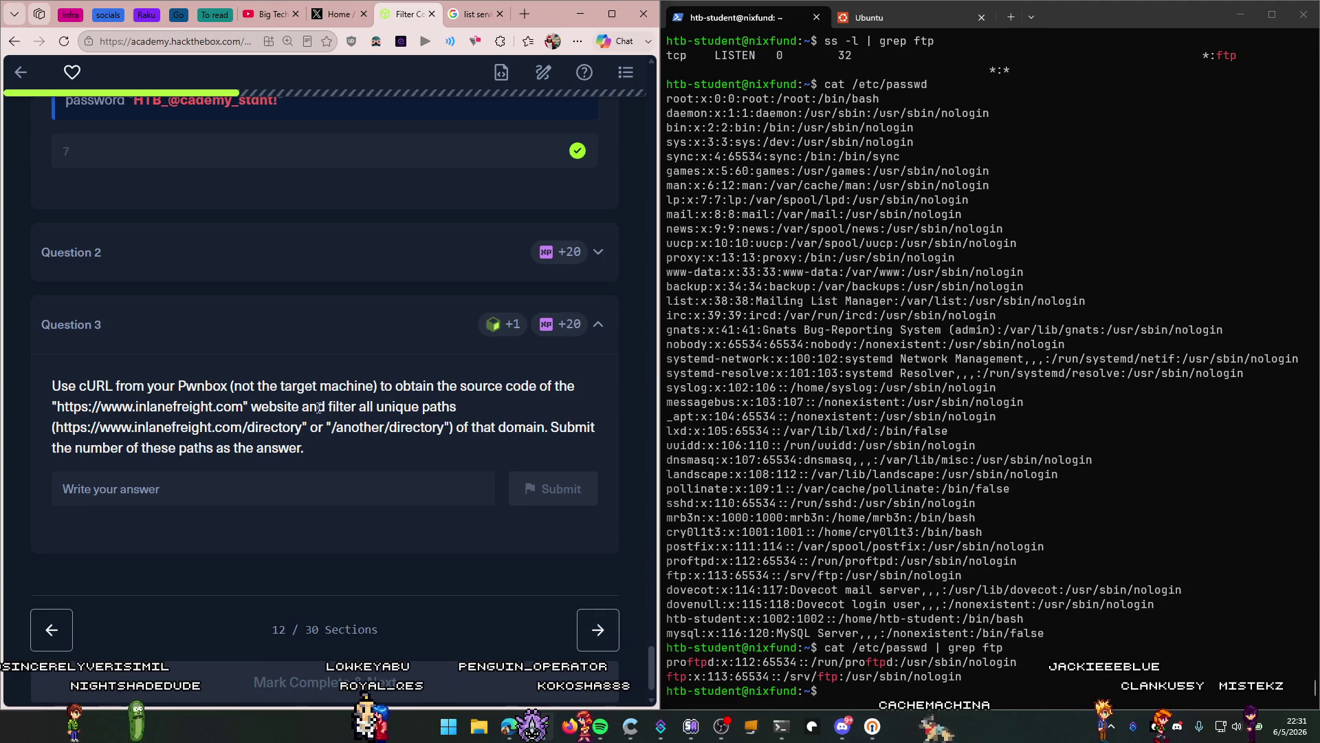
drag(295, 388, 366, 388)
click(392, 387)
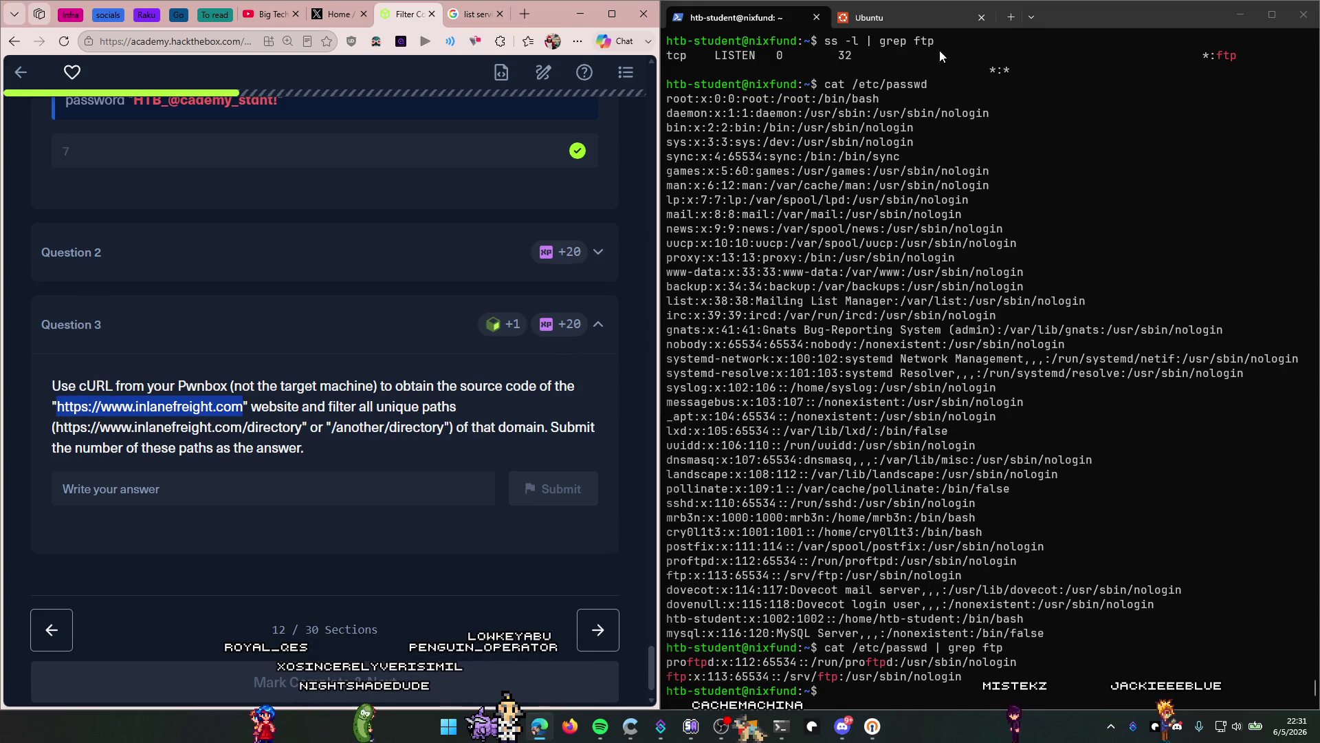
Step: In the Ubuntu tab, retry the earlier ssh connection to the target and cancel it
click(925, 18)
text(a)
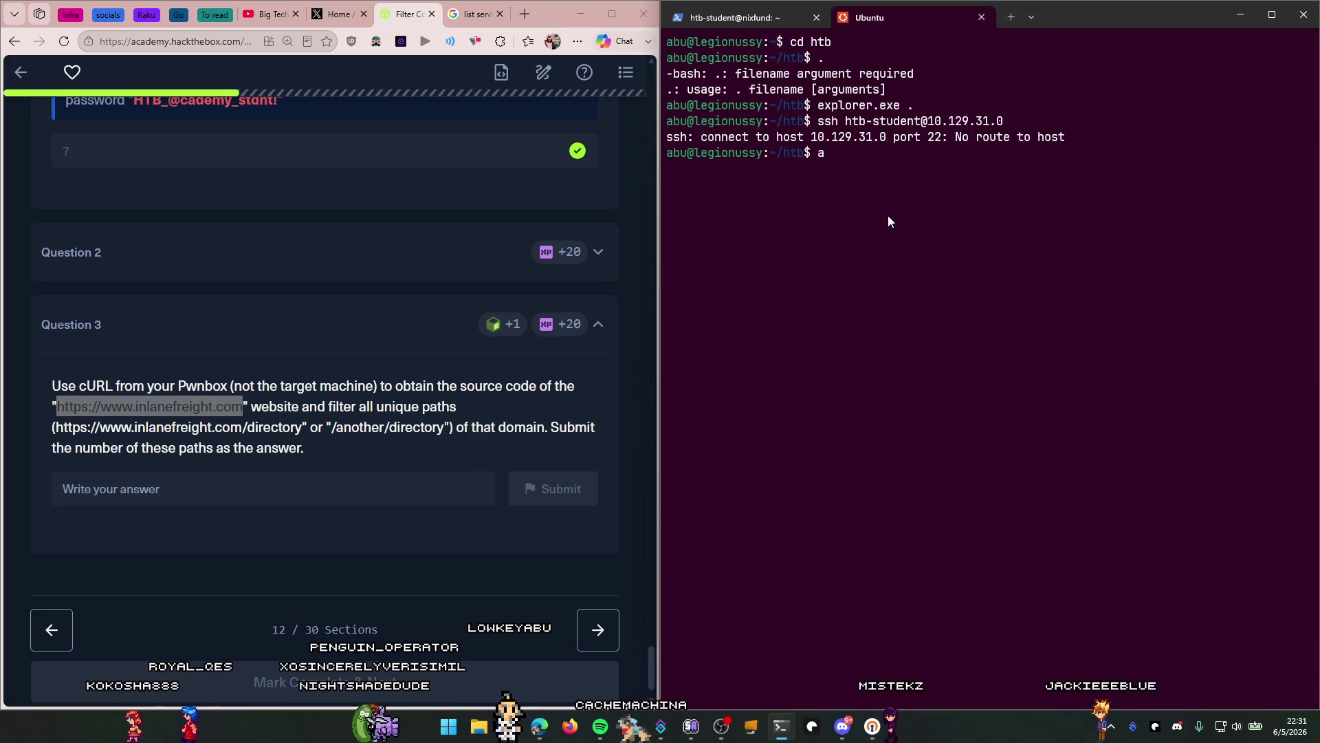
key(Up)
key(Return)
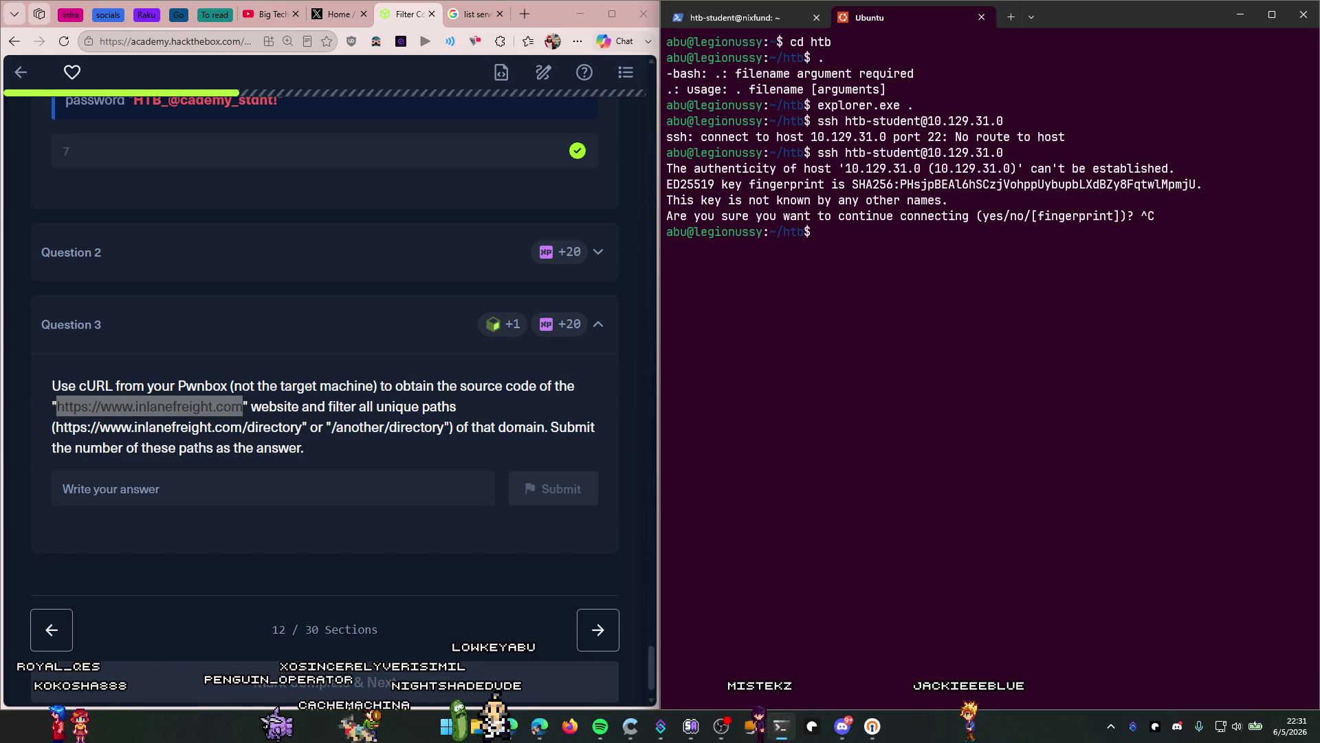
text(https://www.inlanefreight.com)
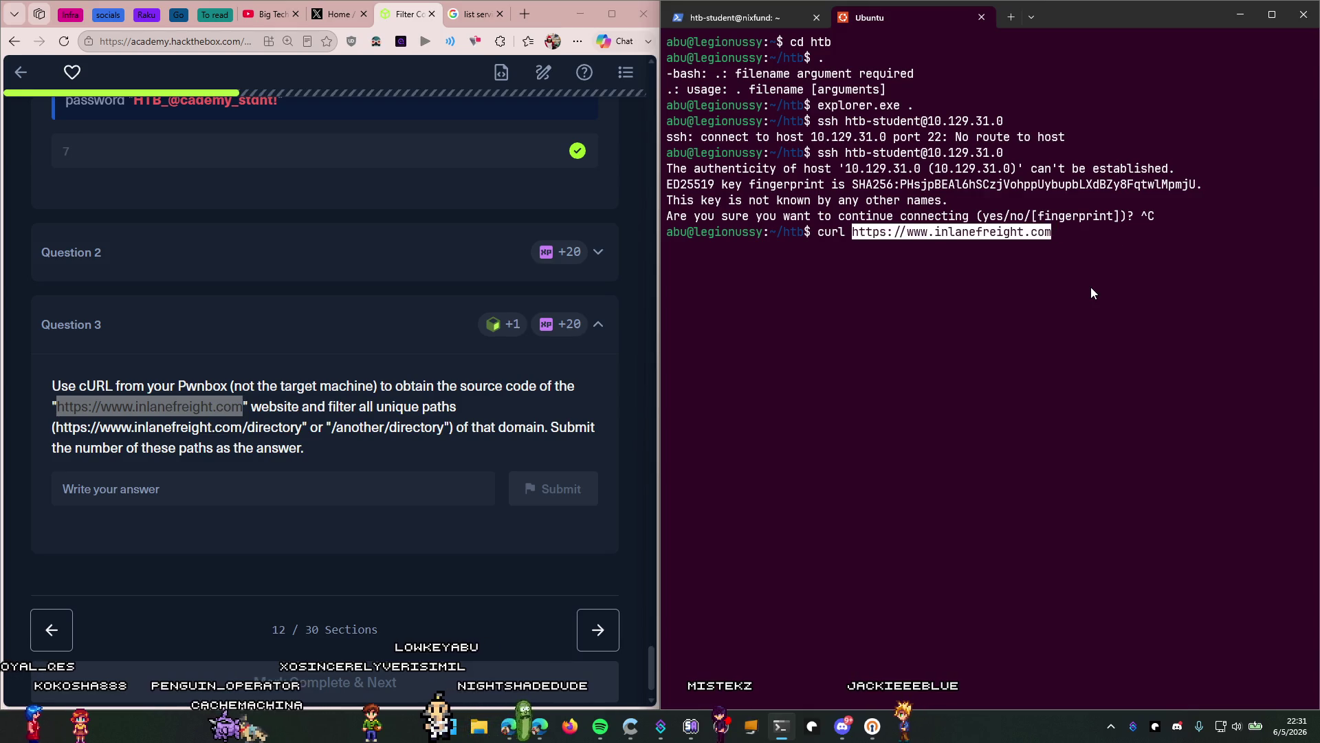
key(Return)
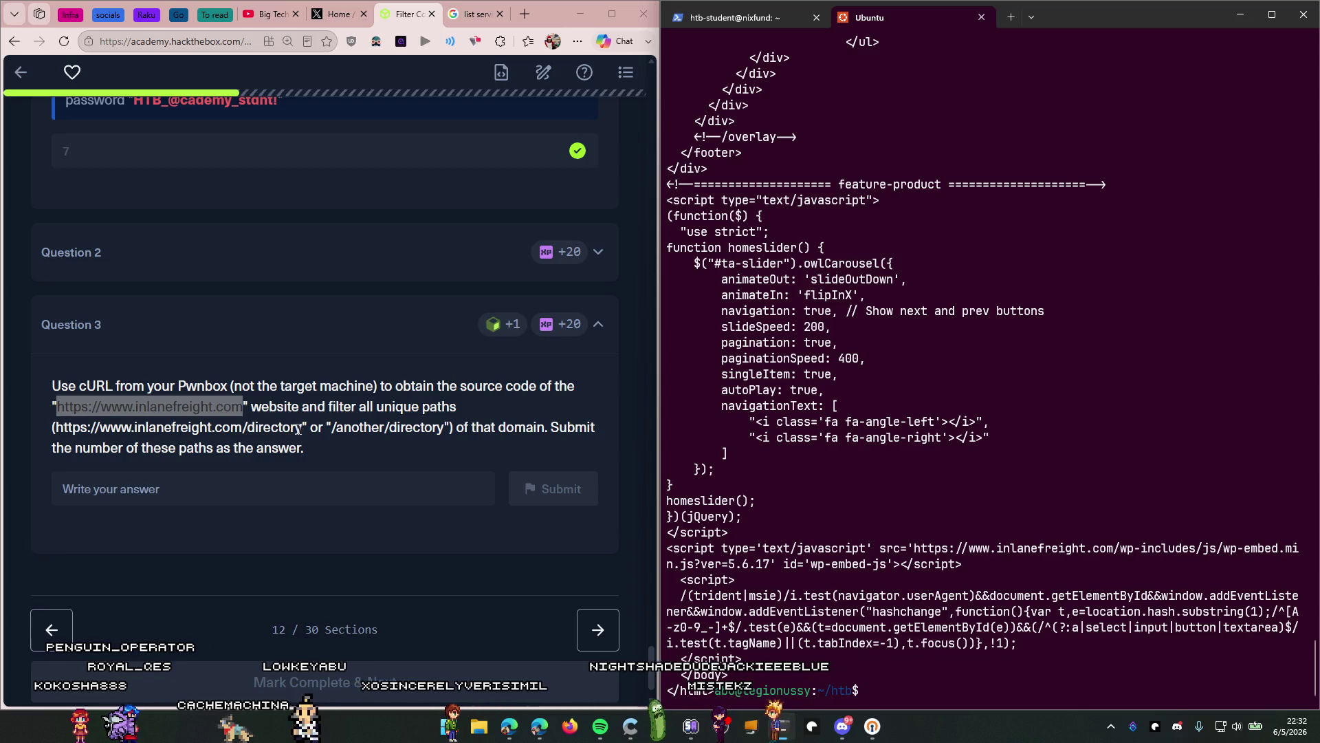
drag(324, 427, 410, 417)
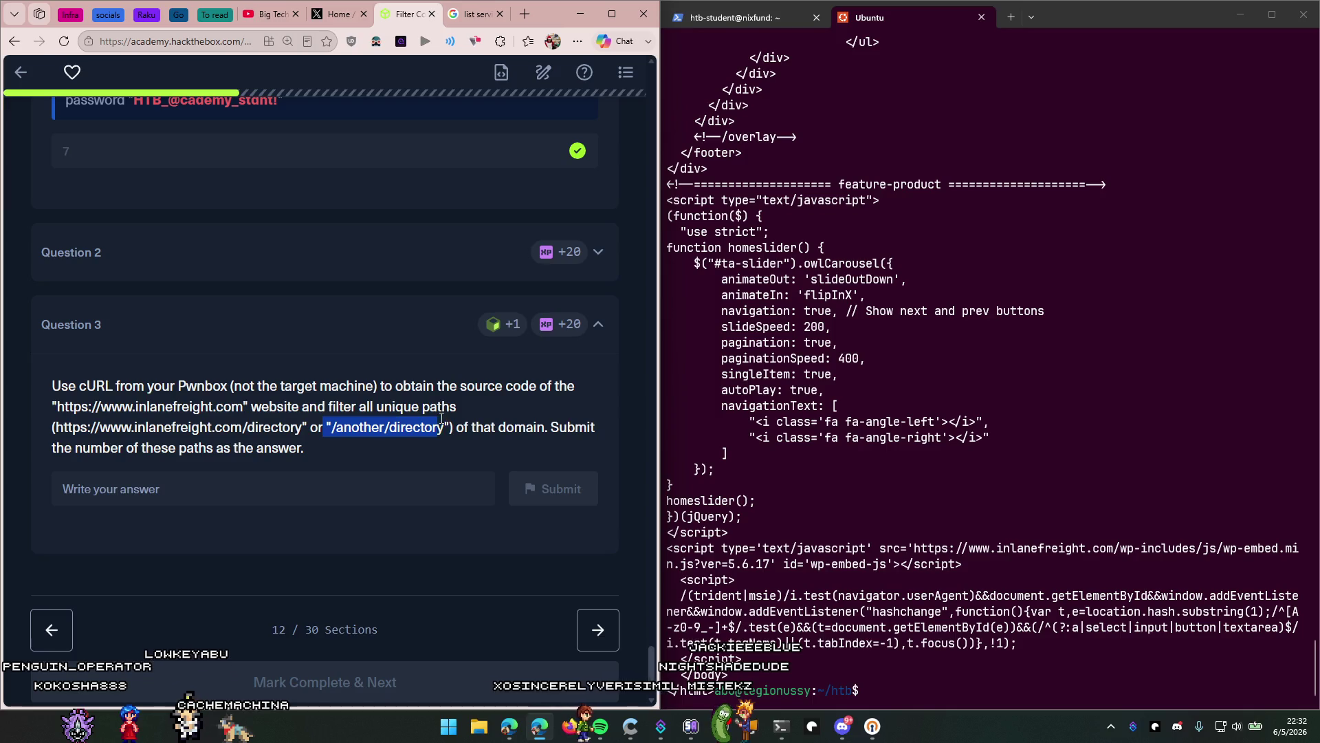
click(401, 436)
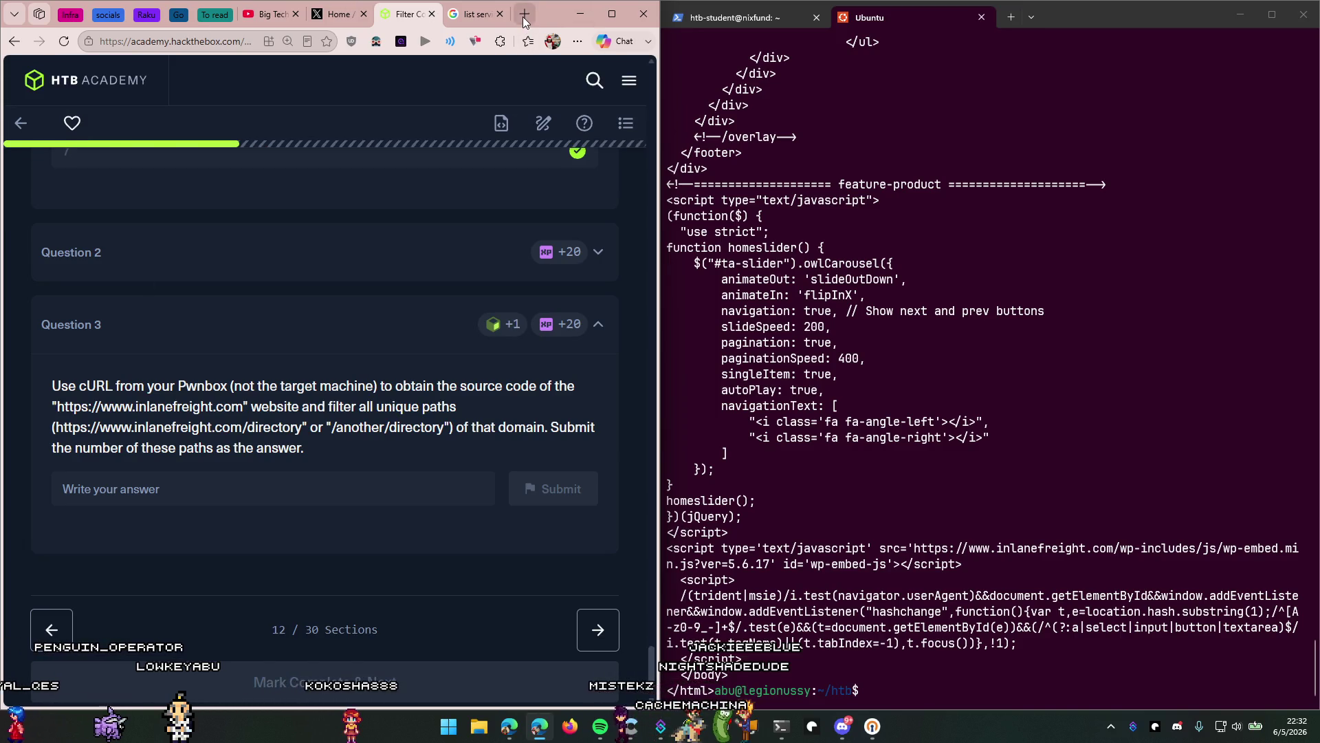
Step: Search Google for 'grep to find directory paths'
click(480, 21)
click(280, 39)
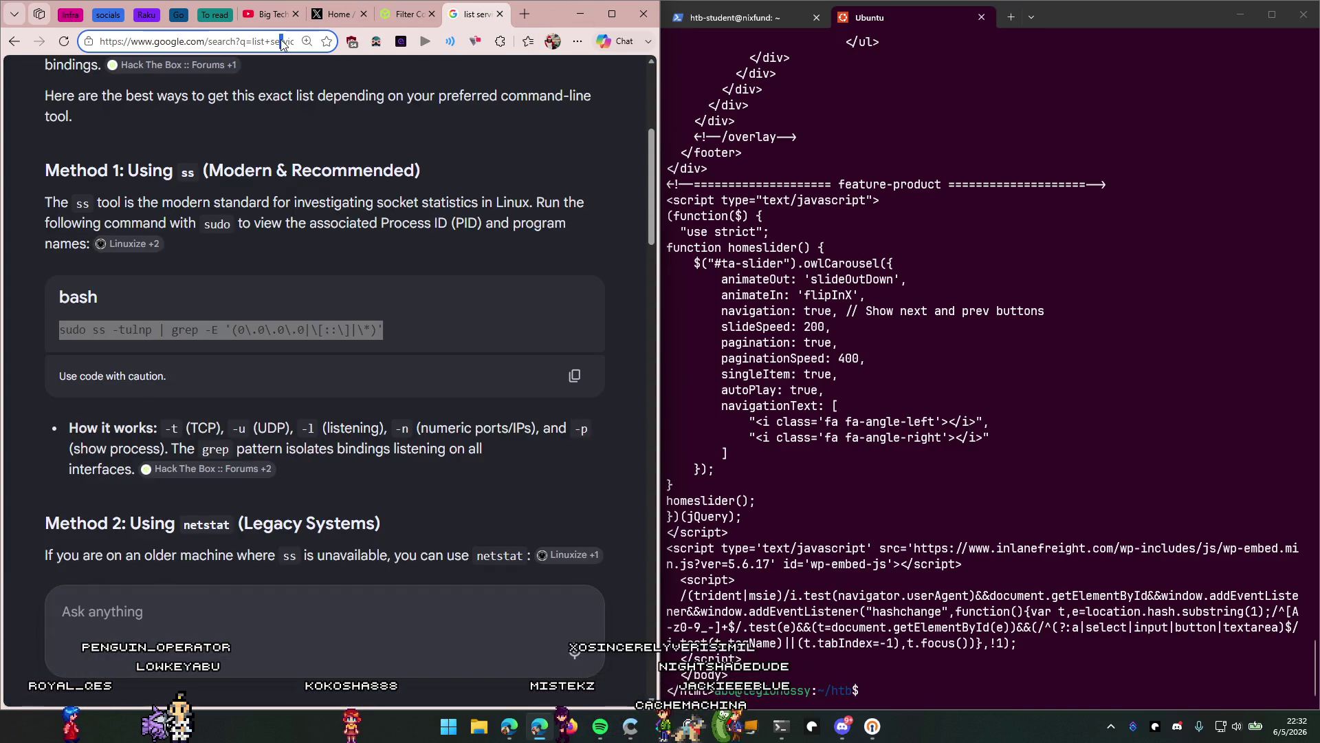
text(proep)
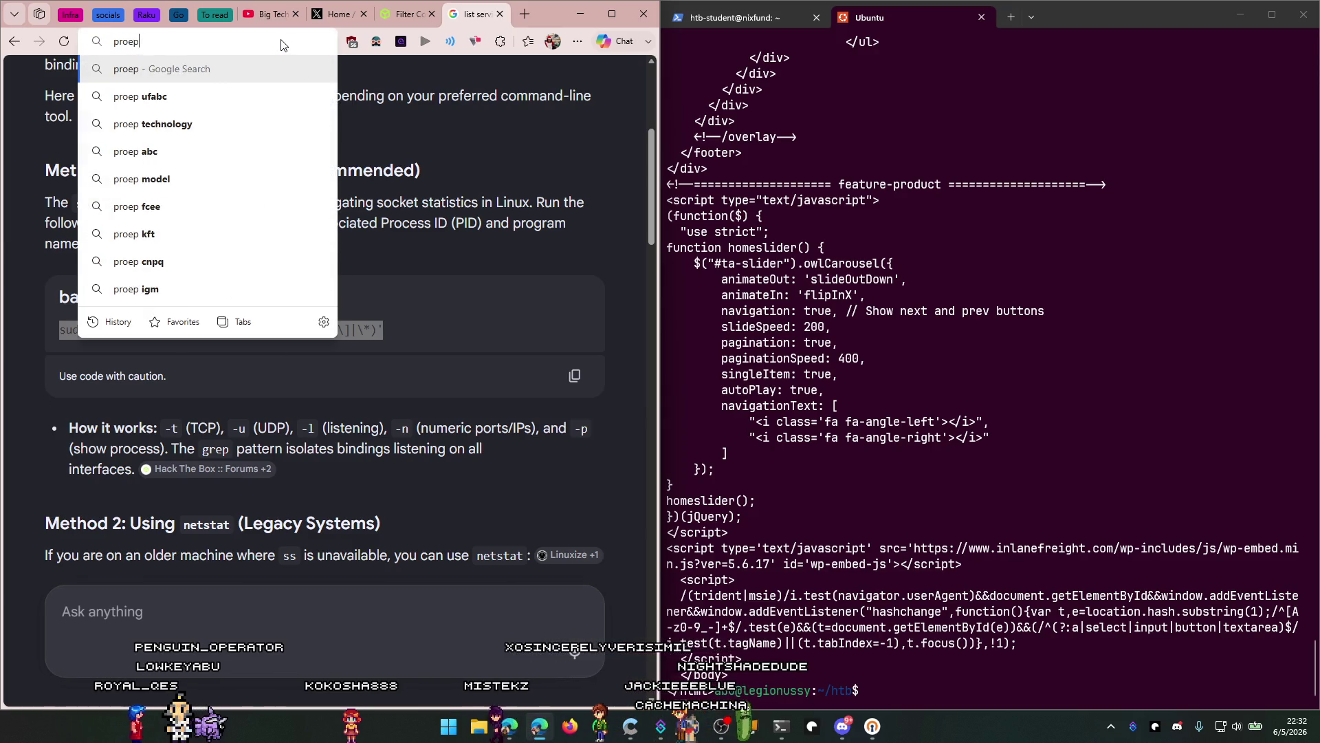
key(BackSpace)
key(BackSpace)
text(grep to)
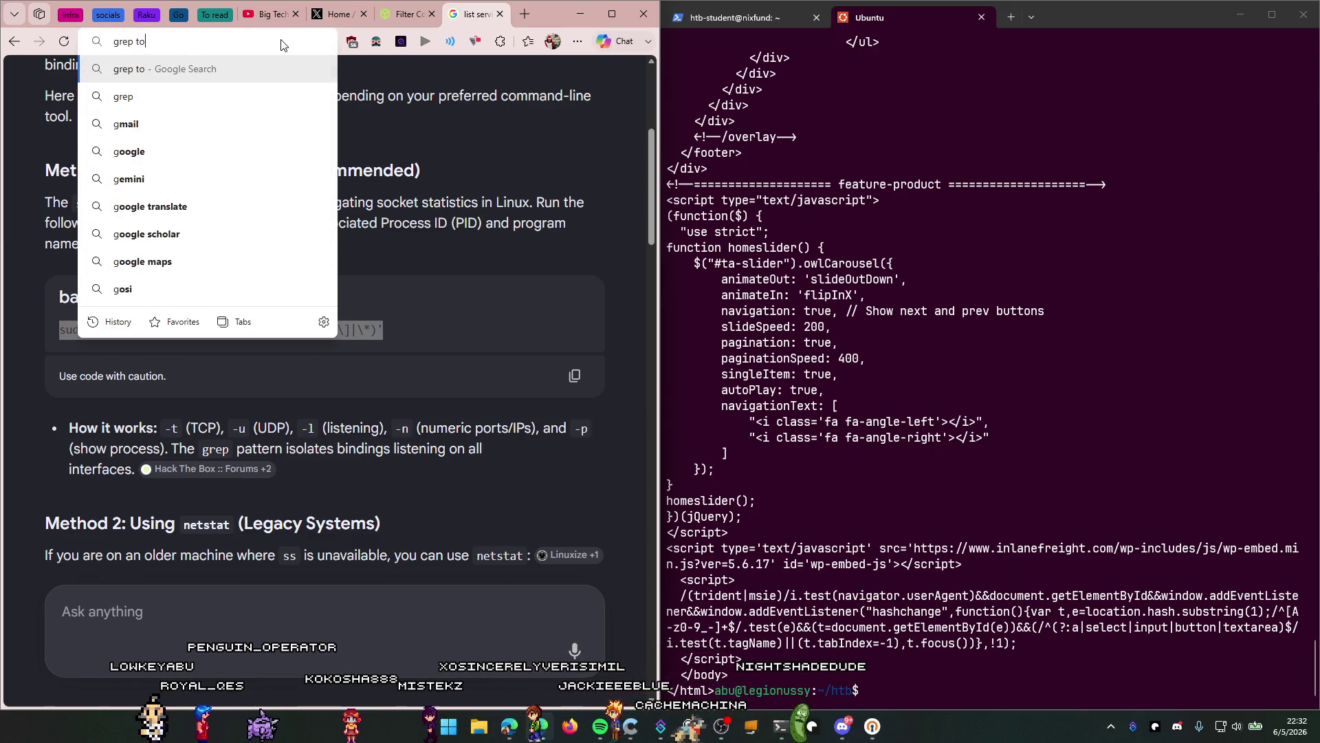
text( find din)
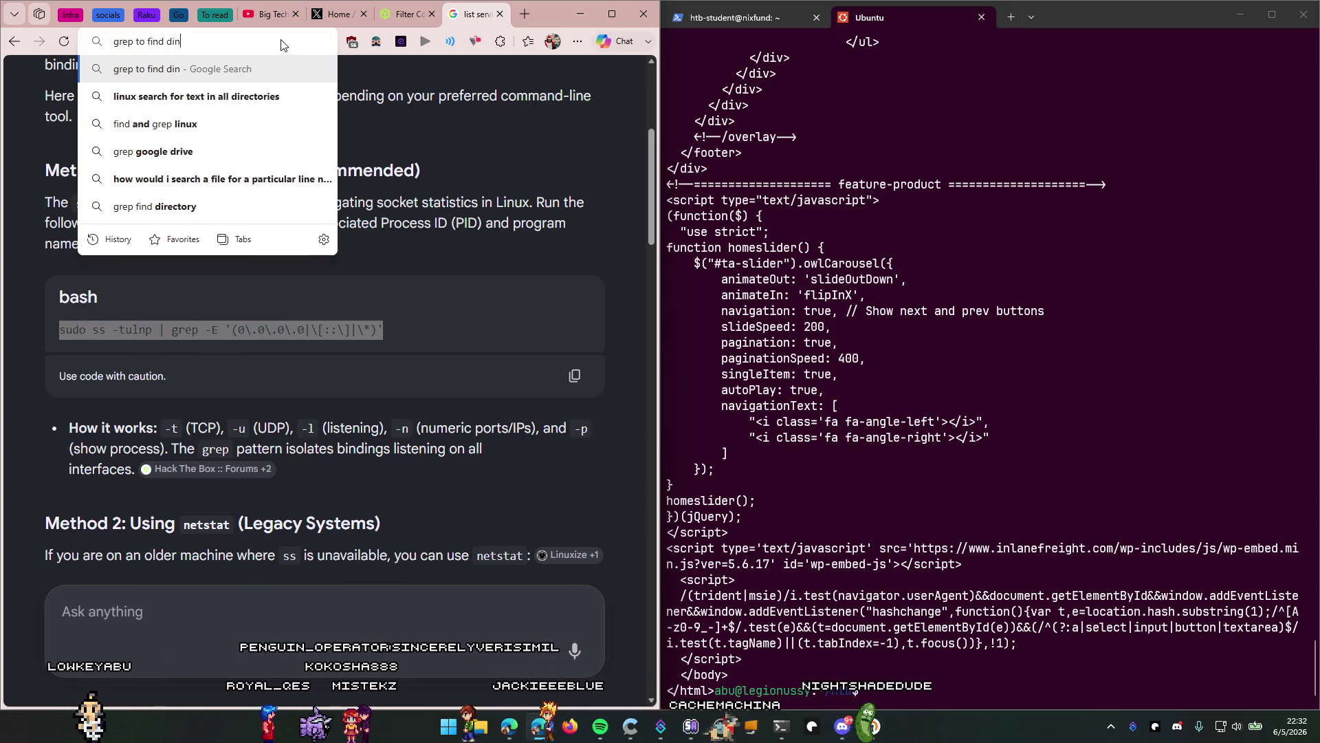
key(BackSpace)
text(rectory )
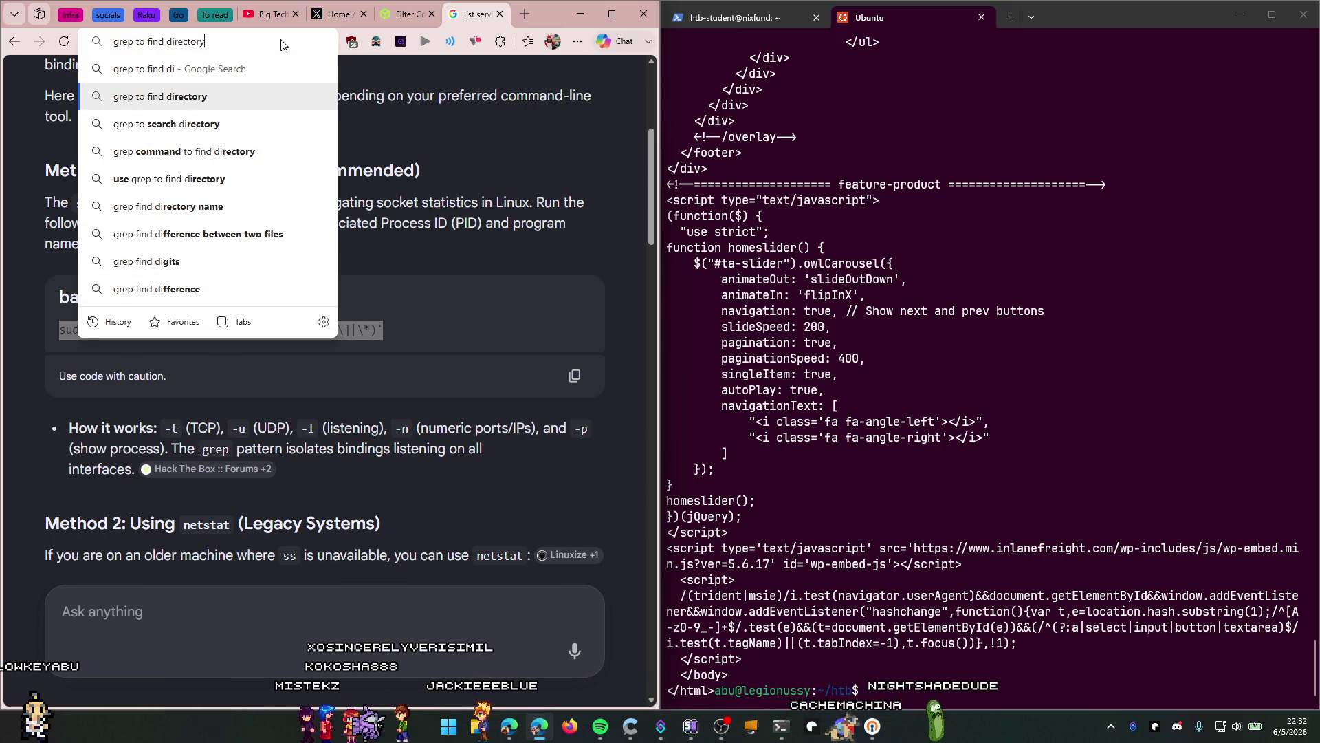
text(paths)
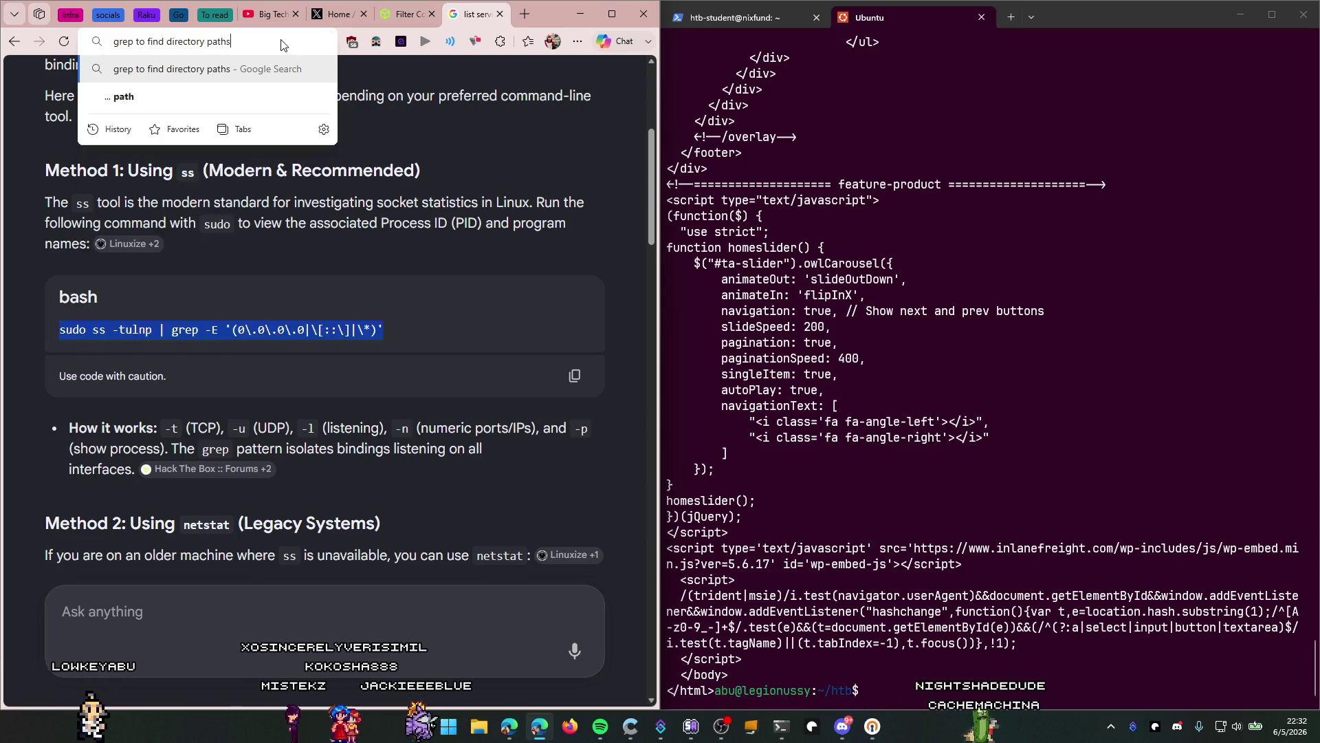
key(Return)
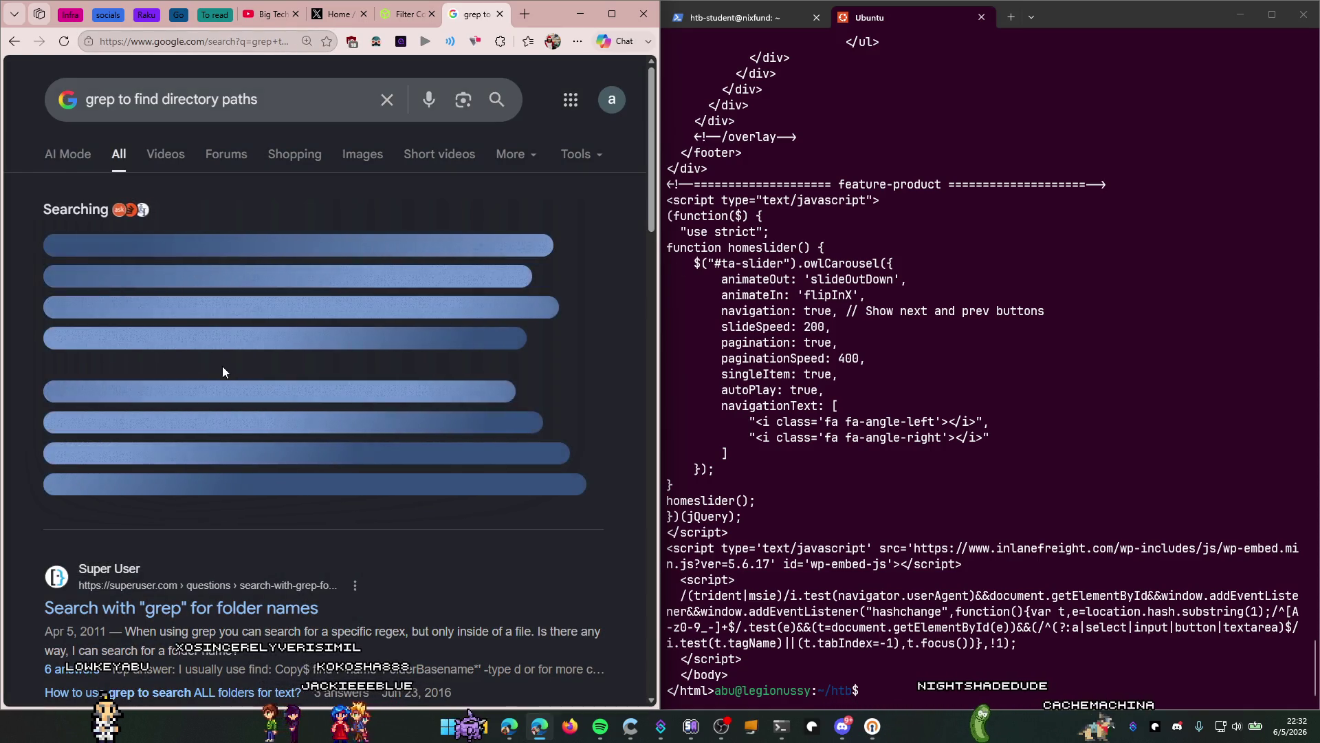
Step: Expand the AI Overview and read through its find and grep examples
click(176, 484)
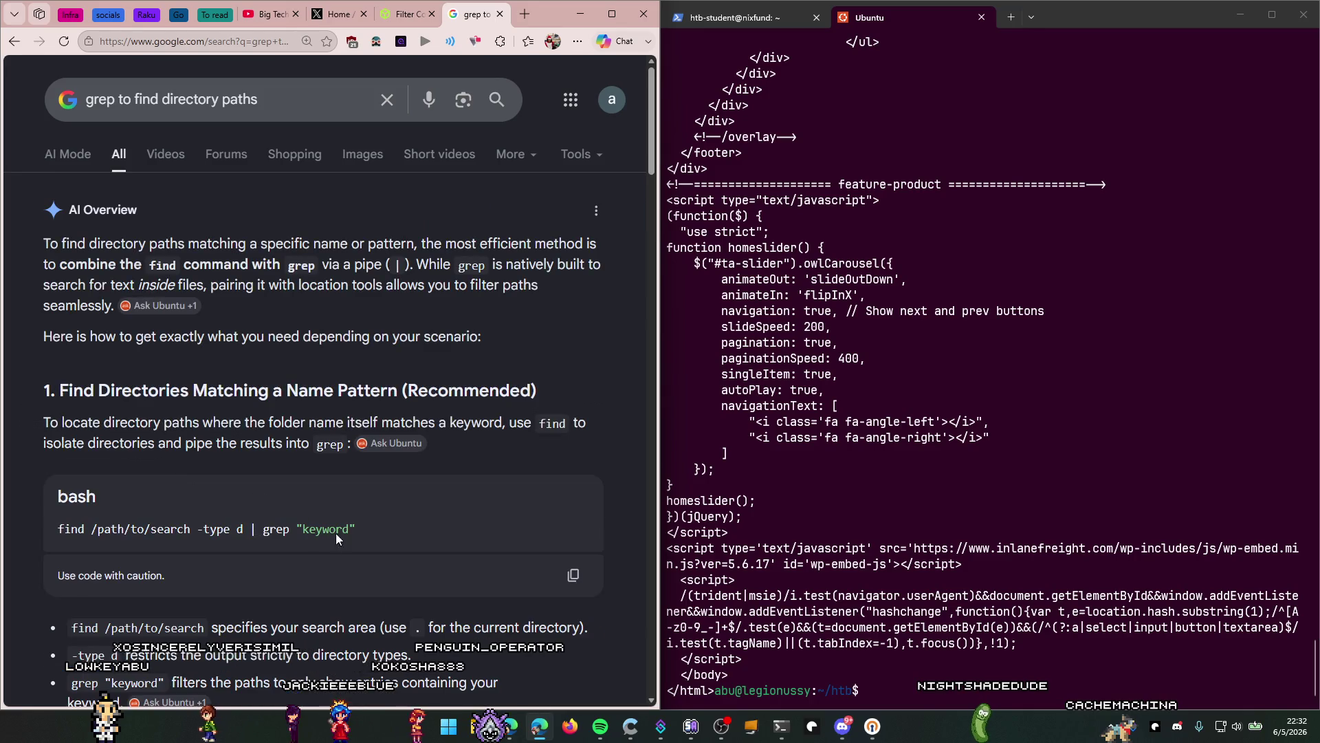
scroll(313, 527, down, 3)
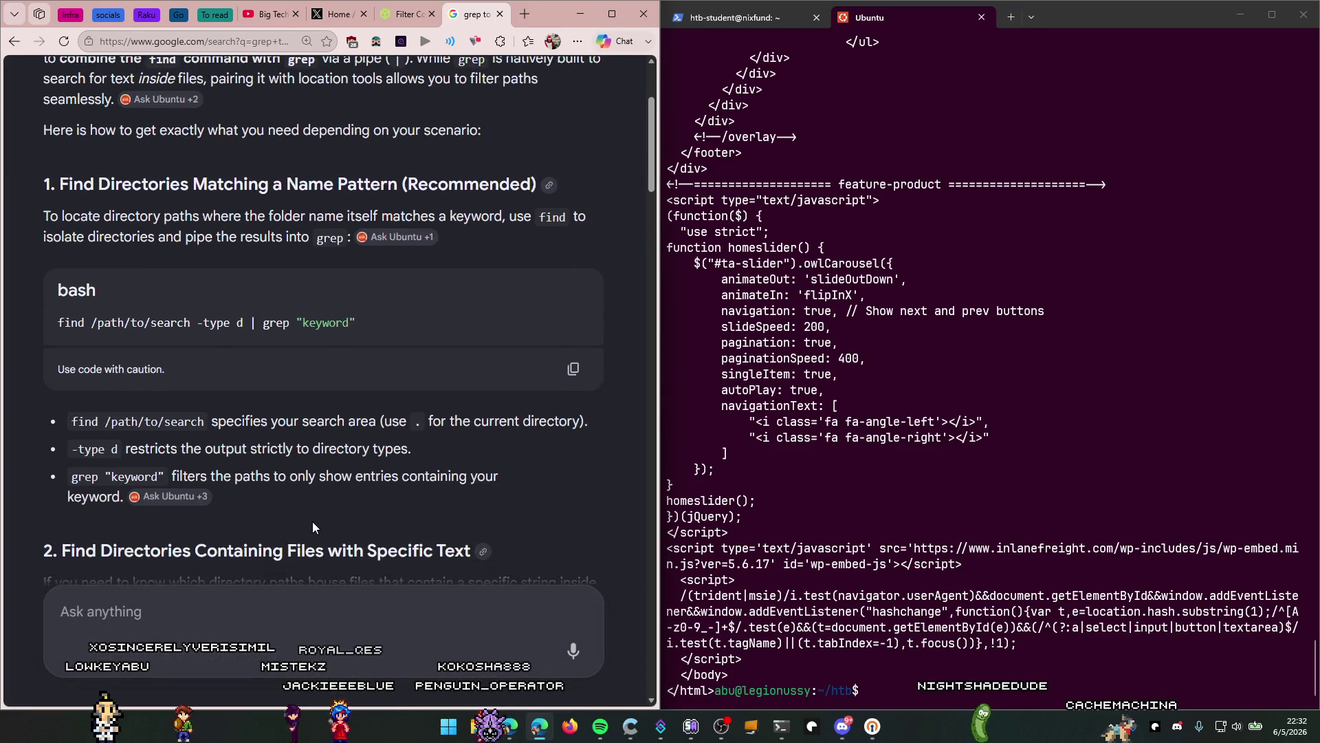
scroll(323, 468, down, 5)
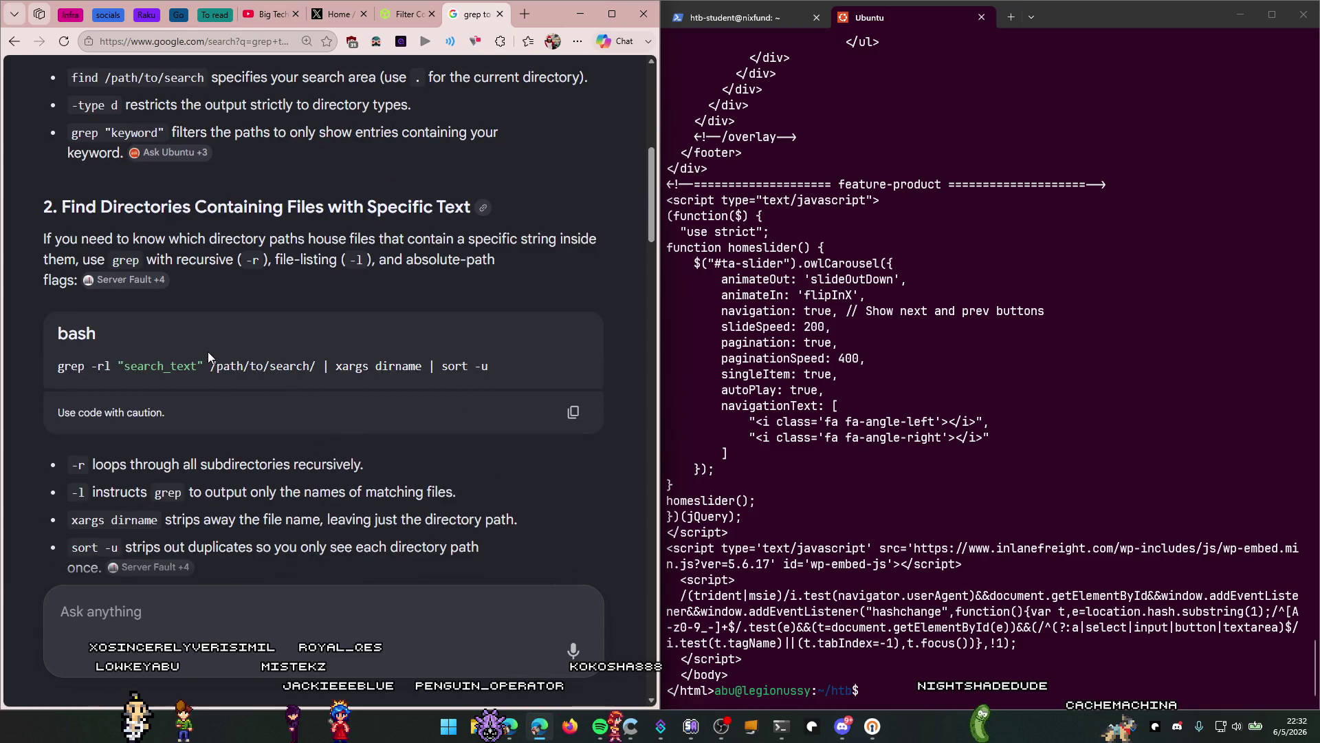
scroll(266, 191, down, 5)
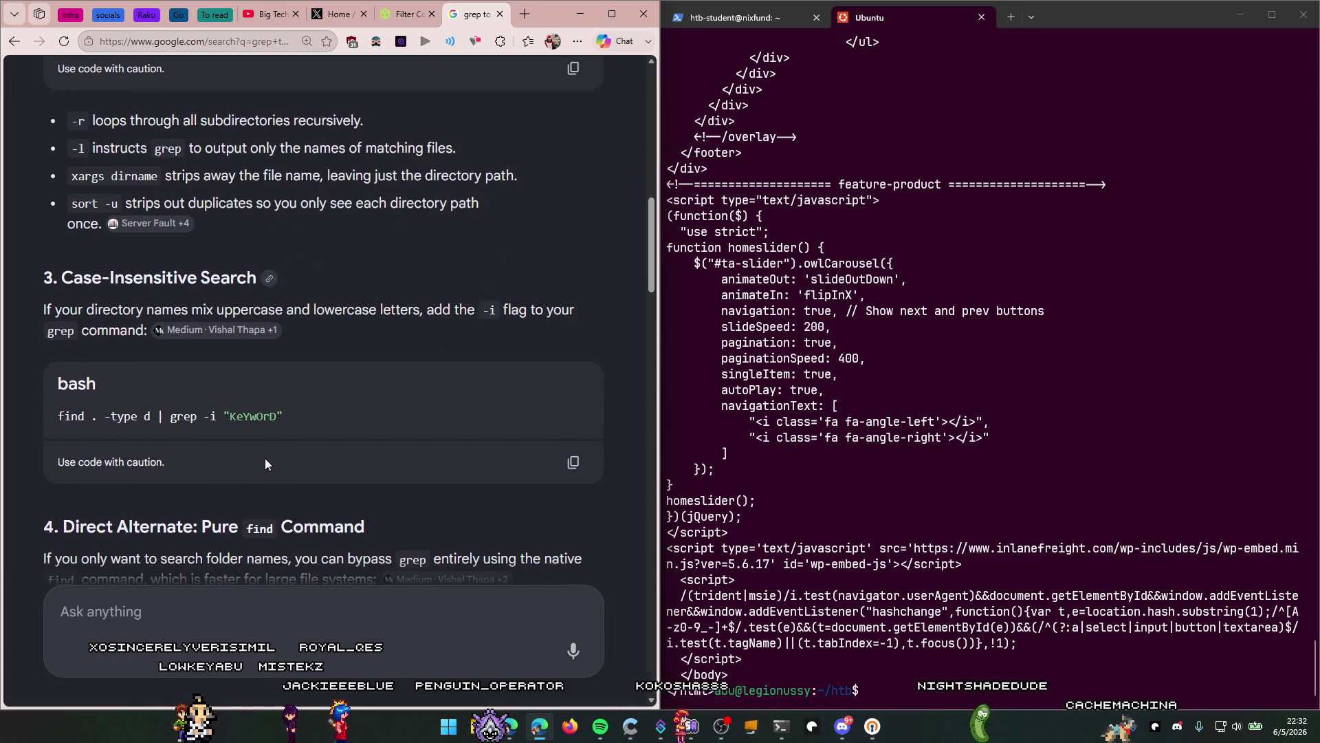
scroll(248, 443, down, 5)
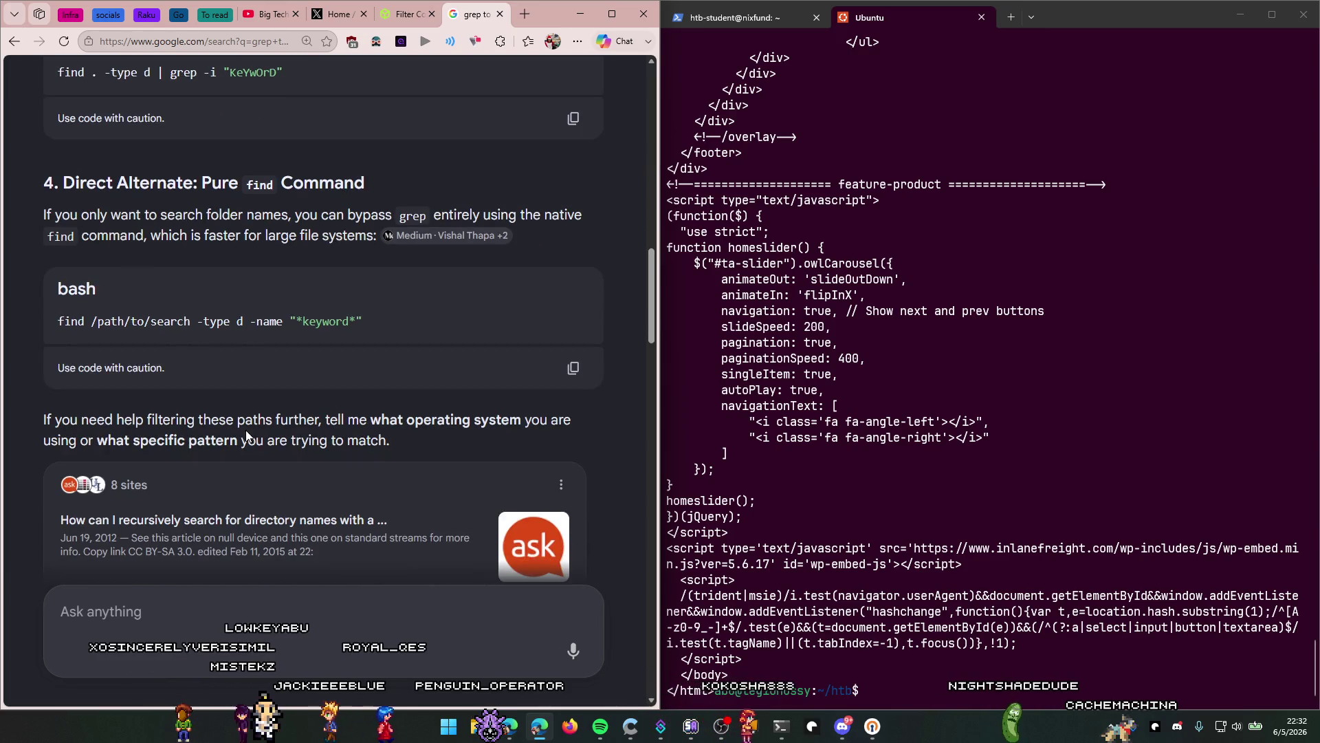
scroll(187, 297, up, 15)
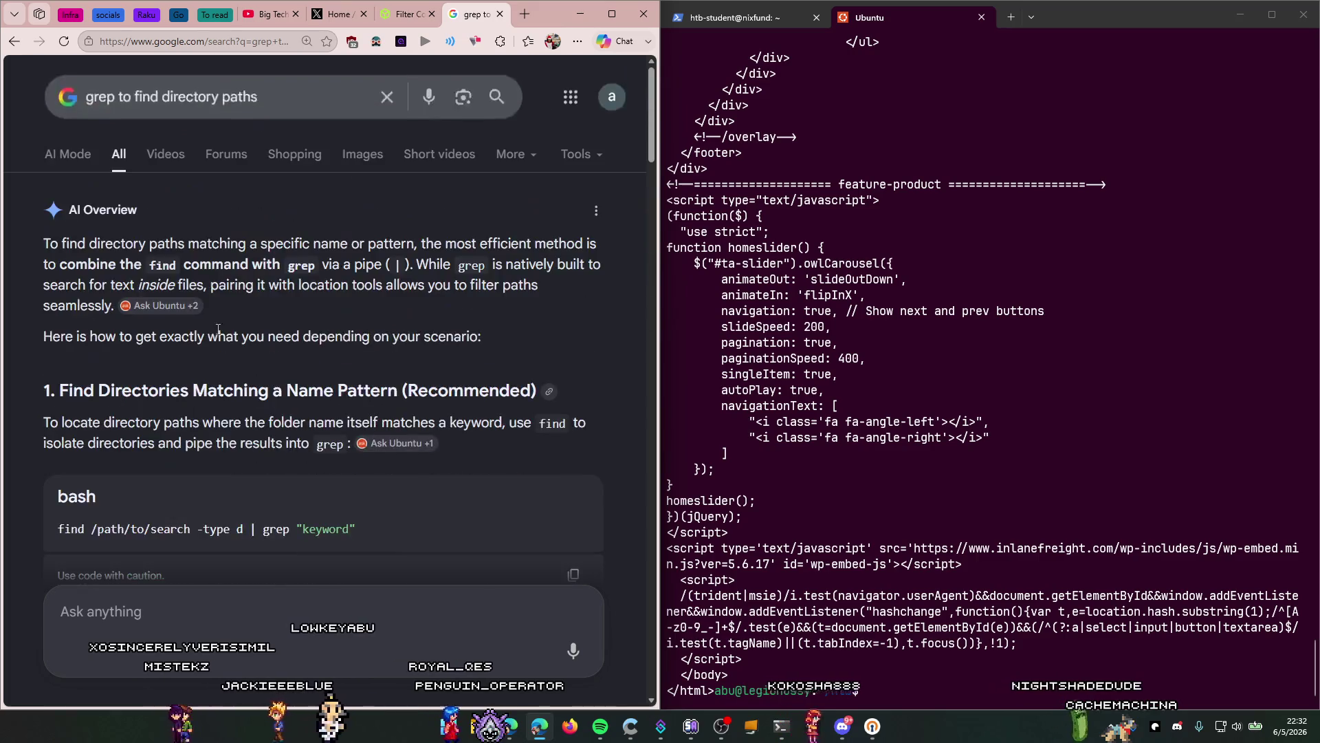
Step: Refine the search to 'grep pattern to find directory paths'
click(288, 84)
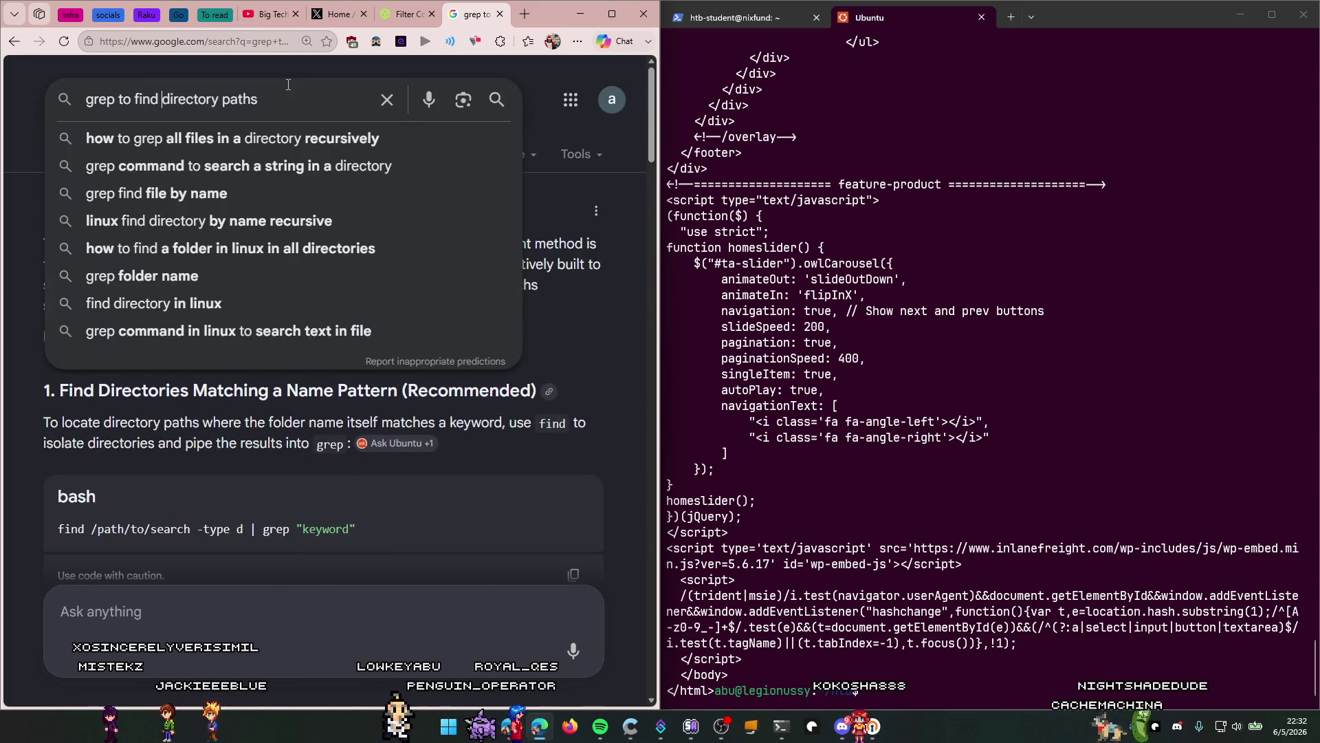
text(pattern)
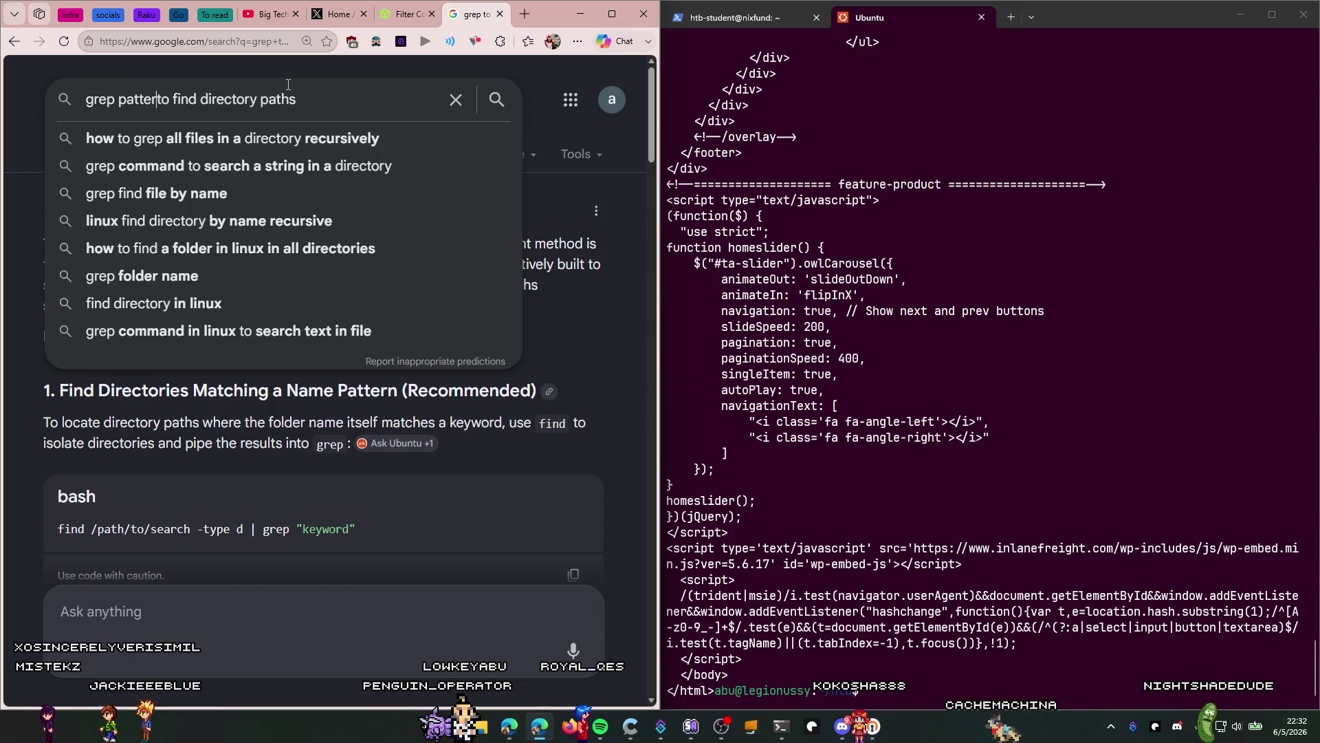
key(Return)
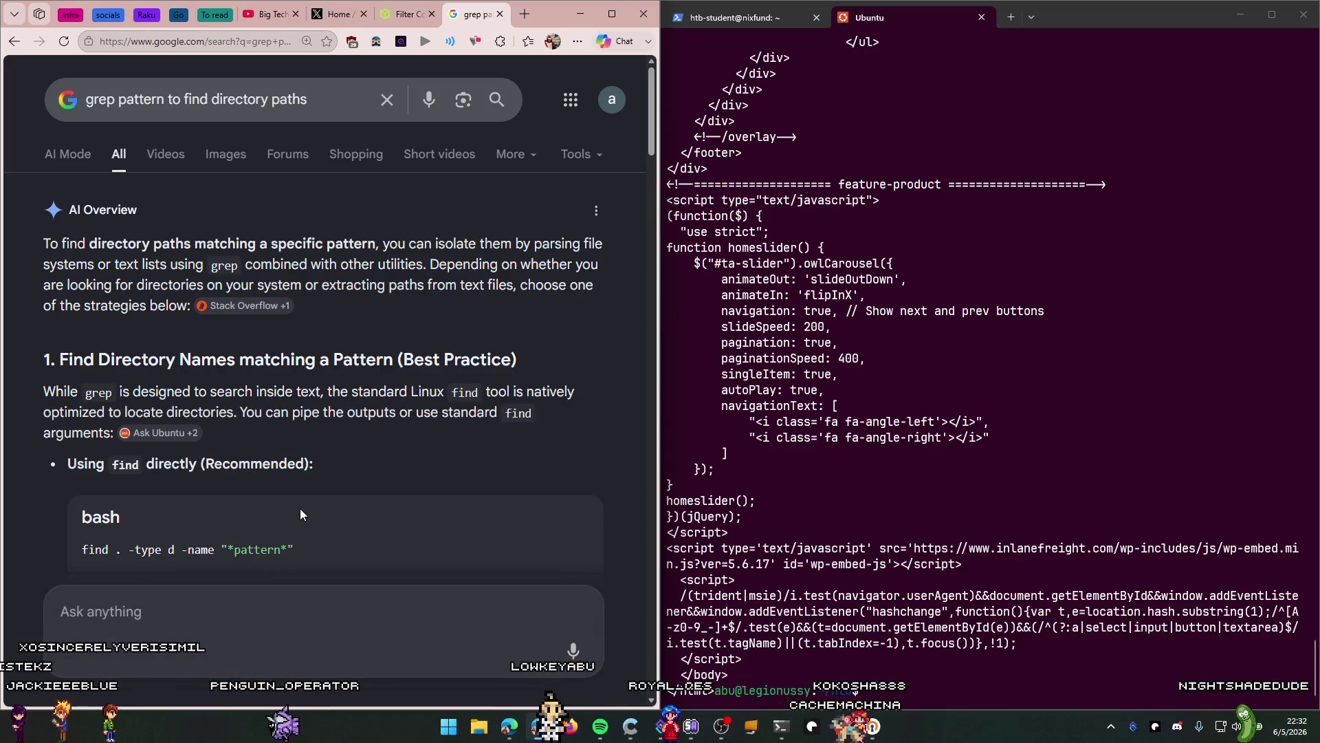
Step: Copy the absolute-path regex from the grep -E example and recall the curl command in the terminal
drag(308, 391, 370, 407)
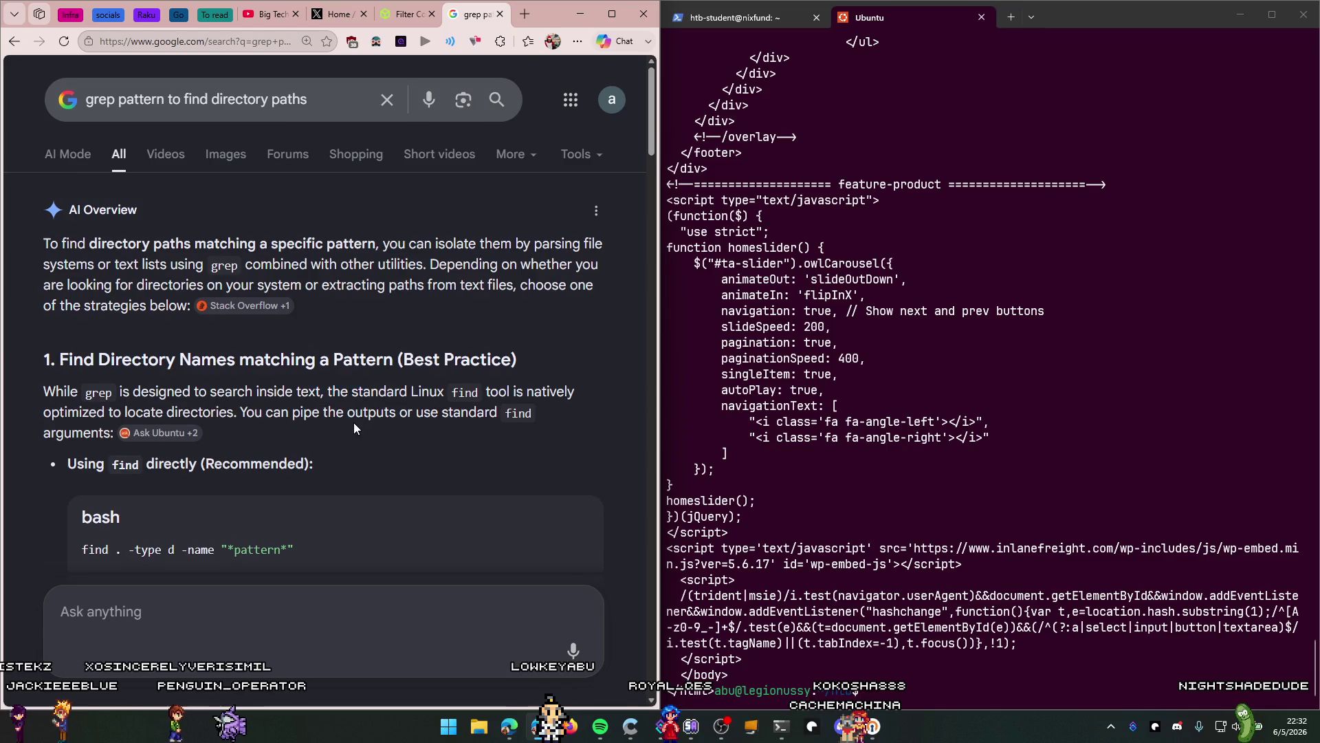
scroll(353, 422, down, 8)
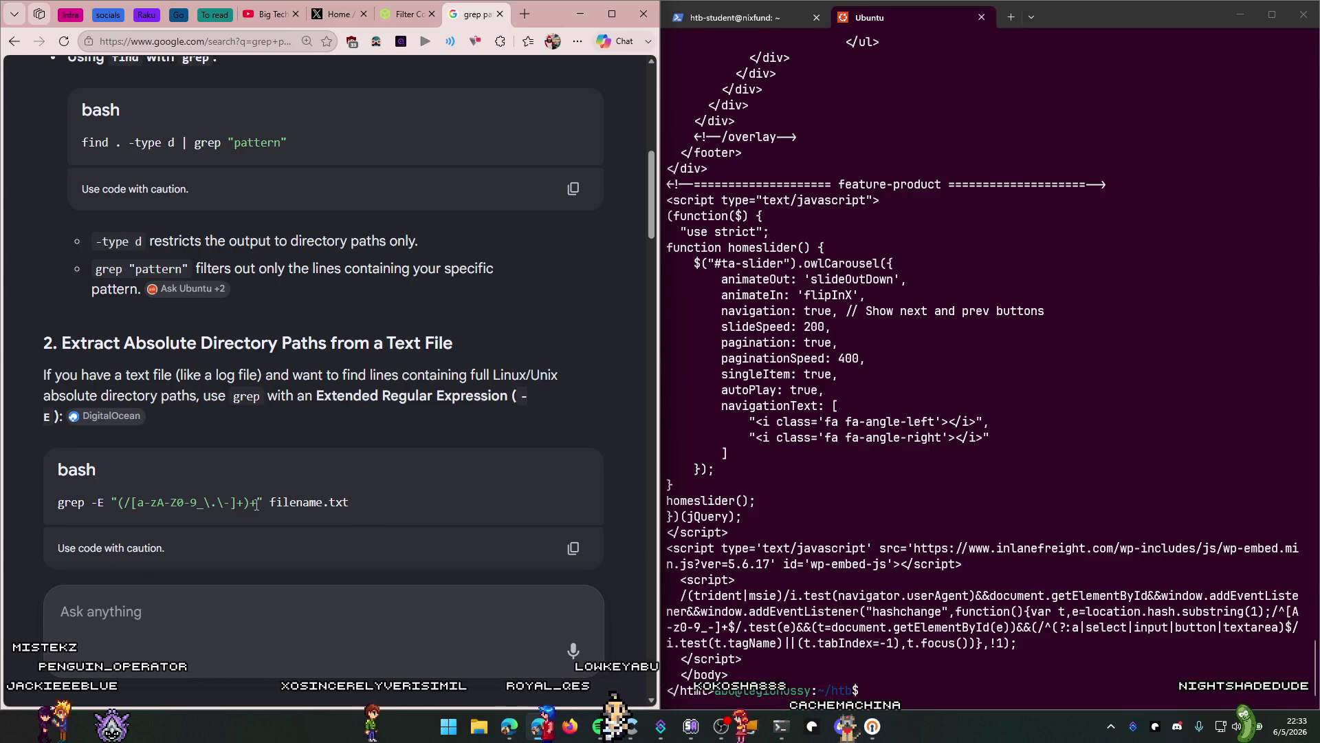
drag(269, 502, 112, 503)
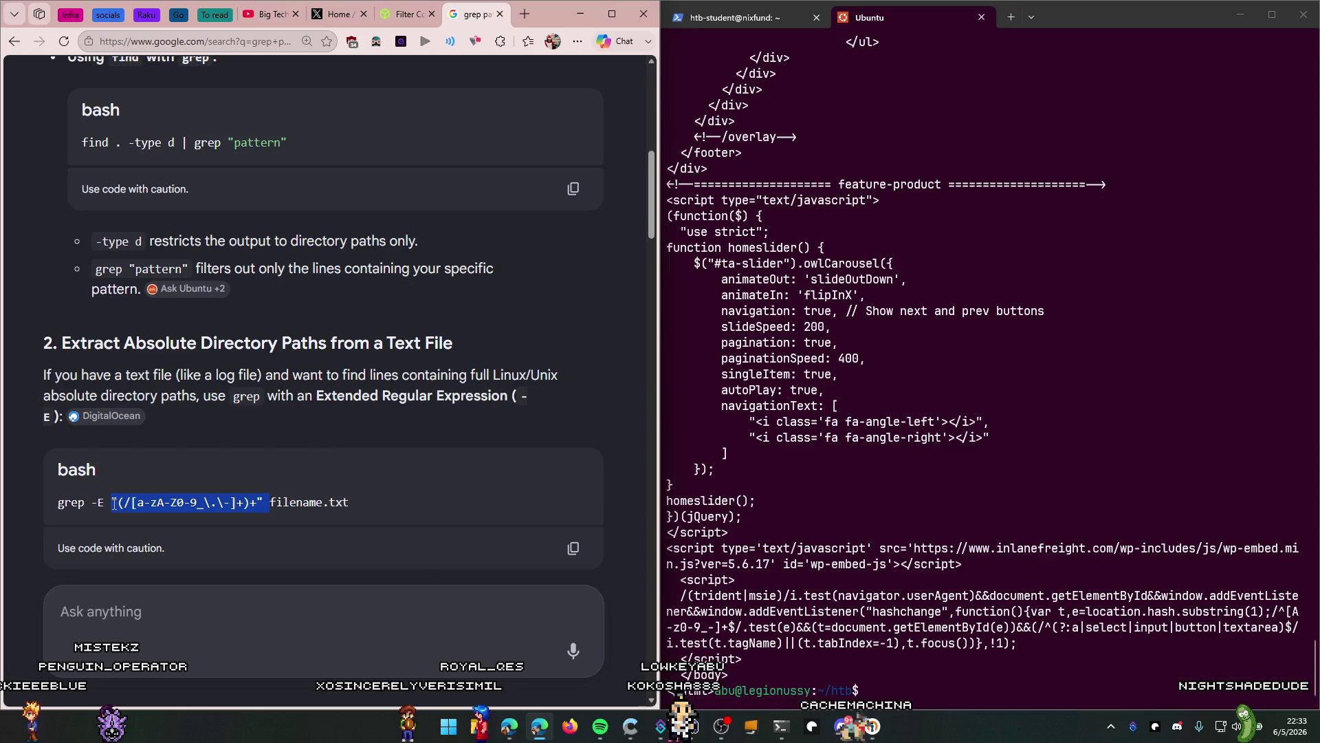
click(961, 634)
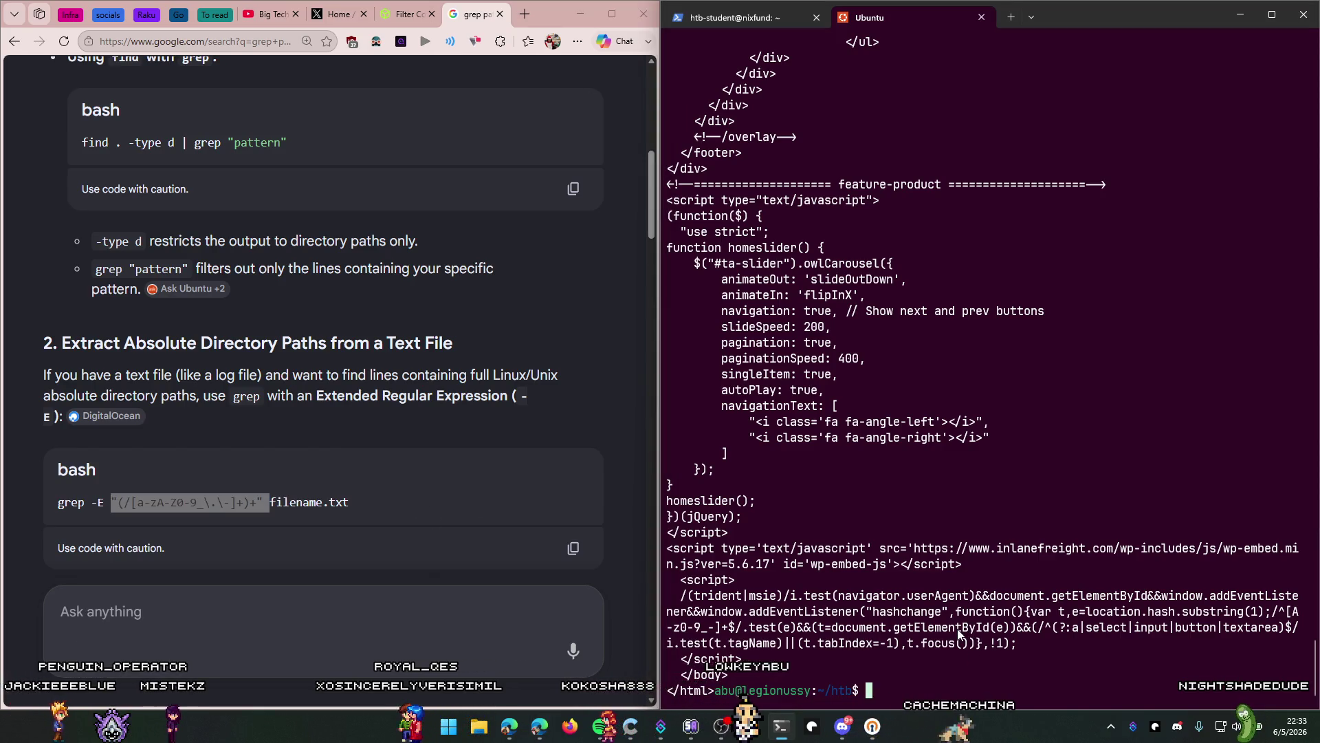
key(Up)
Step: Pipe the inlanefreight.com source through grep with the pasted path regex
text(|)
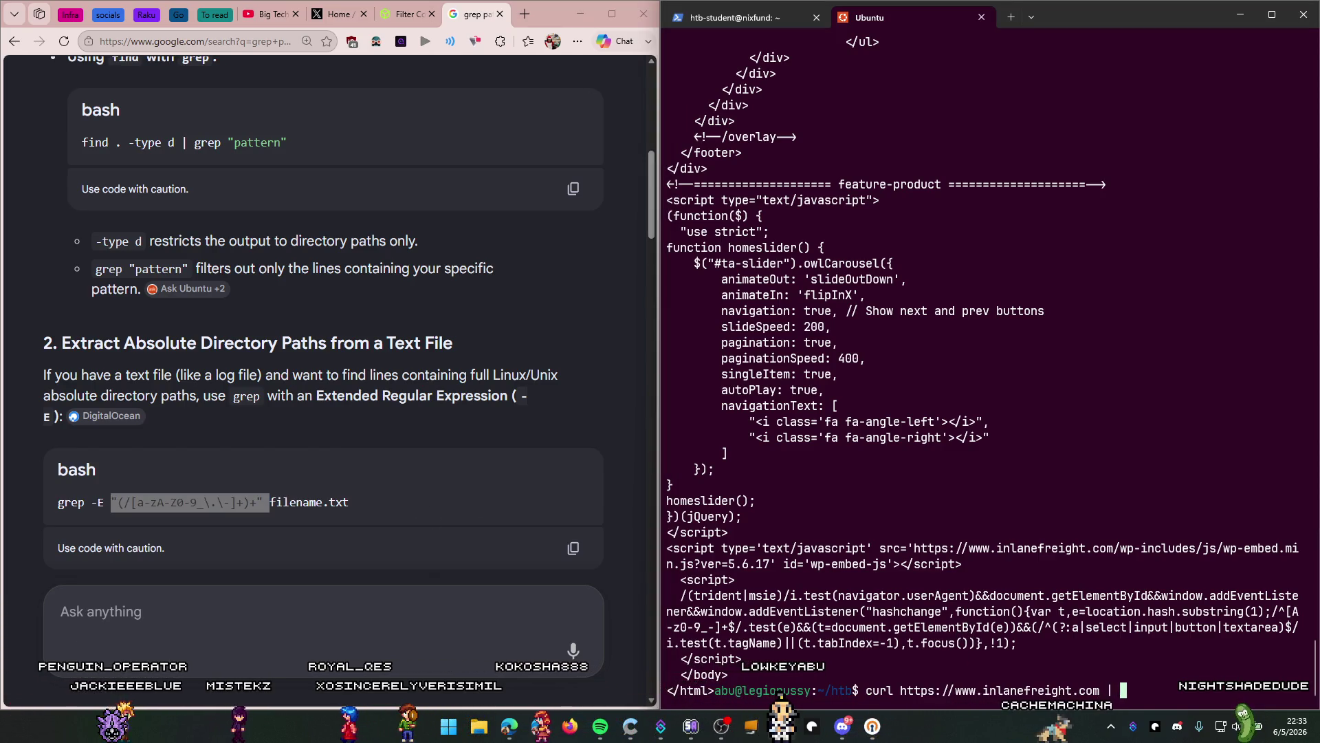
text("(/[a-zA-Z0-9_\.\-]+)+")
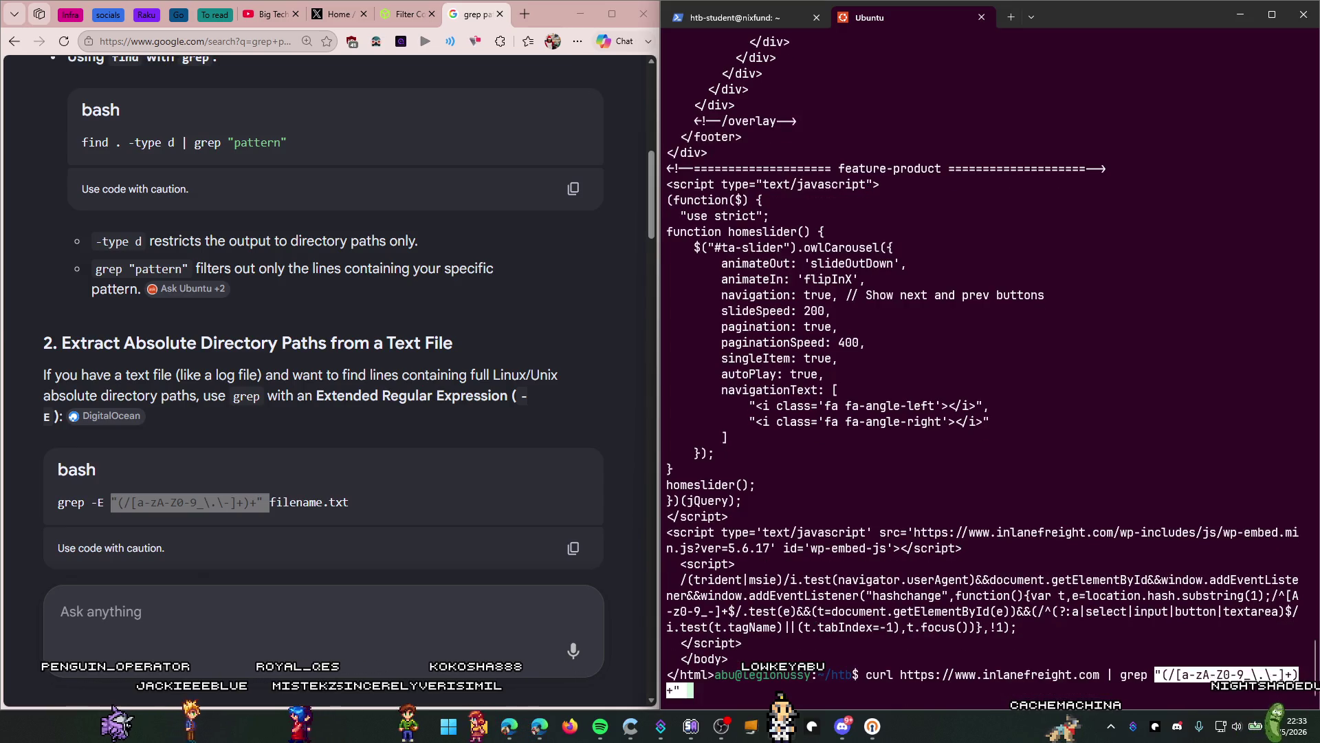
key(Return)
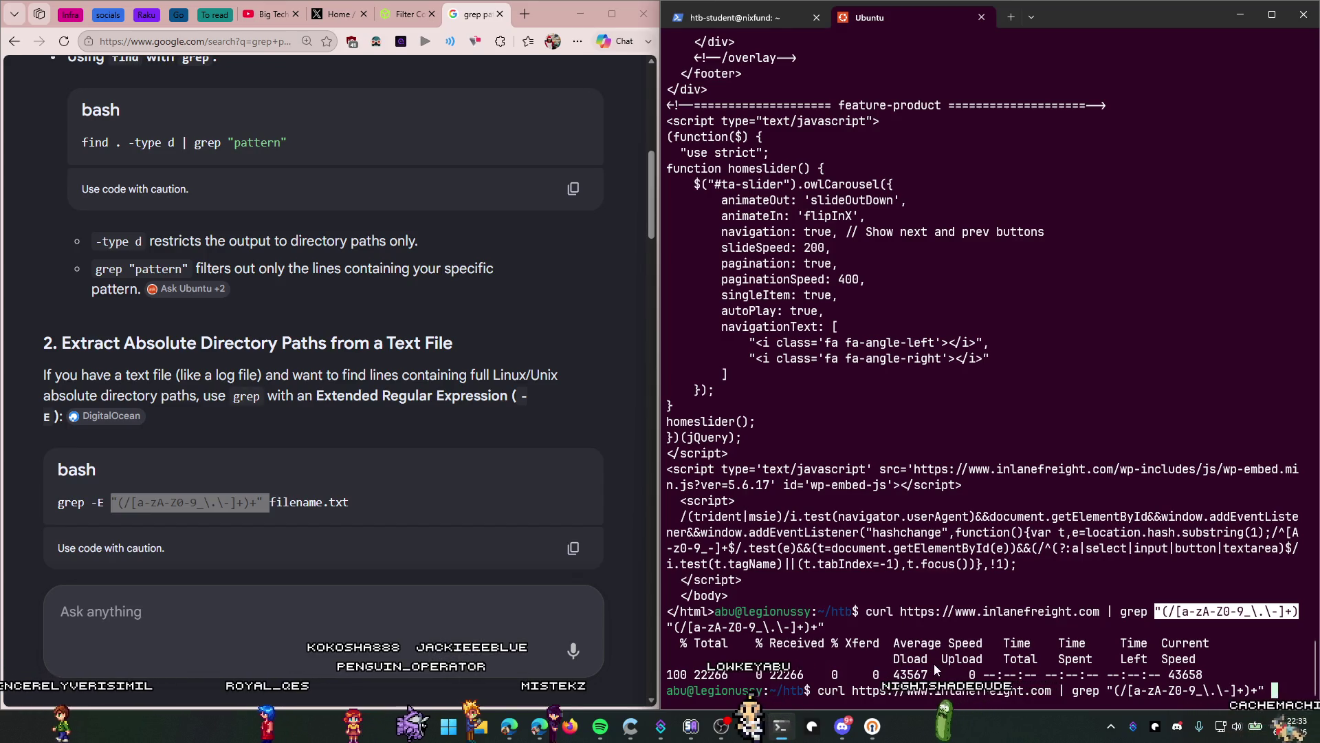
Step: Append wc -l to count matches (0), then trim the recalled command back to plain curl
text(|wc)
key(Return)
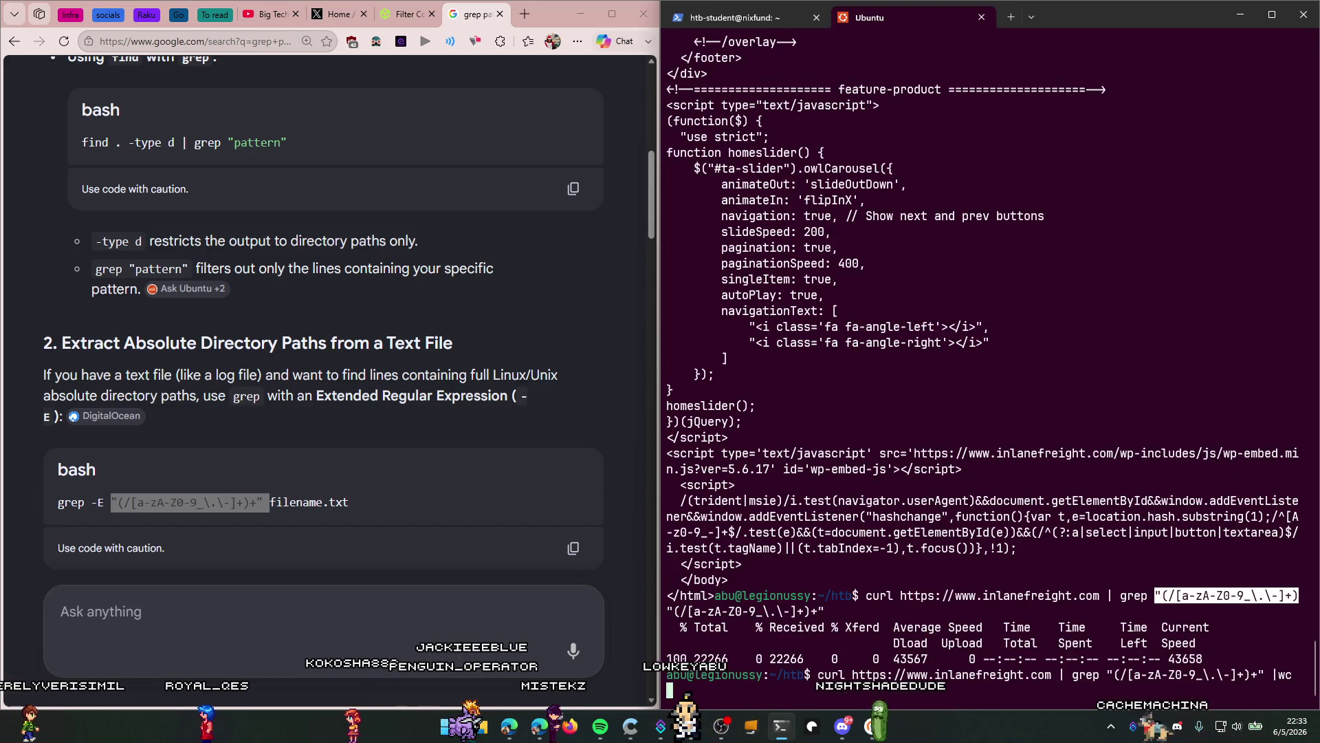
text(-l)
key(Return)
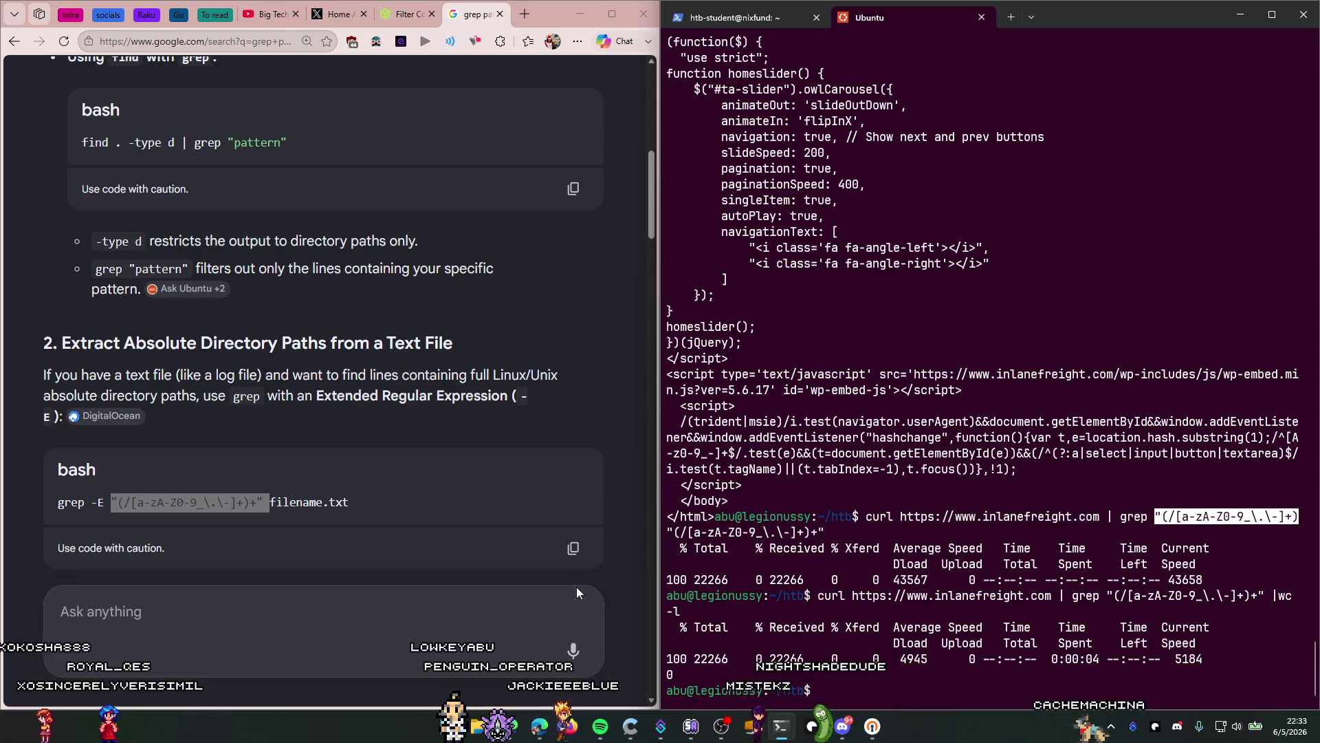
key(Up)
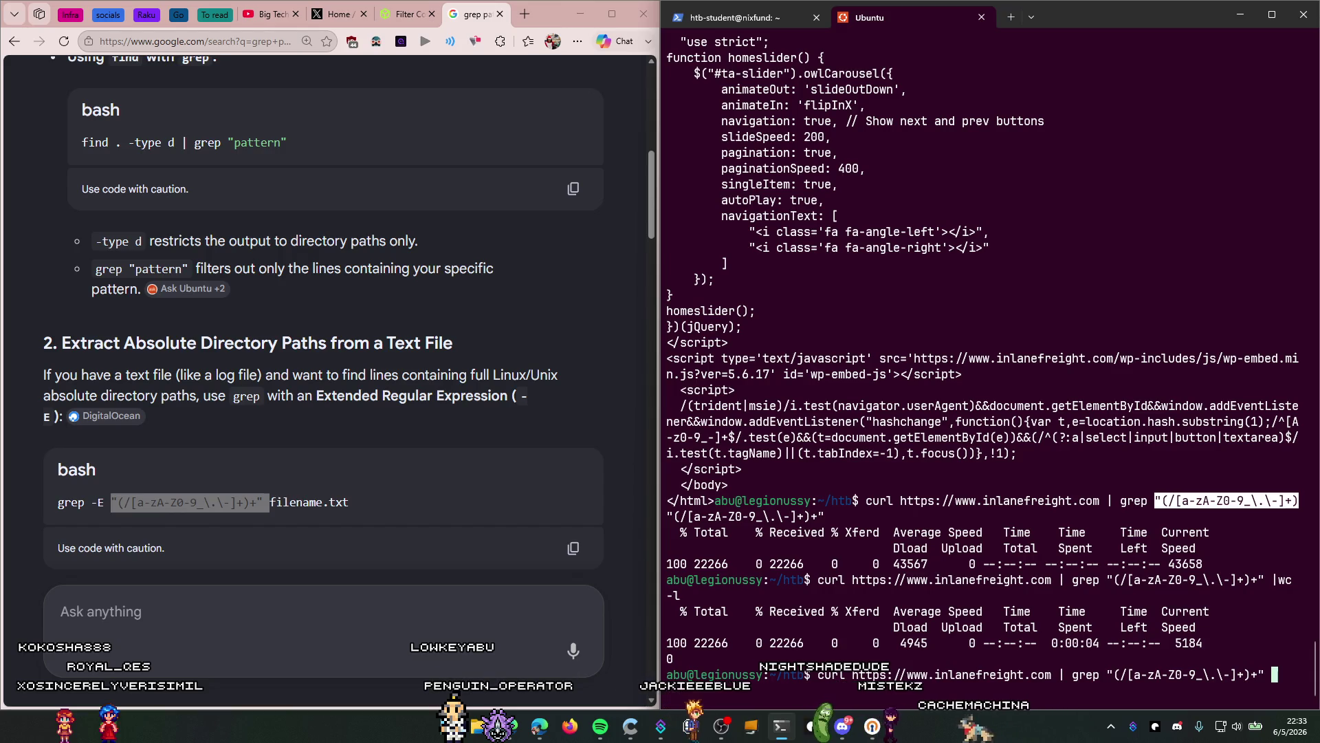
key(BackSpace)
key(BackSpace)
key(BackSpace)
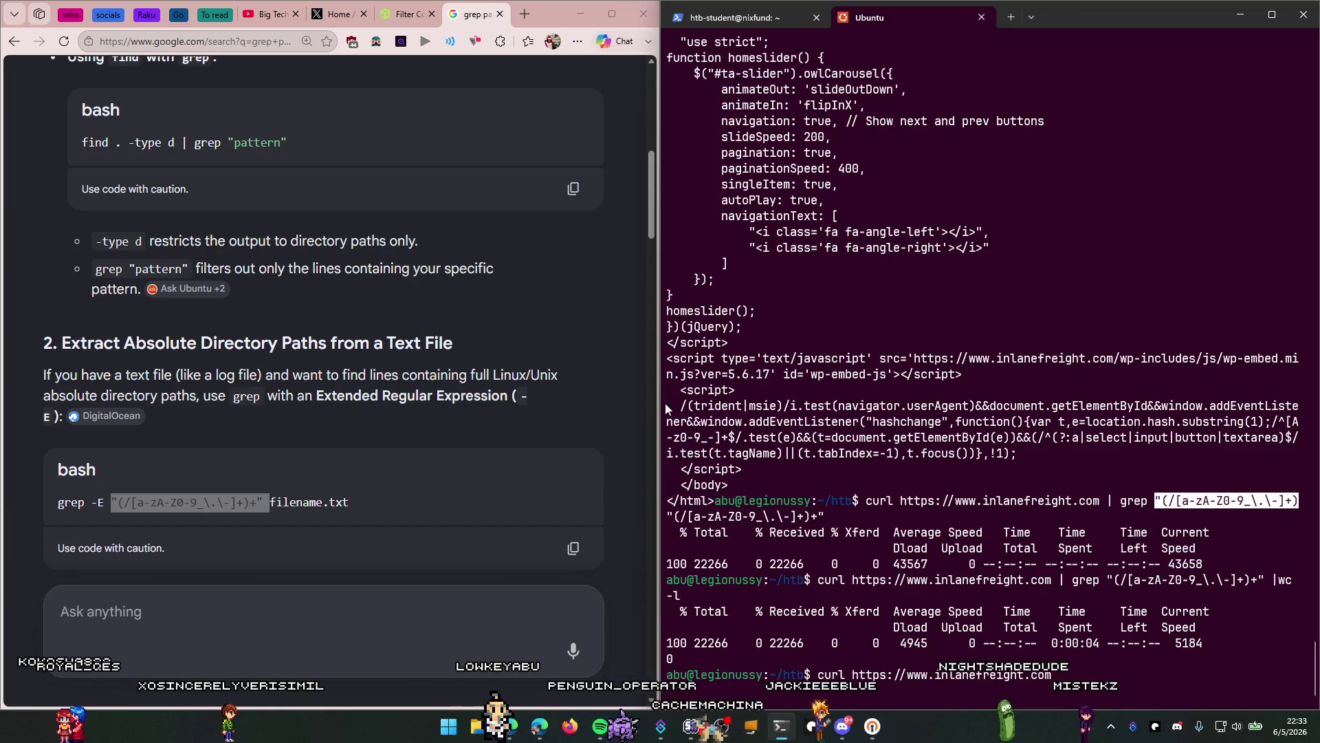
Step: Save the inlanefreight.com page source to a file named inlane with curl
scroll(940, 645, up, 4)
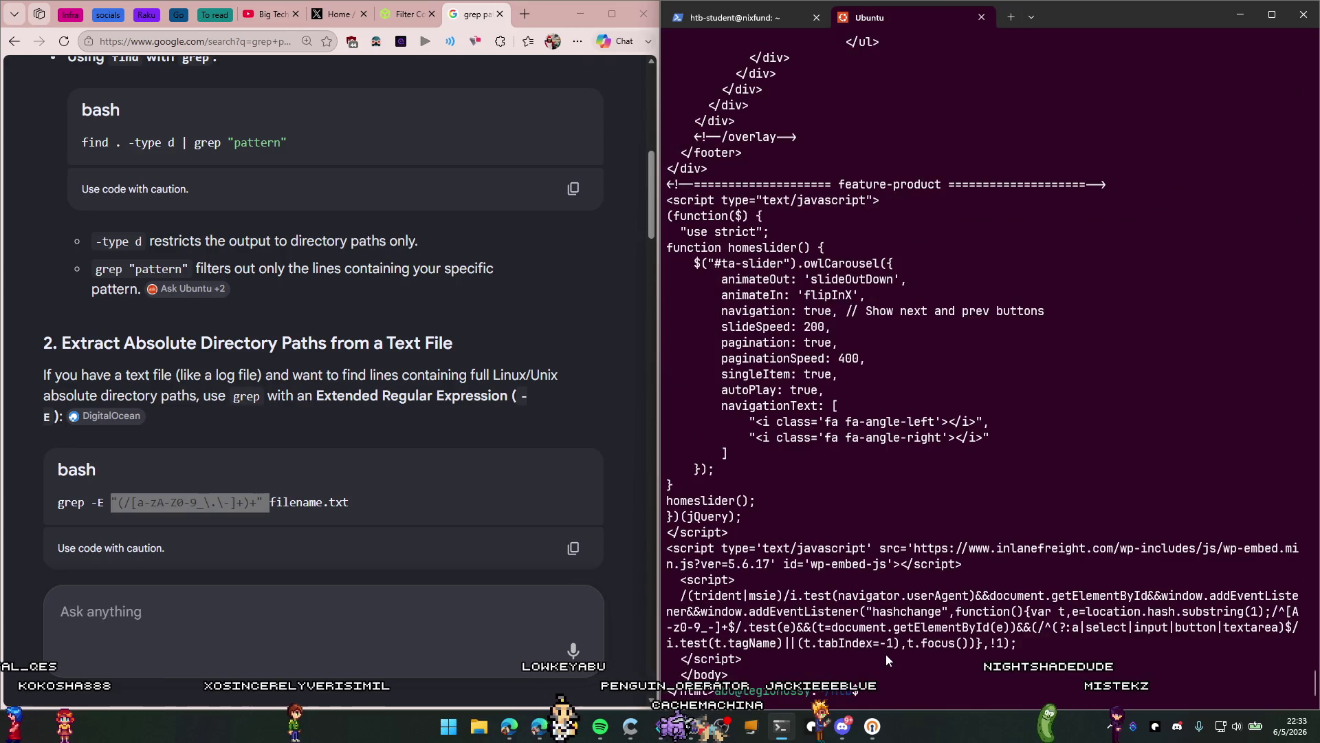
scroll(816, 633, up, 4)
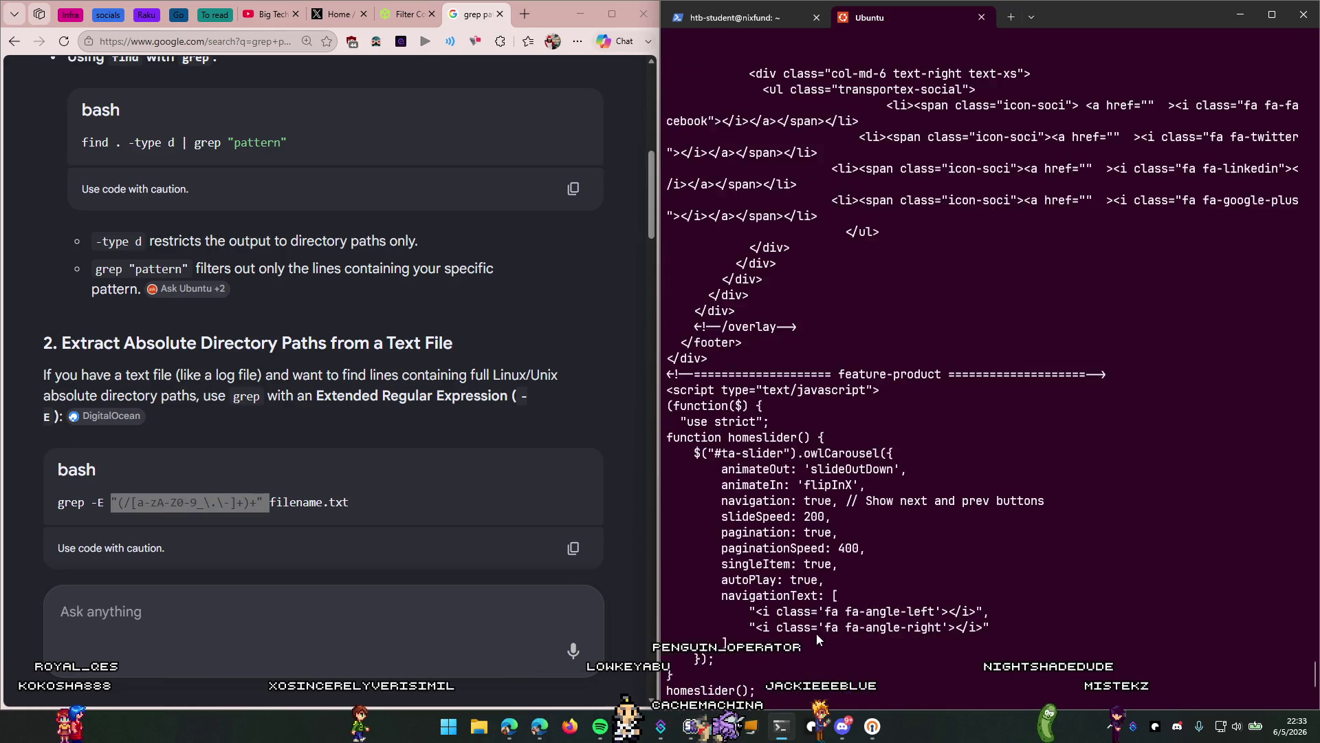
scroll(797, 598, down, 4)
key(Up)
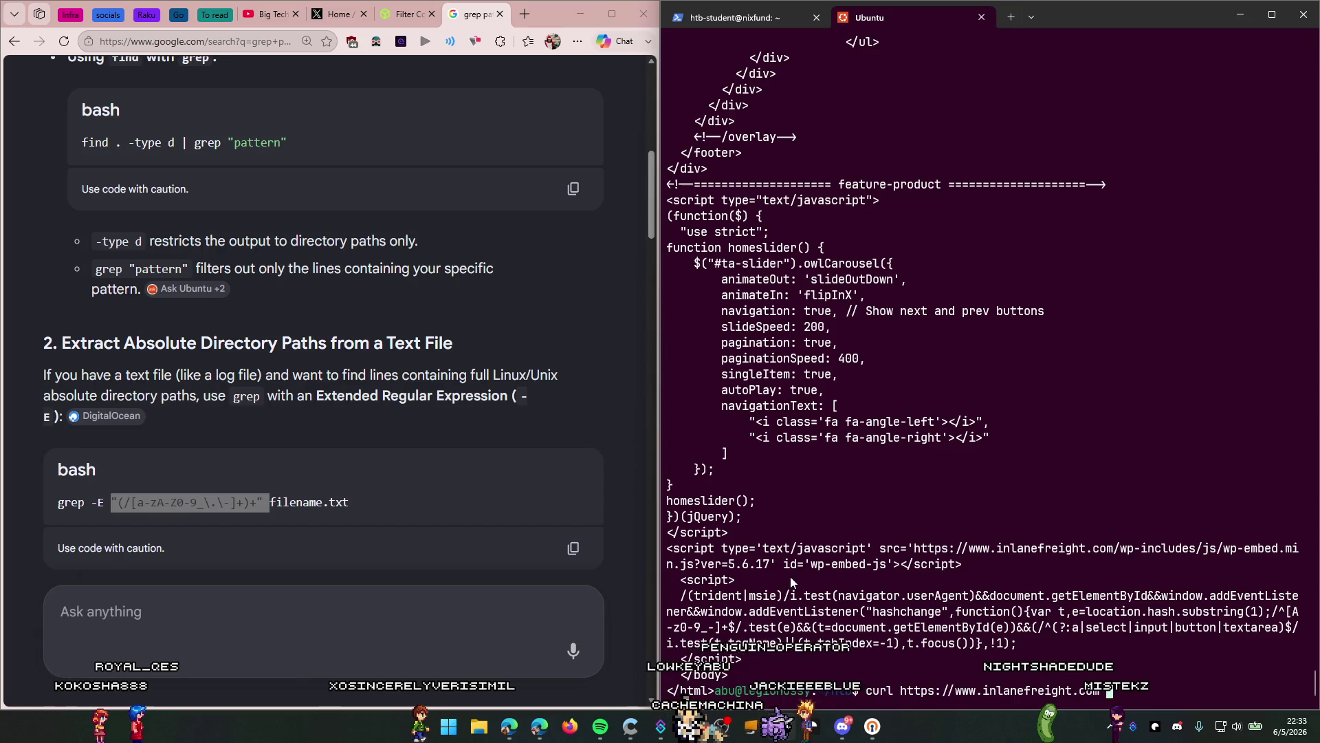
text(>>)
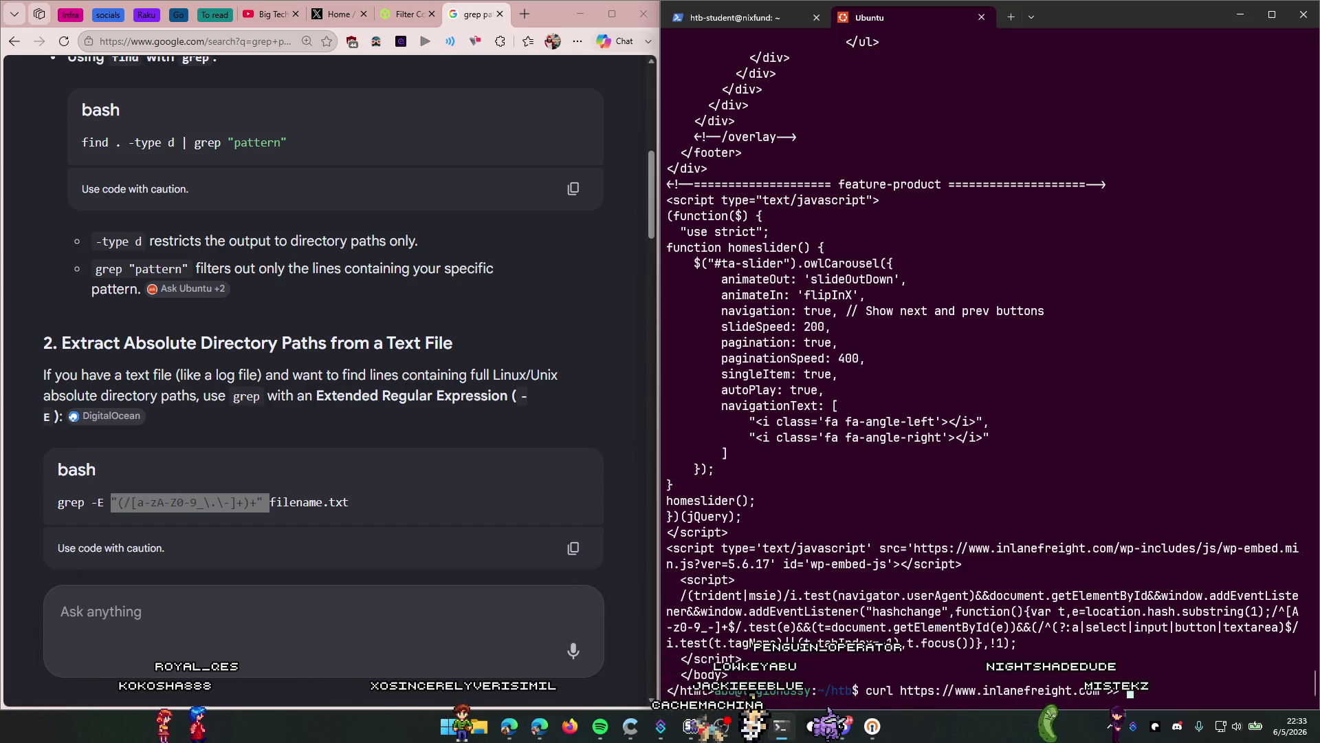
text( ind)
text(ane)
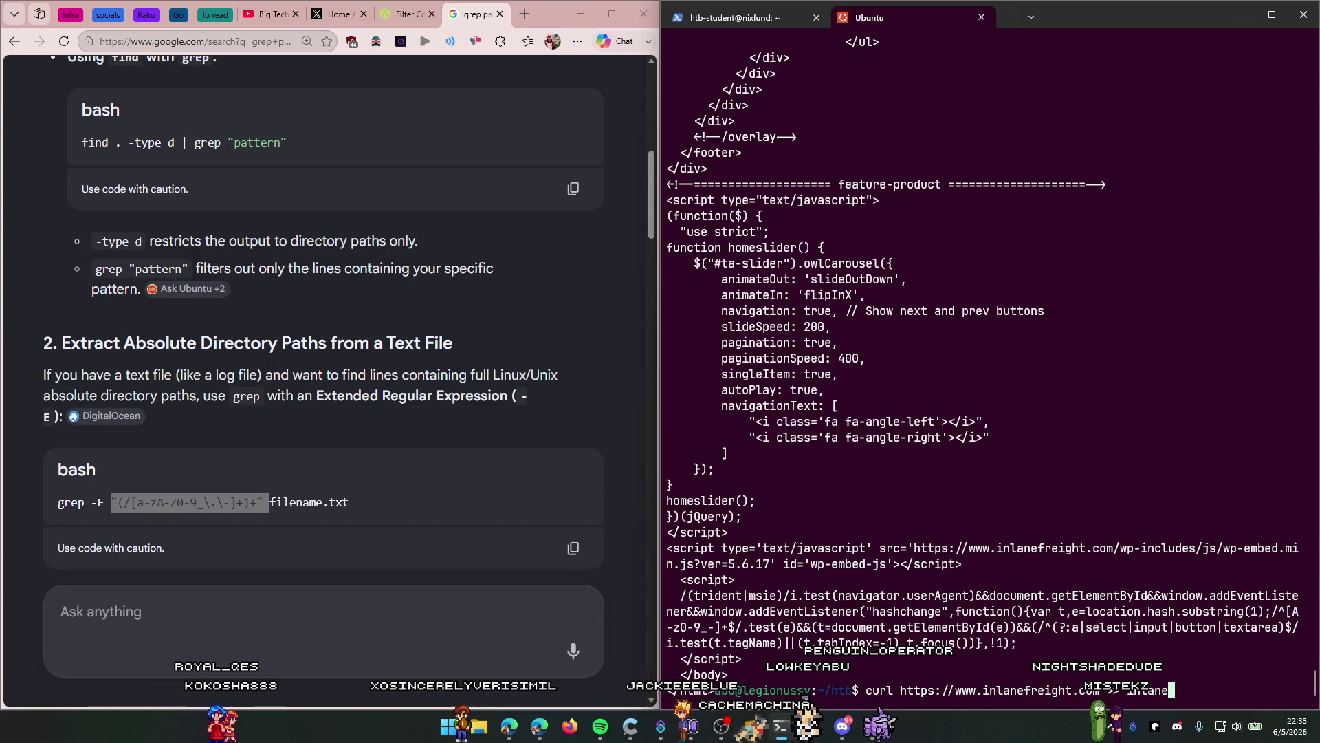
key(Return)
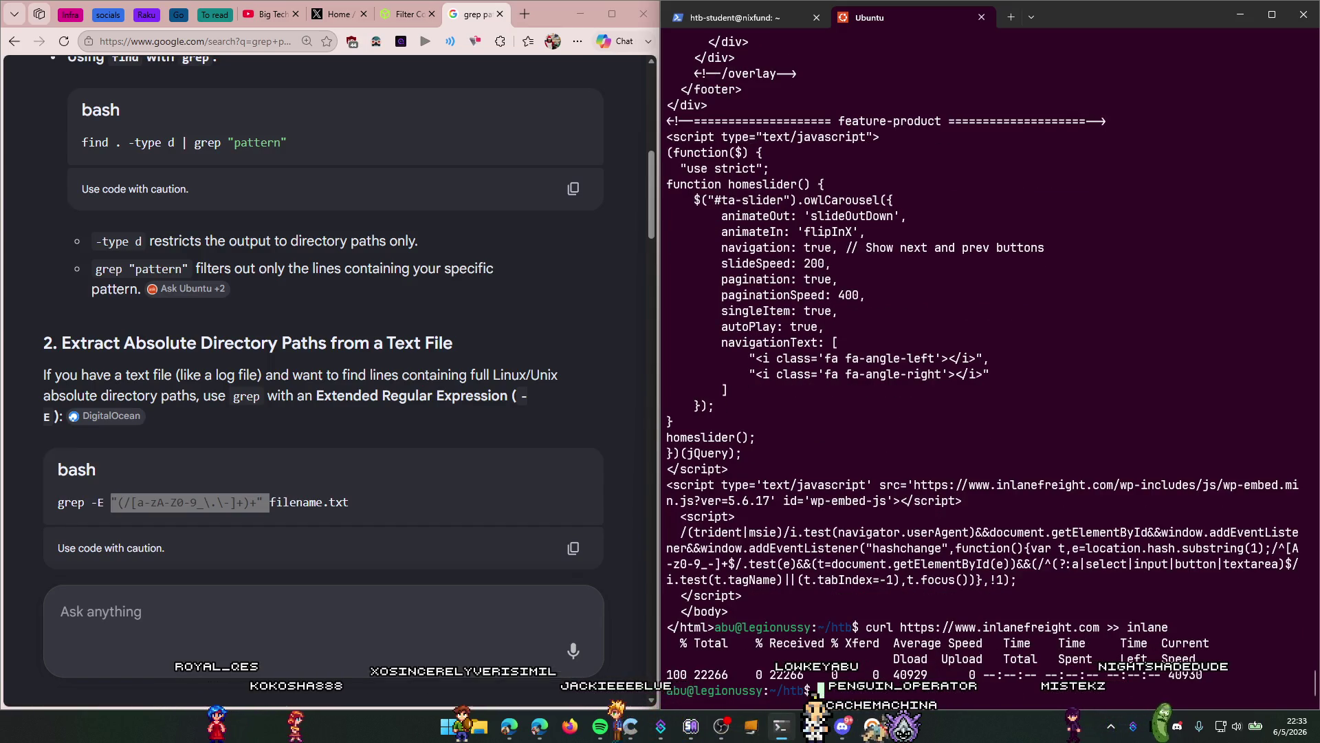
Step: Confirm with ll that inlane is 22266 bytes, then grep it with the path regex
text(ll)
key(Return)
text(cat inlane | grep "(/[a-zA-Z0-9_\.\-]+)+)
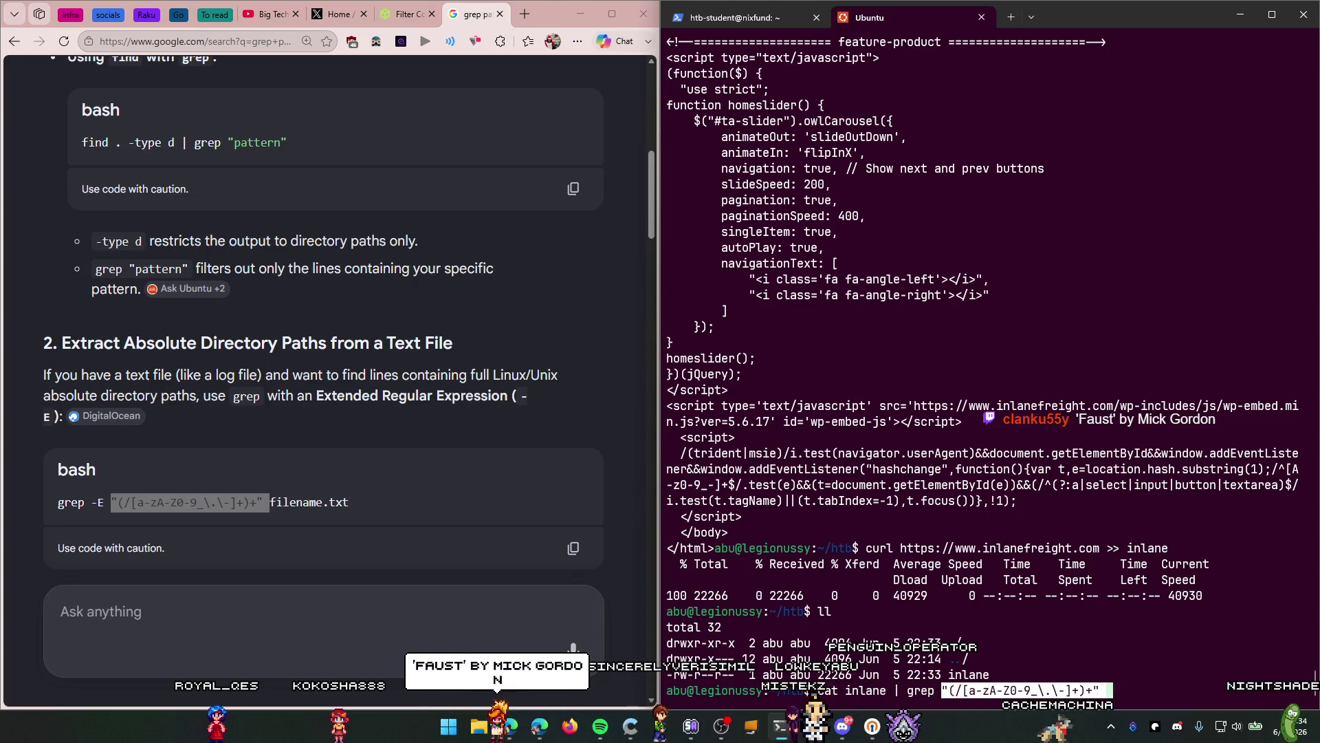
key(Return)
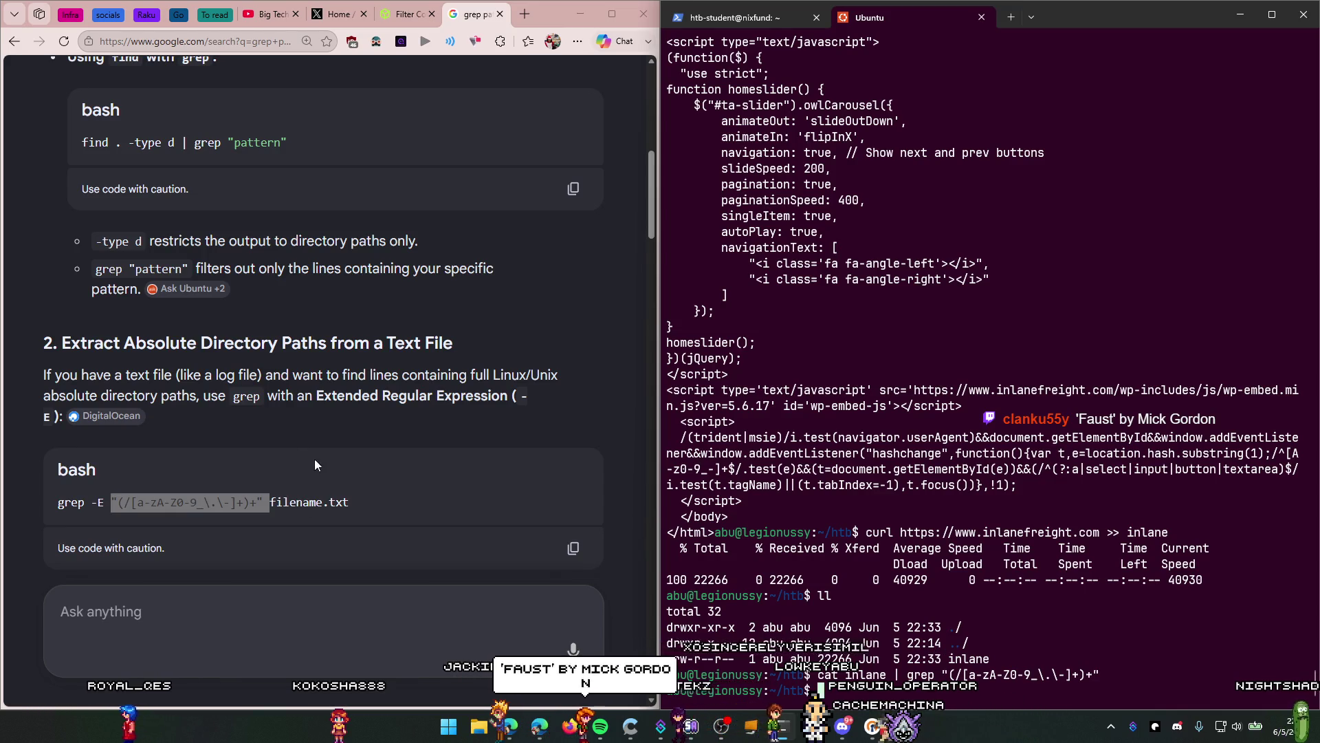
Step: Rerun cat inlane | grep twice with the regex's leading slash removed; nothing matches
scroll(325, 473, up, 3)
scroll(325, 473, up, 5)
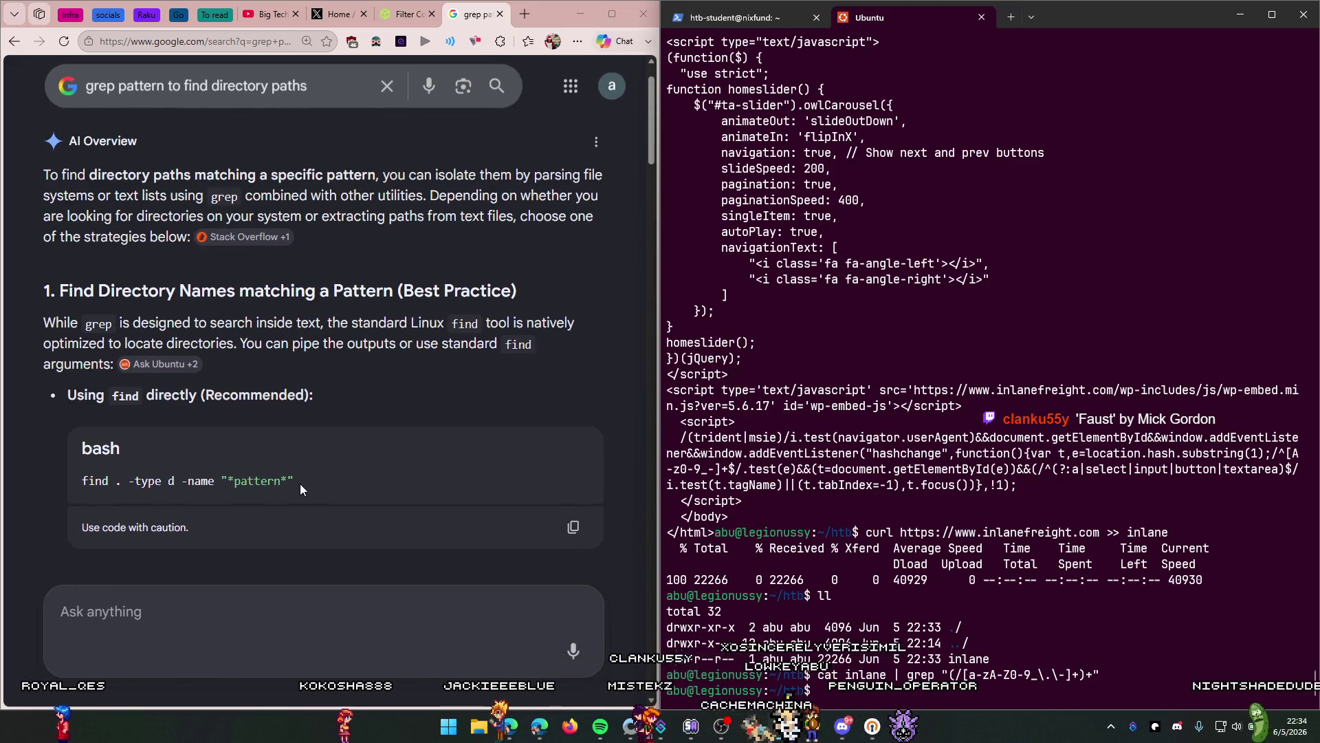
scroll(302, 478, down, 4)
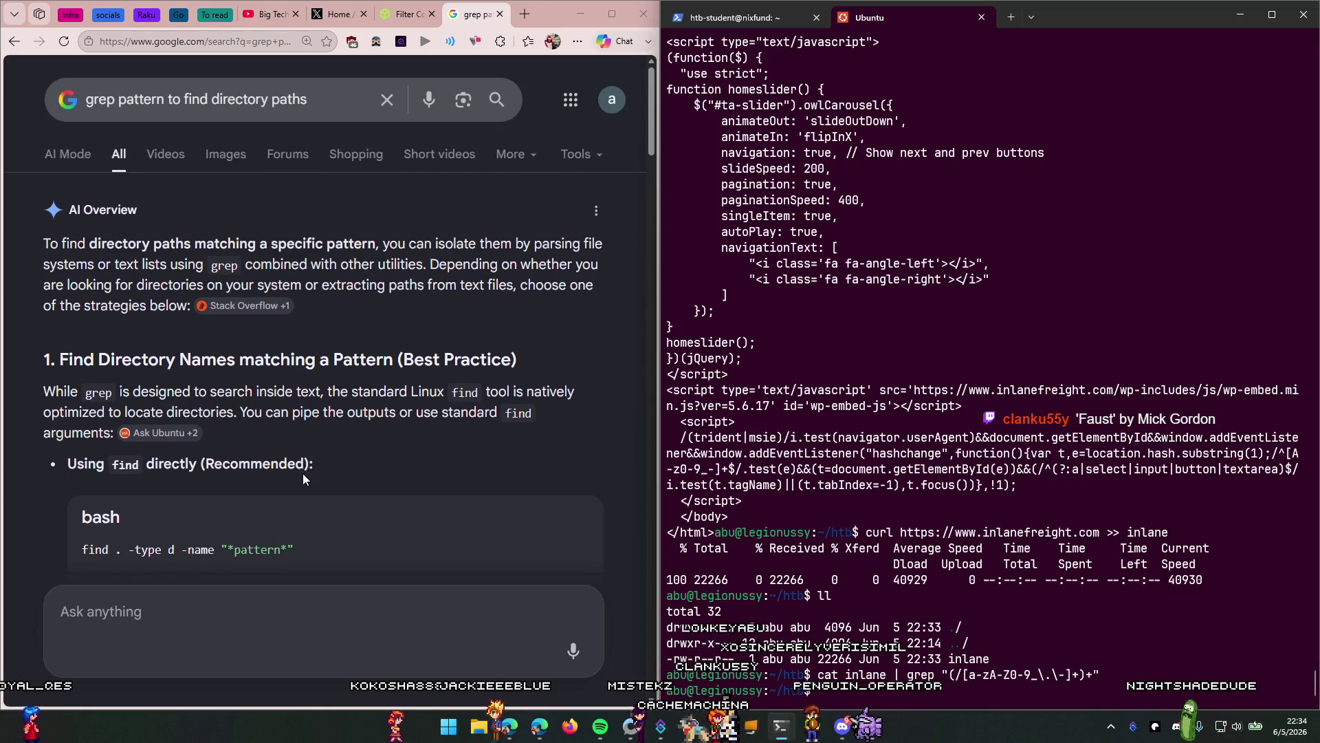
scroll(294, 471, down, 7)
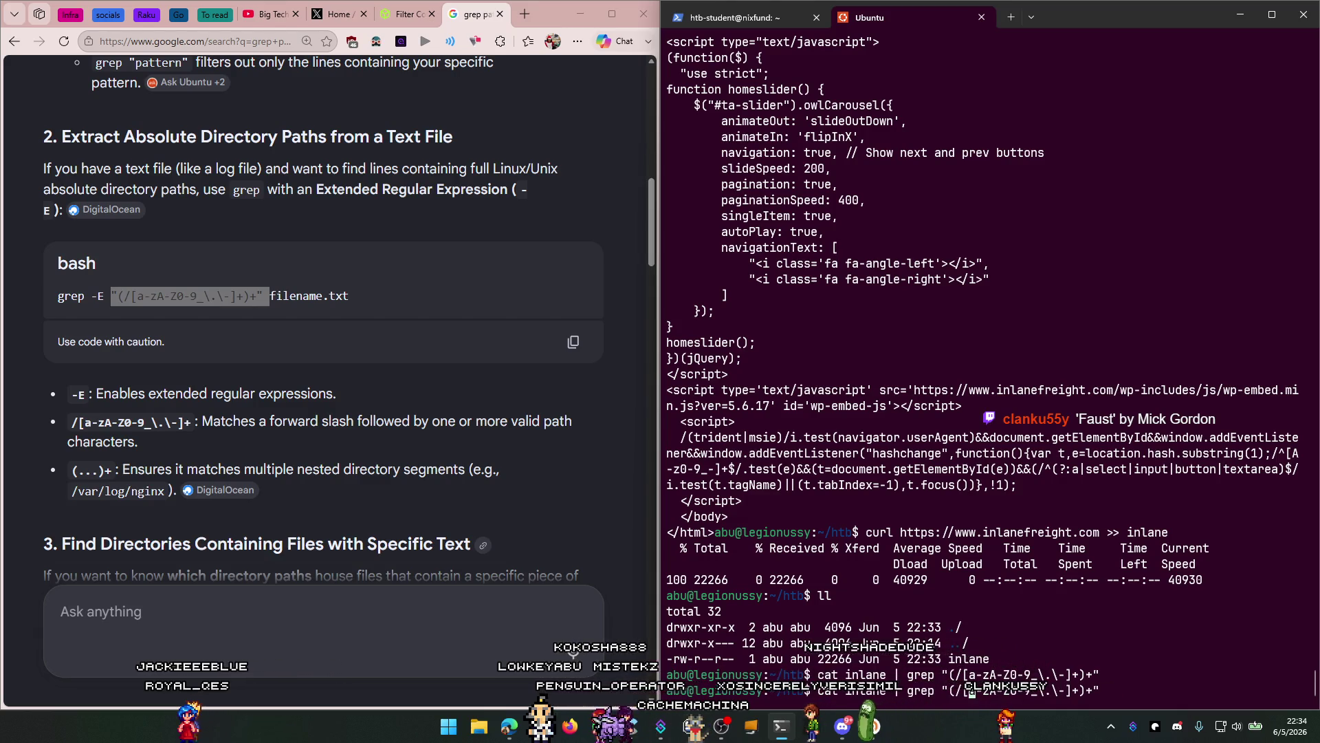
key(Return)
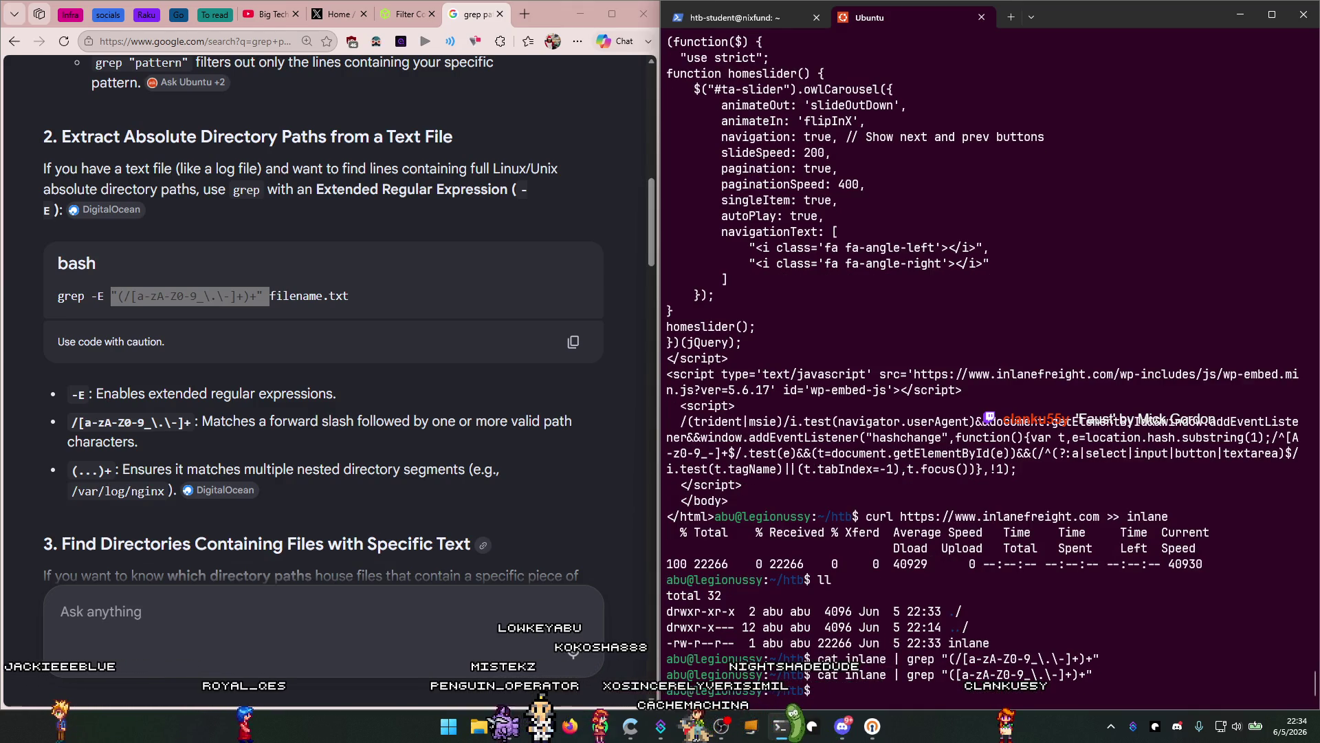
key(Return)
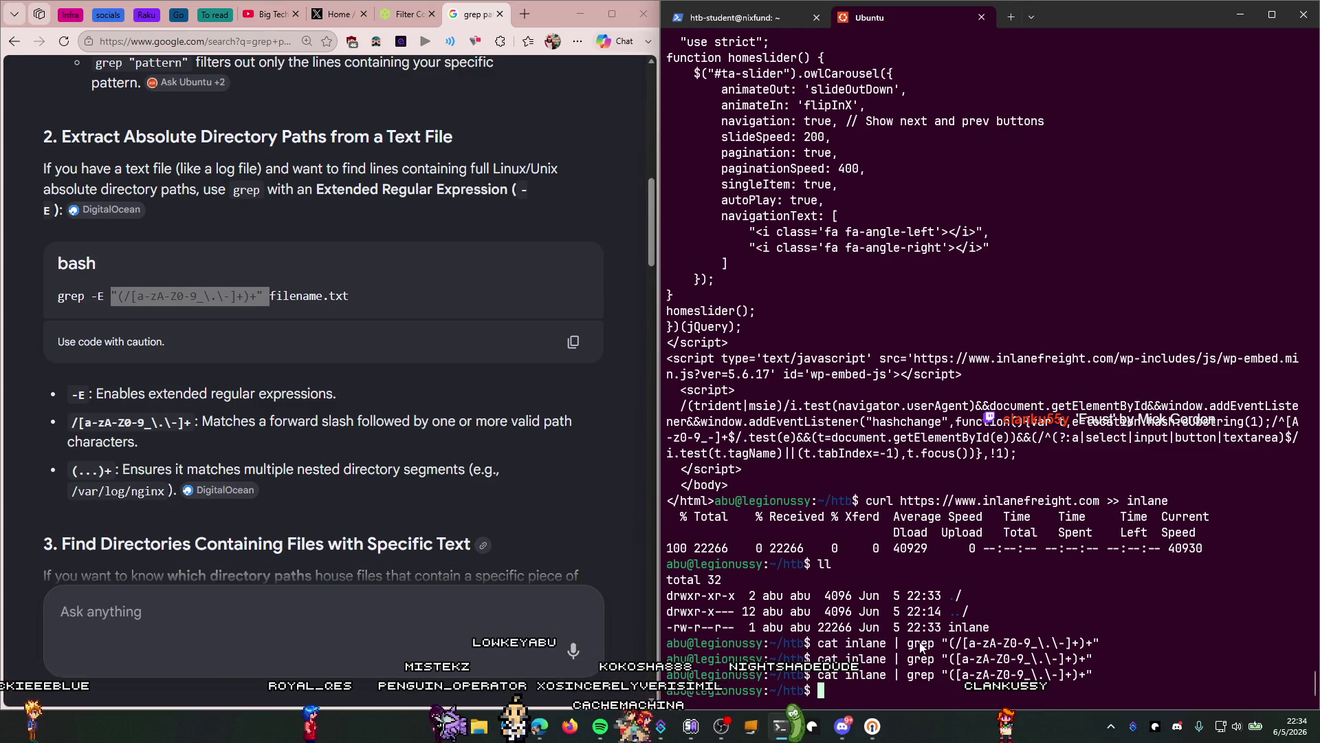
scroll(247, 469, down, 3)
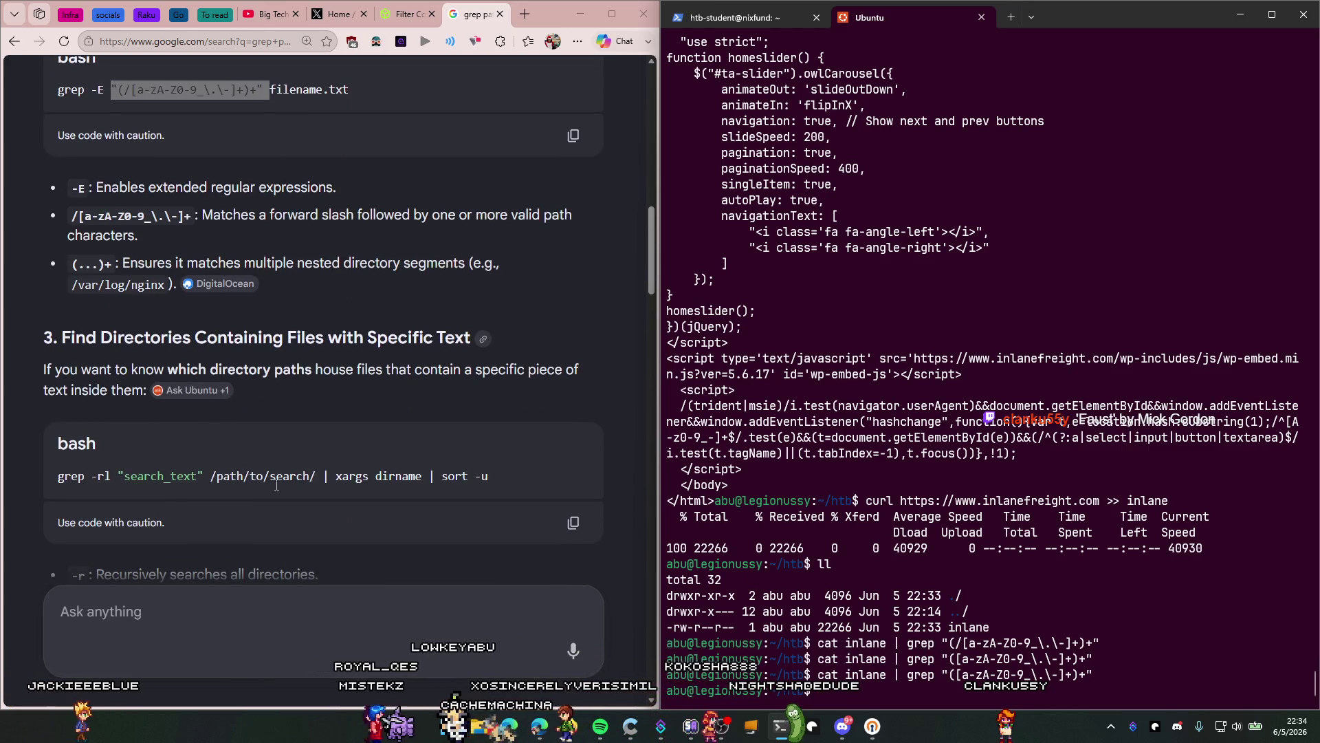
scroll(276, 486, down, 10)
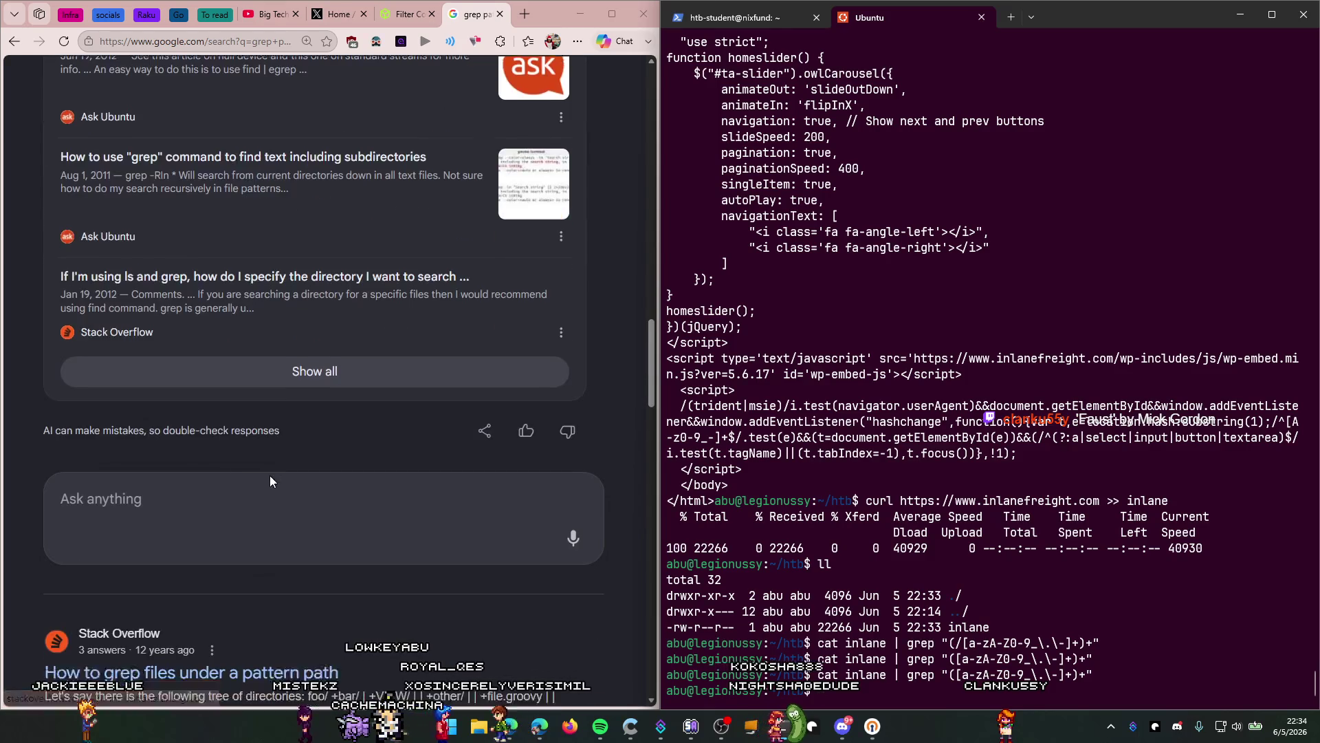
scroll(270, 481, down, 6)
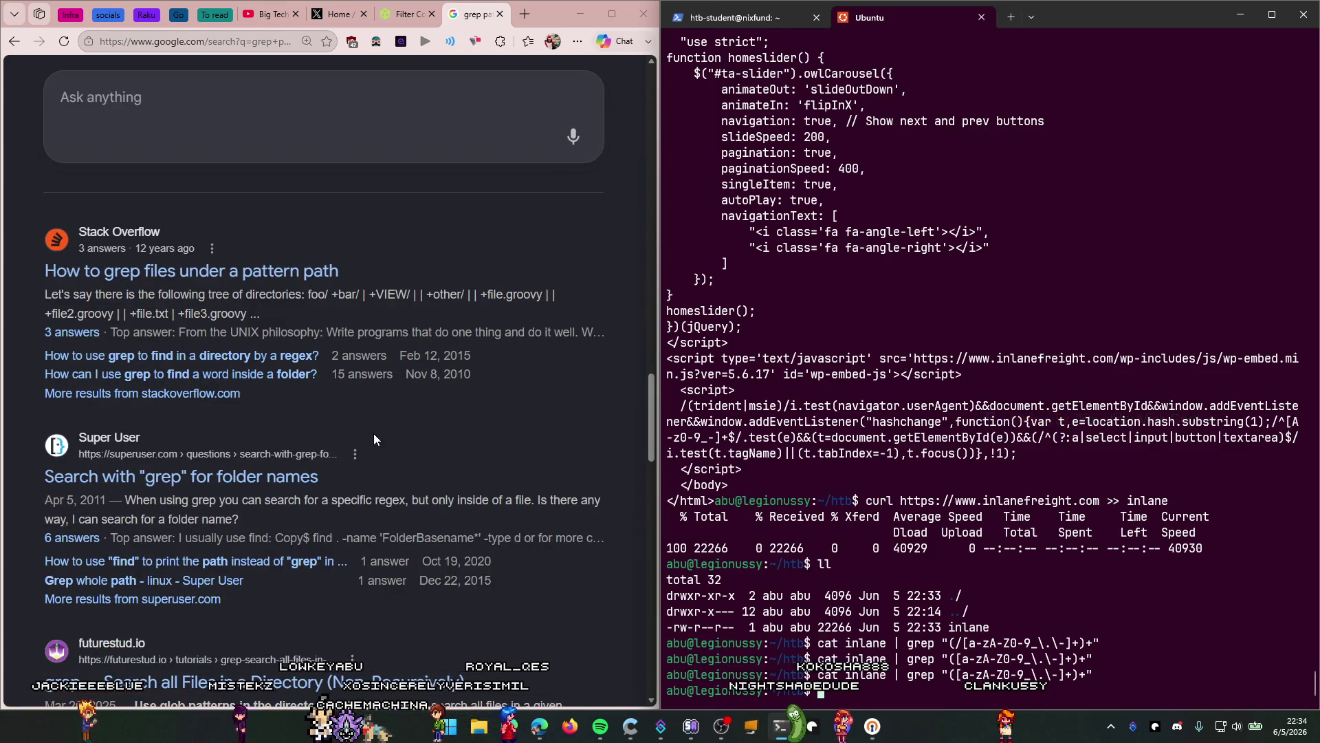
Step: Reread Question 3 in HTB Academy, then return to the Google results
click(404, 14)
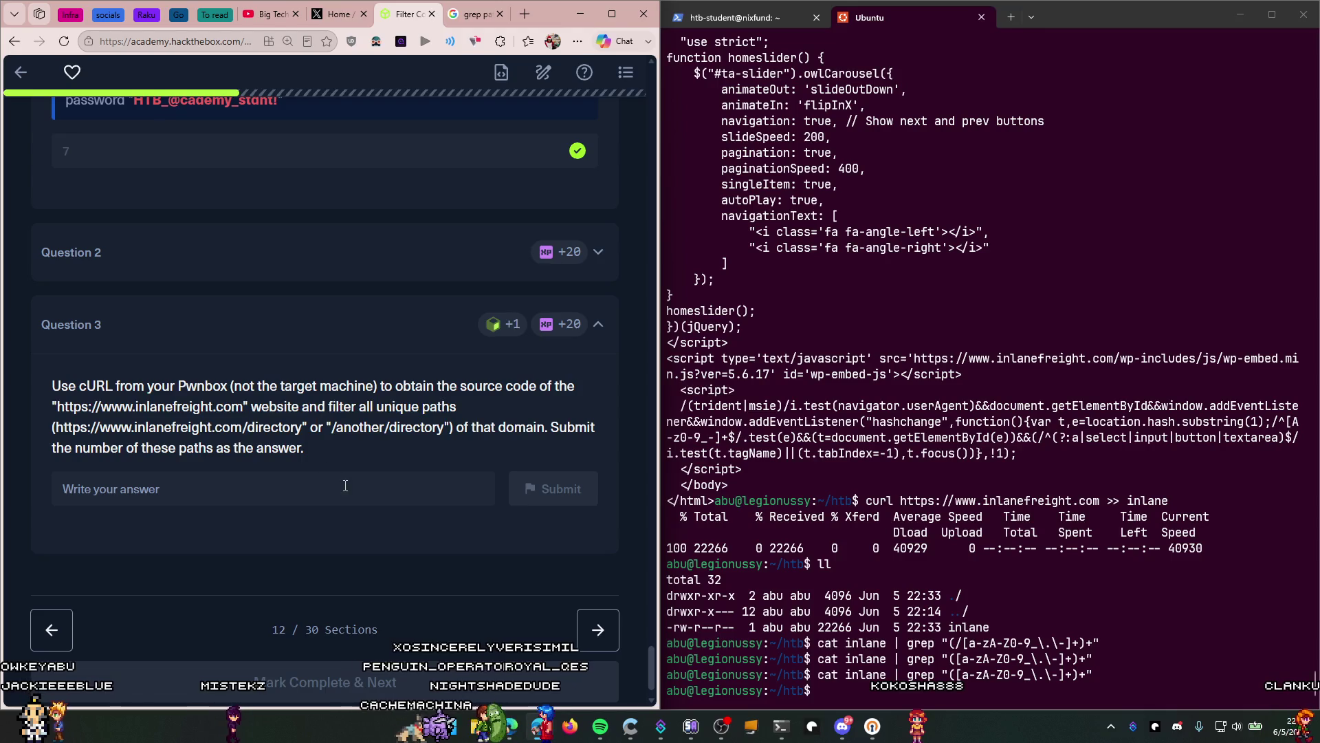
key(ctrl+Tab)
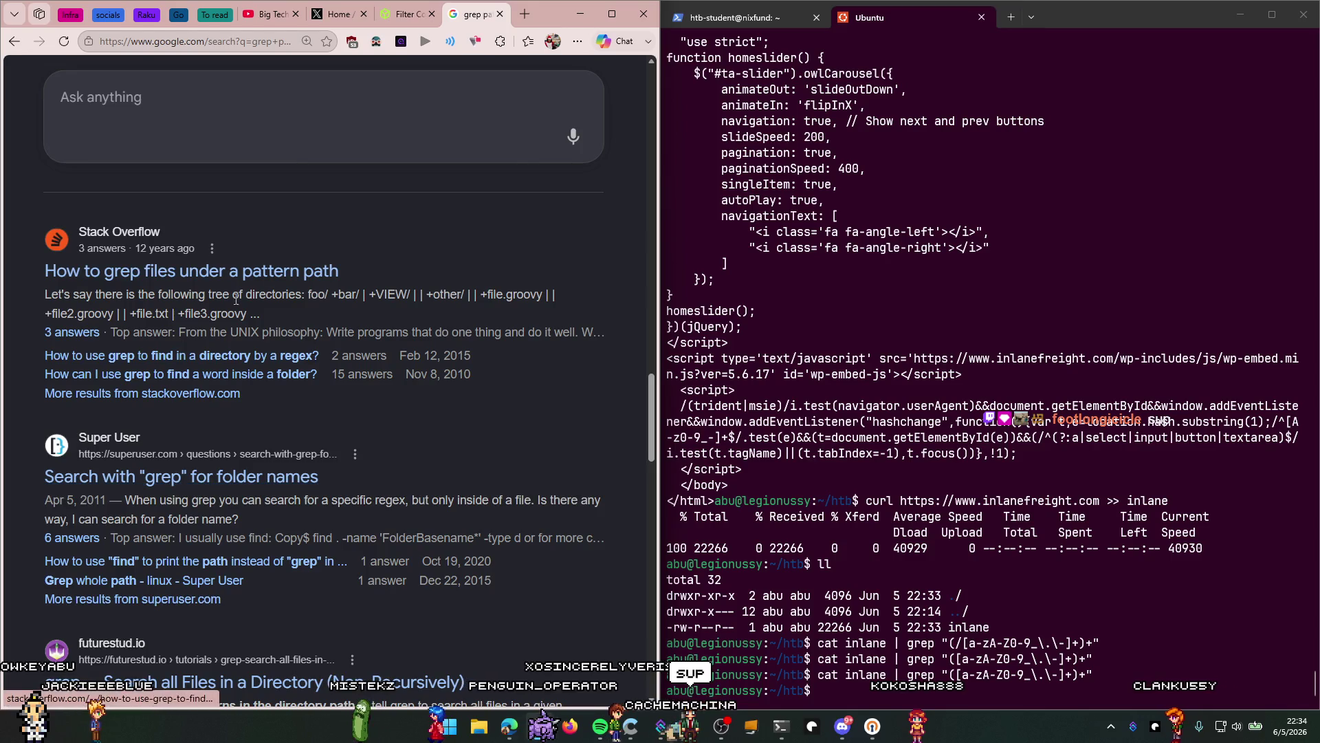
scroll(333, 440, up, 6)
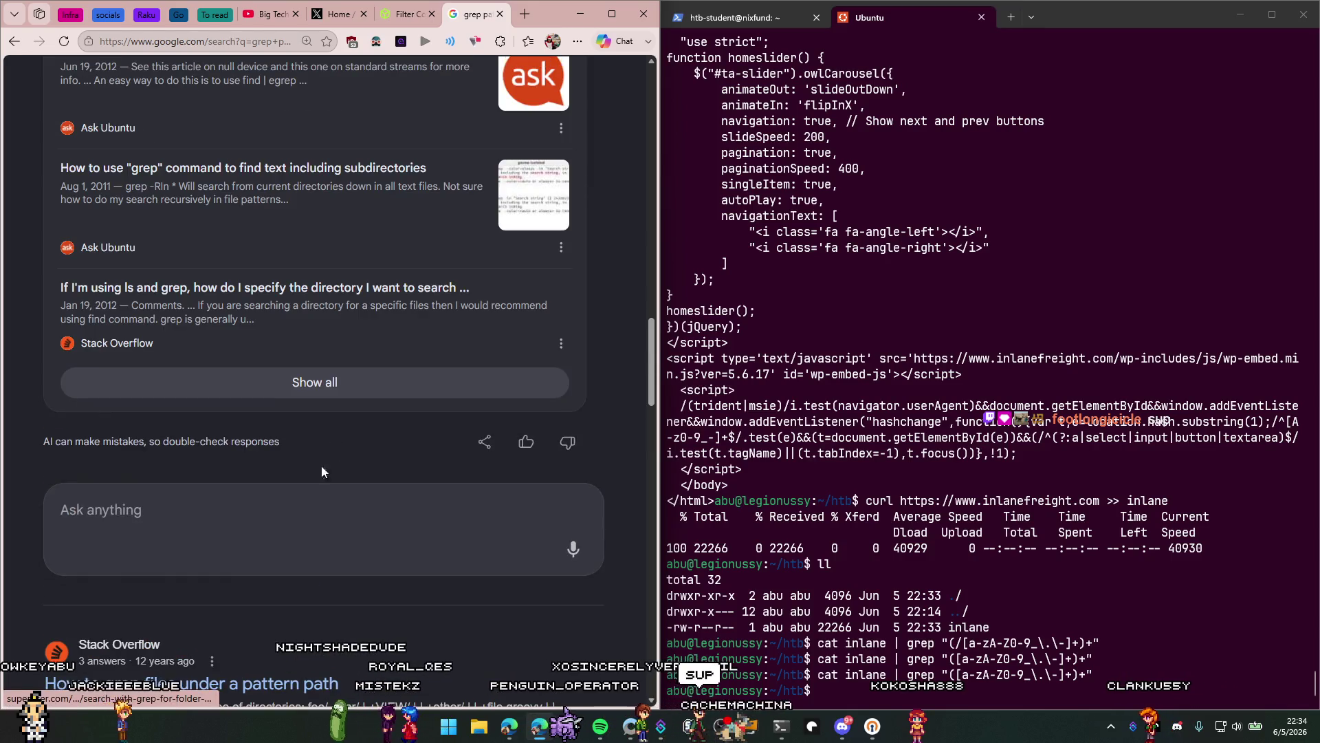
Step: Ask Google AI Mode 'grep pattern for unique paths'
click(302, 503)
text(grep ppar)
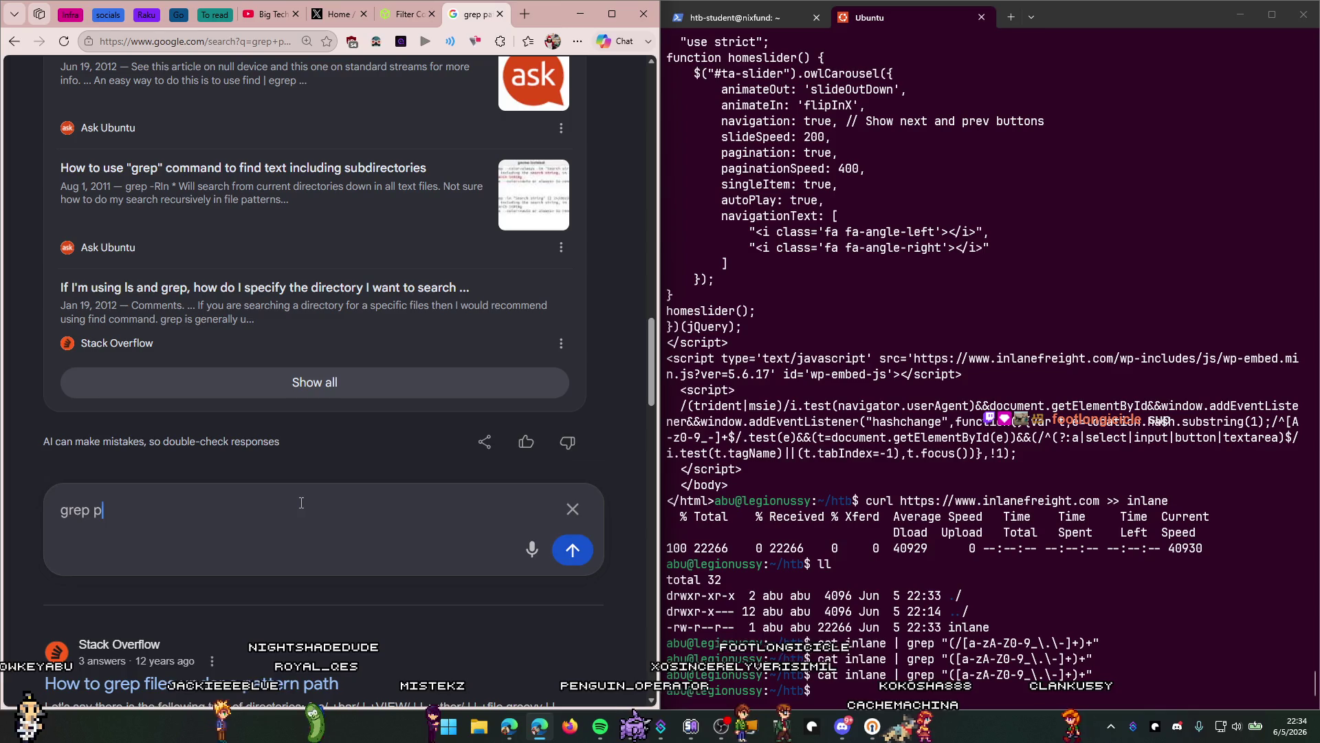
key(BackSpace)
key(BackSpace)
key(BackSpace)
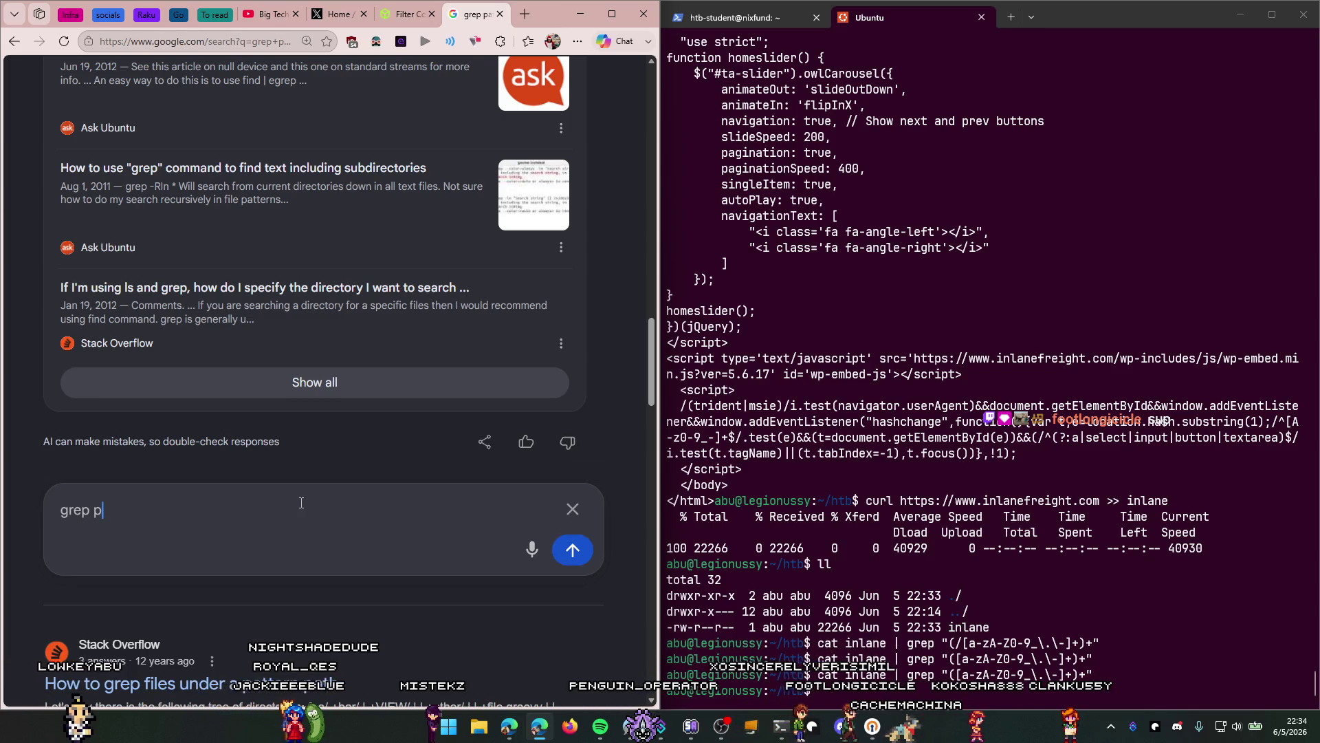
text(attern for)
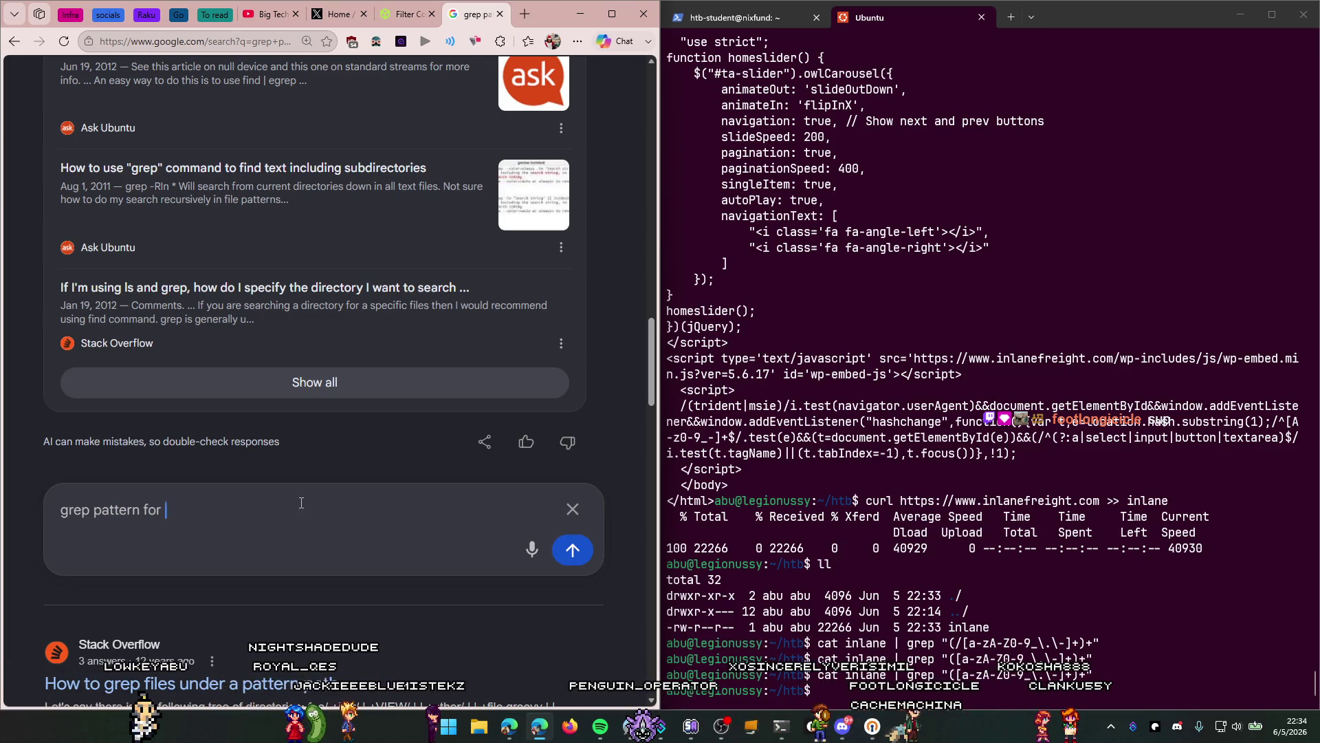
text(hs)
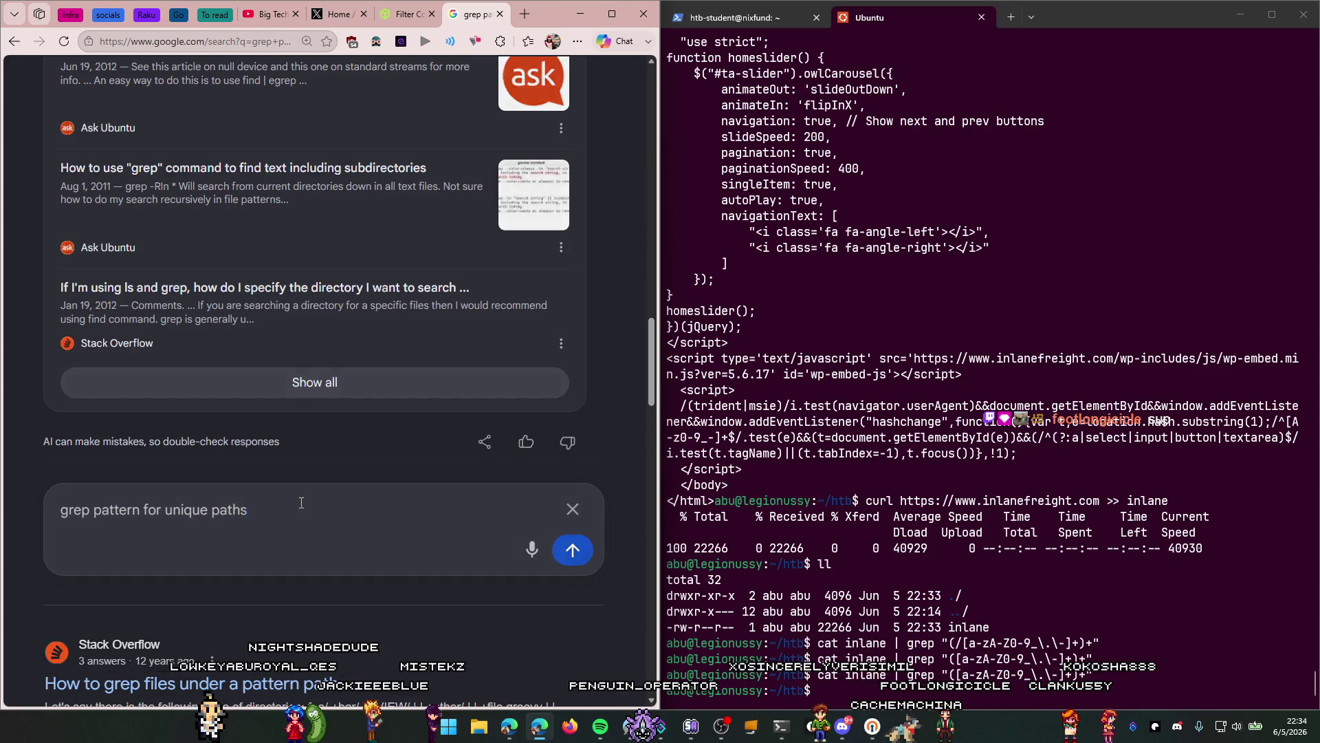
key(Return)
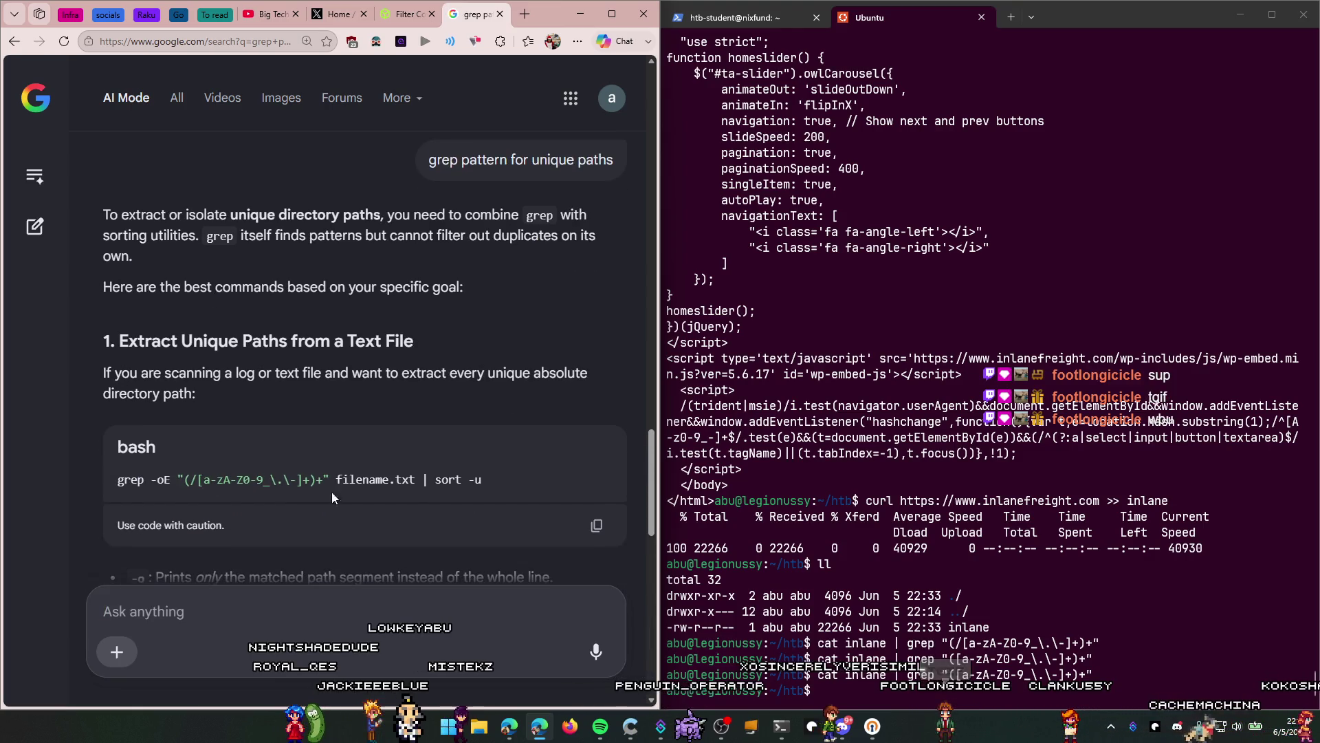
Step: Select the path regex in AI Mode's answer, then rerun the edited grep, which prints nothing
drag(323, 480, 193, 487)
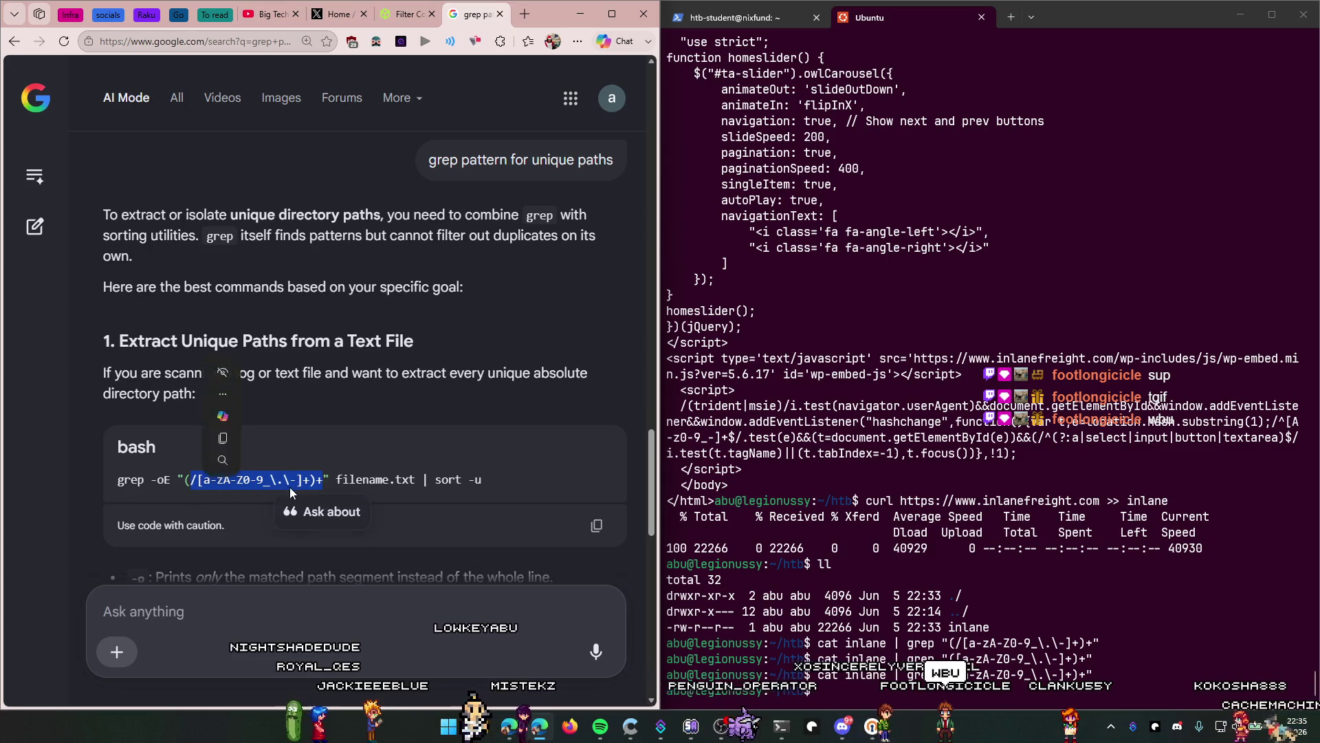
drag(330, 480, 179, 485)
click(964, 571)
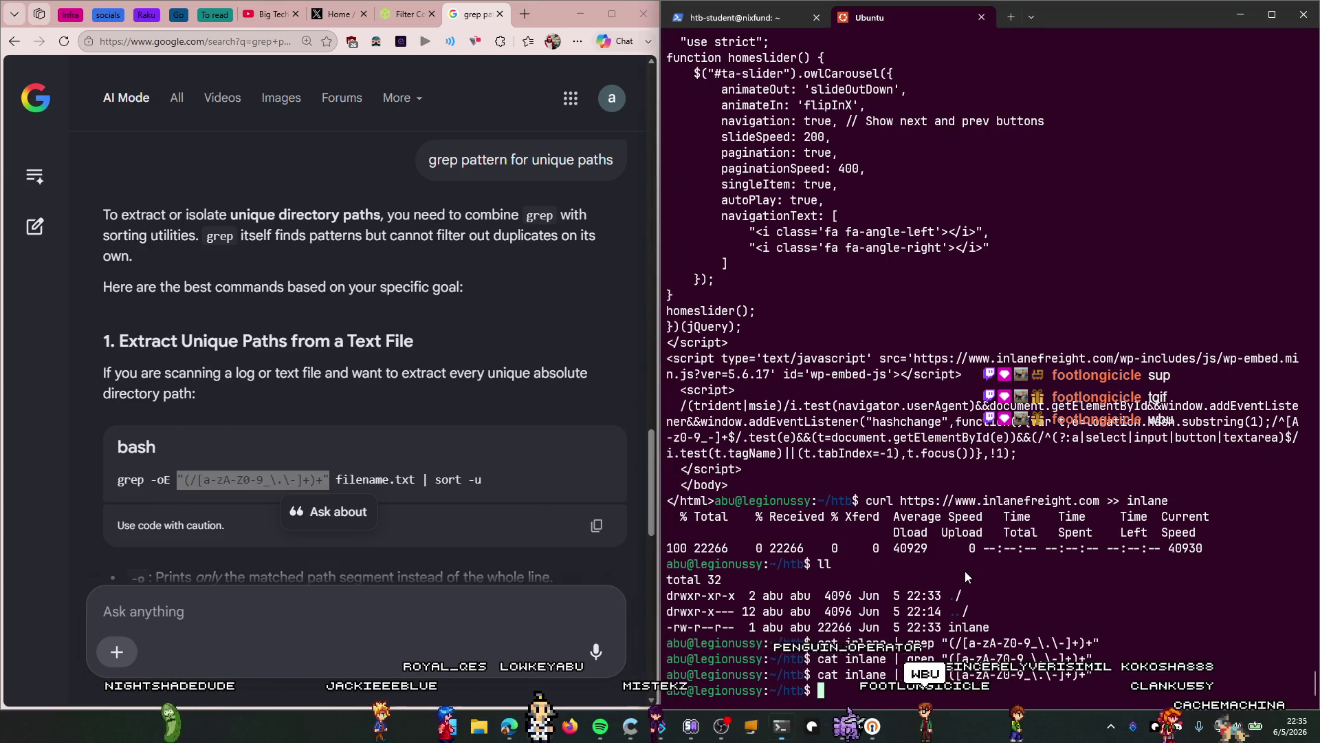
key(Up)
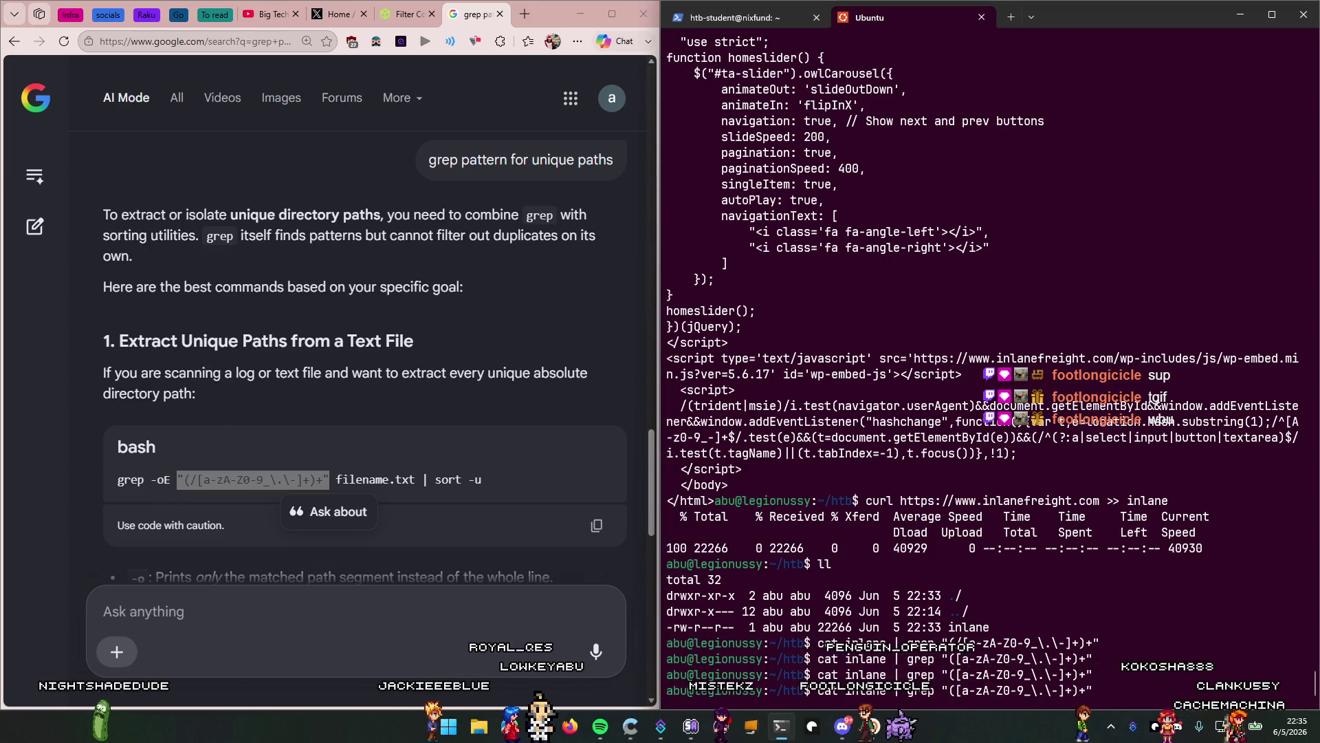
key(Left)
key(Left)
key(Left)
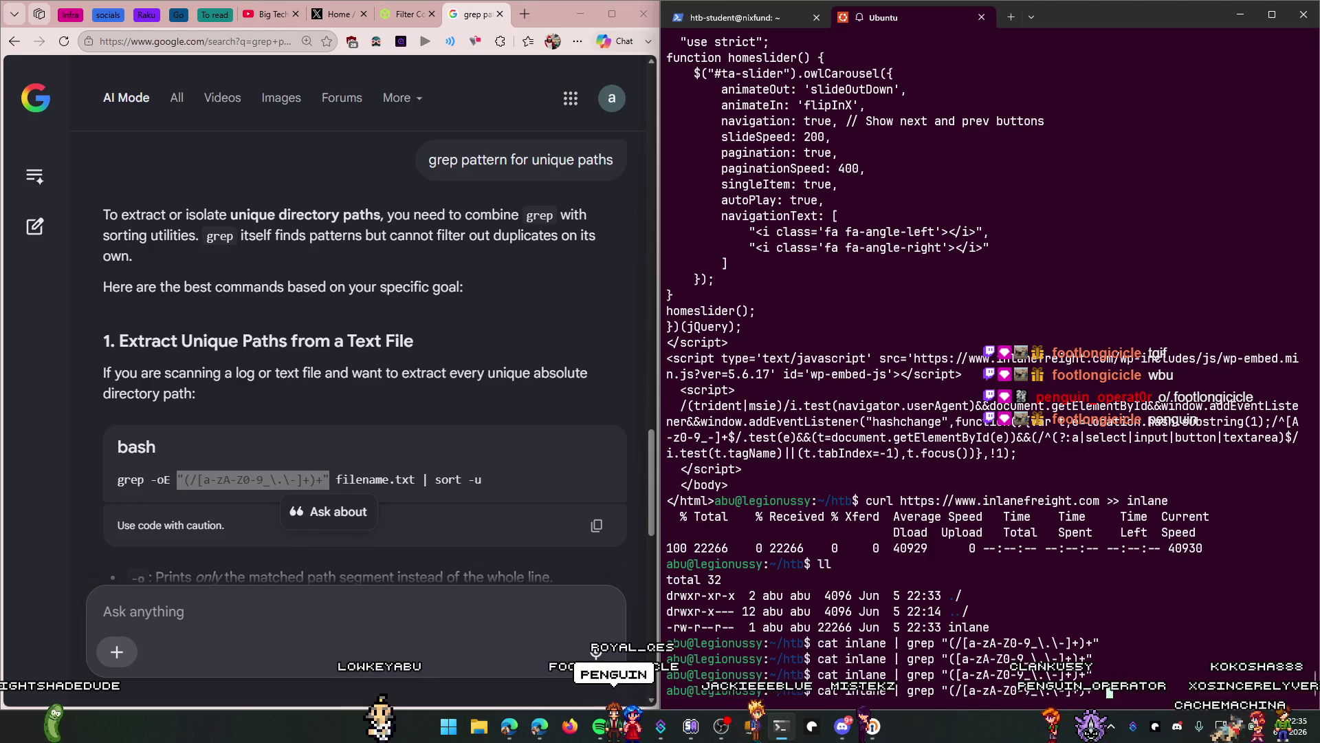
key(Return)
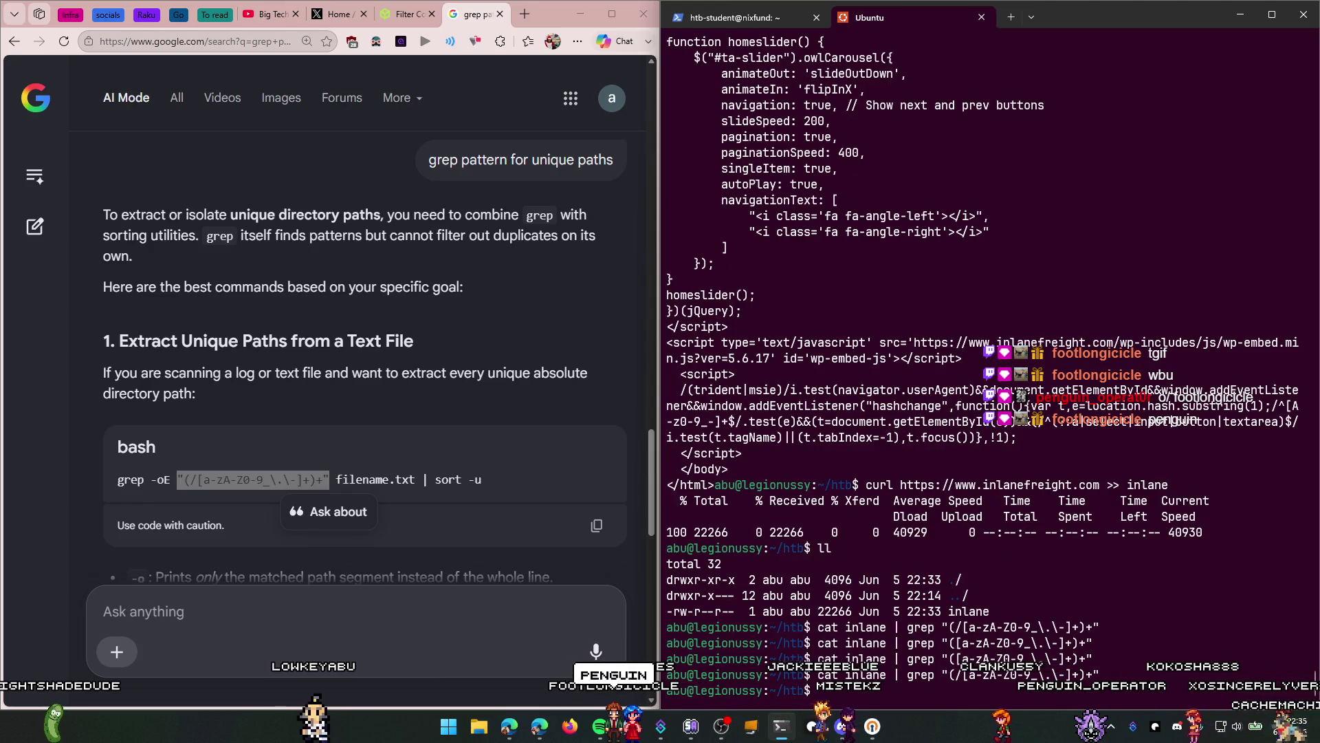
Step: Read the rest of the AI's answer, down to its three clarifying questions
scroll(320, 275, down, 4)
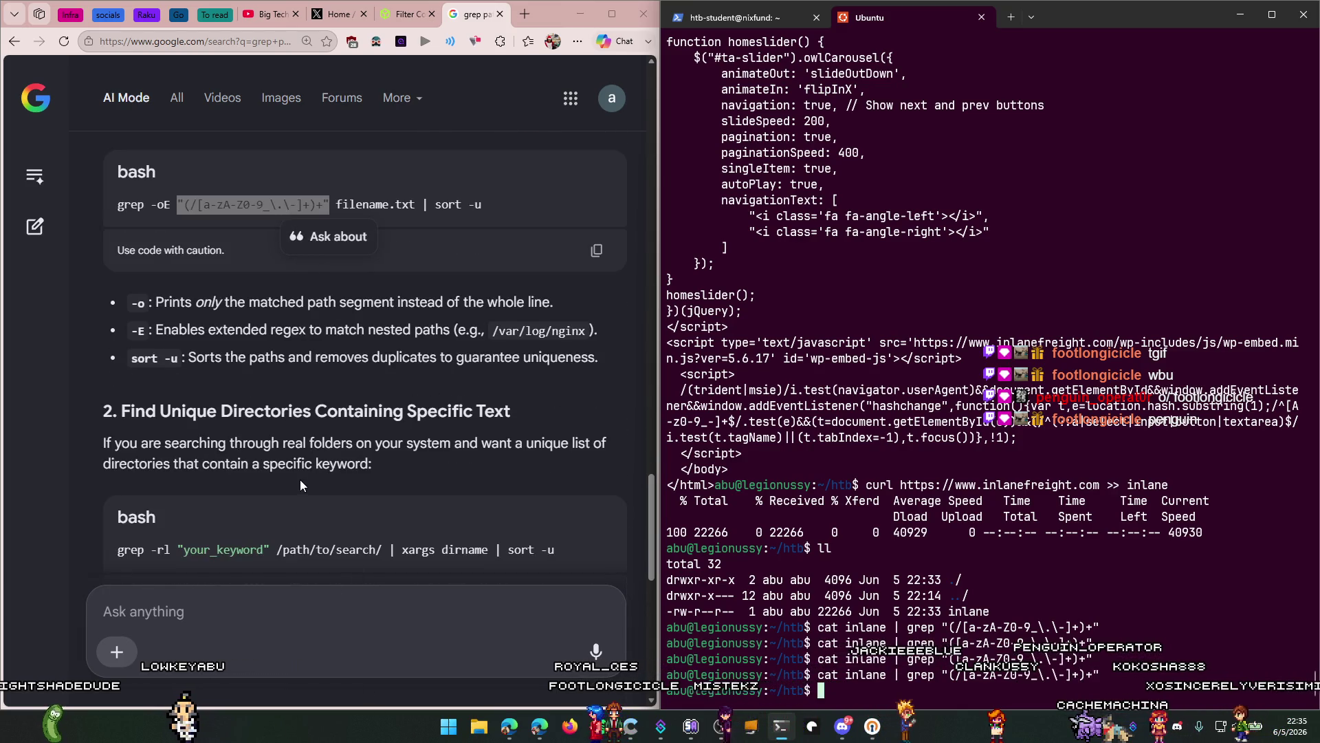
scroll(300, 482, down, 2)
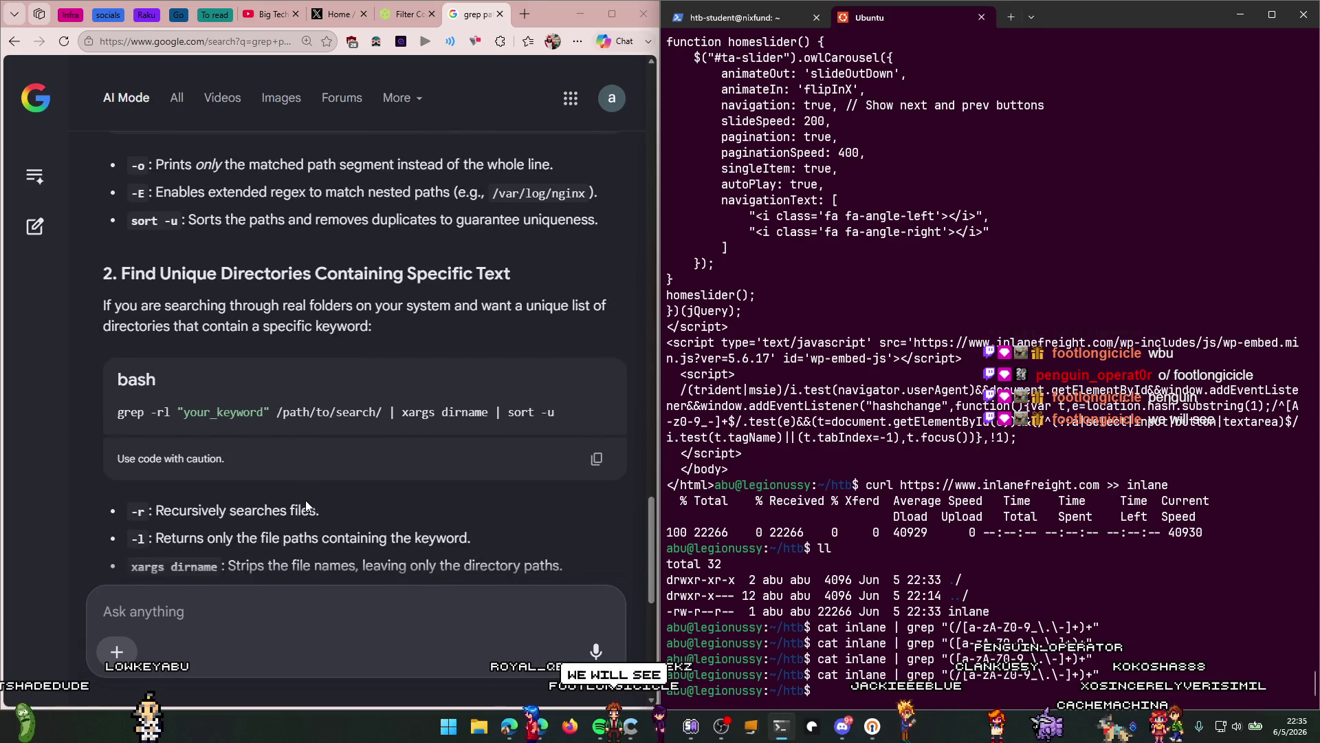
scroll(309, 509, down, 5)
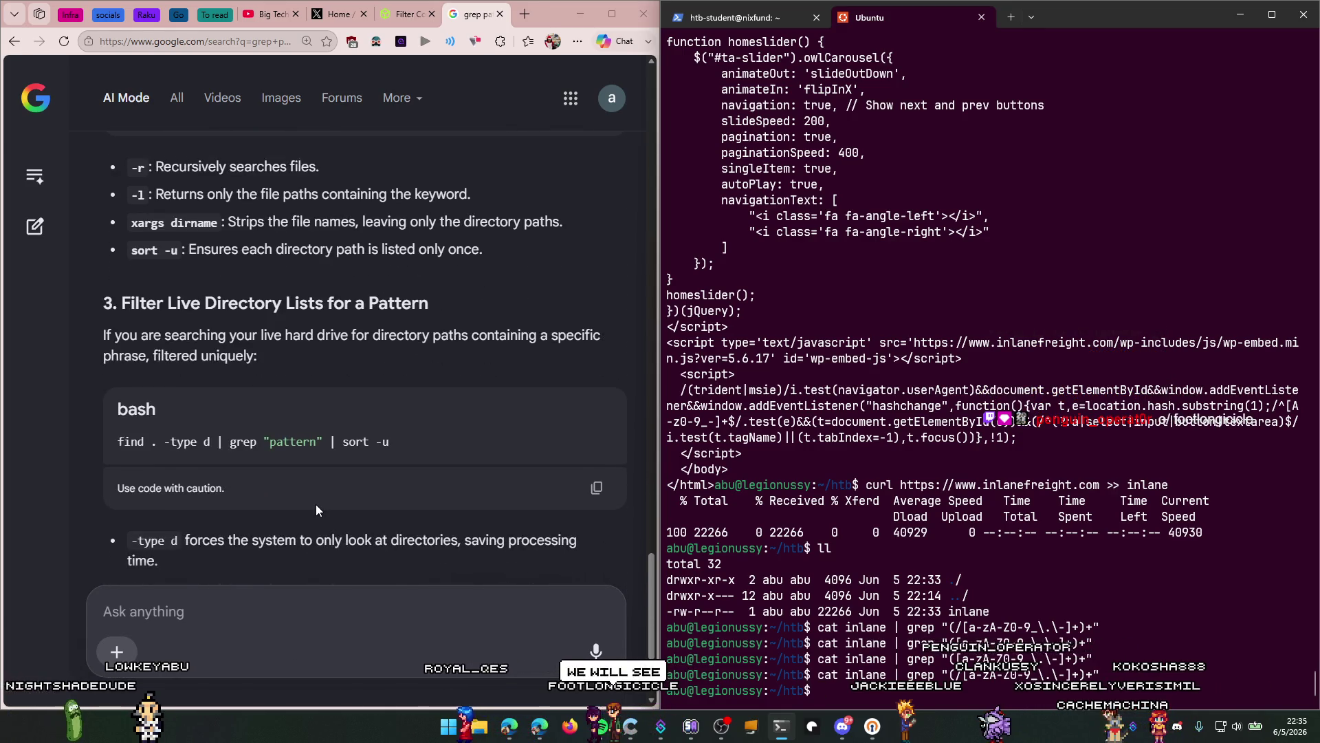
scroll(316, 504, down, 3)
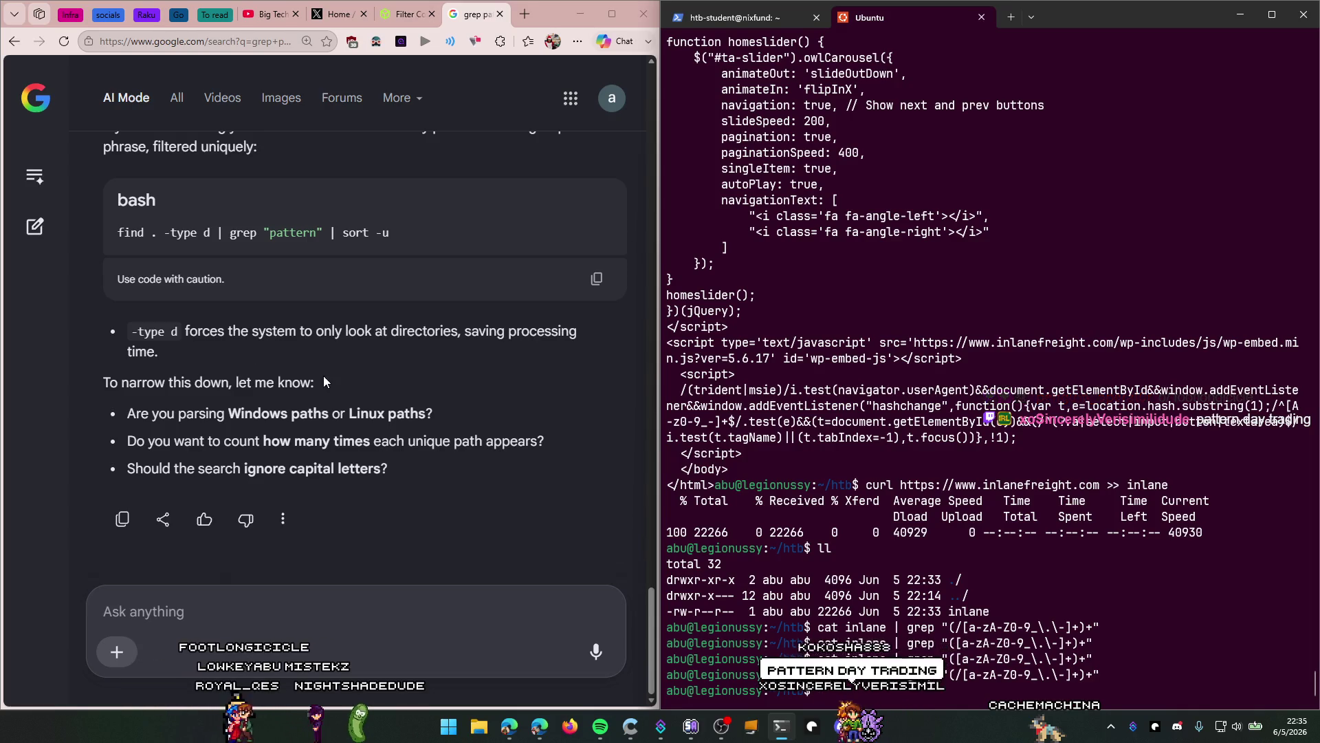
drag(390, 470, 141, 414)
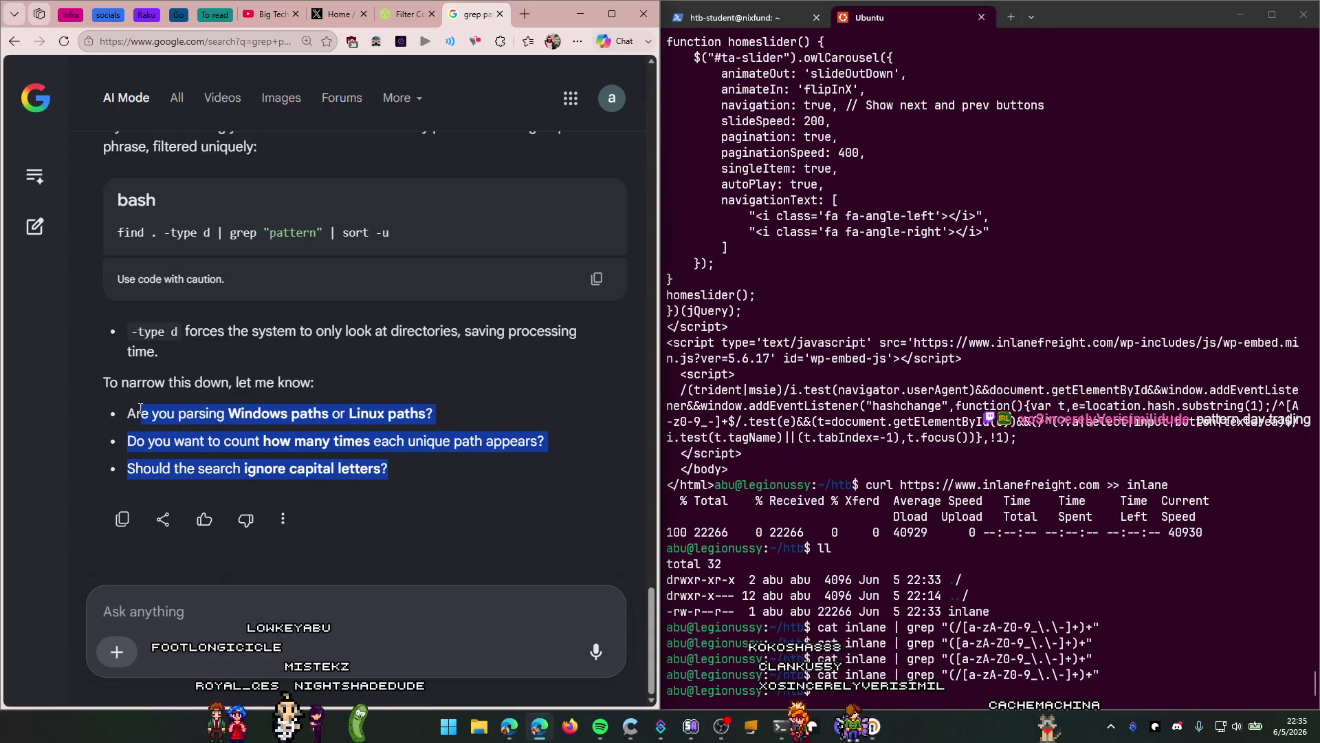
Step: Copy the last cat inlane | grep command from the terminal's four failed attempts
click(345, 397)
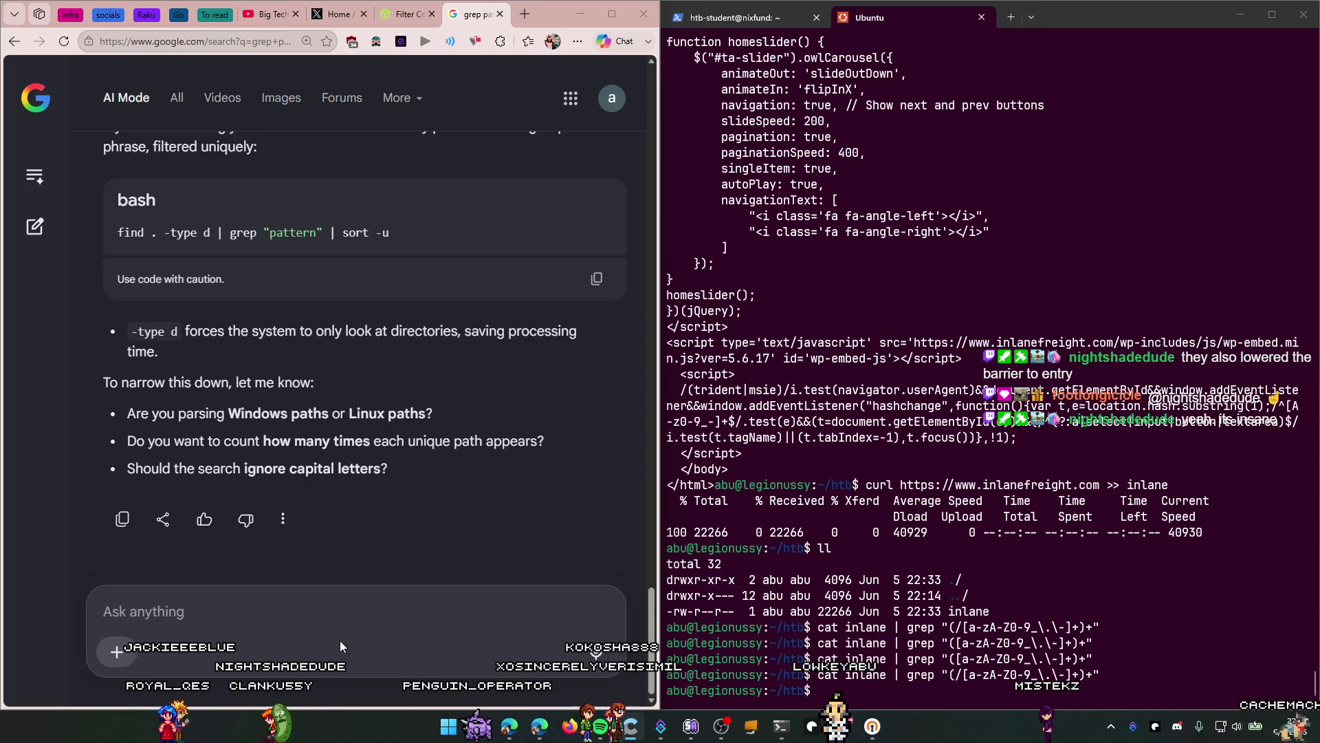
click(1111, 678)
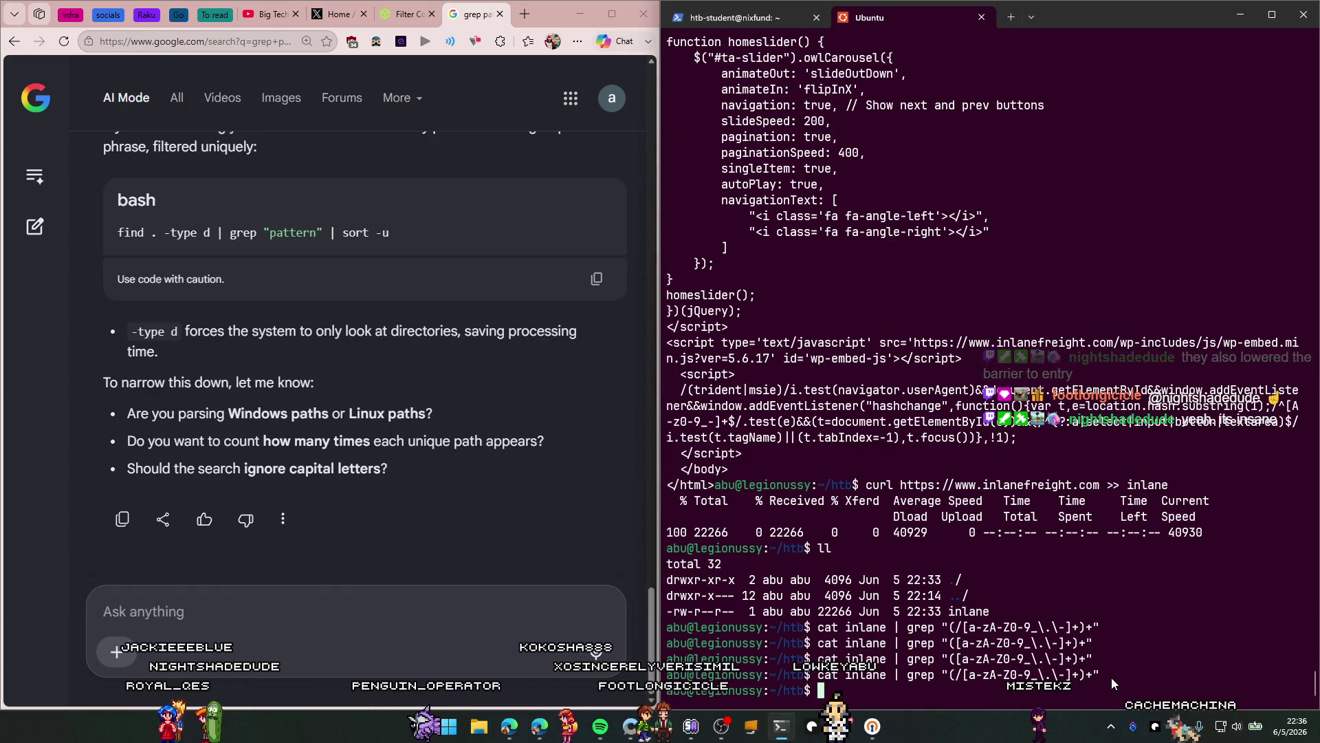
drag(1100, 666, 841, 627)
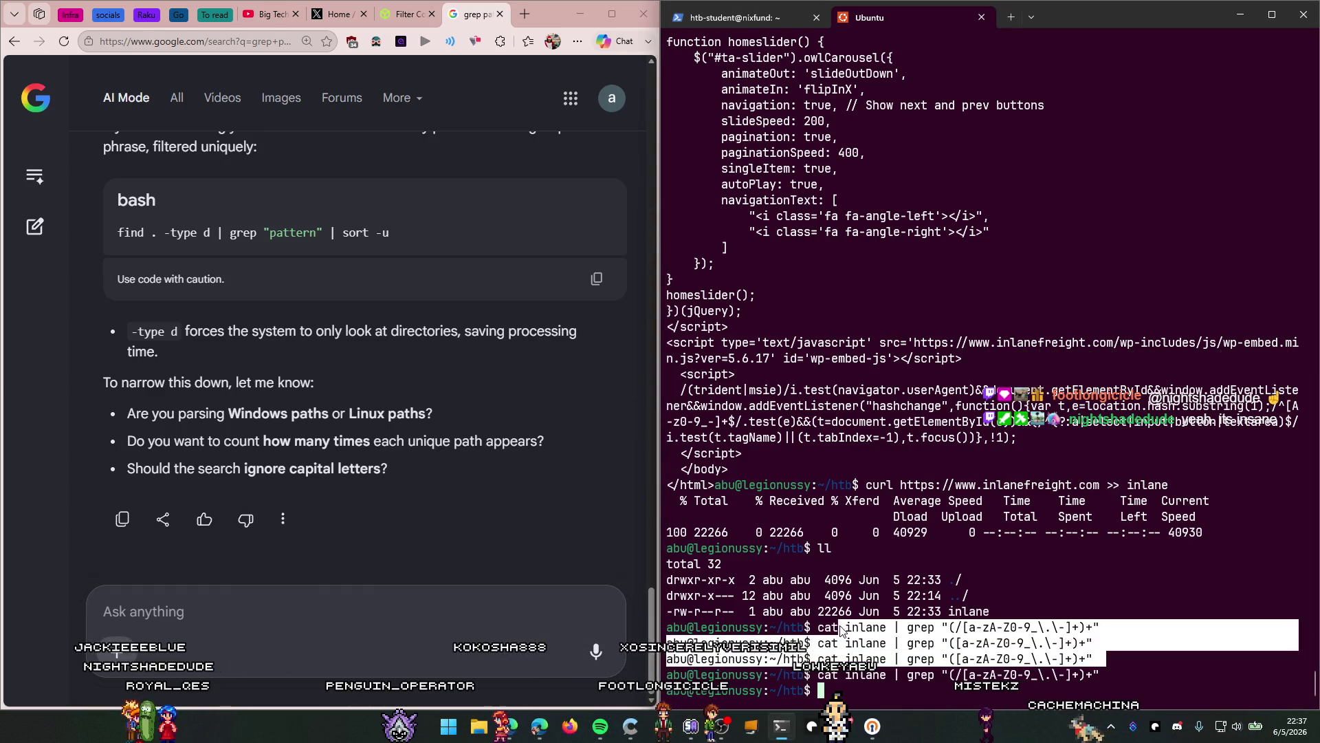
right_click(841, 667)
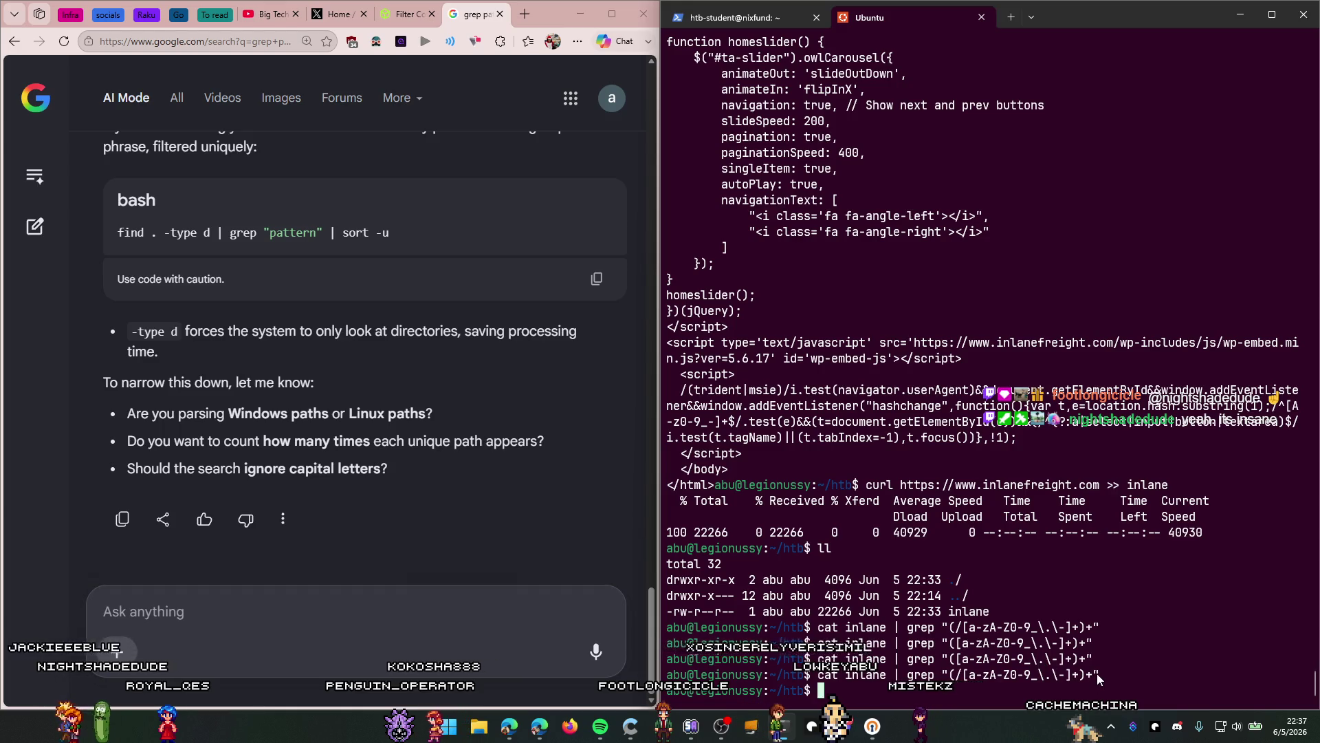
mouse_move(1097, 675)
mouse_down()
mouse_move(759, 691)
mouse_move(814, 684)
mouse_up()
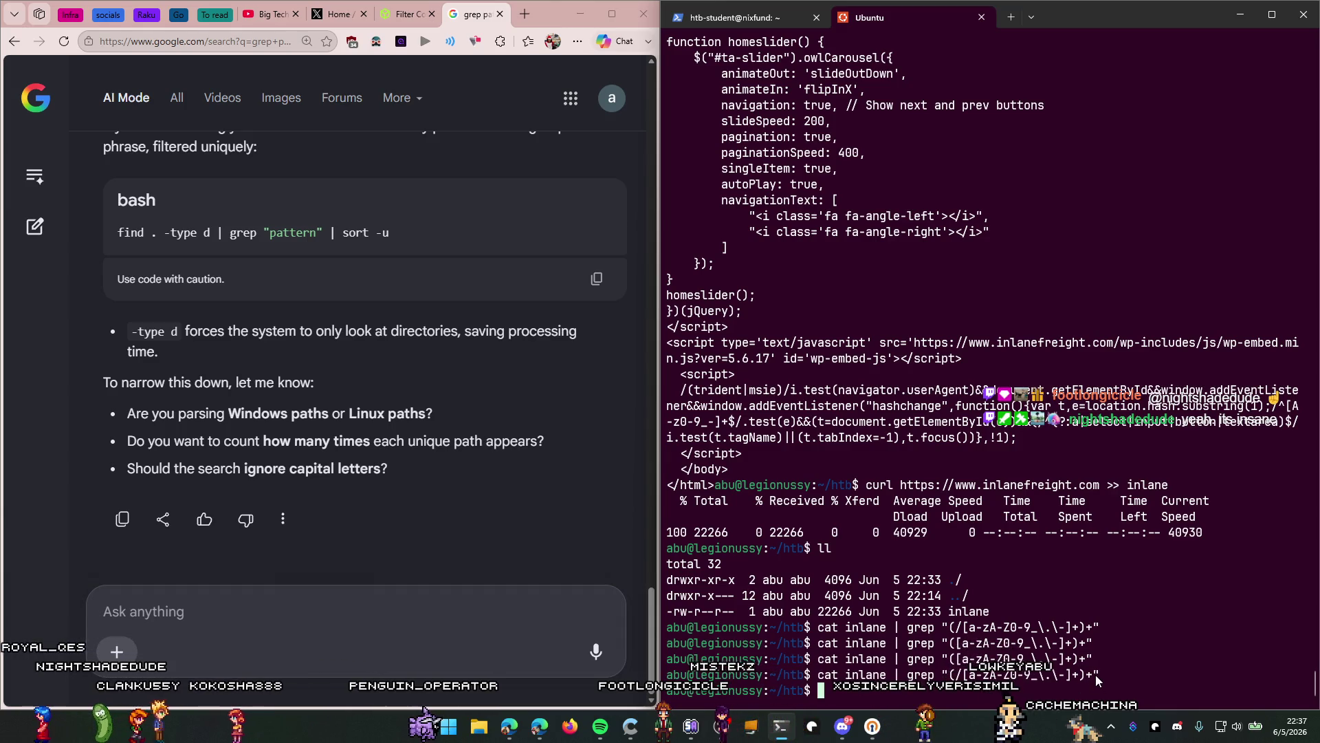
drag(1098, 675, 670, 677)
right_click(734, 680)
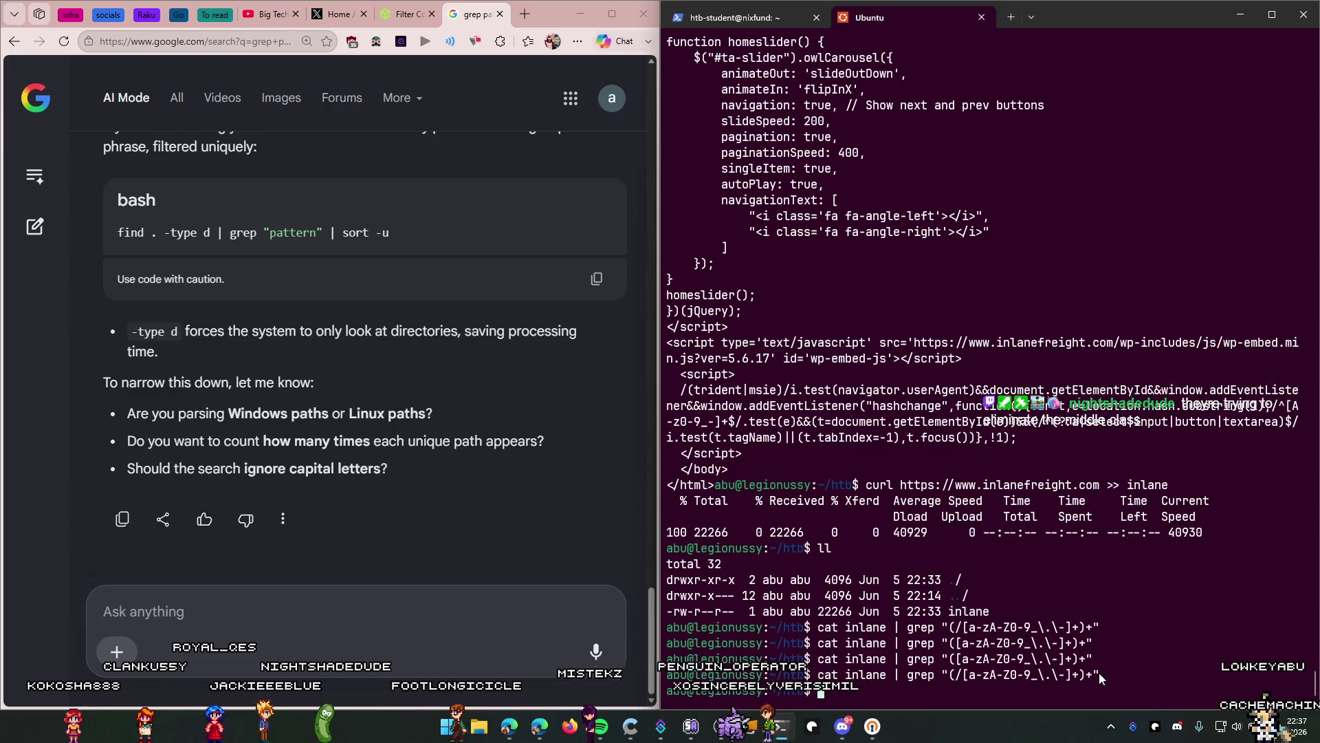
click(720, 678)
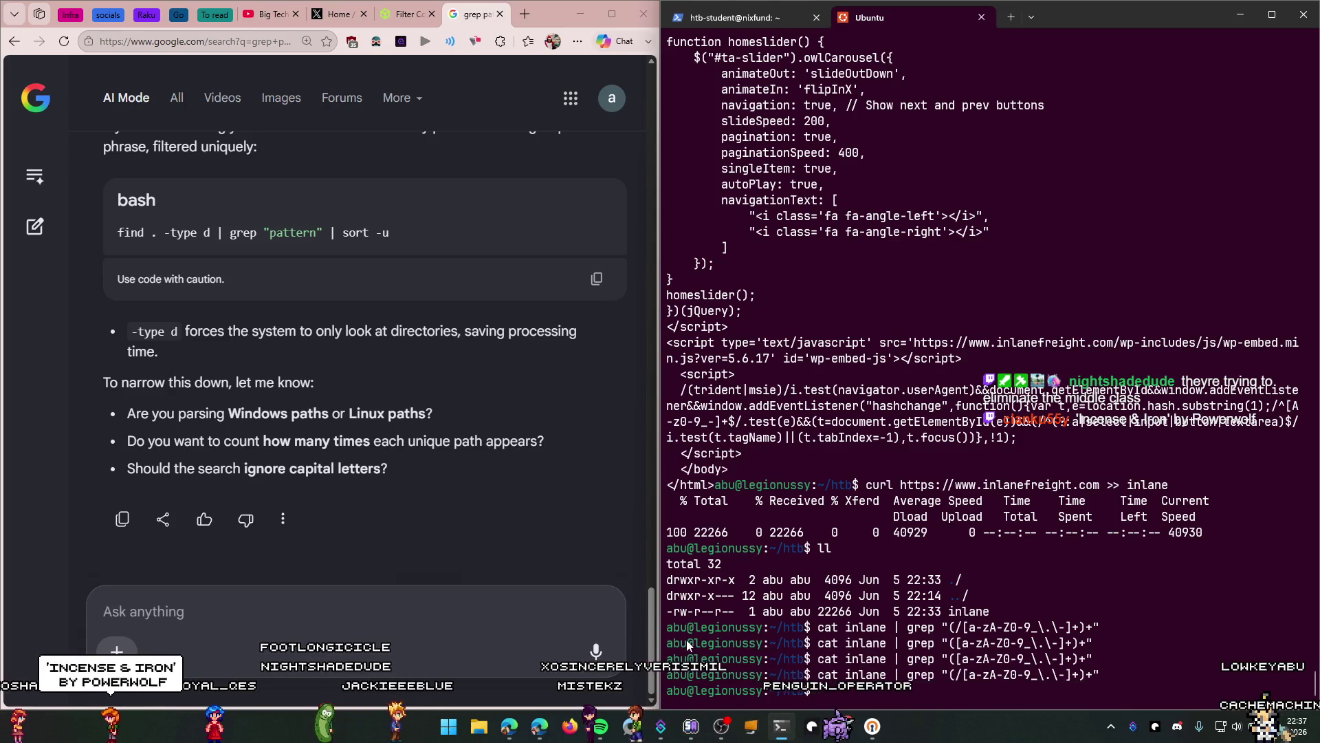
Step: Ask AI Mode 'paths in an html doc' and read its grep -oE href/src answer
click(399, 600)
text(url)
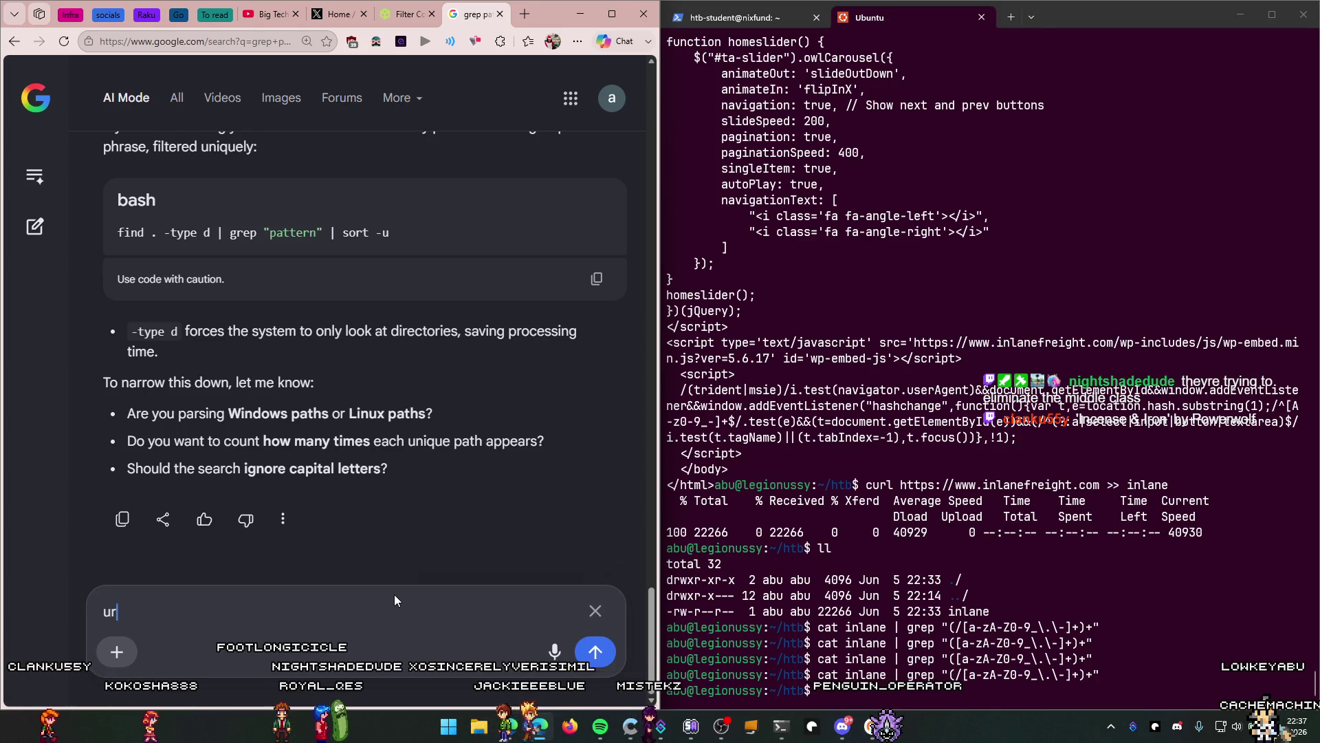
key(BackSpace)
key(BackSpace)
key(BackSpace)
text(pat)
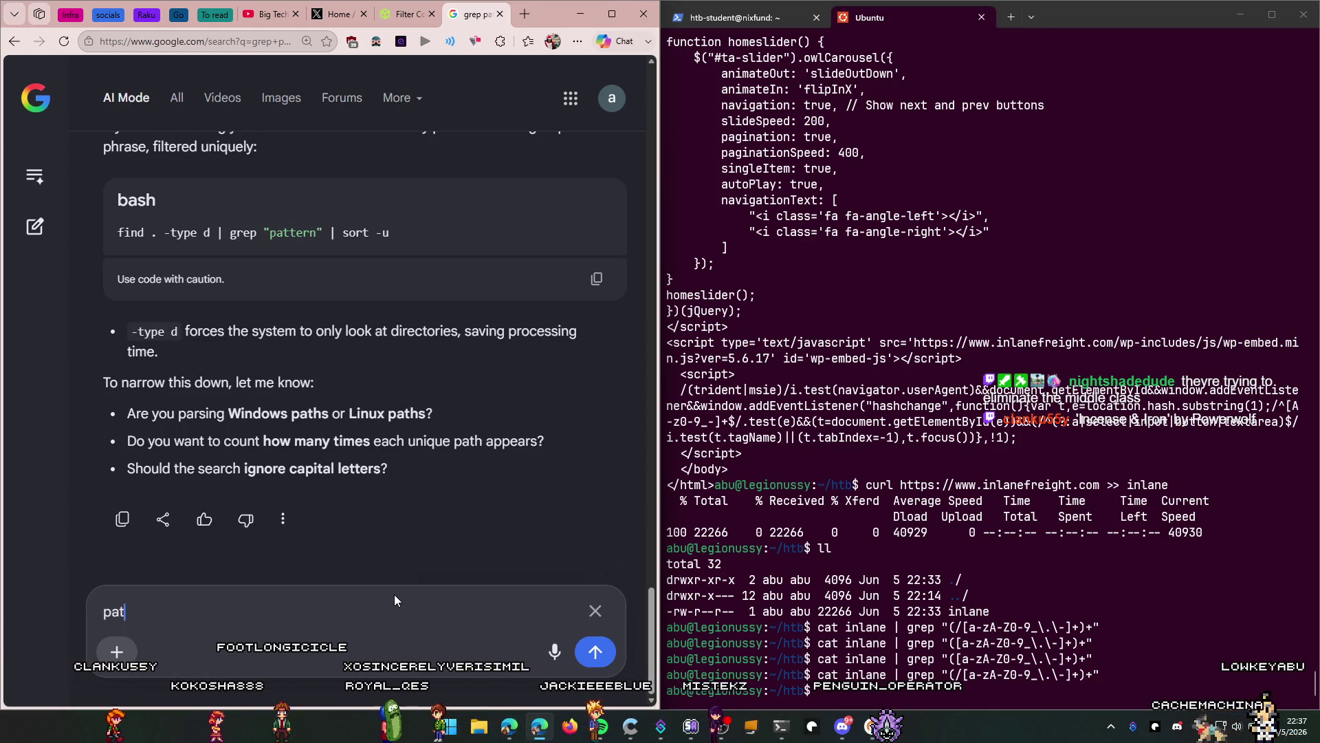
text(hs in an )
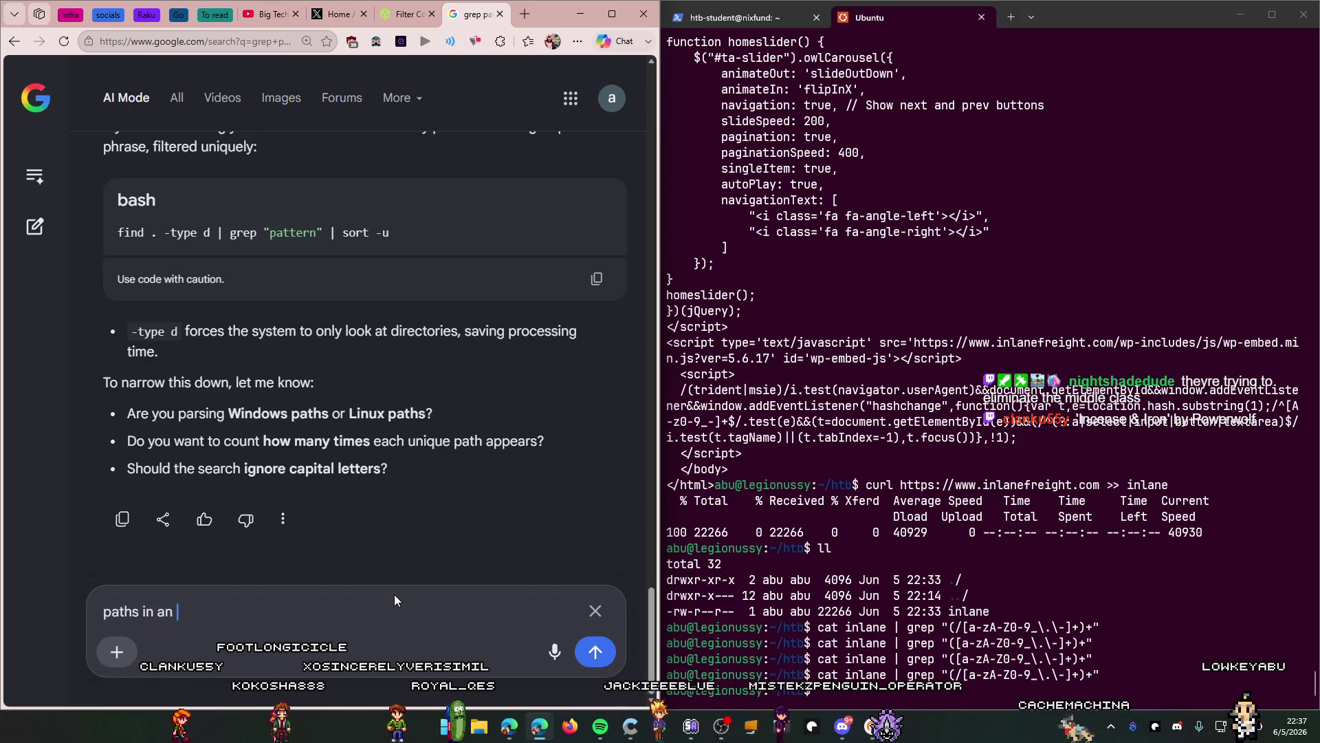
text(html doc)
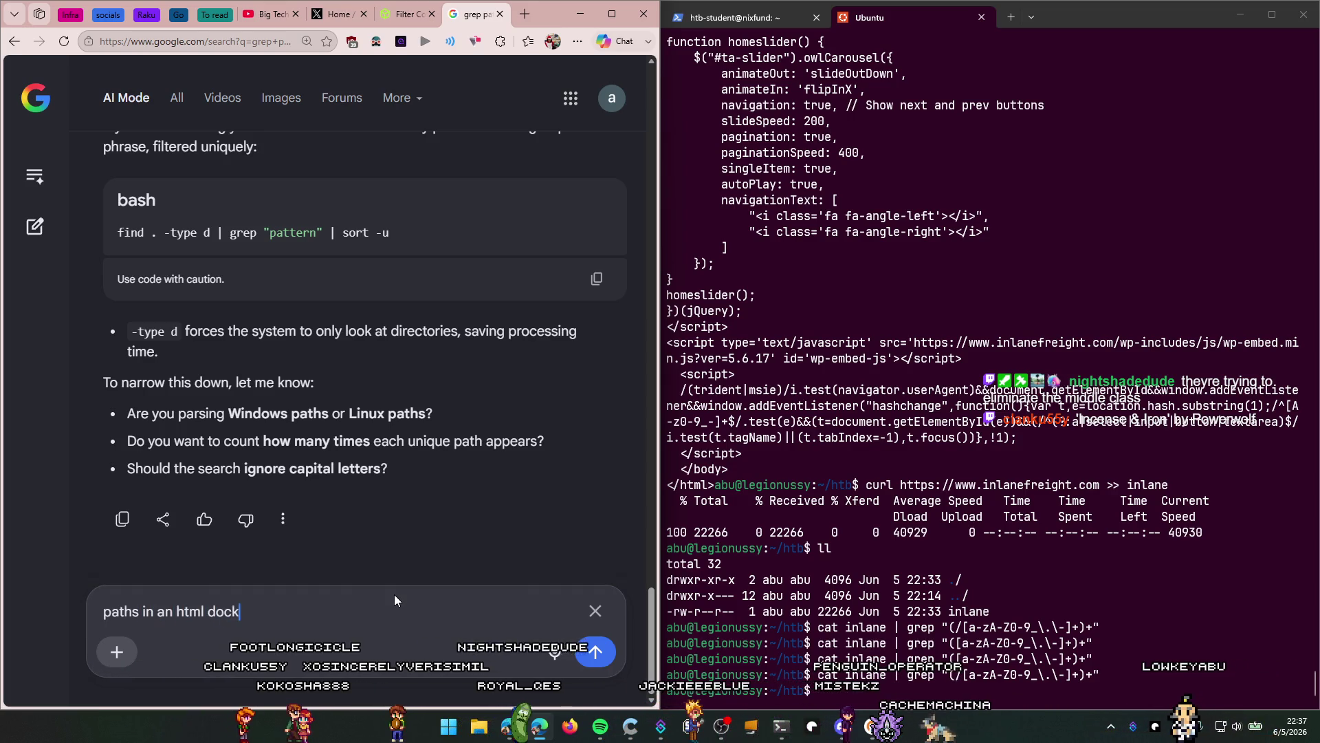
key(Return)
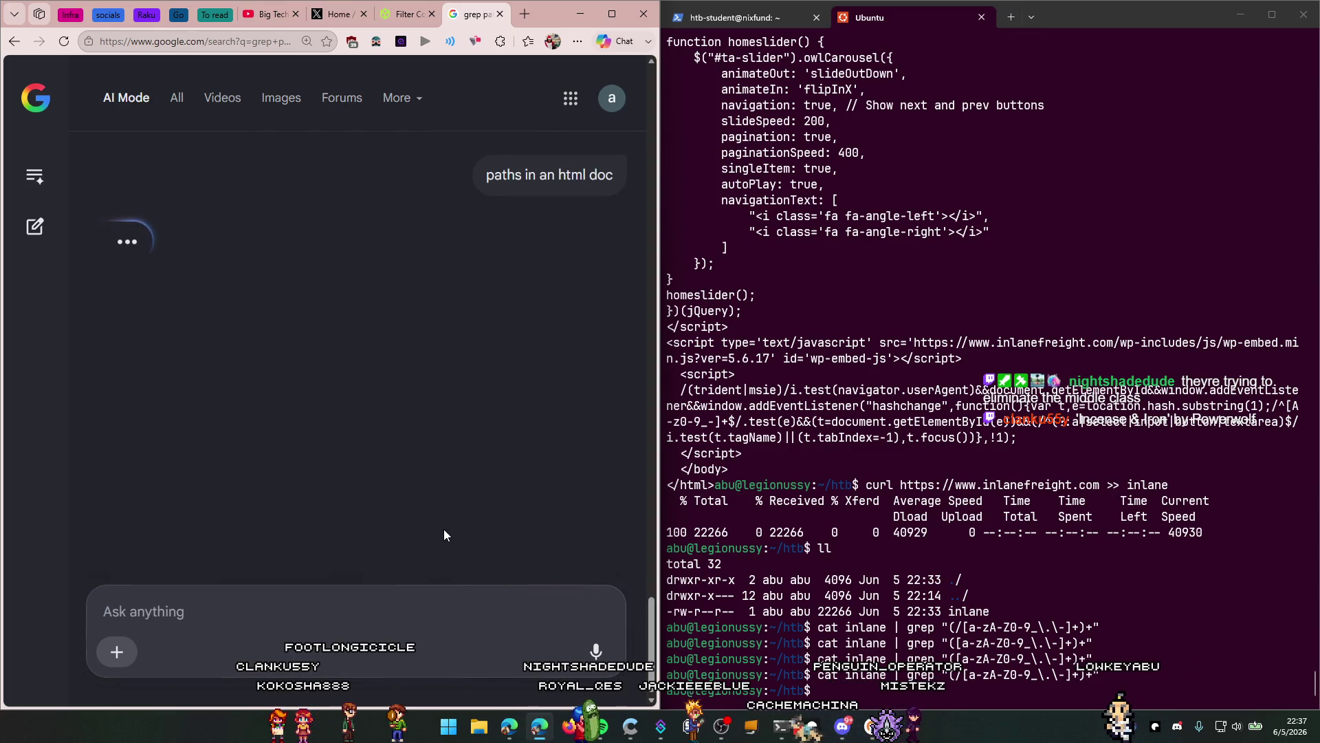
scroll(407, 416, down, 2)
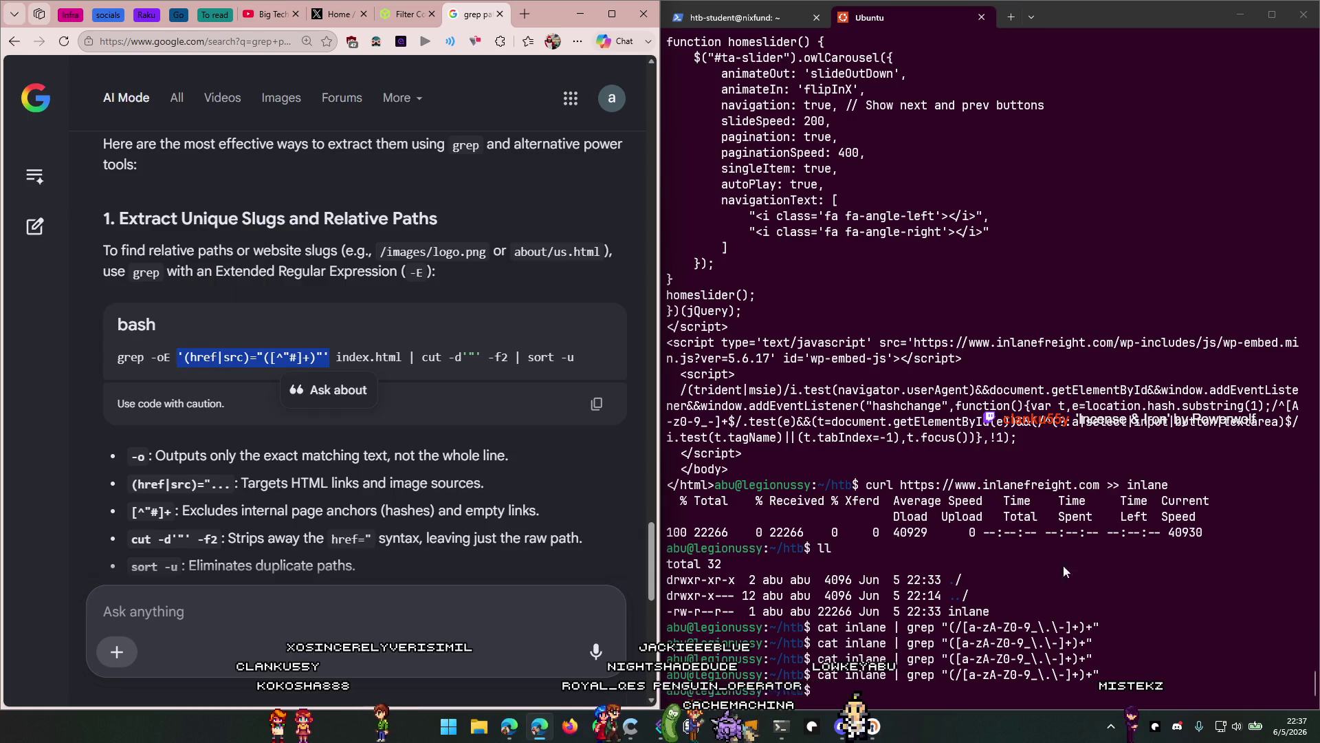
Step: Rerun grep with the pattern '(href|src)="([^"#]+)"', which finds no matches
click(1109, 583)
key(Up)
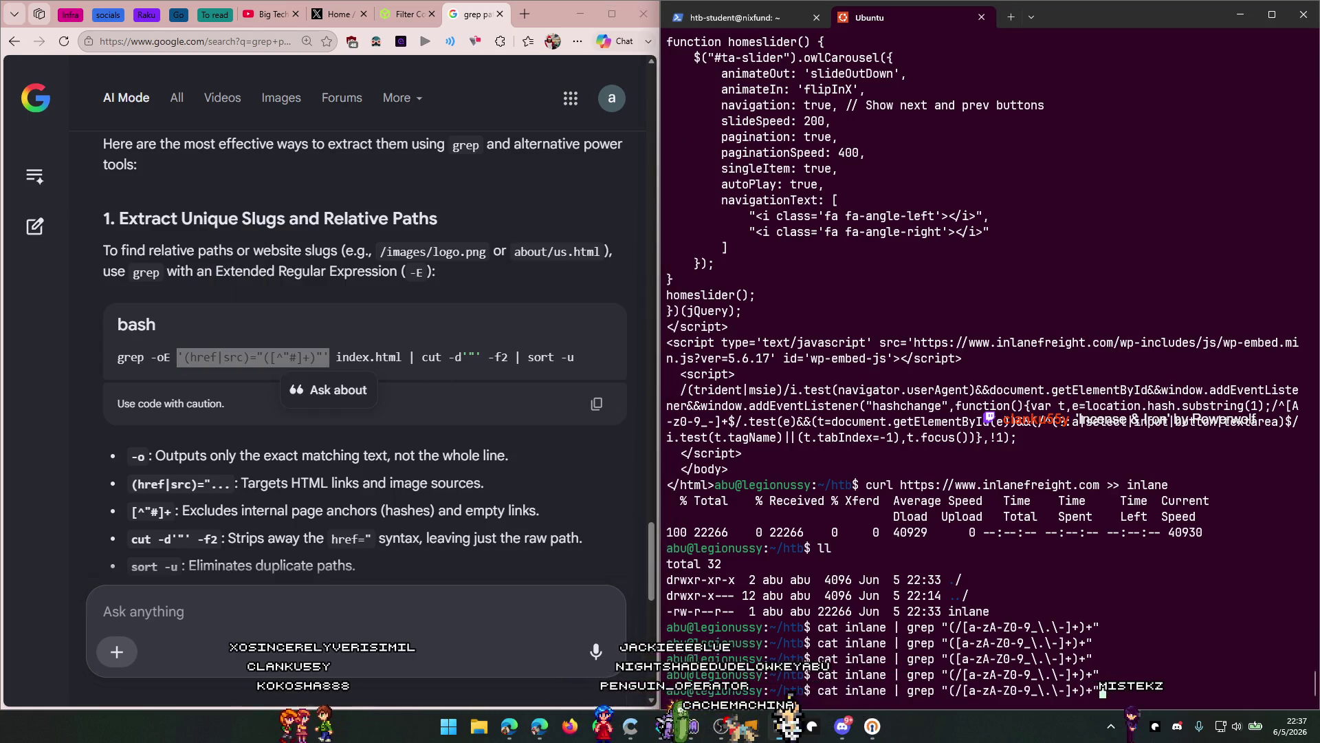
key(BackSpace)
key(BackSpace)
key(BackSpace)
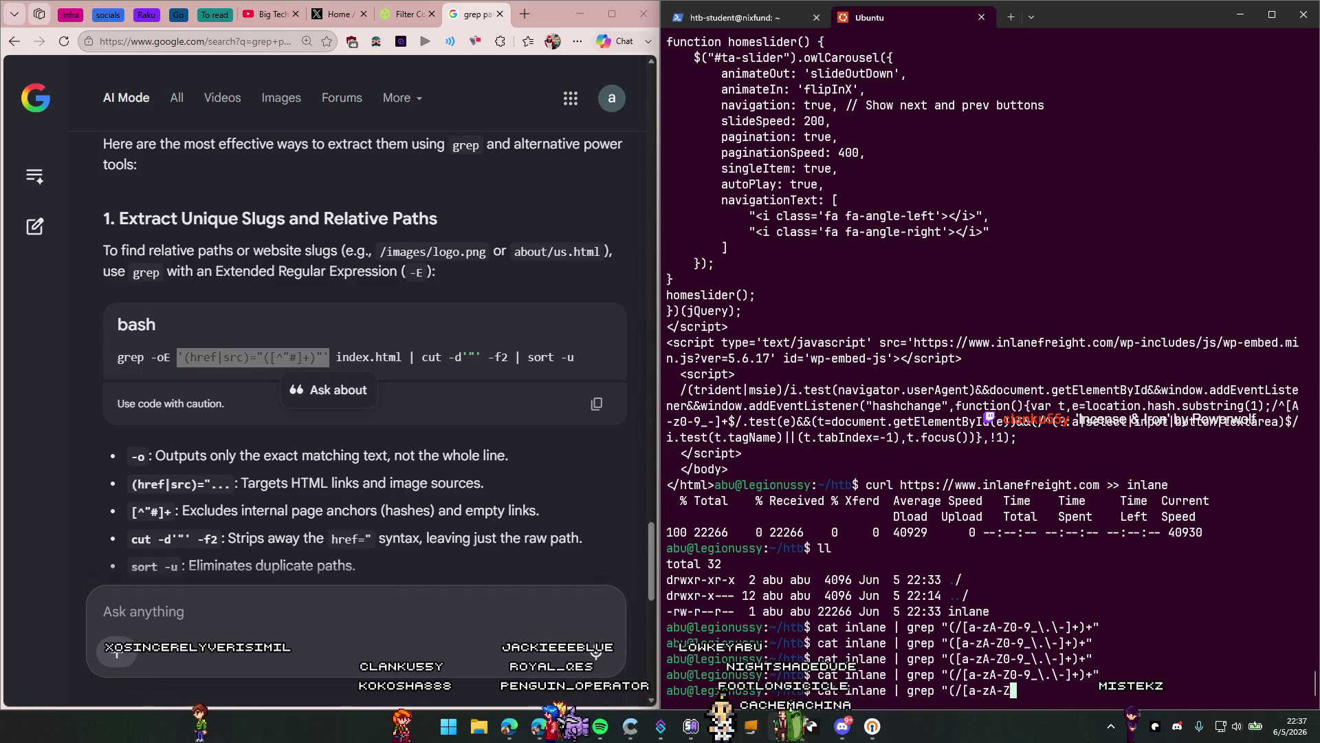
click(599, 725)
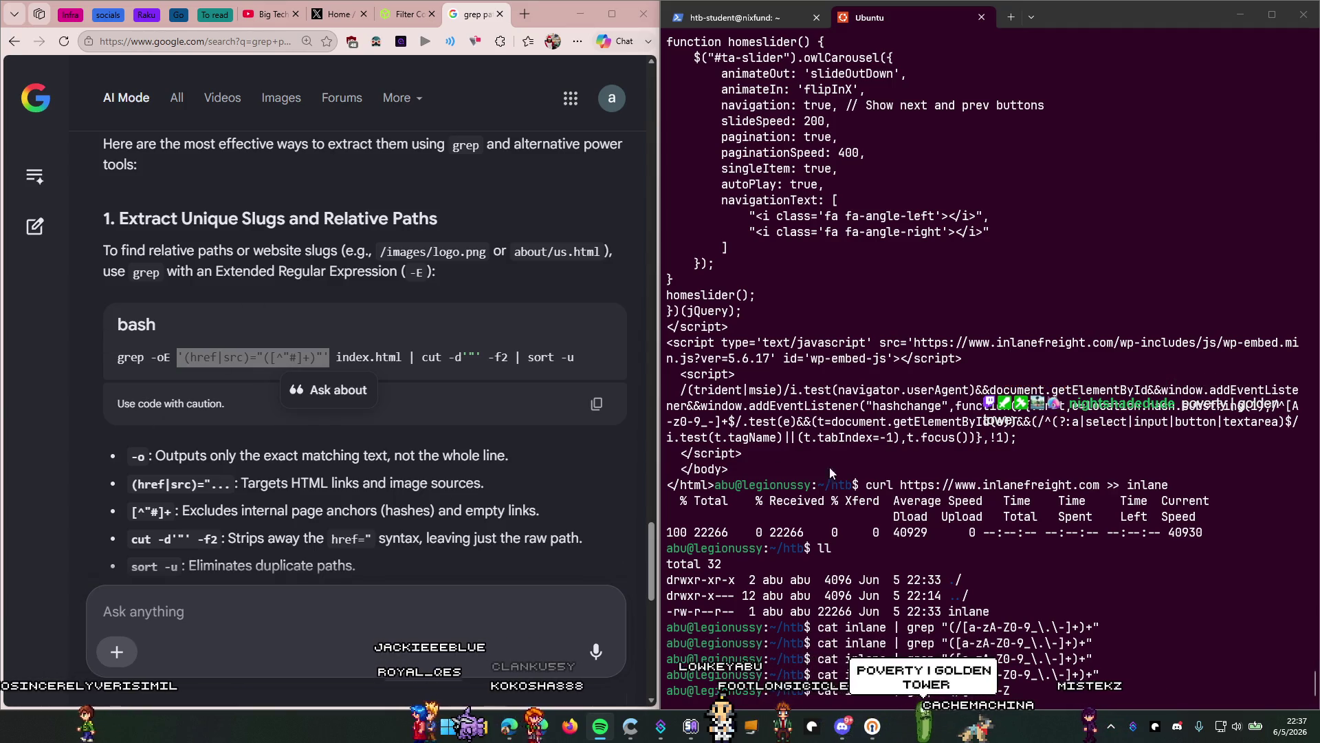
click(1055, 580)
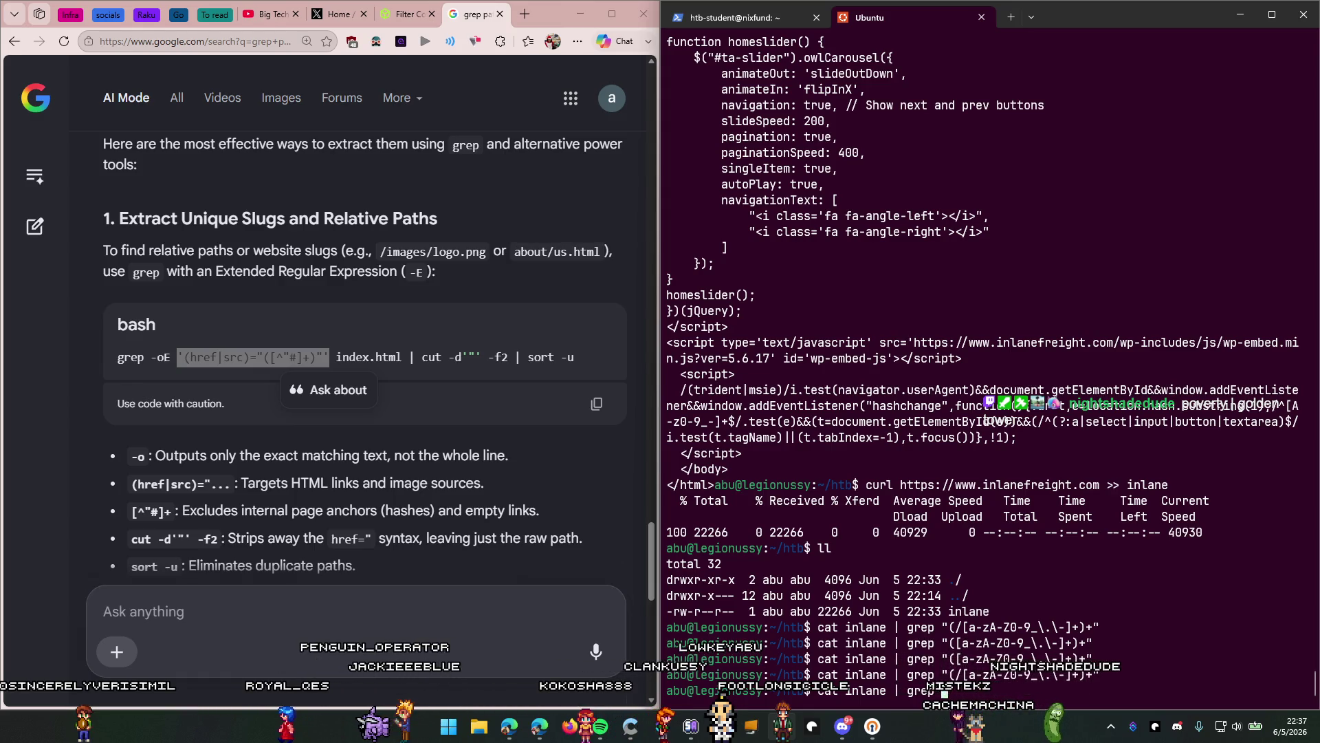
text('(href|src)="([^"#]+)"')
key(Return)
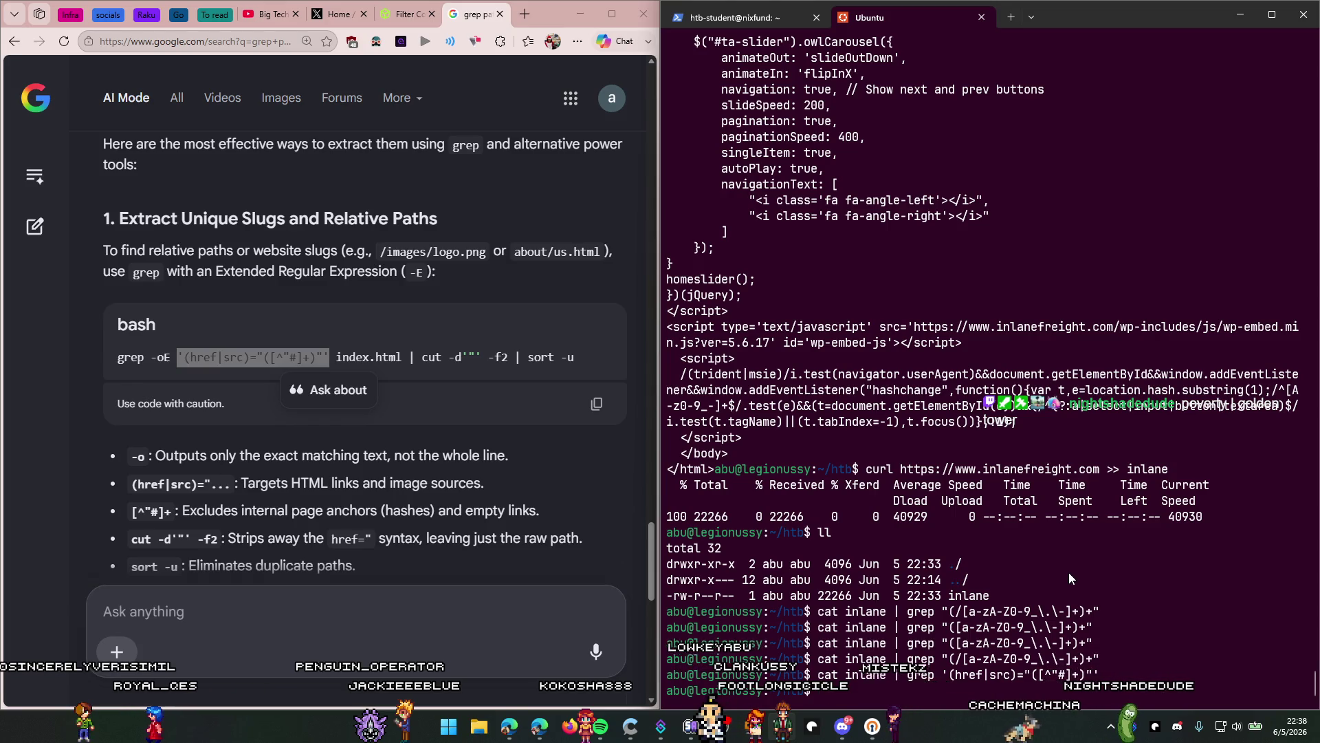
Step: Print the full inlane source with cat inlane and copy its closing script lines
text(cat )
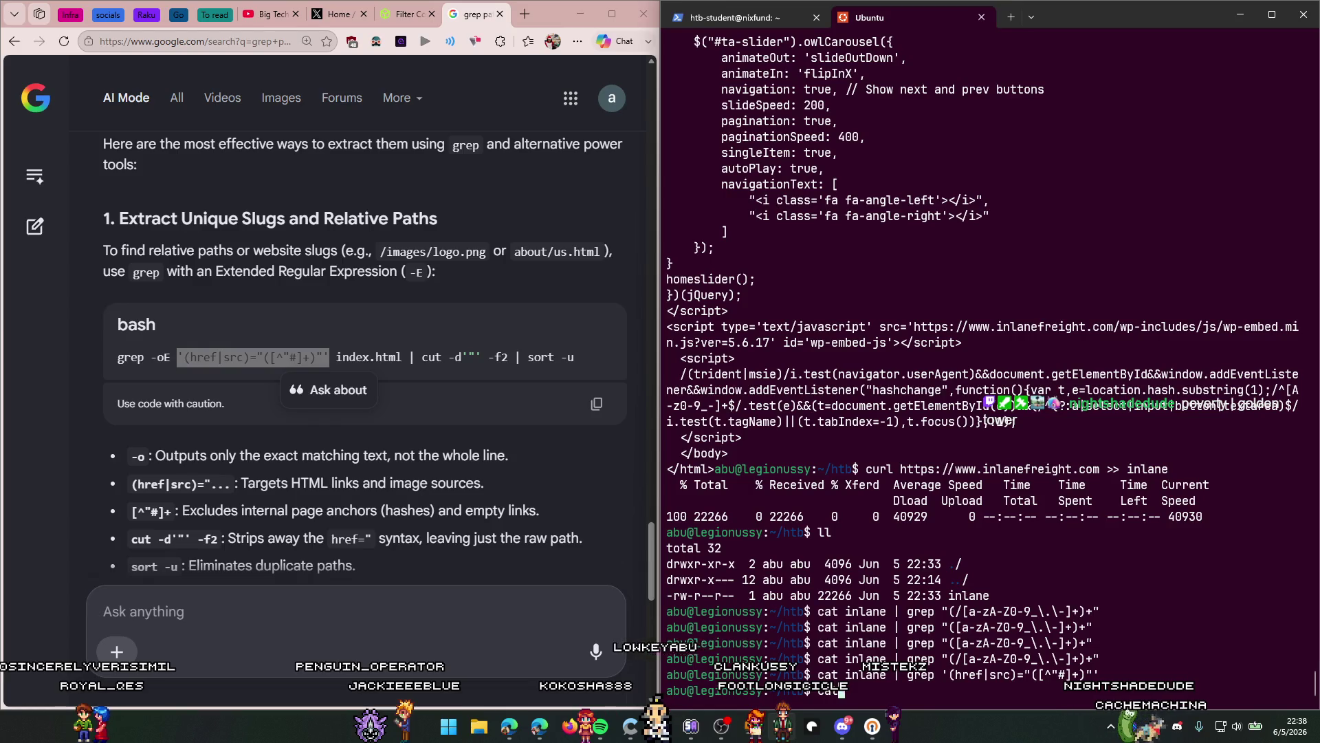
text(inlane)
key(Return)
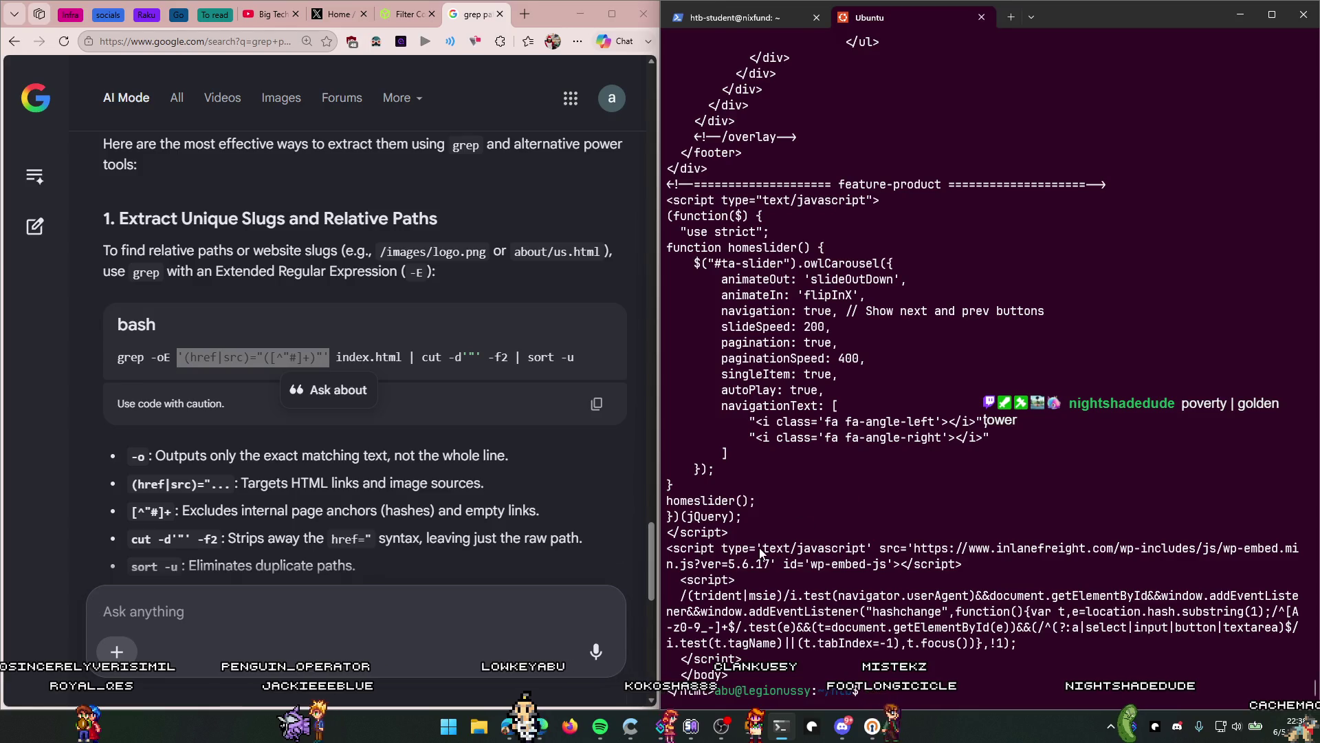
drag(866, 548, 769, 548)
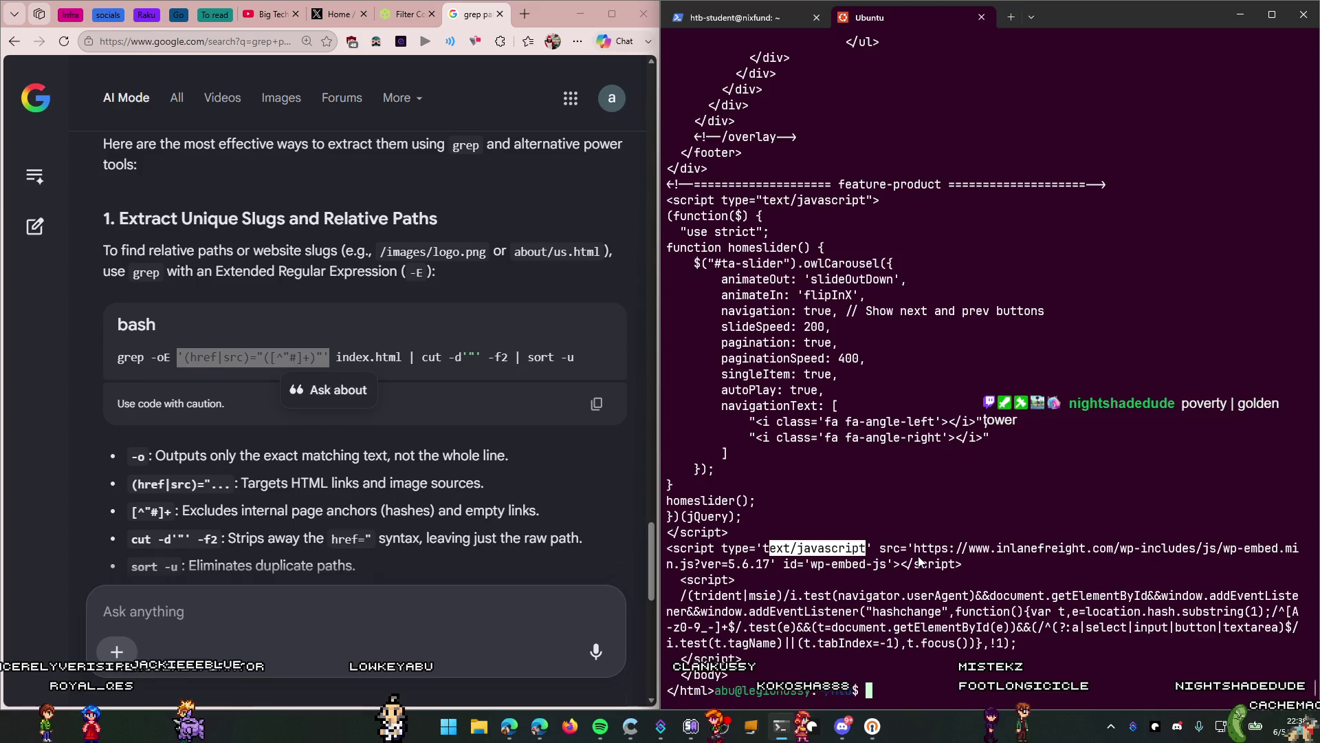
mouse_move(915, 563)
mouse_down()
mouse_move(1261, 584)
mouse_move(914, 564)
mouse_up()
key(ctrl+c)
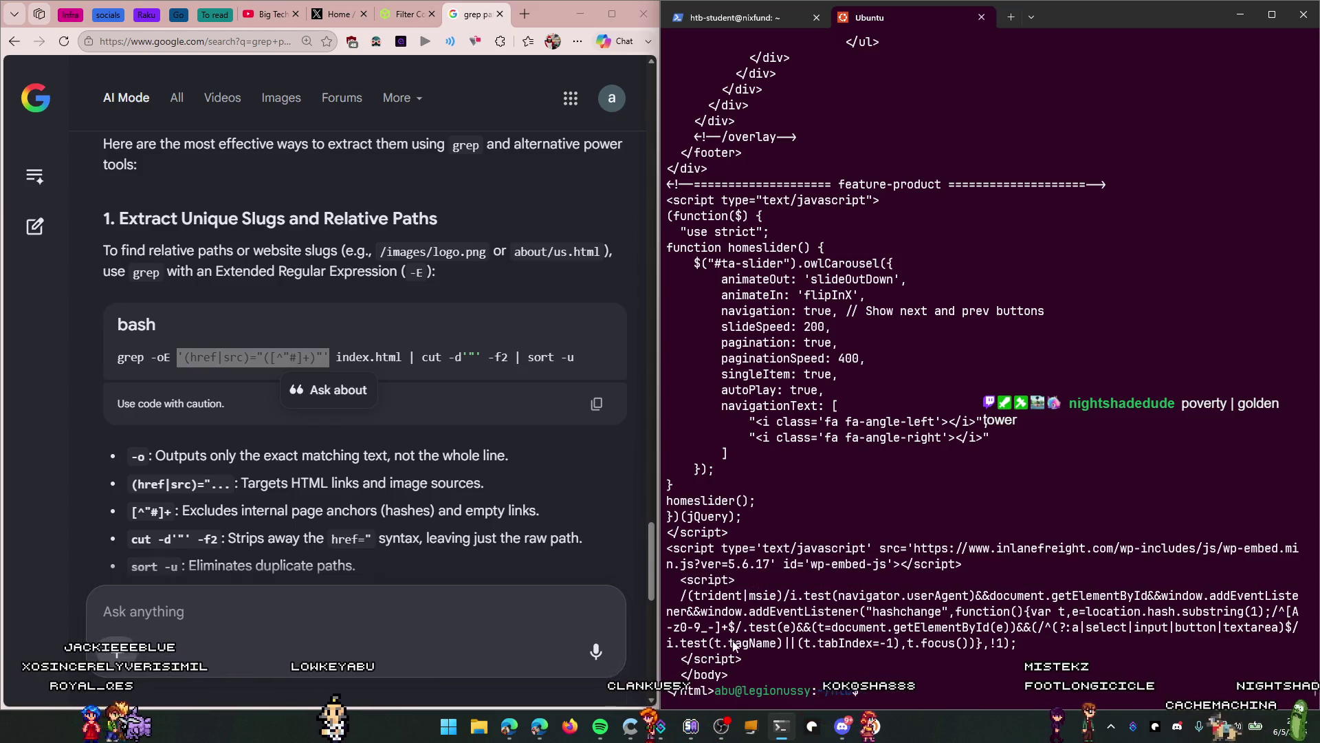
scroll(382, 468, down, 5)
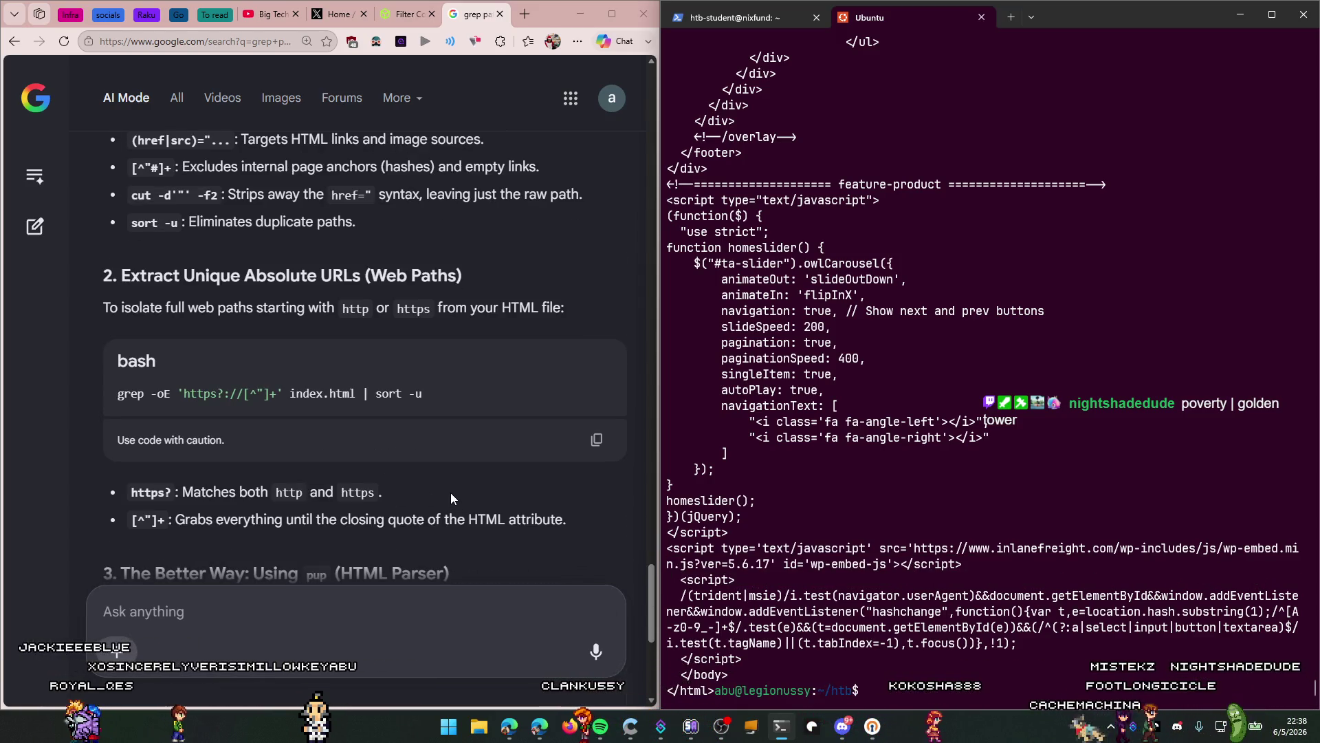
Step: Scroll back through the AI Mode answers to review them
scroll(433, 496, down, 6)
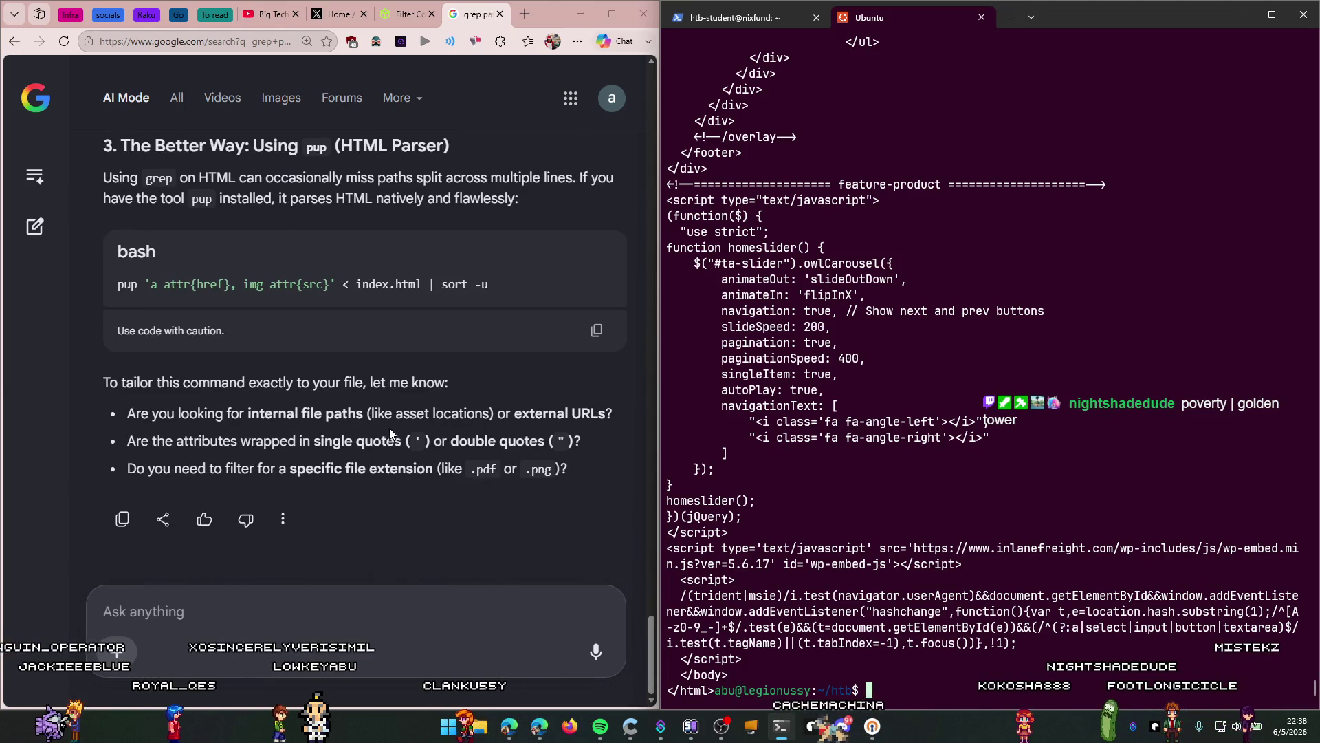
scroll(400, 433, up, 10)
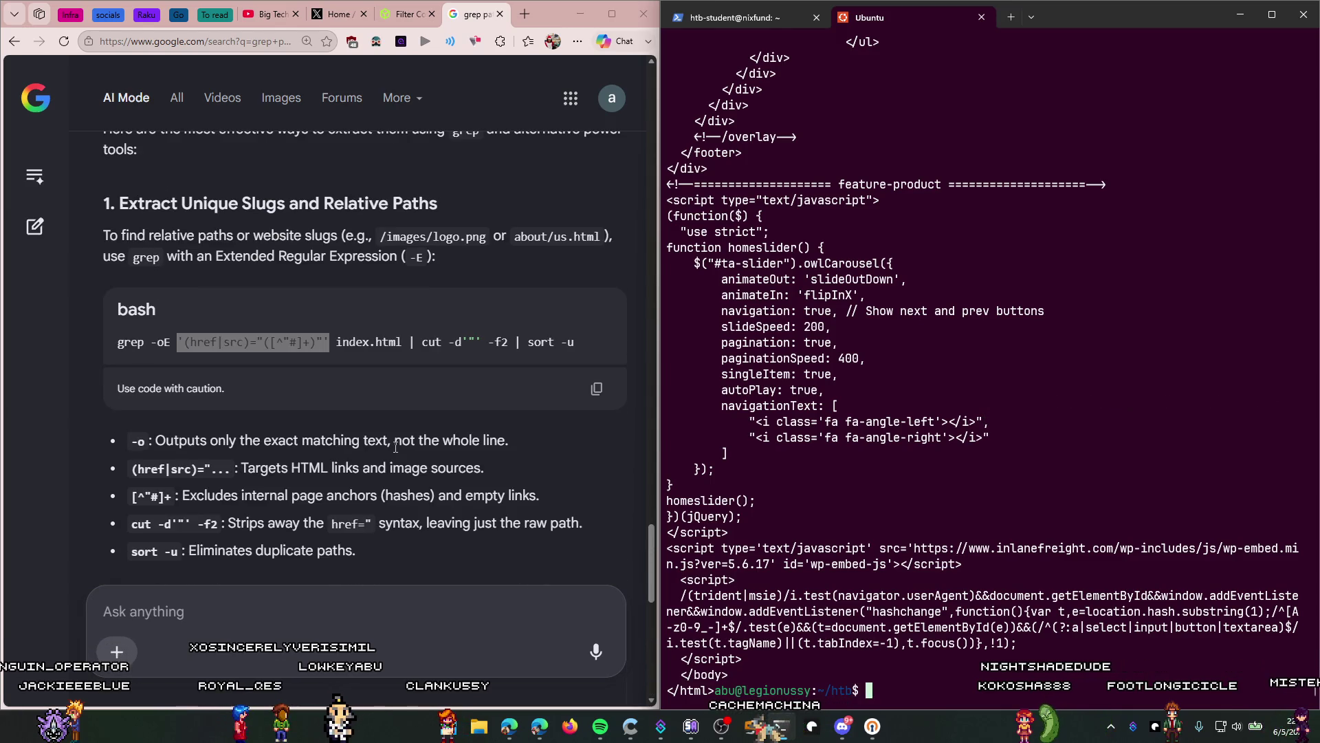
scroll(395, 447, up, 12)
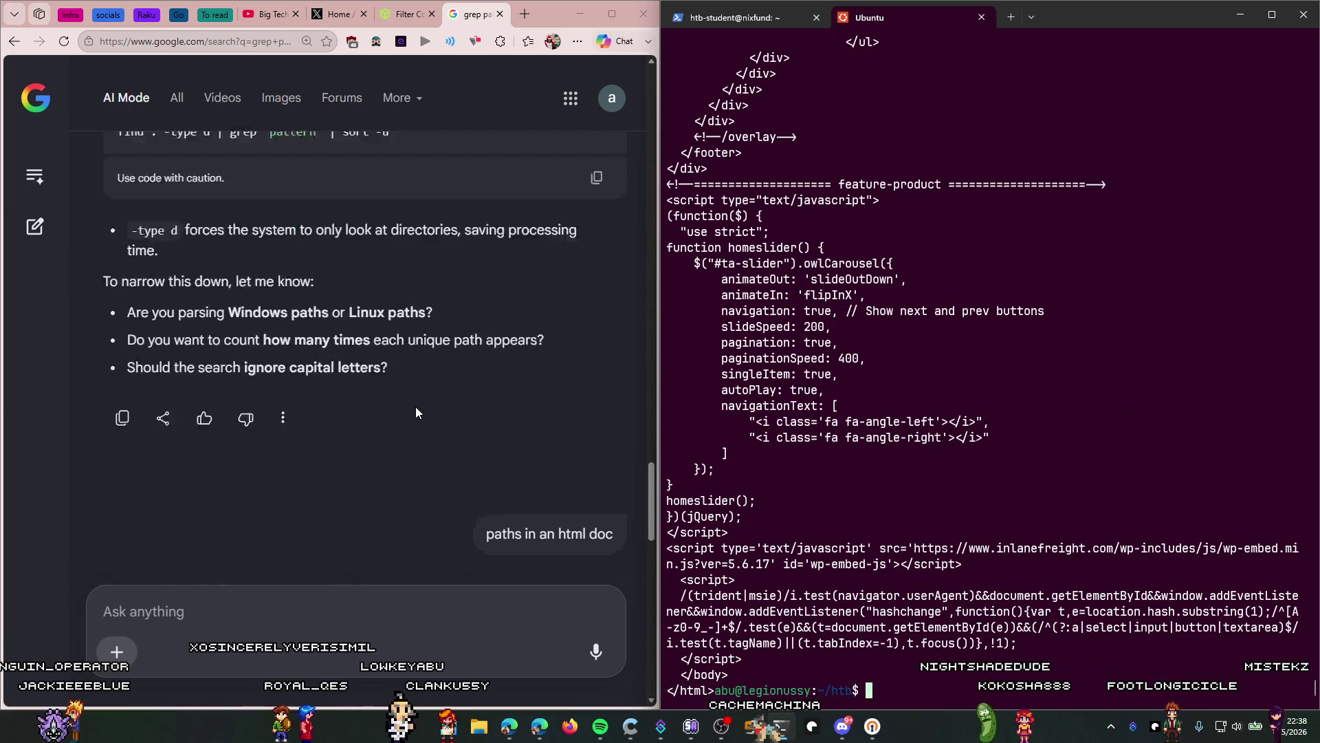
scroll(417, 415, up, 10)
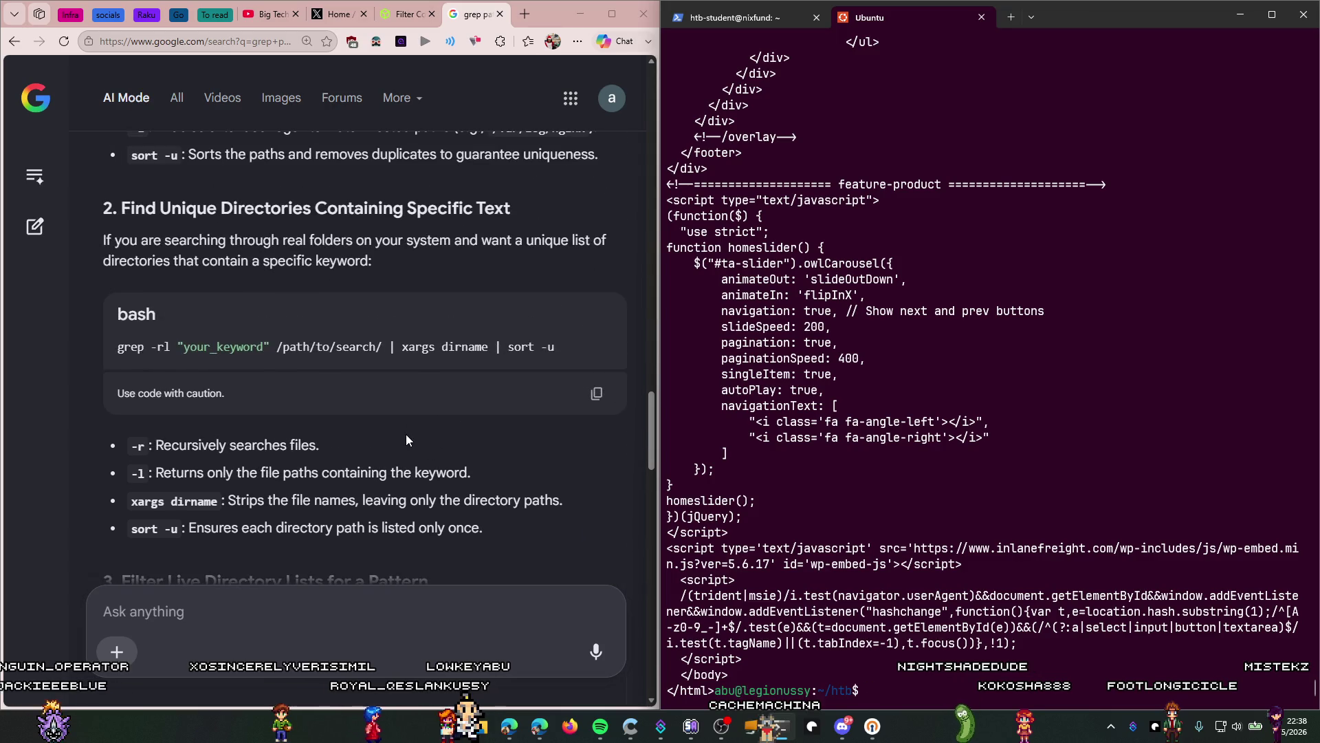
scroll(406, 435, up, 8)
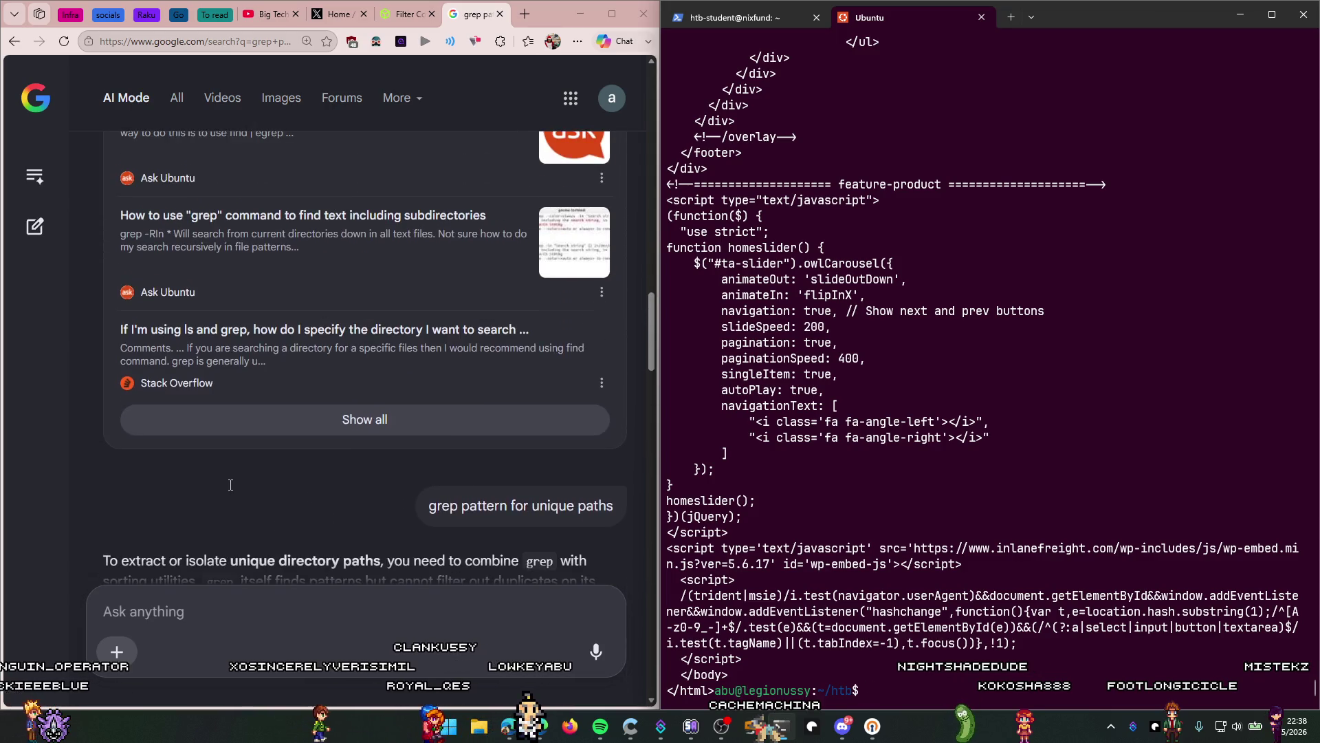
Step: Copy the example directory path formats from Question 3 of the HTB Academy lesson
click(404, 14)
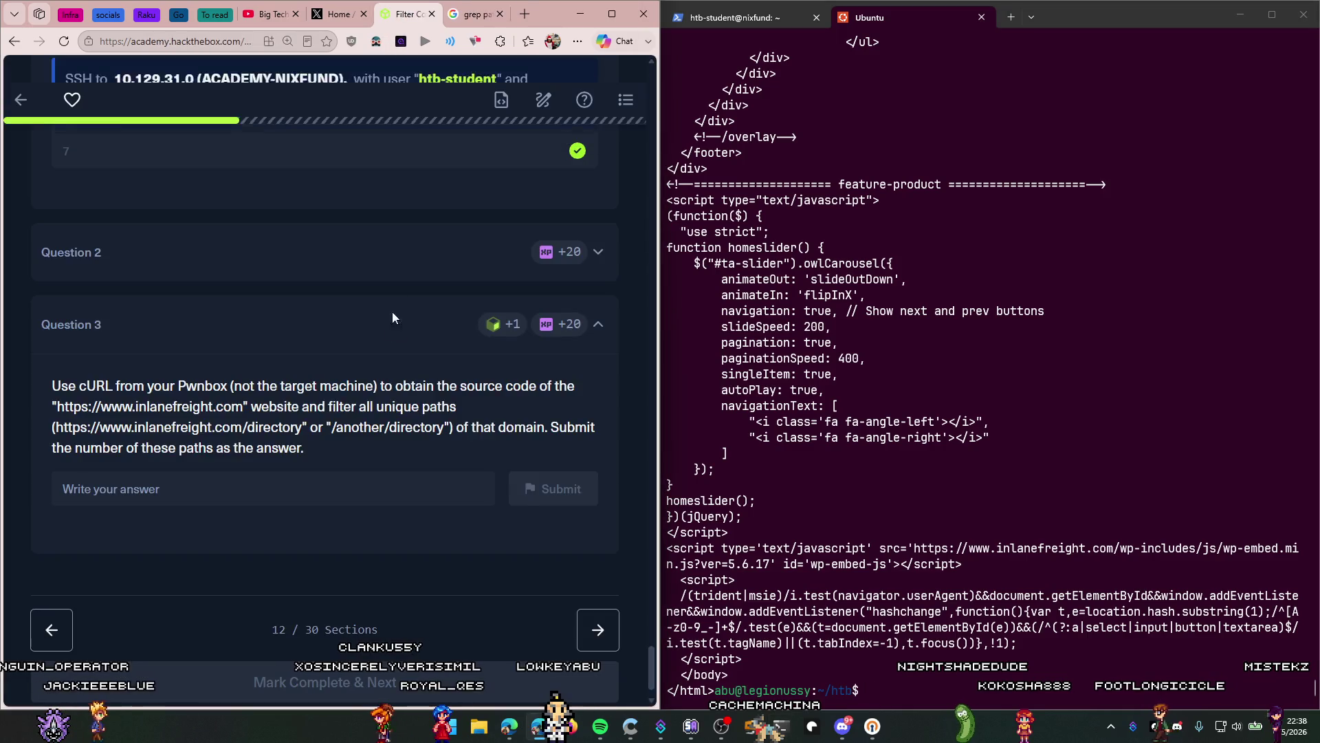
scroll(385, 330, up, 4)
scroll(363, 399, down, 3)
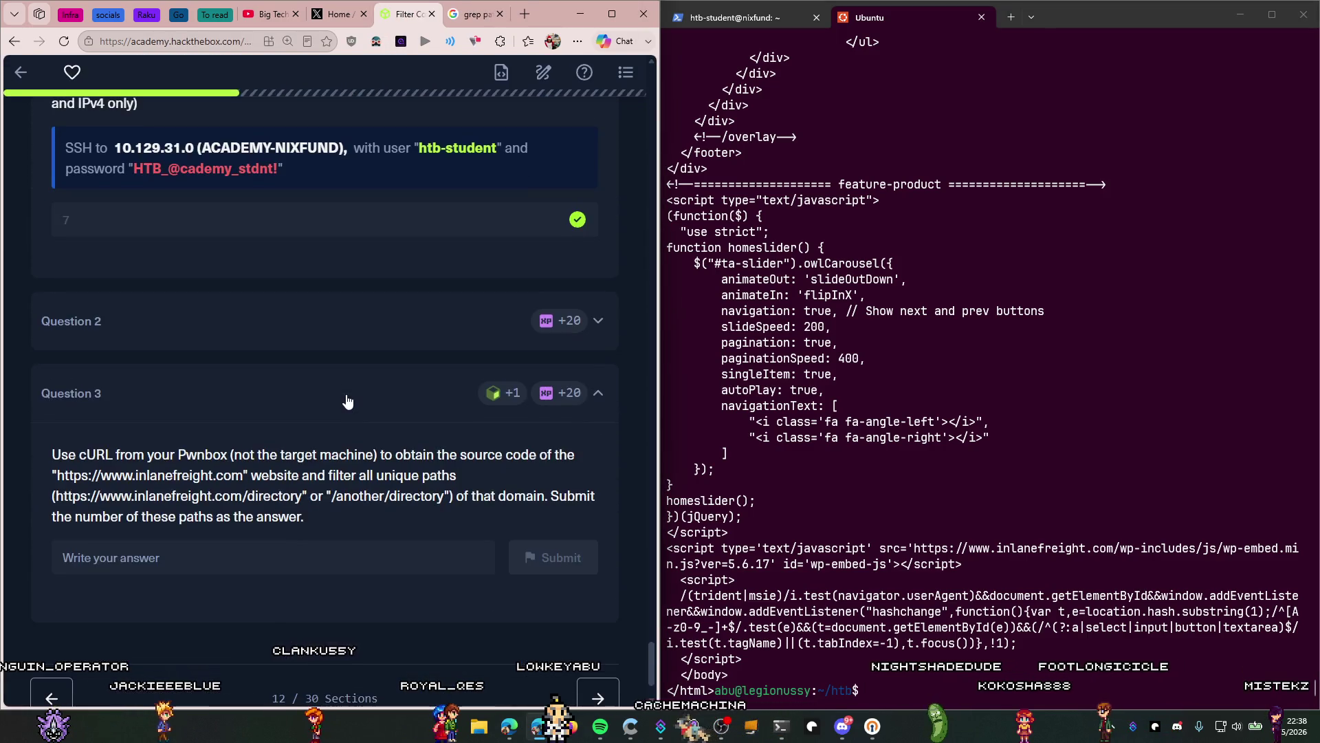
drag(382, 456, 575, 454)
mouse_move(251, 475)
mouse_down()
mouse_move(542, 512)
mouse_move(487, 475)
mouse_up()
click(487, 476)
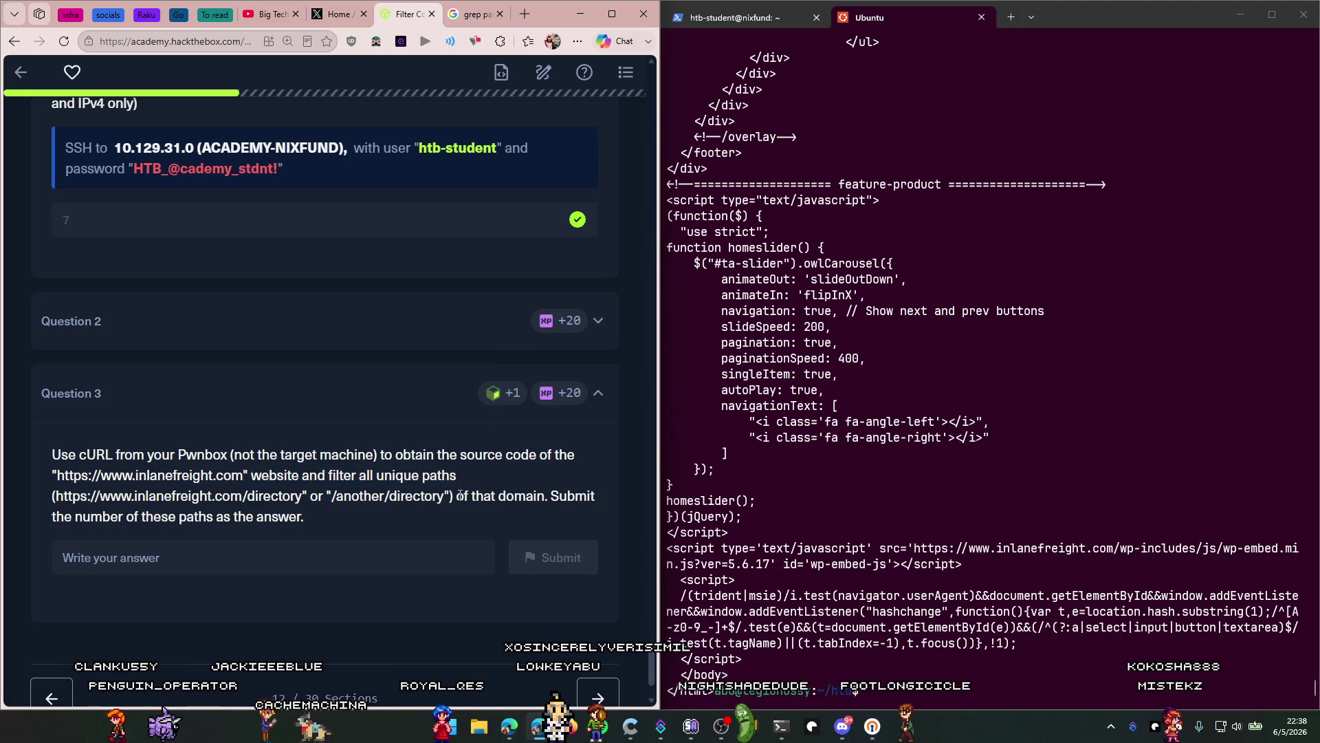
drag(453, 497, 52, 496)
key(ctrl+c)
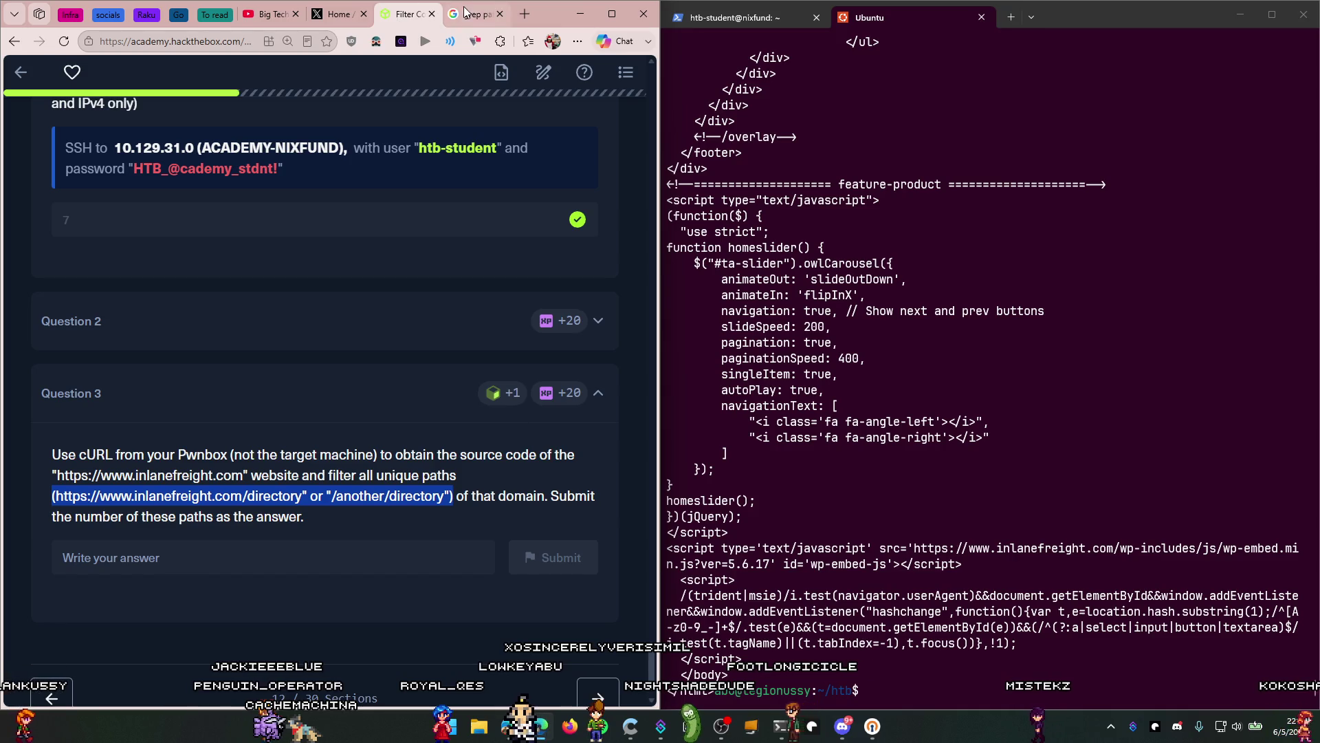
key(ctrl+Tab)
Step: Ask AI Mode about the pasted example paths, prefixed with 'eg:'
click(265, 597)
text(eg:)
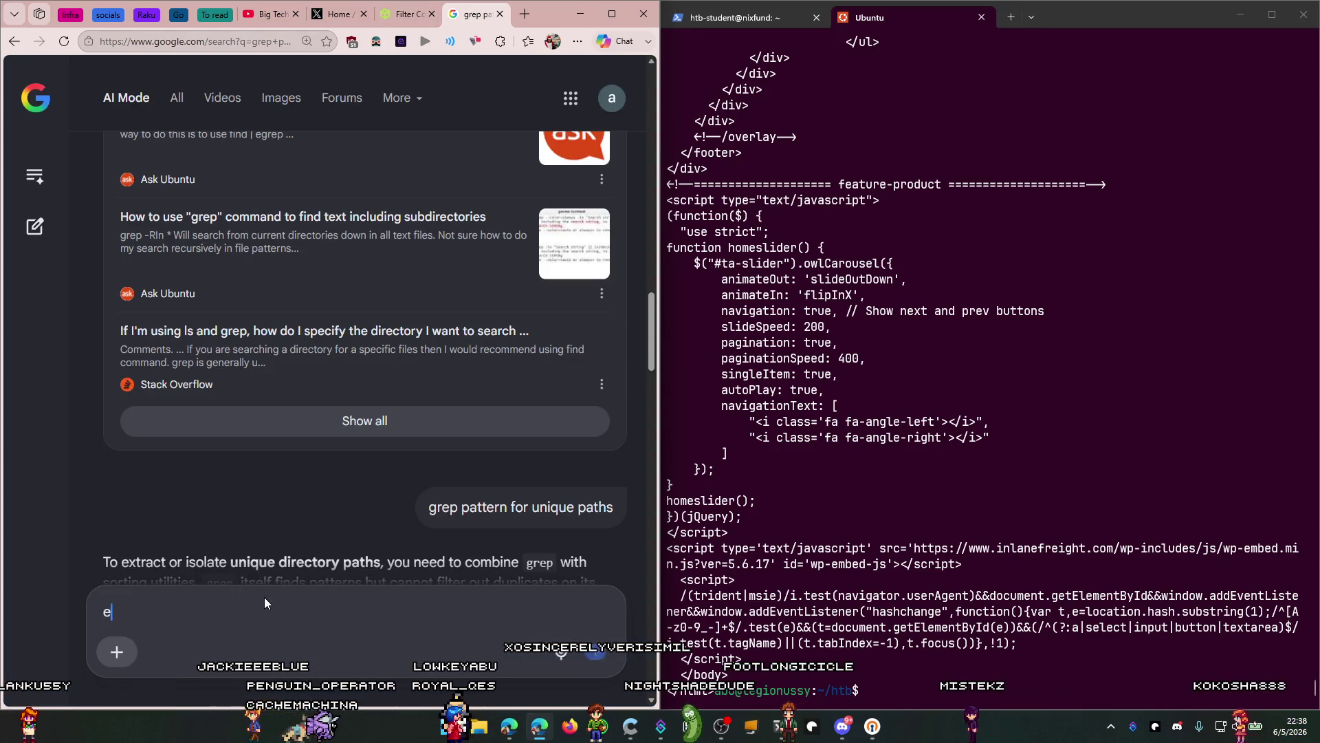
key(ctrl+v)
key(Return)
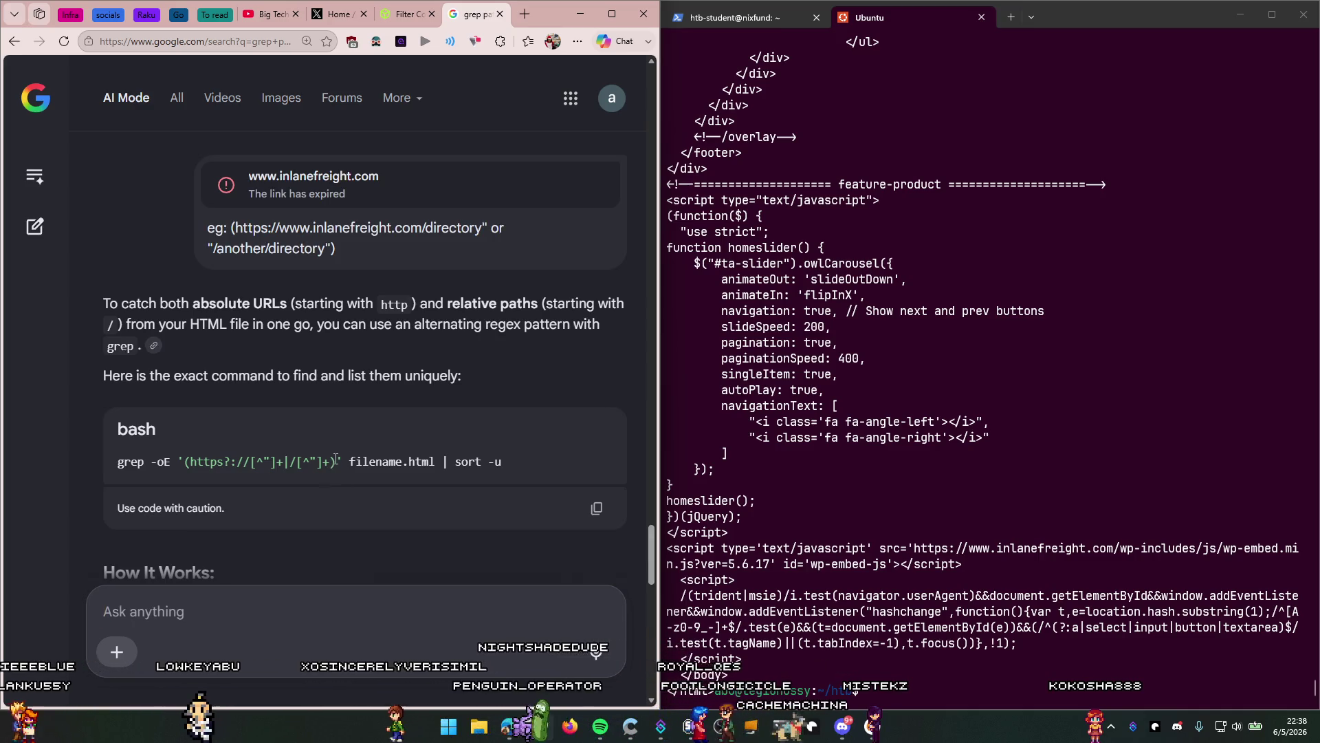
Step: Copy the quoted regex '(https?://[^"]+|/[^"]+)' from the suggested grep -oE command
drag(336, 461, 197, 466)
click(197, 466)
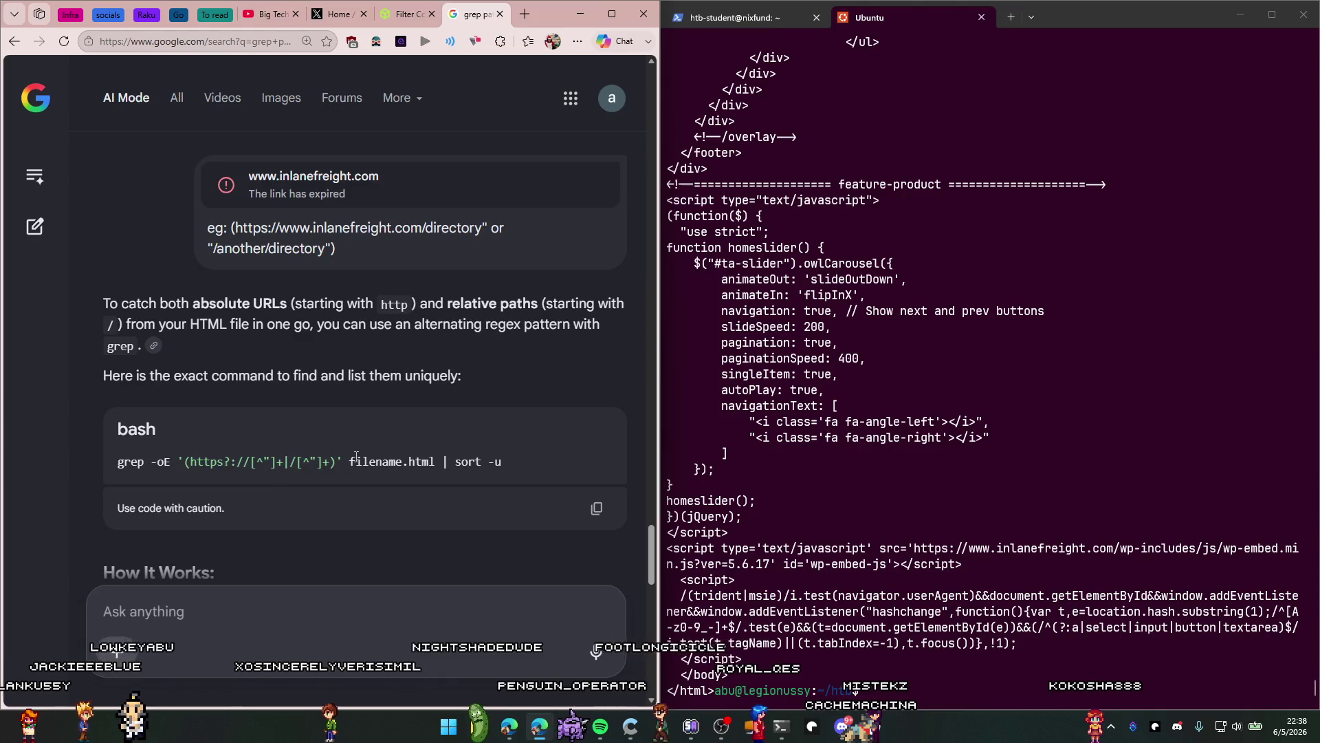
drag(342, 462, 173, 477)
key(ctrl+c)
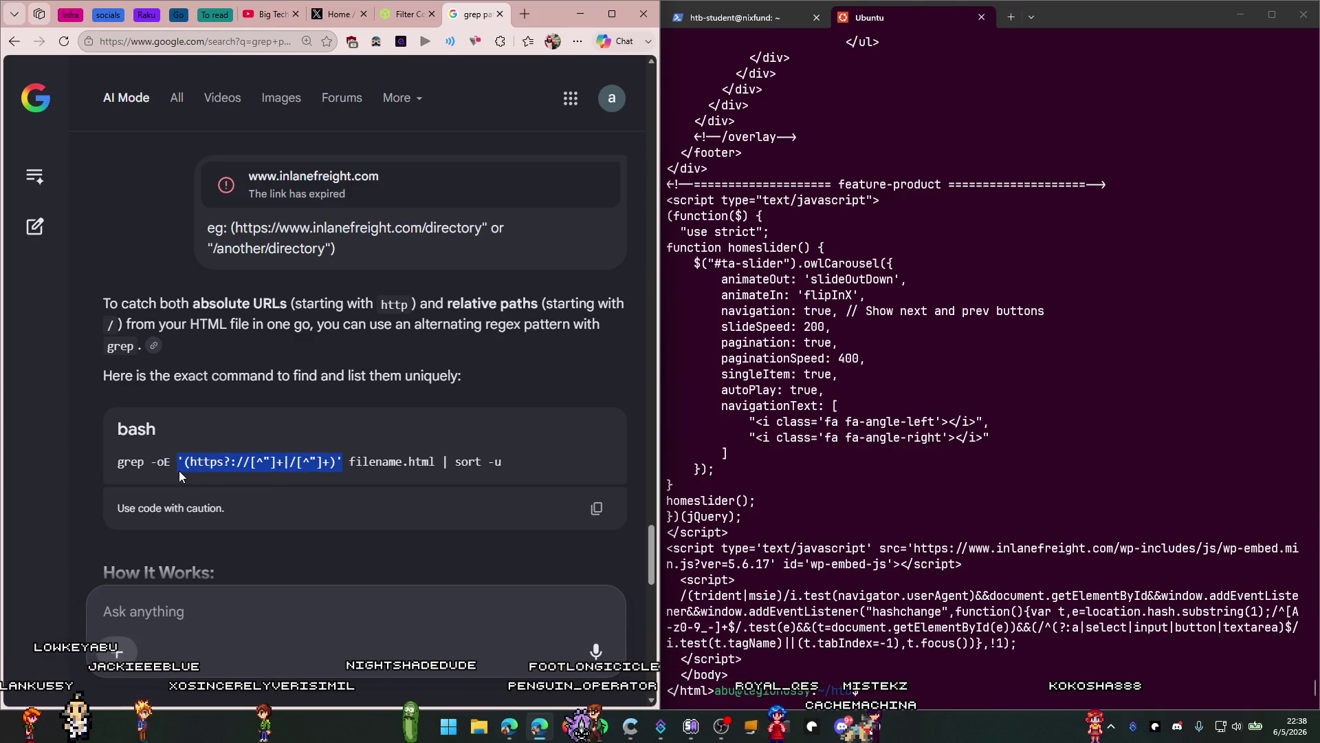
click(1041, 669)
text(cat inlane |)
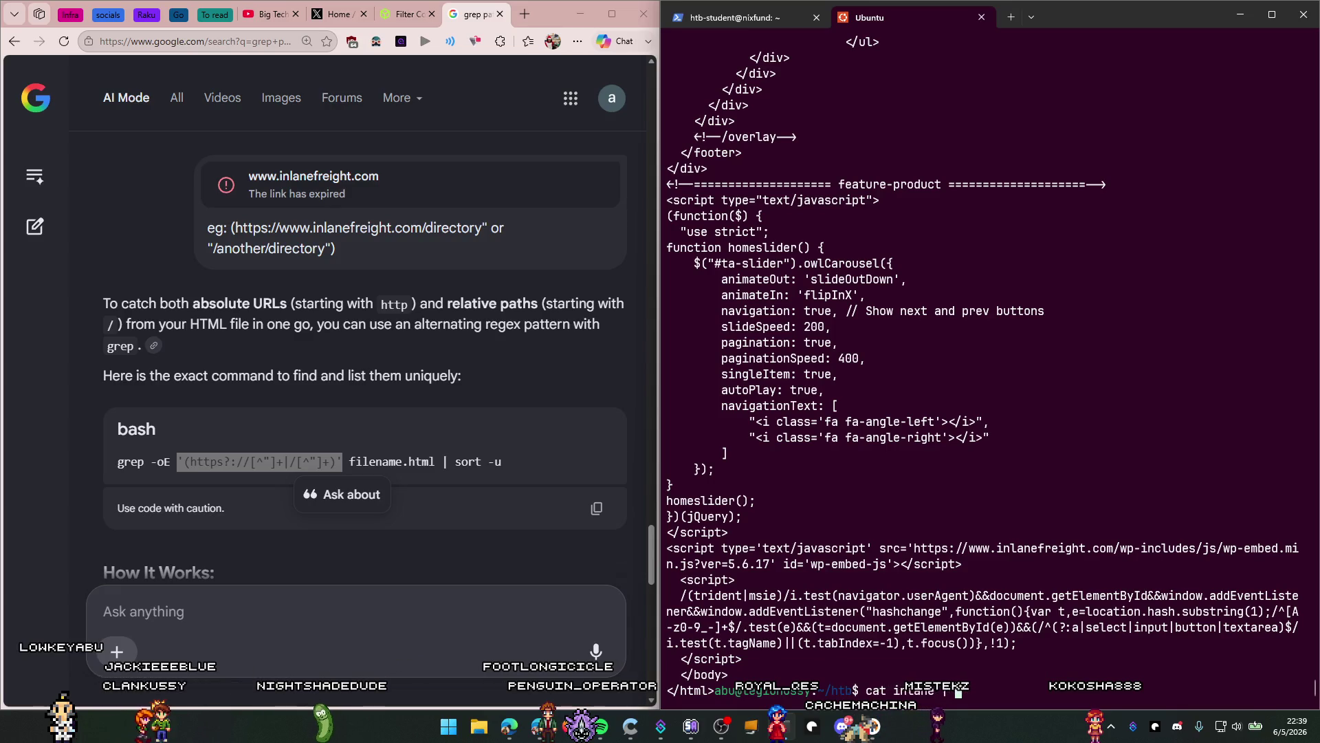
Step: Paste the regex into the cat inlane | command and fix it to use grep
key(ctrl+v)
key(Return)
key(Up)
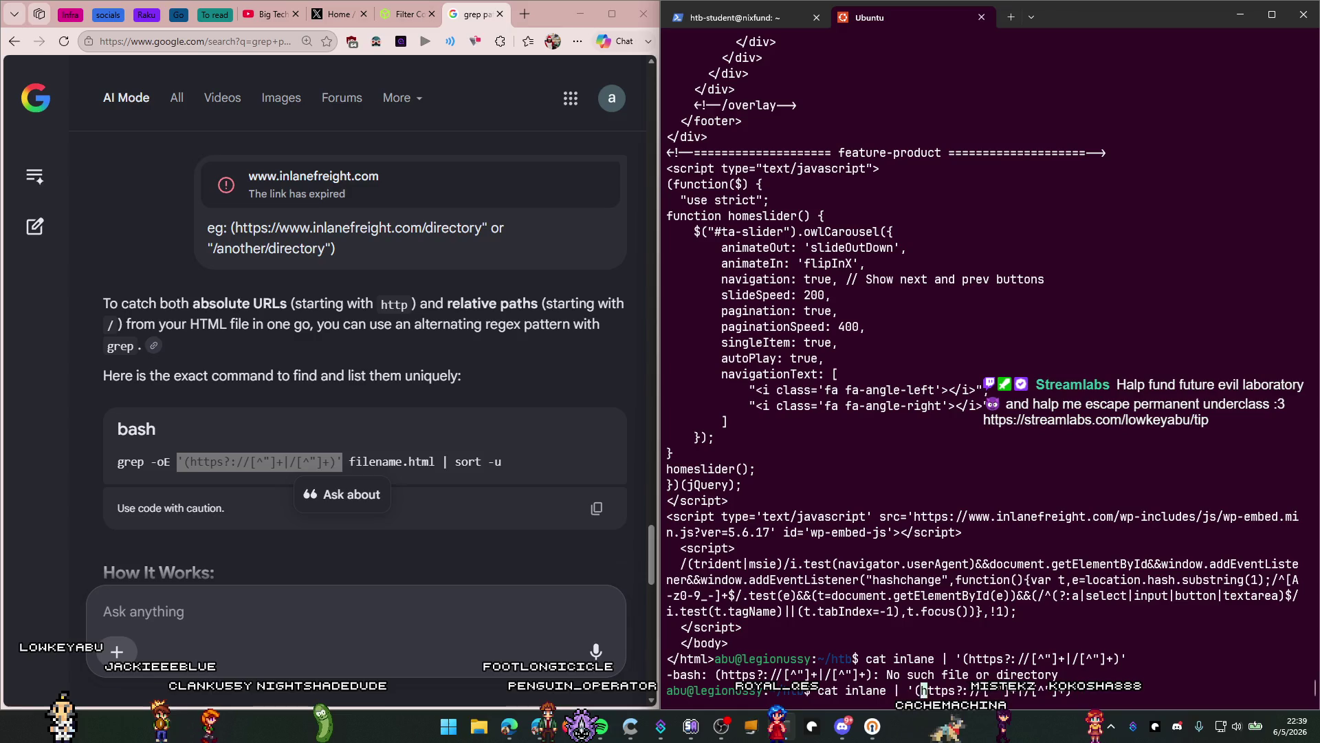
key(ctrl+Left)
key(ctrl+Left)
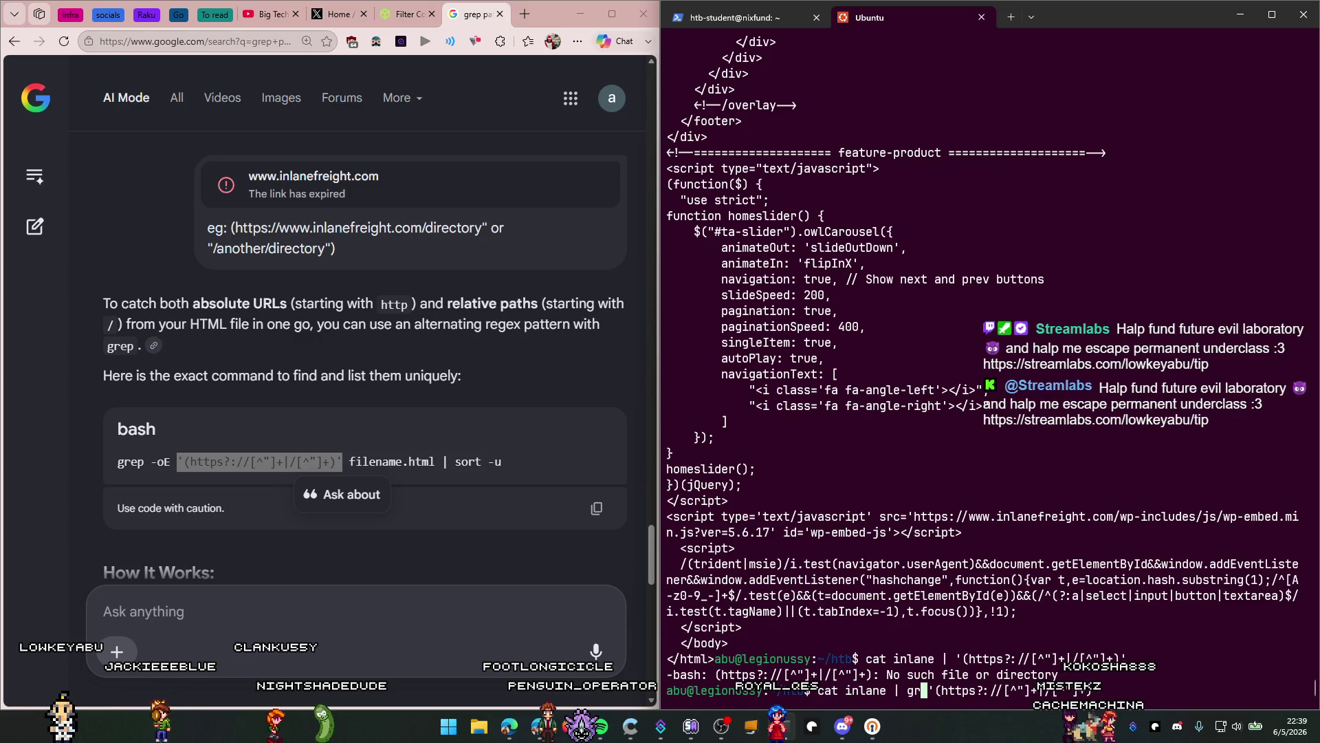
text(ep)
key(Return)
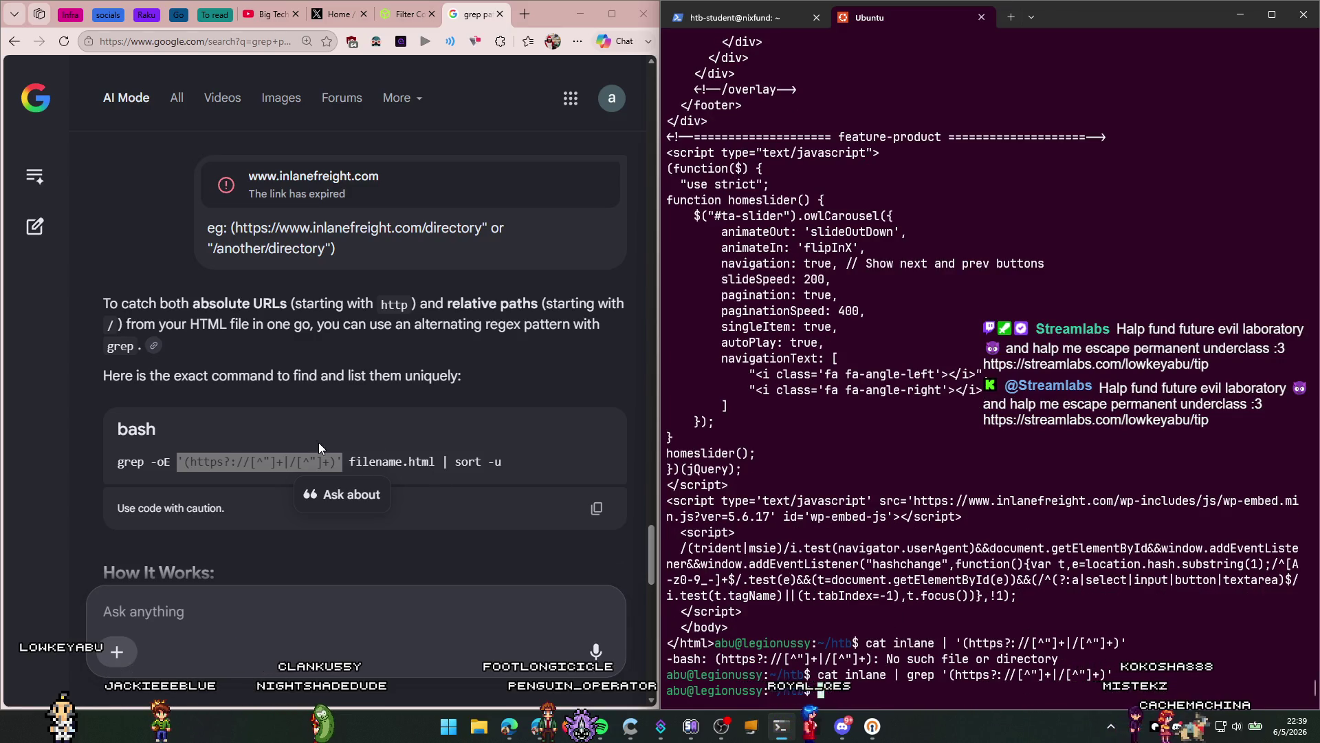
Step: Read the AI's explanation of the grep -o and -E flags
scroll(167, 469, down, 2)
drag(167, 469, 109, 473)
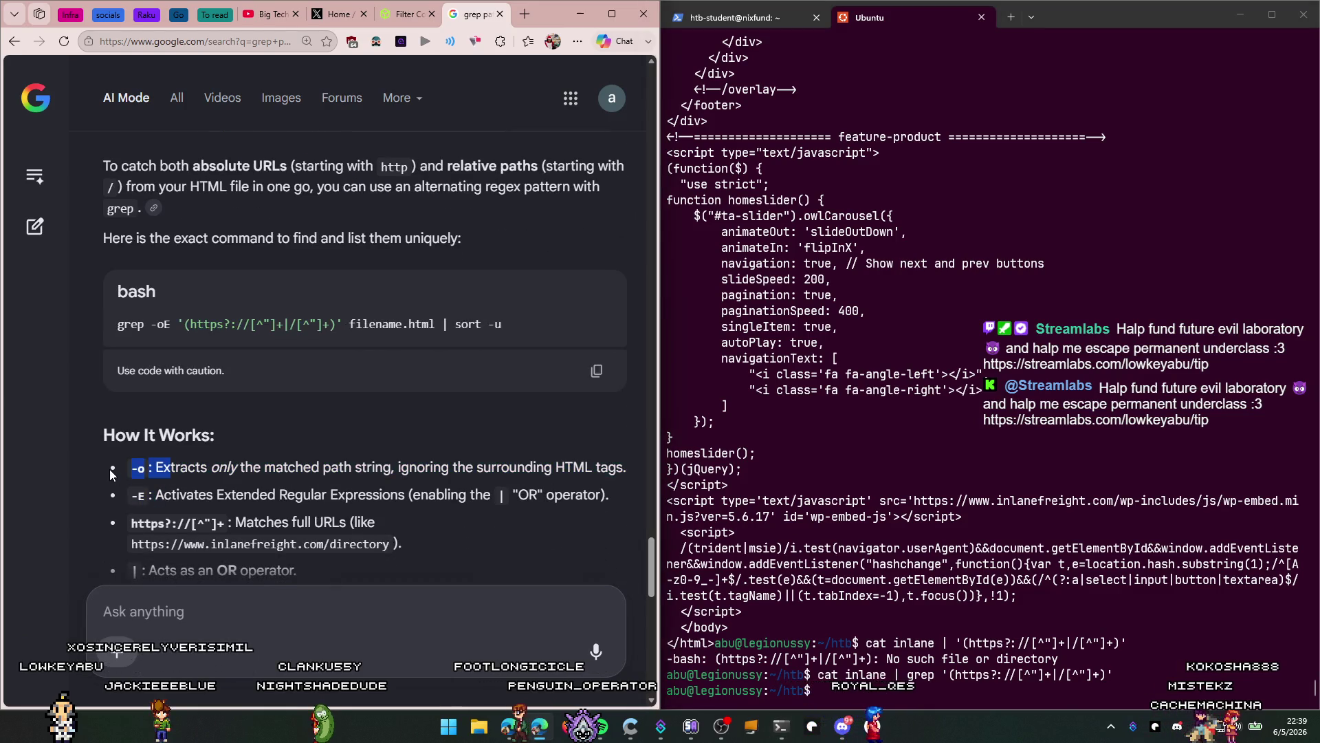
click(339, 472)
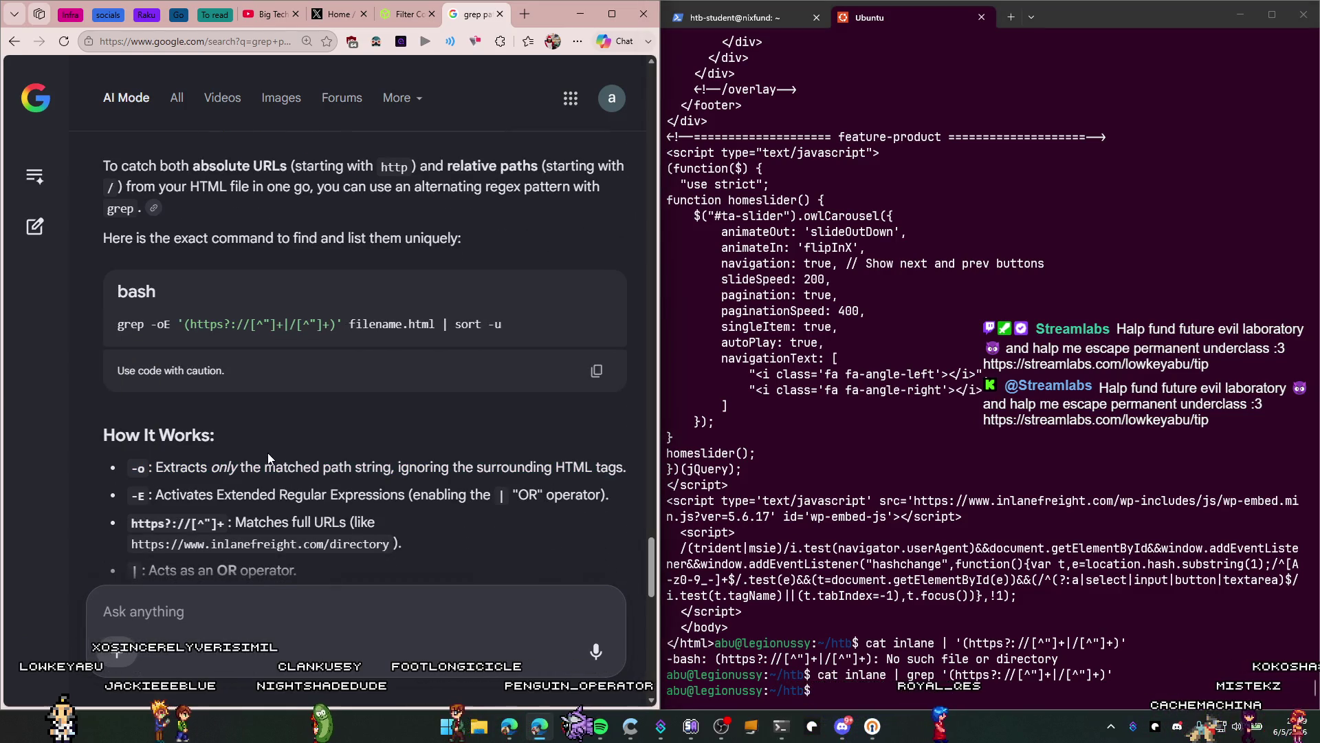
drag(410, 463, 589, 470)
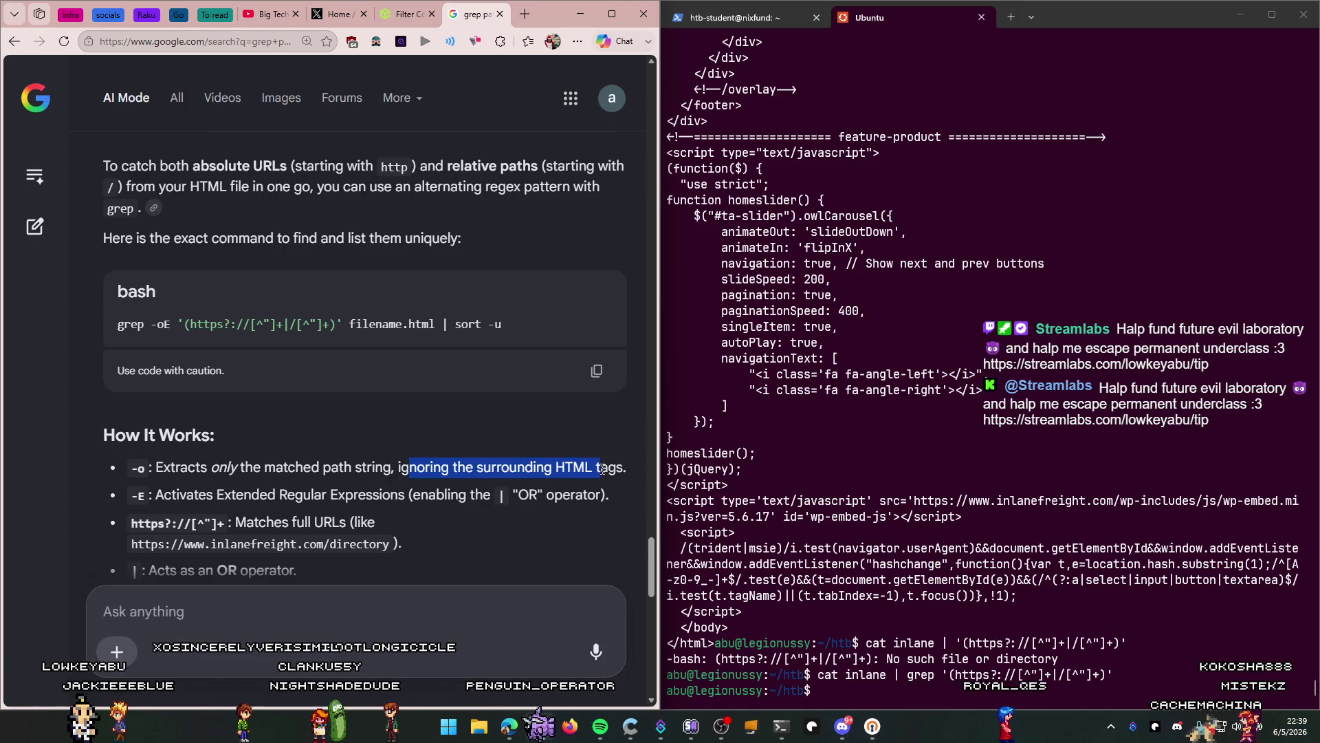
click(626, 465)
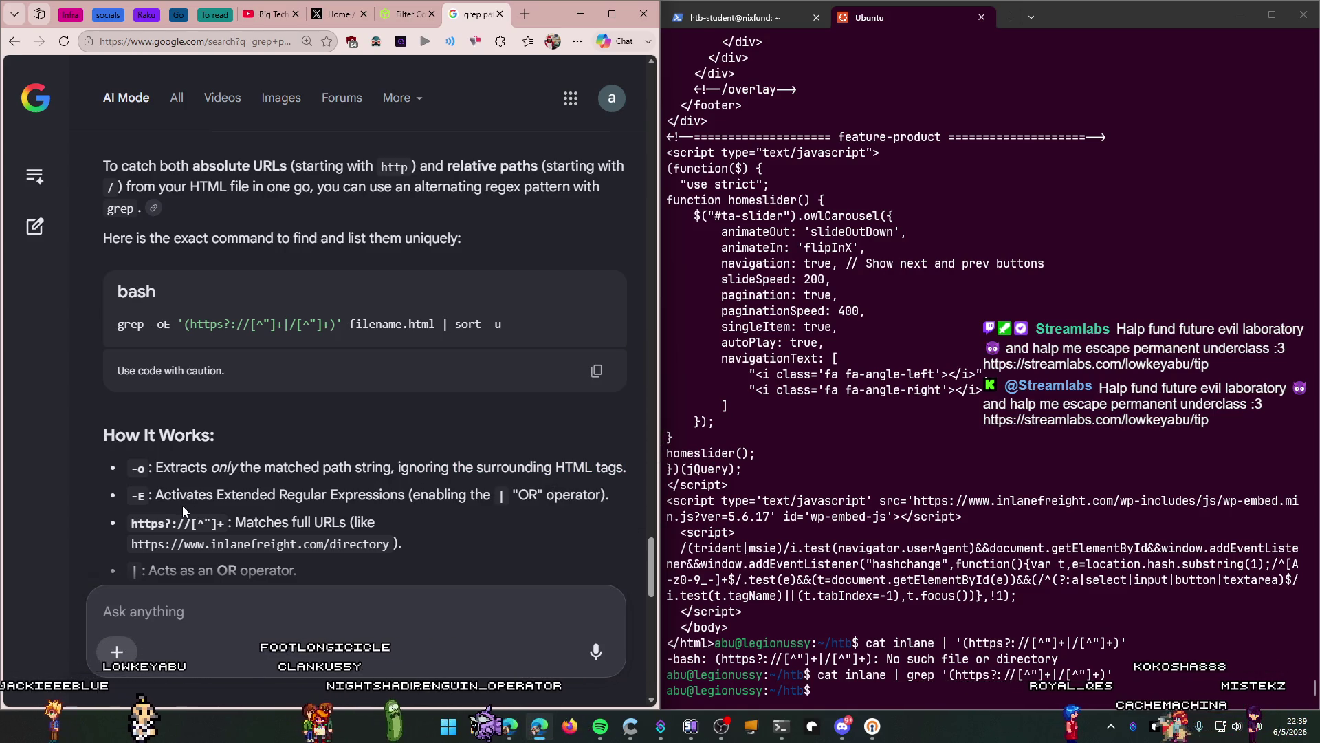
drag(149, 494, 332, 493)
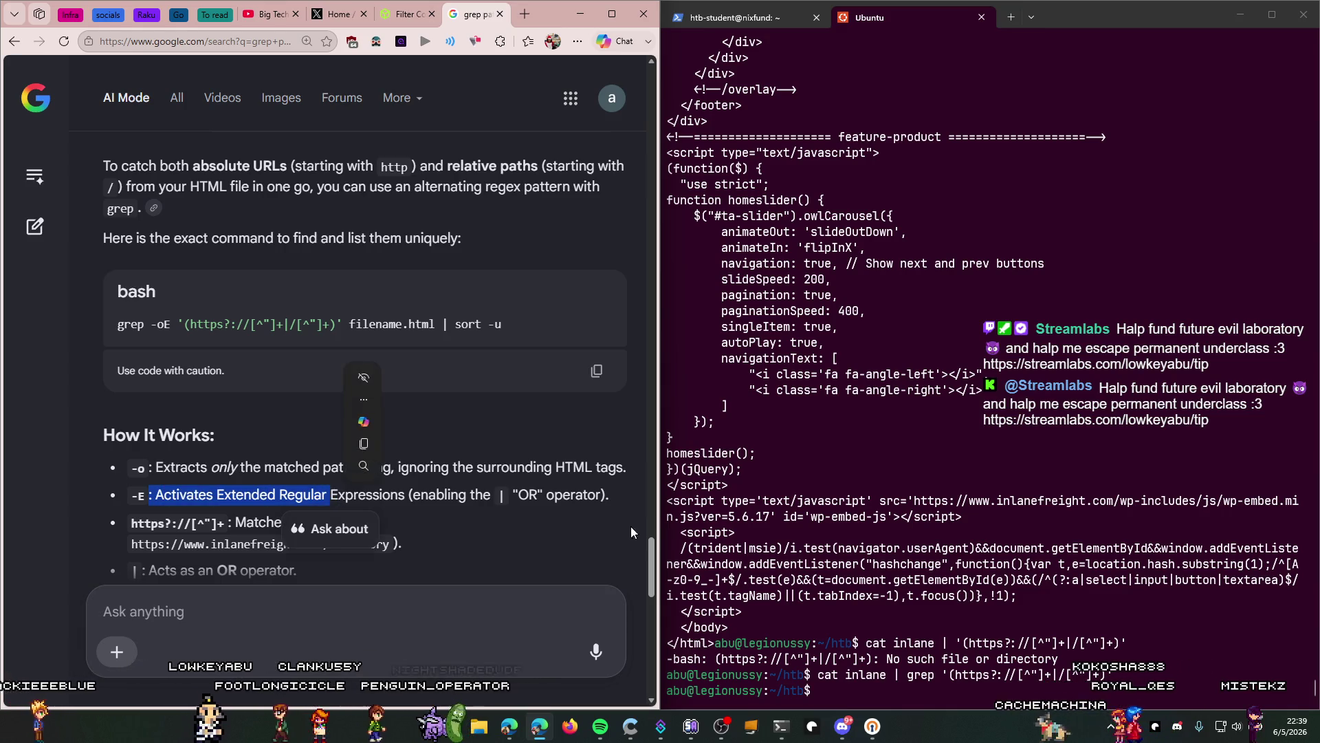
Step: Add -o to the grep and pipe it to wc -l, counting 216 matches
click(962, 609)
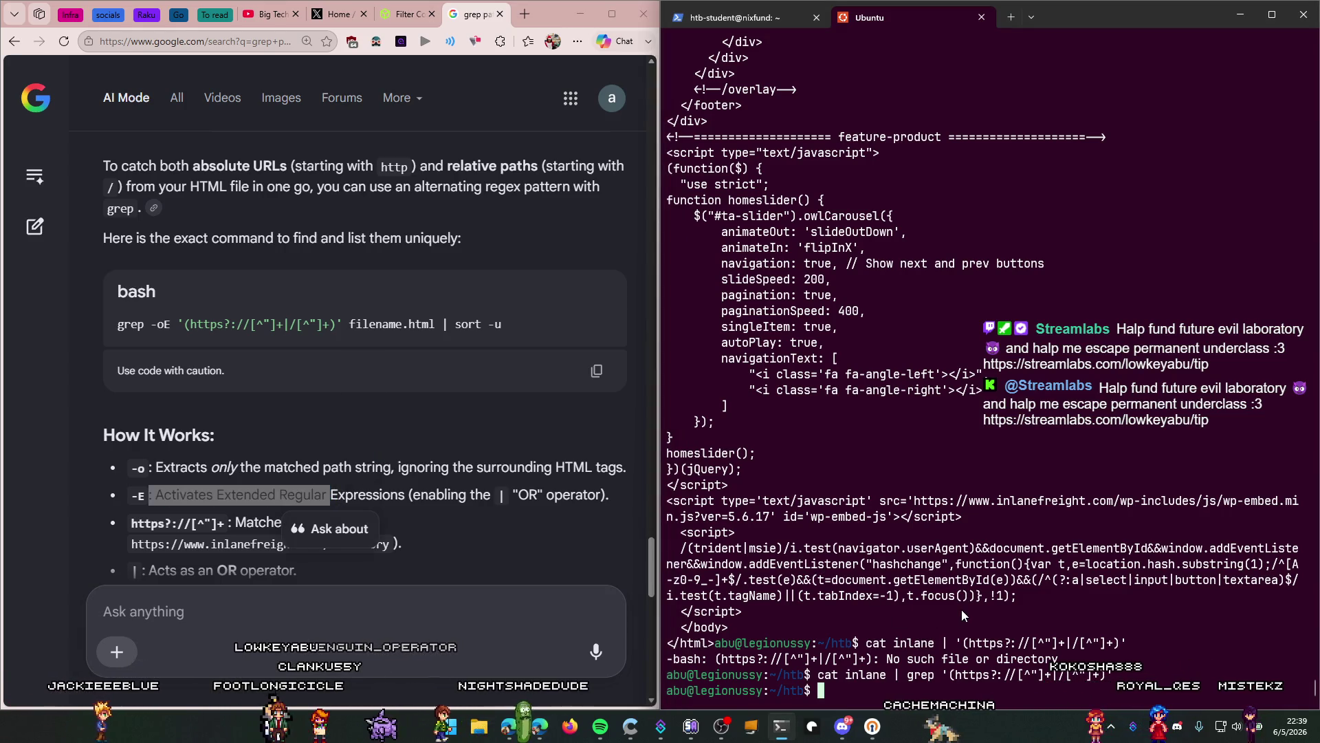
key(Up)
key(Left)
key(Left)
key(Left)
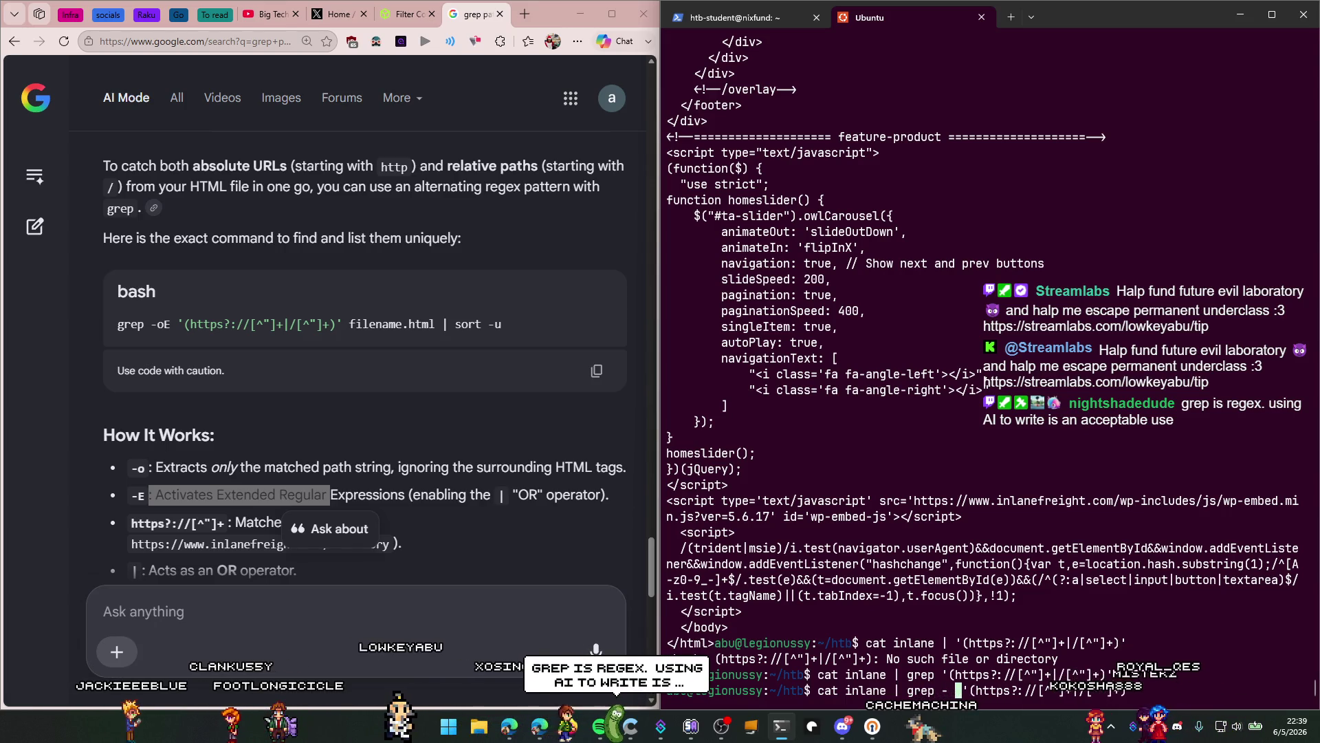
text(-oE)
key(Return)
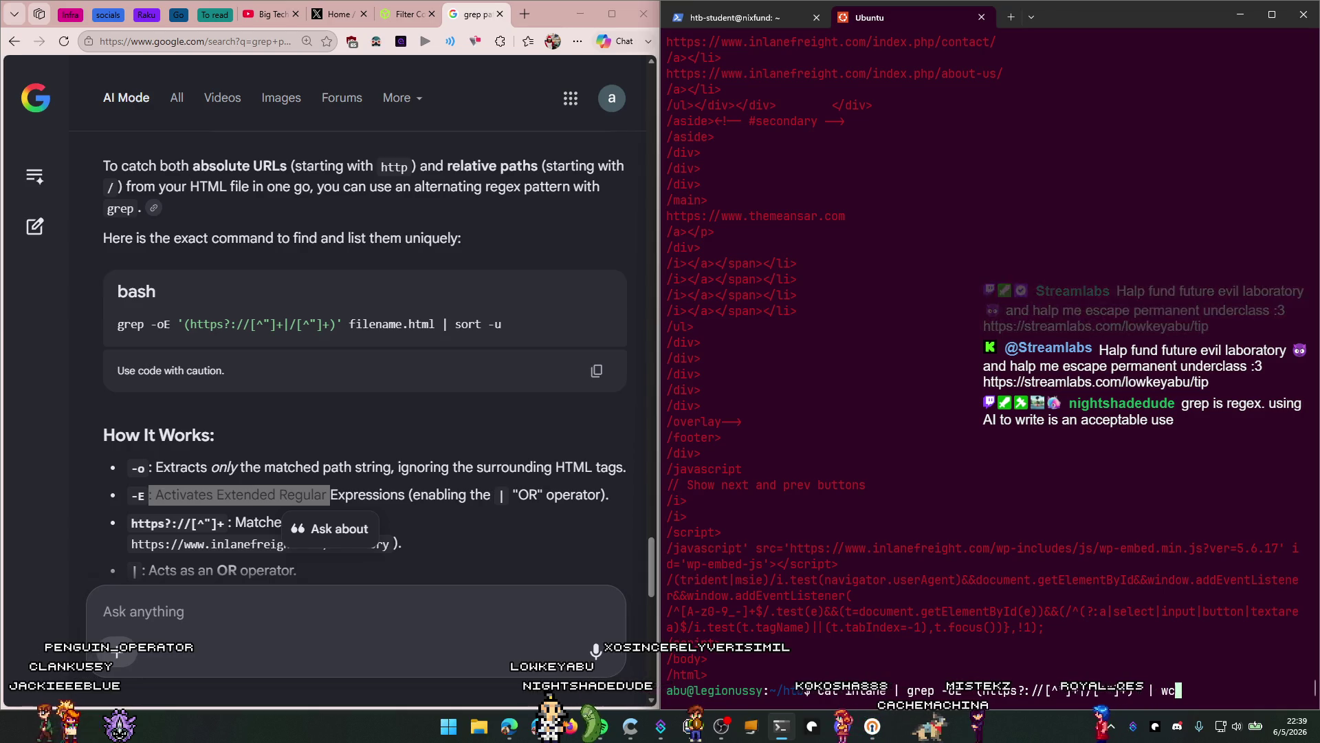
text(wc -)
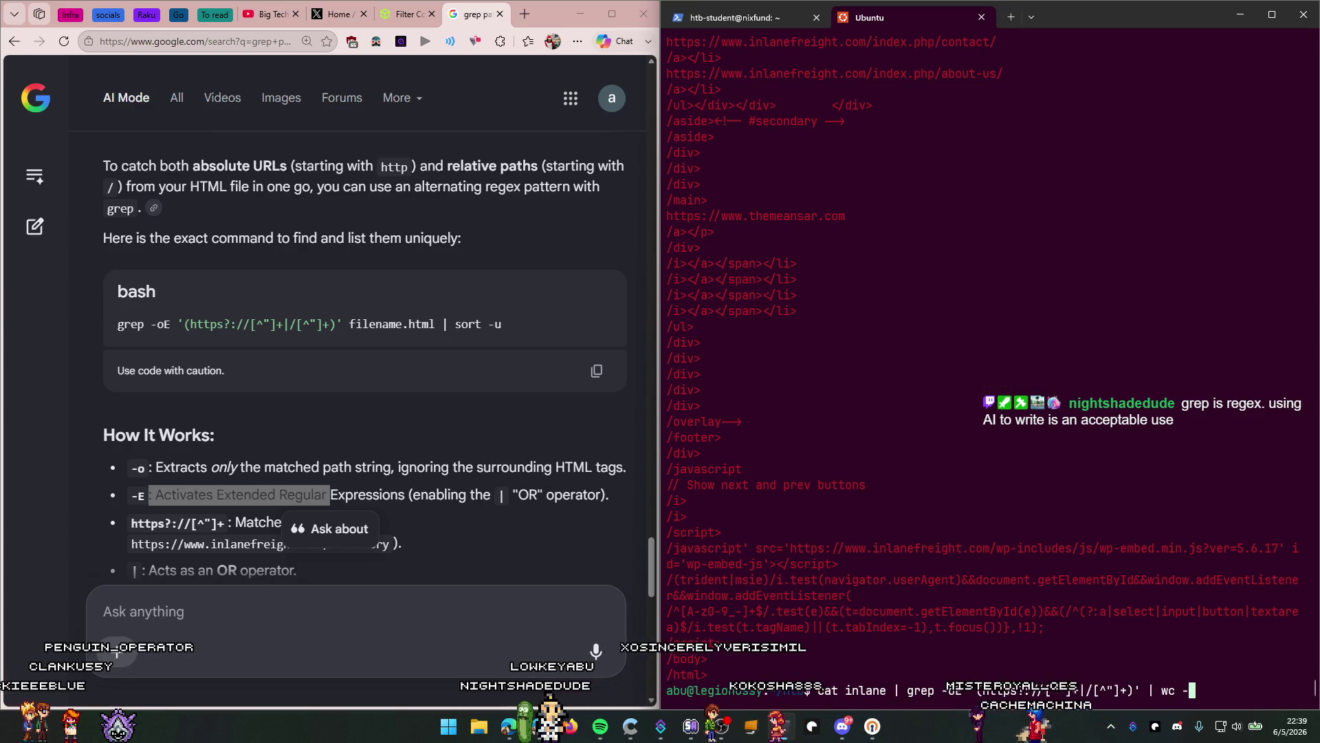
text(l)
key(Return)
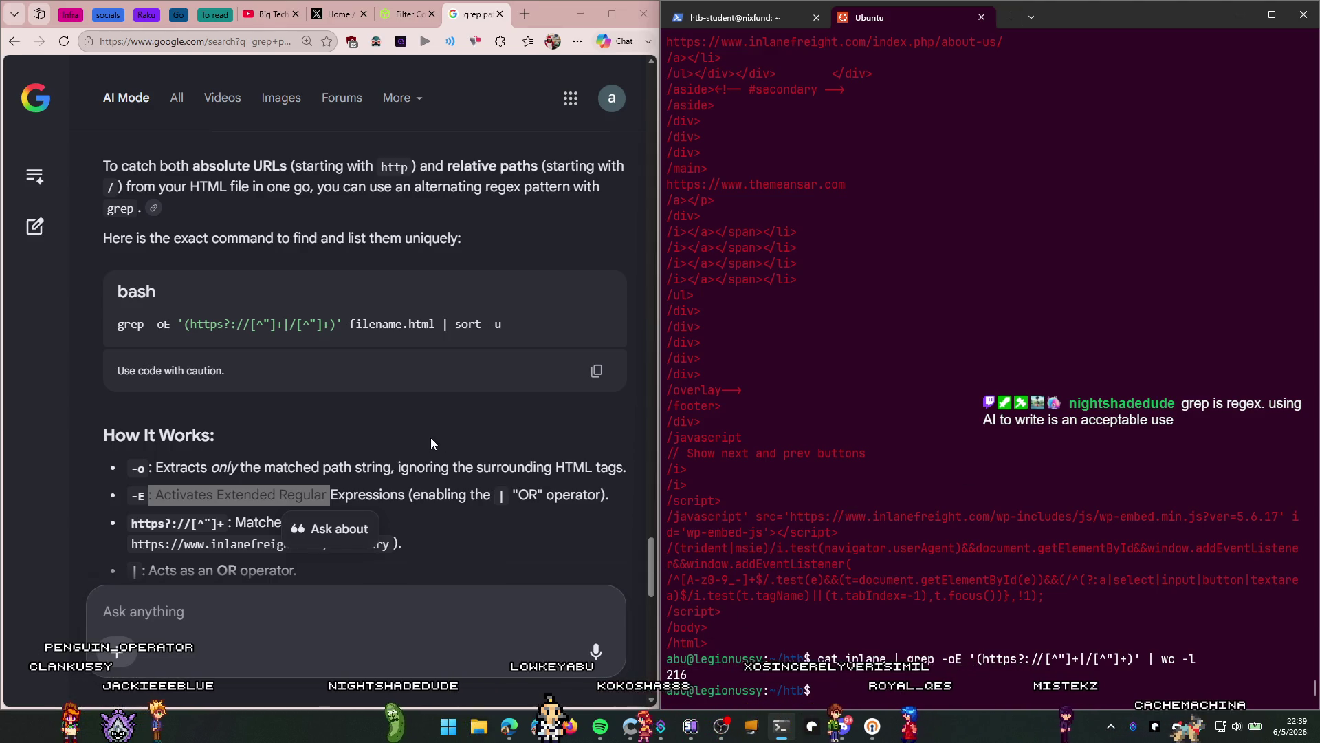
drag(693, 373, 658, 360)
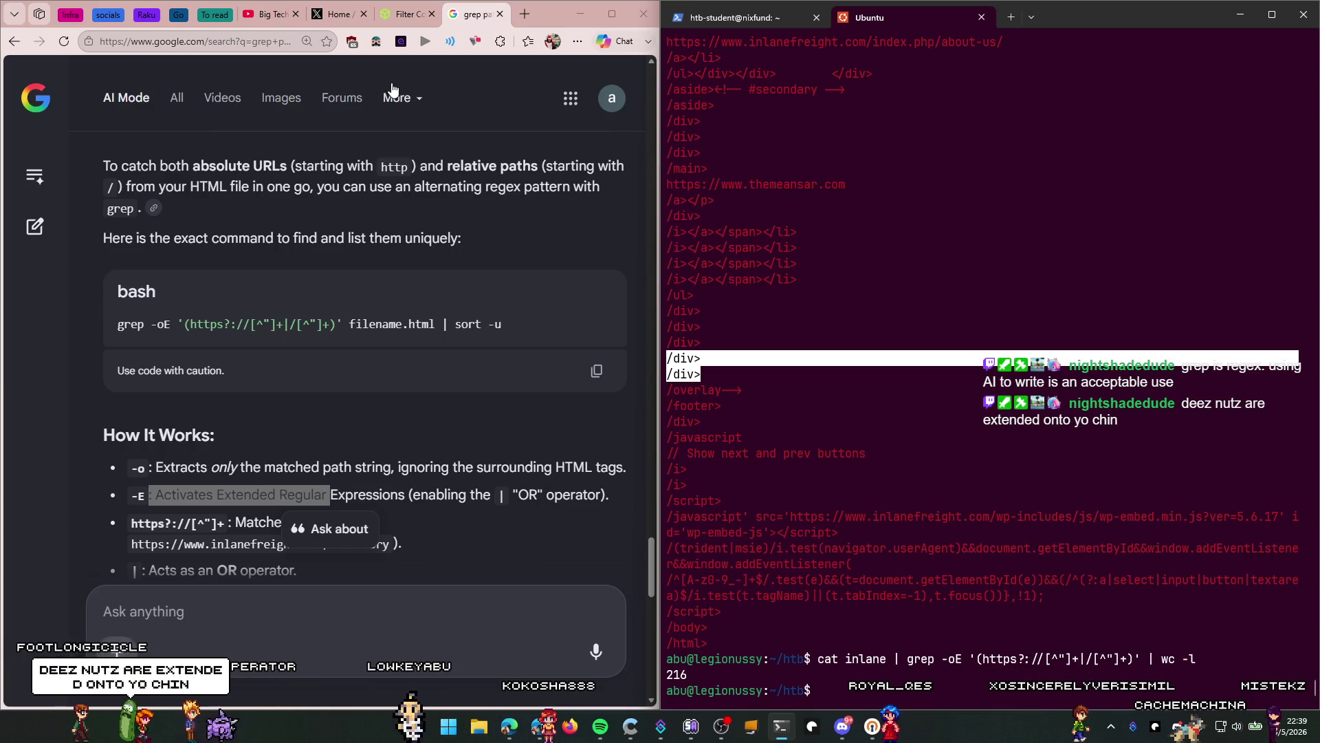
Step: Submit 216 as the Question 3 answer, which is rejected as incorrect
click(406, 13)
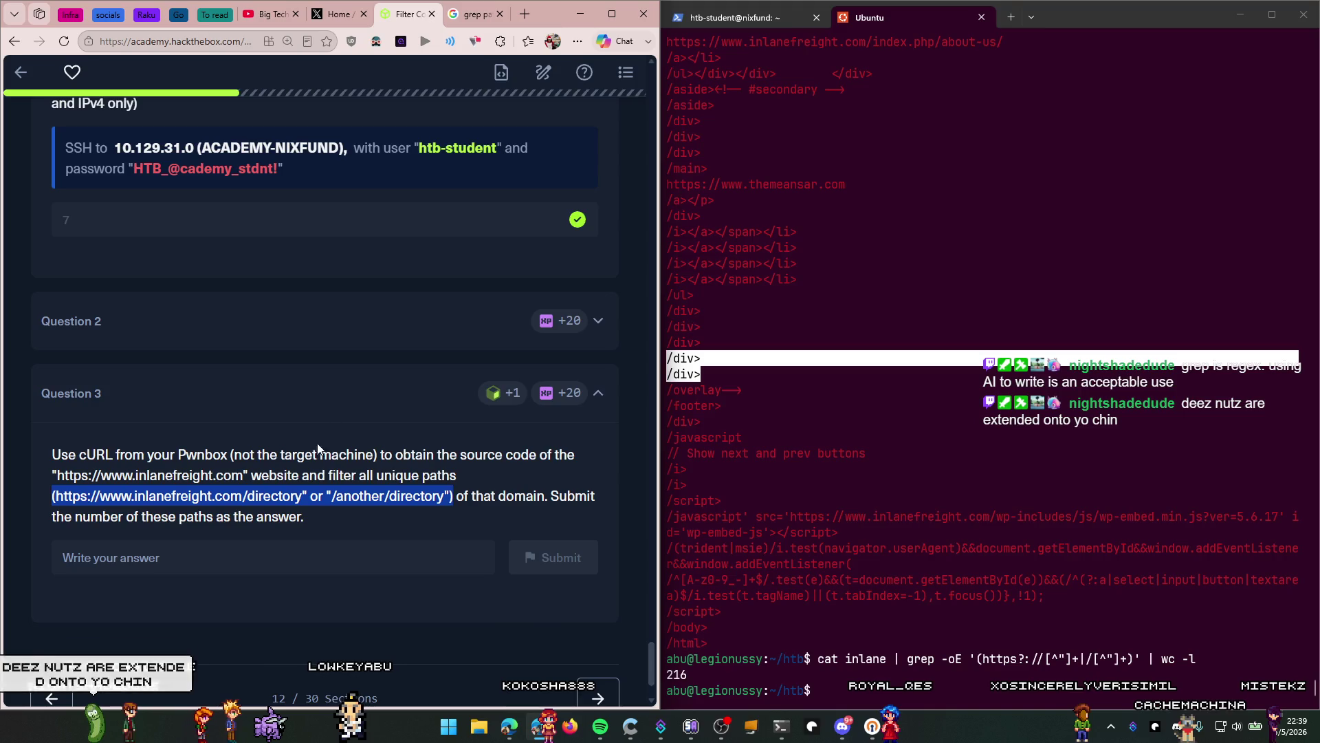
click(309, 574)
click(301, 538)
text(2)
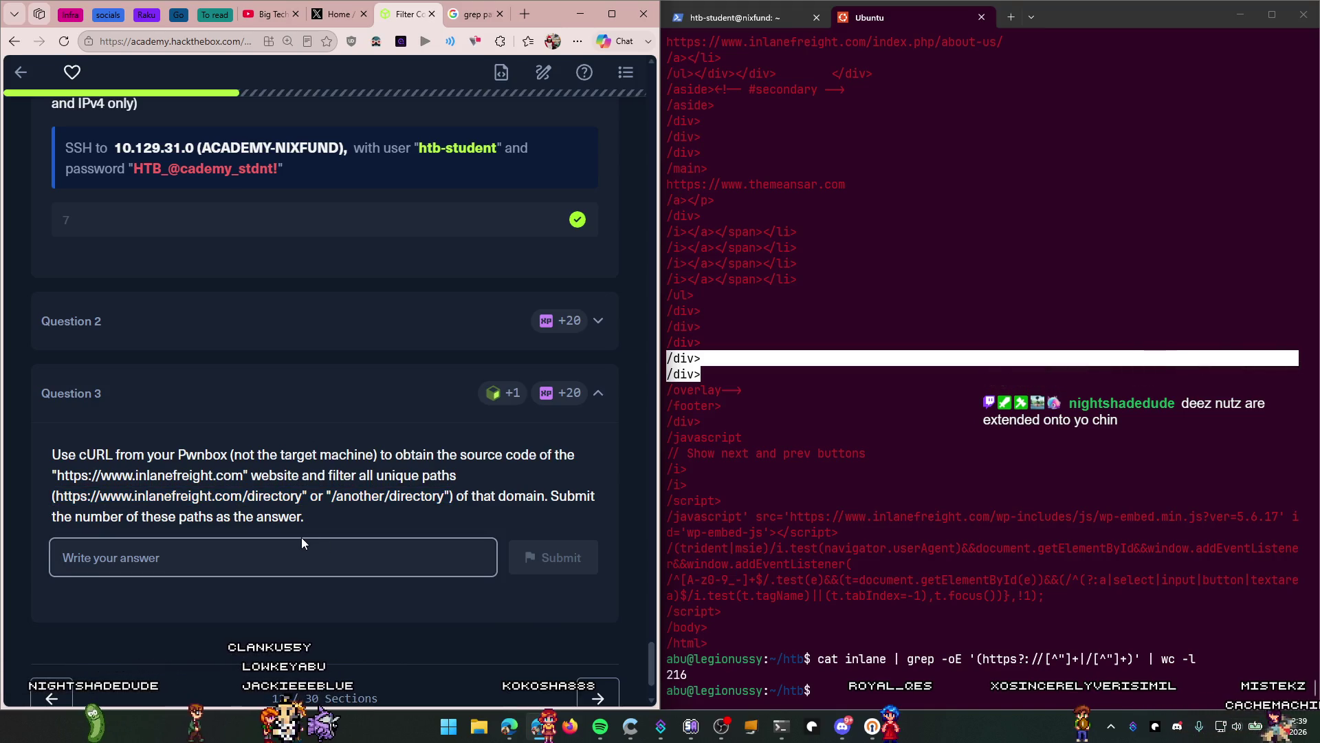
text(16)
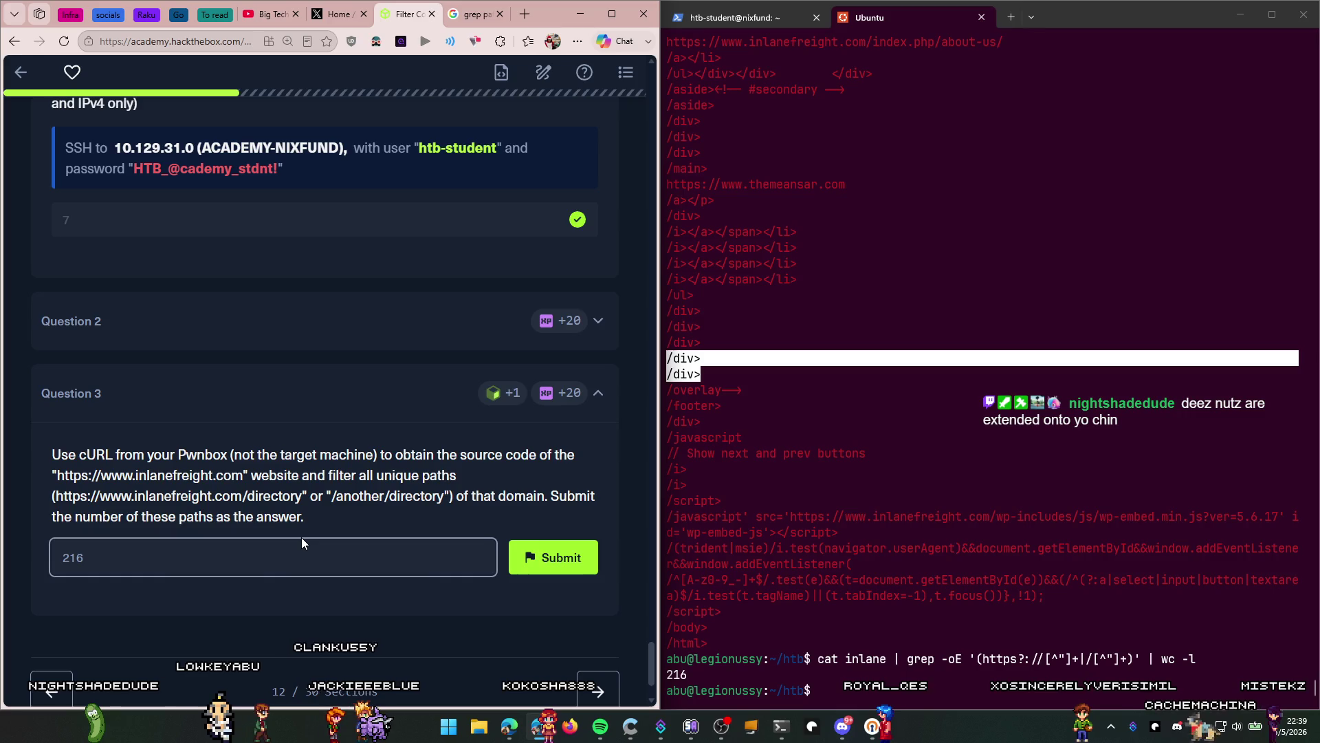
key(Return)
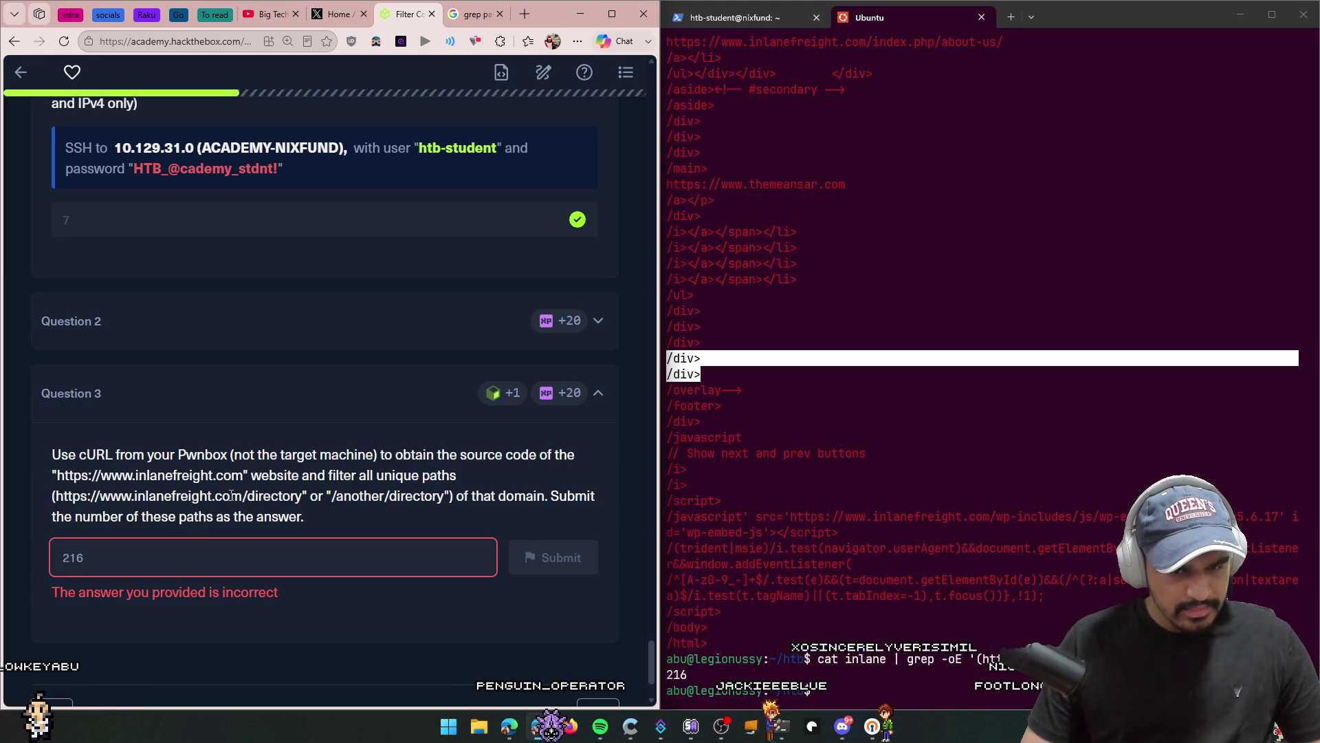
Step: Copy the example-paths sentence from Question 3 for reuse
drag(547, 497, 43, 496)
key(ctrl+c)
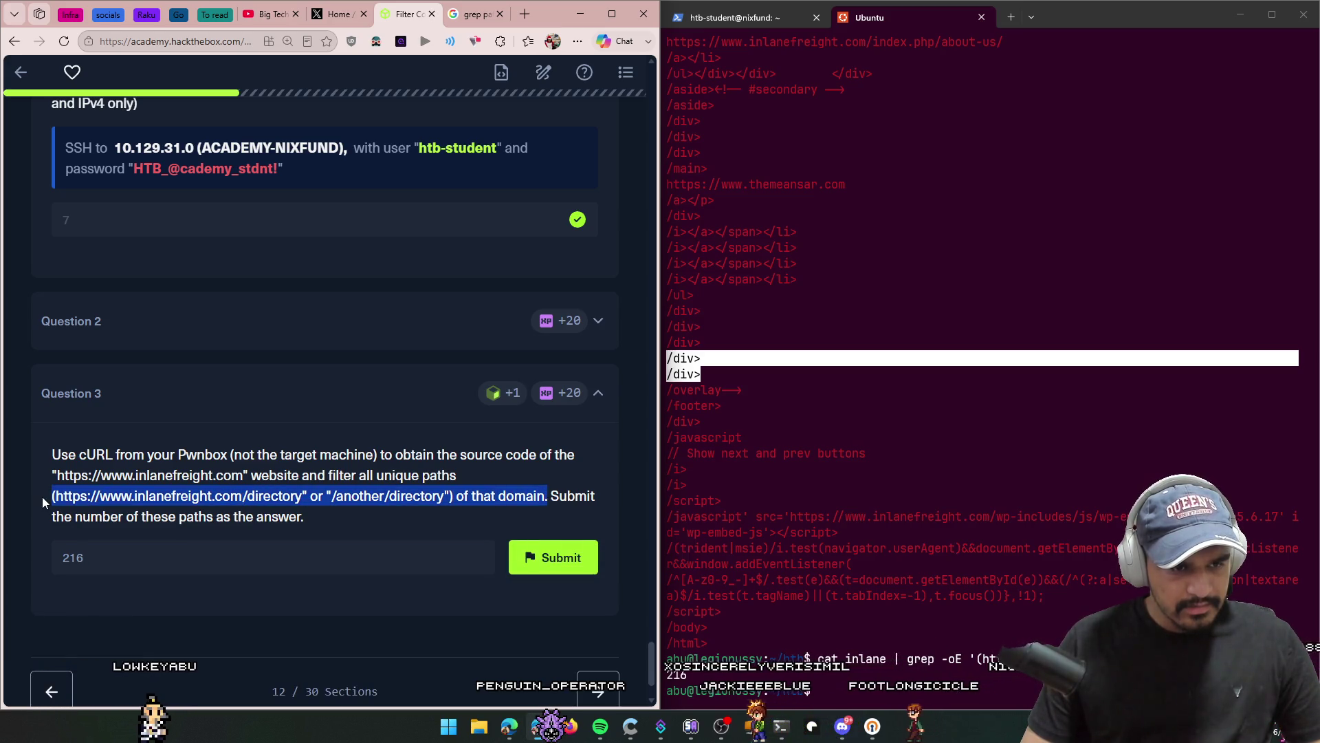
right_click(129, 494)
click(179, 180)
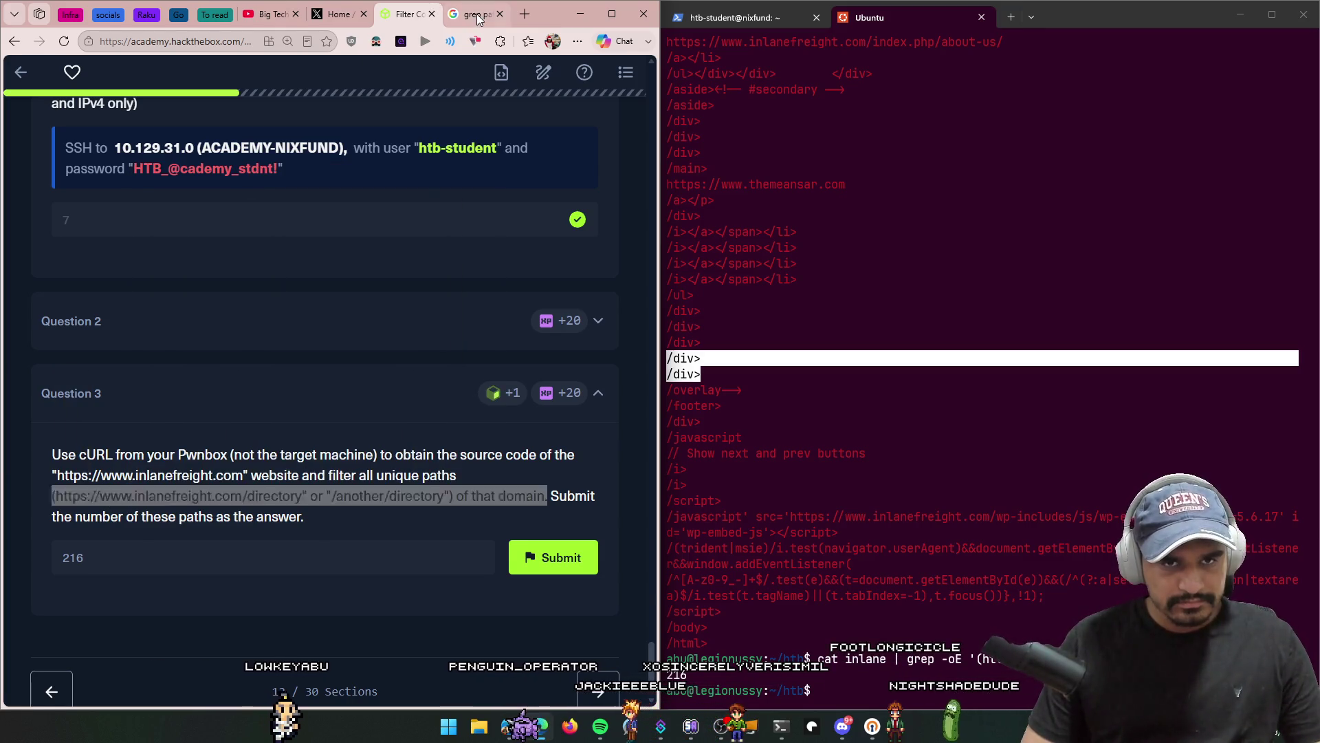
Step: Ask AI Mode how to curl a website and find all unique paths, with the pasted example
key(ctrl+Tab)
click(310, 638)
text(i wa)
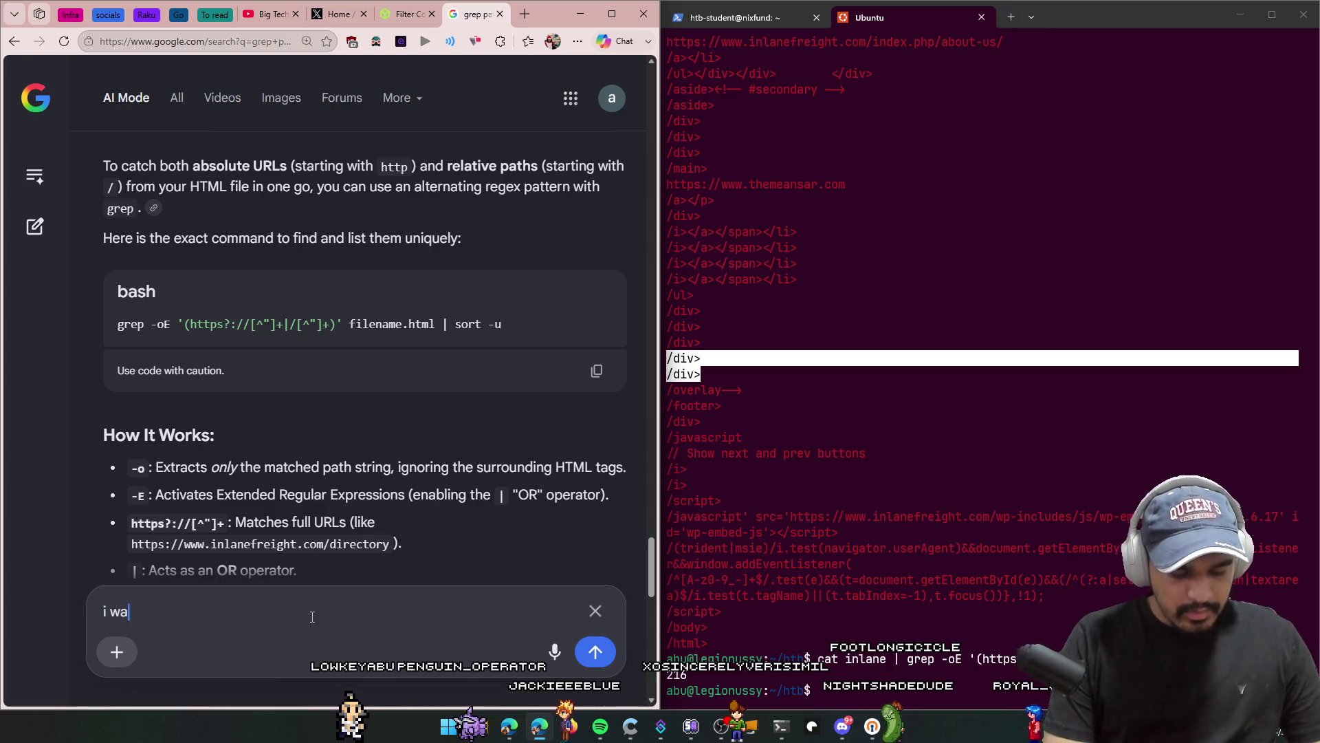
text(nt to be able to )
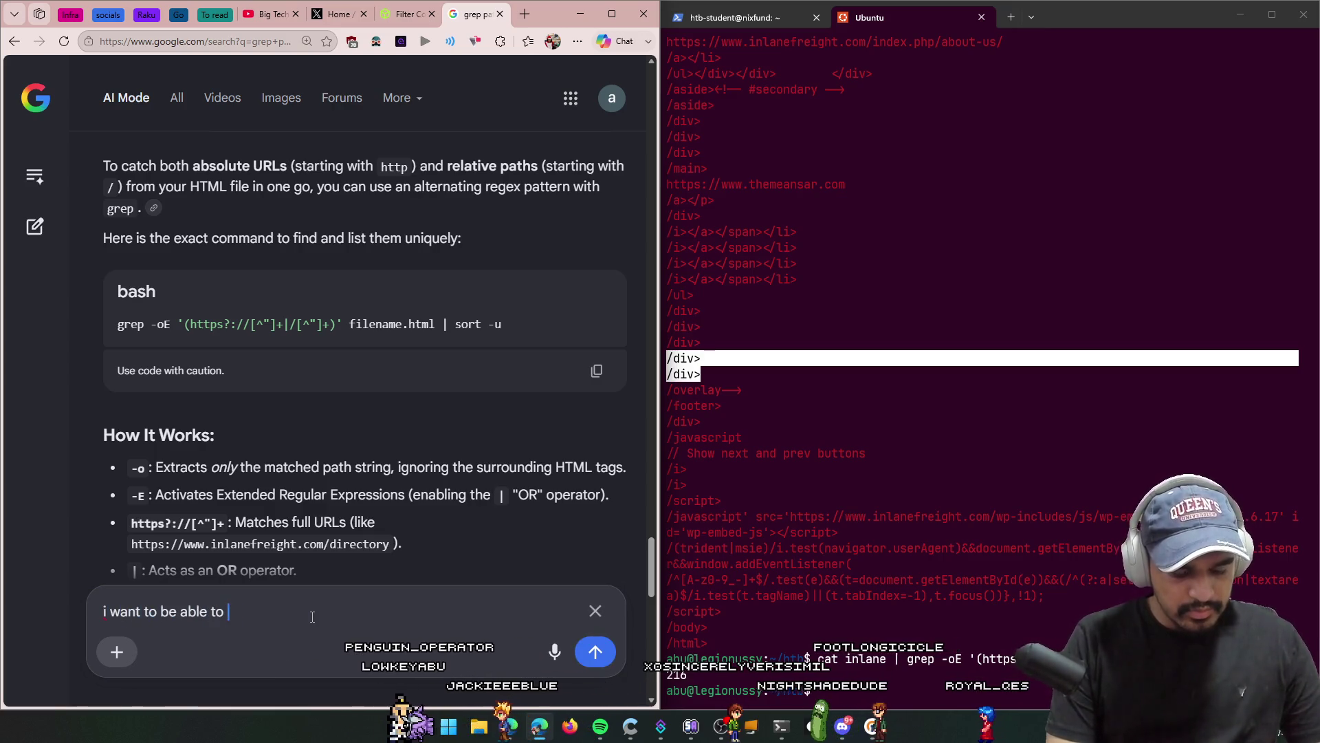
text(curel a webs)
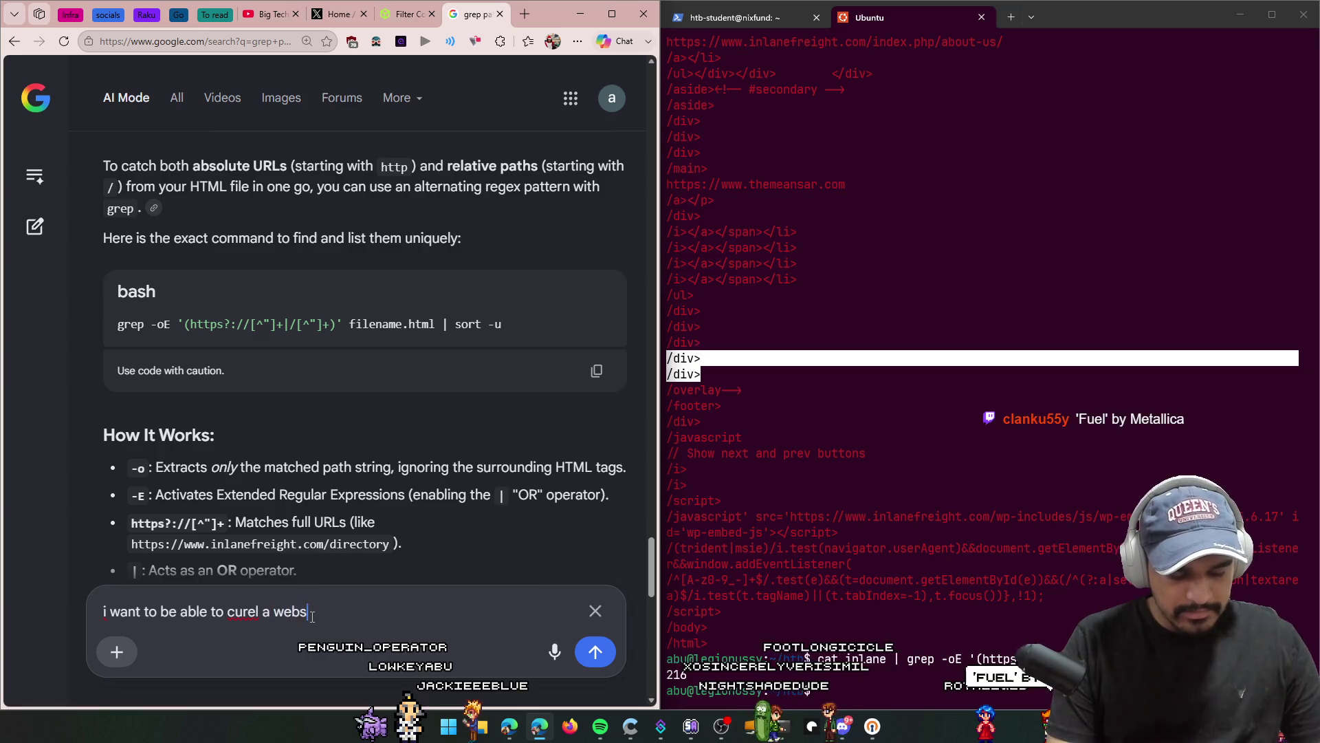
text(ite and)
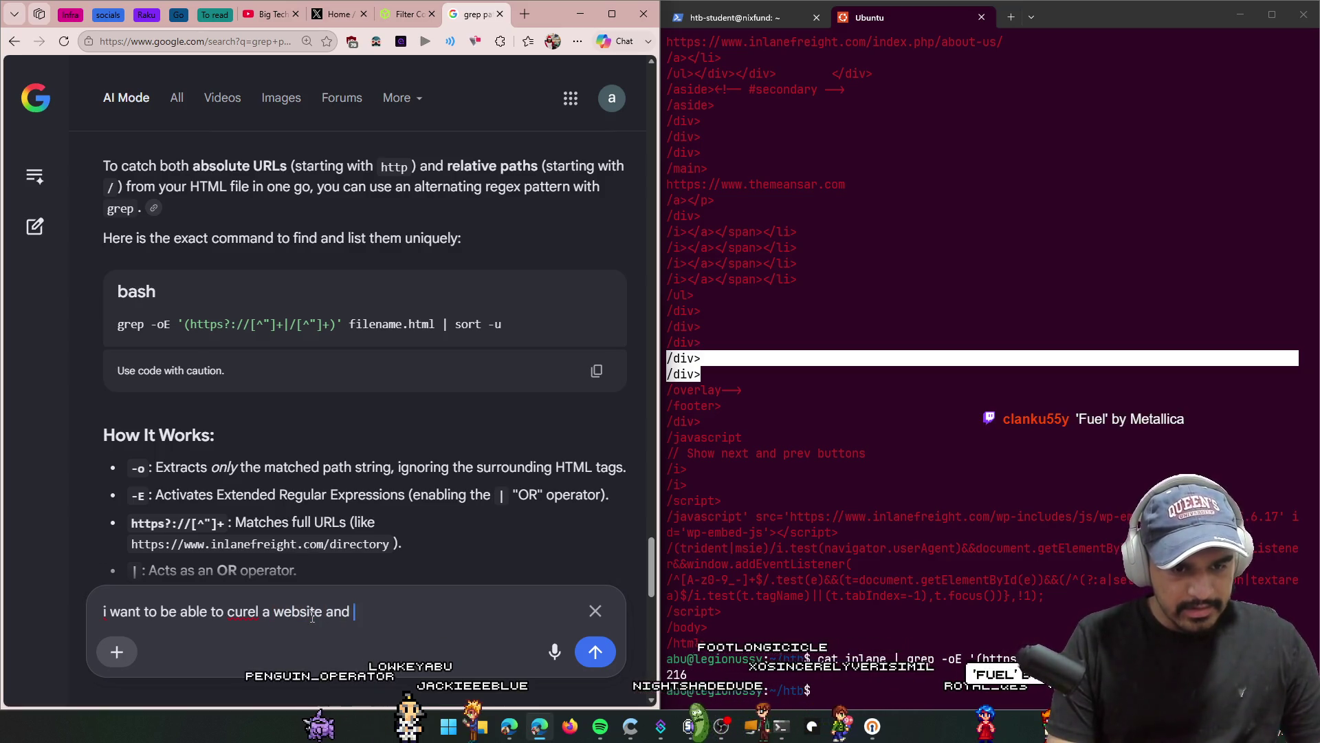
key(ctrl+v)
key(Left)
key(Left)
key(Left)
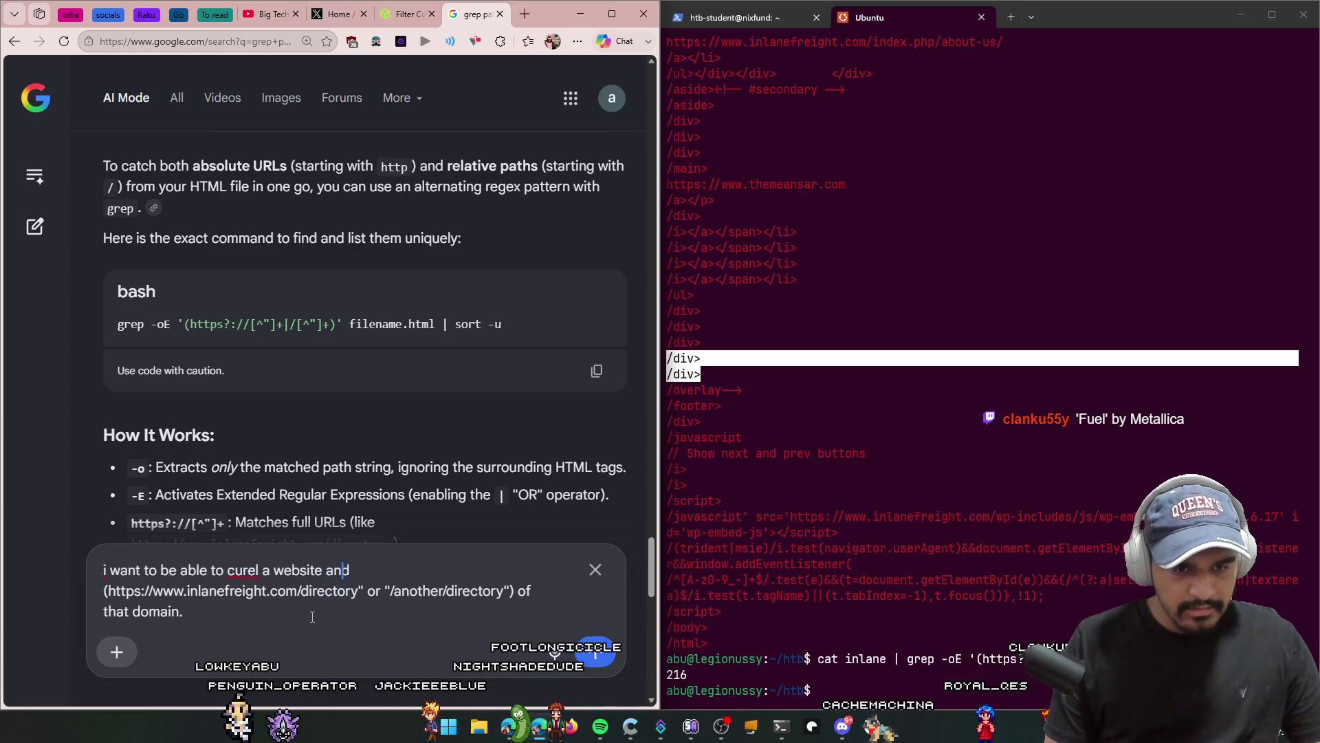
text( find al)
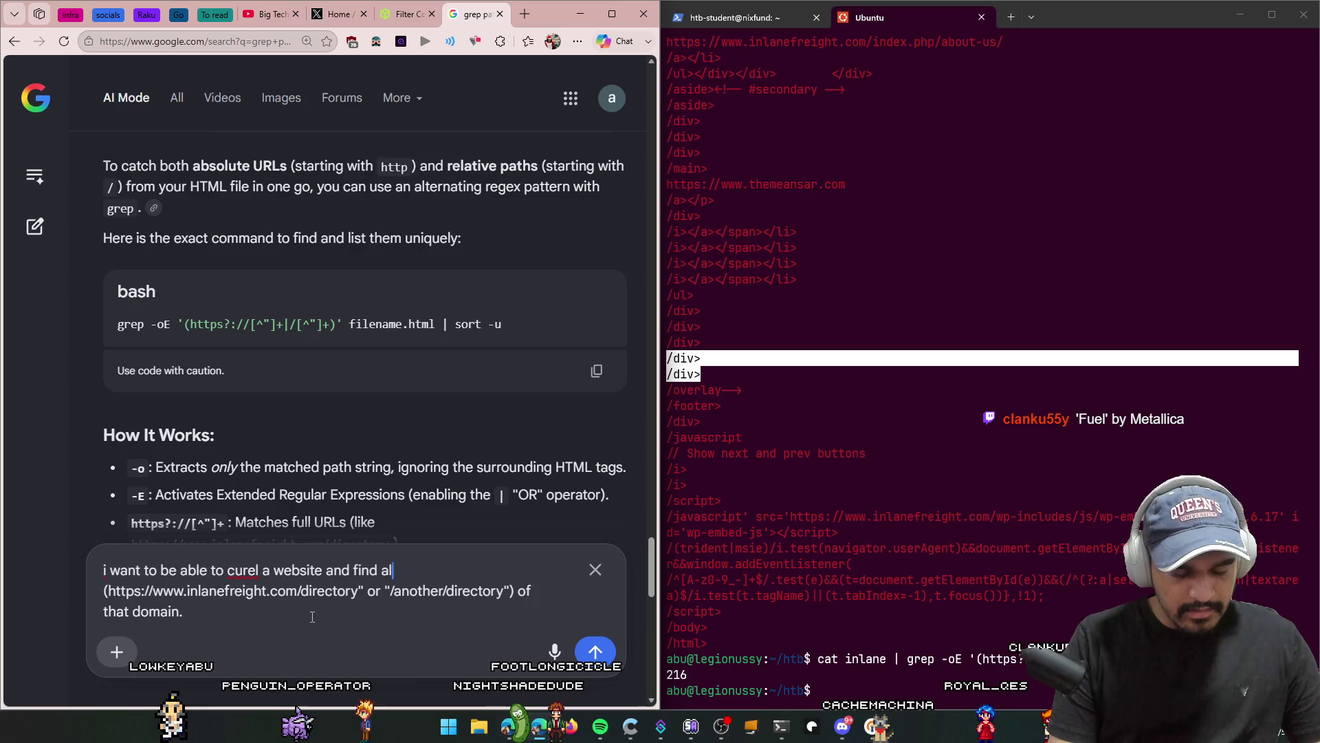
text(l the unique paths)
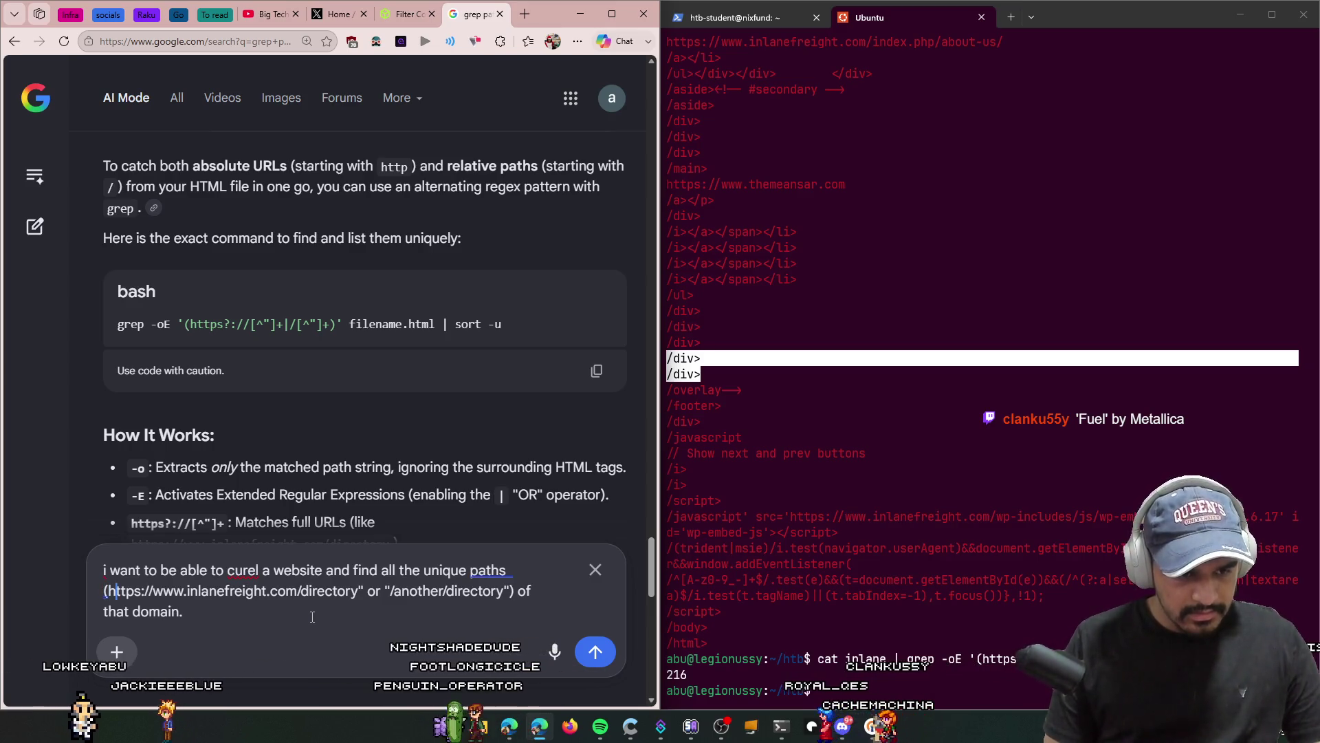
text( (eg:)
key(Delete)
key(Return)
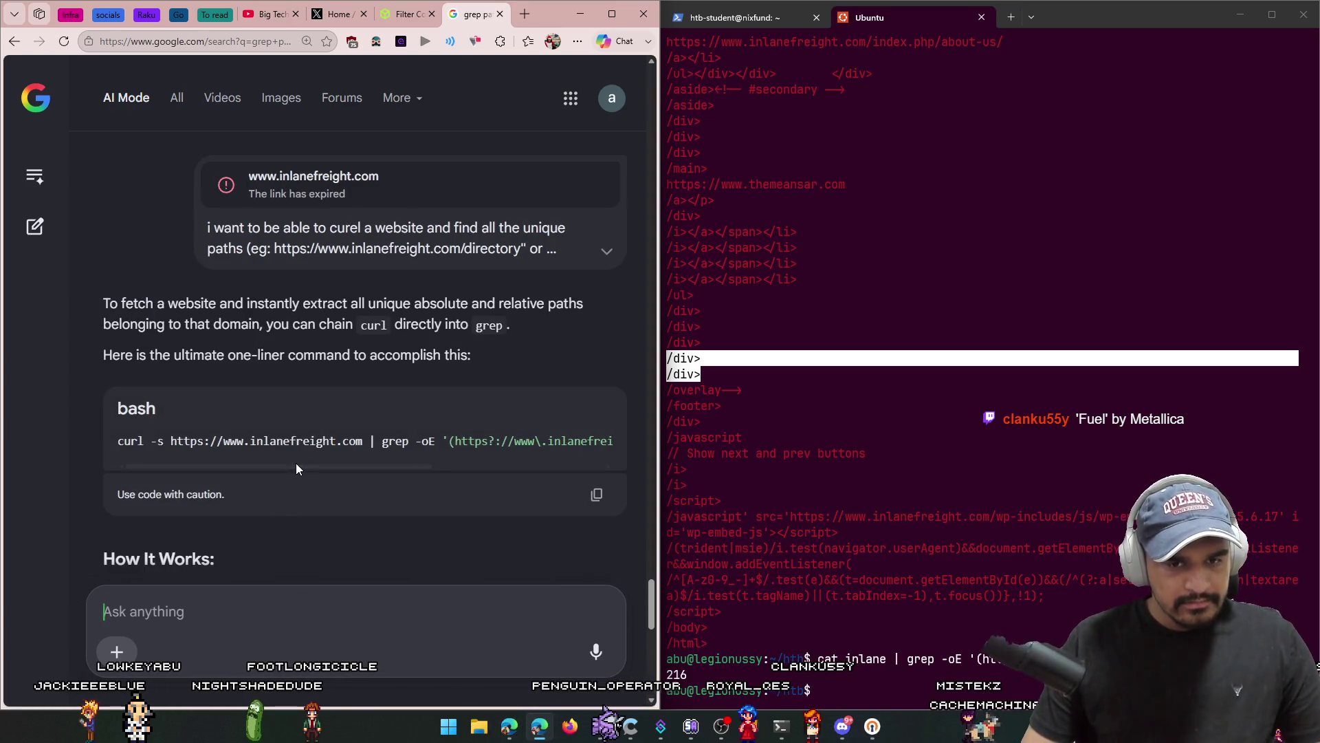
Step: Select the quoted regex in the returned curl, grep -oE, sort -u one-liner
drag(295, 463, 546, 467)
click(318, 441)
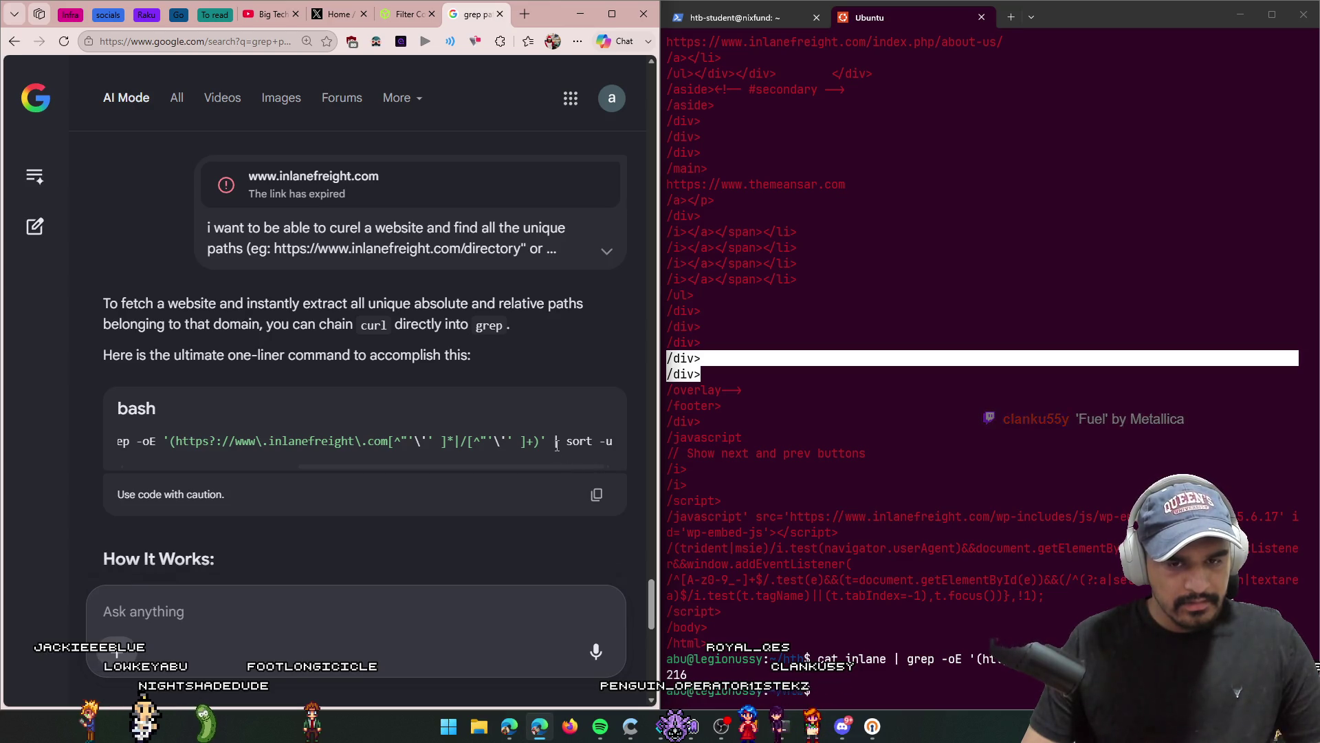
drag(530, 448, 166, 448)
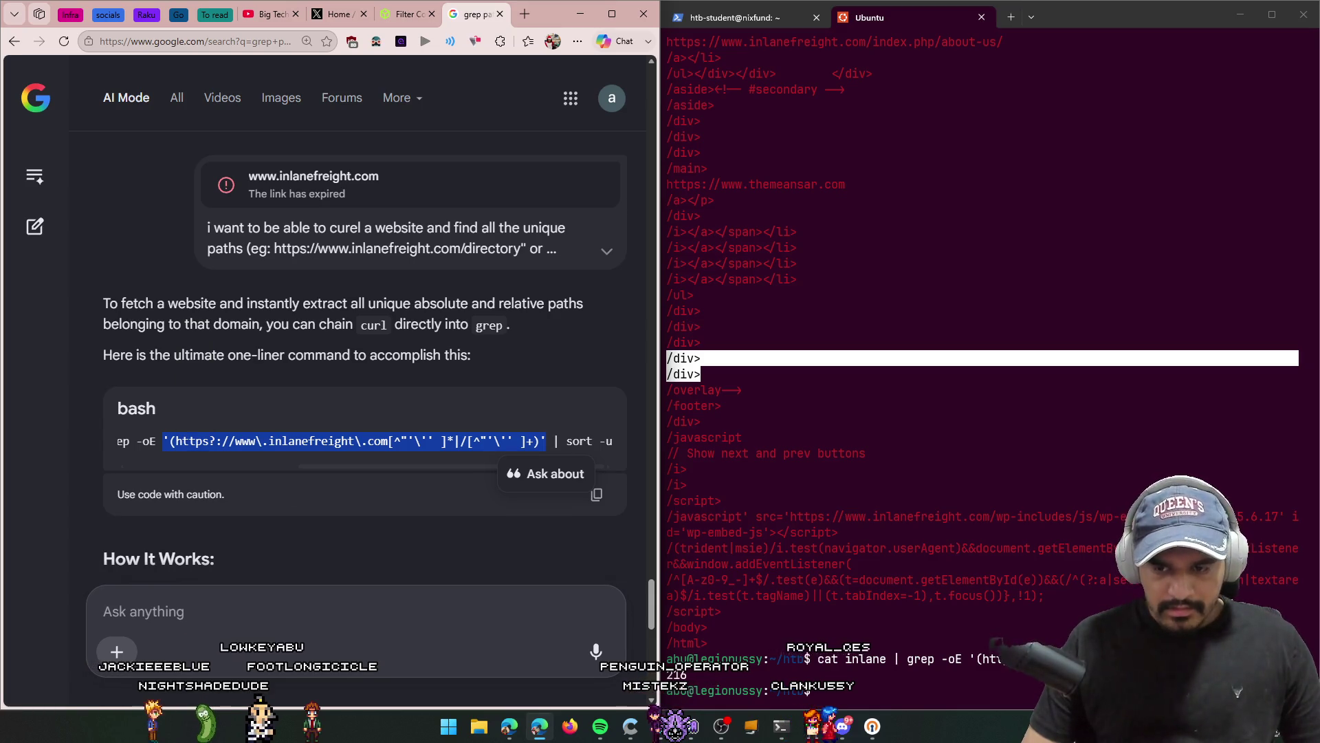
Step: Rerun cat inlane | grep -oE with the AI's new inlanefreight regex and list the matched paths
key(alt+Tab)
key(Up)
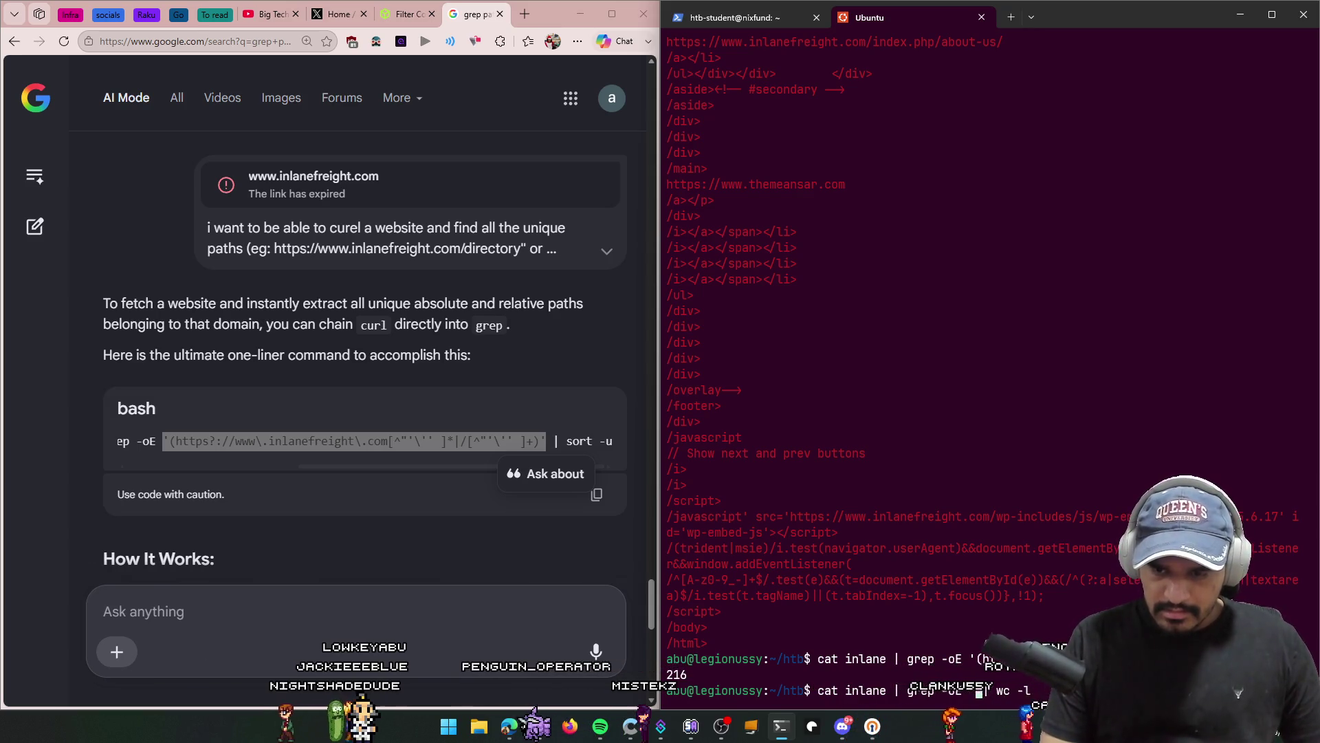
key(ctrl+v)
key(Return)
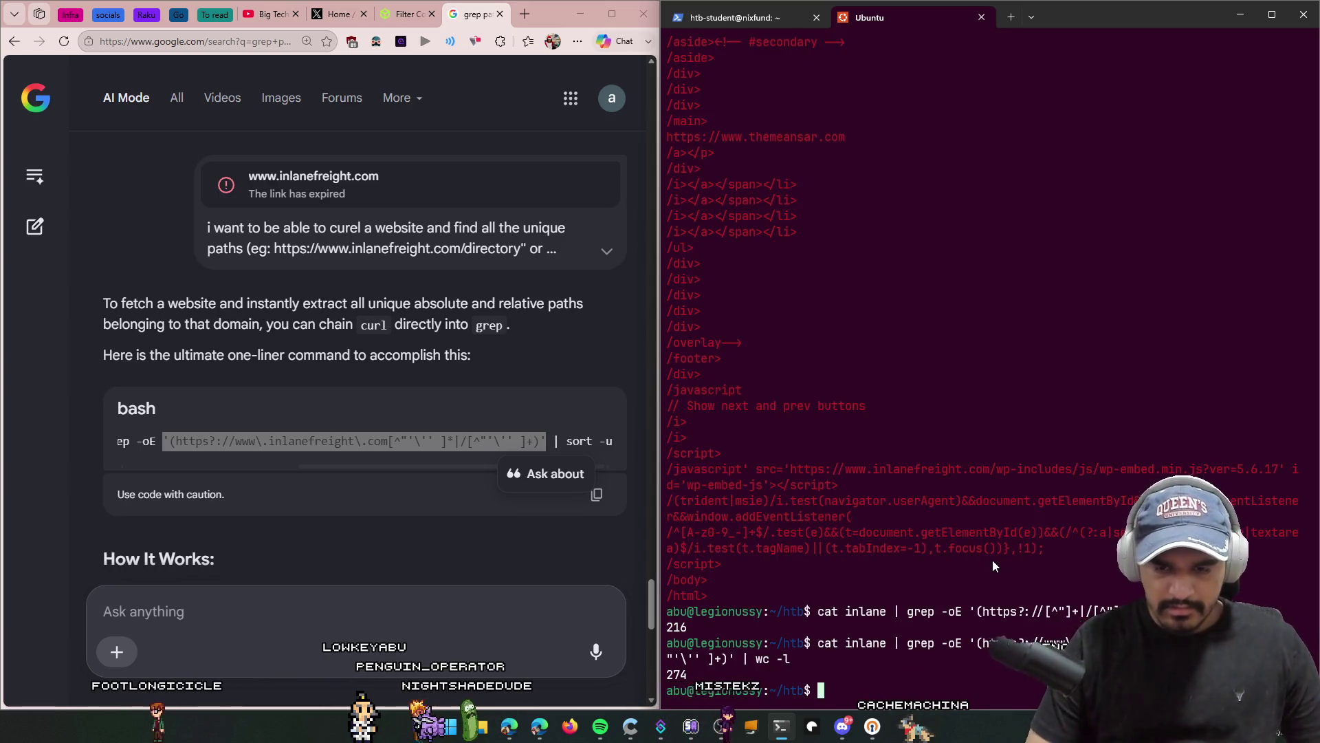
key(Up)
key(BackSpace)
key(BackSpace)
key(BackSpace)
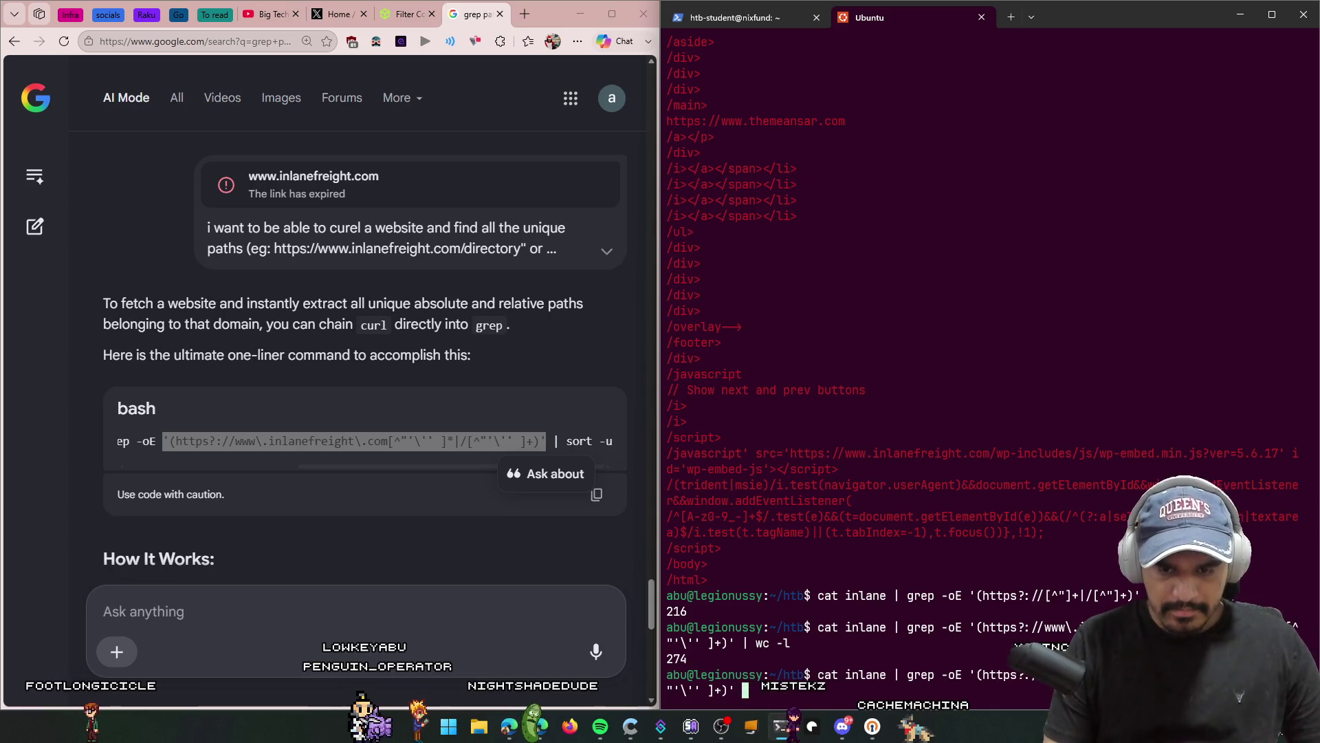
key(Return)
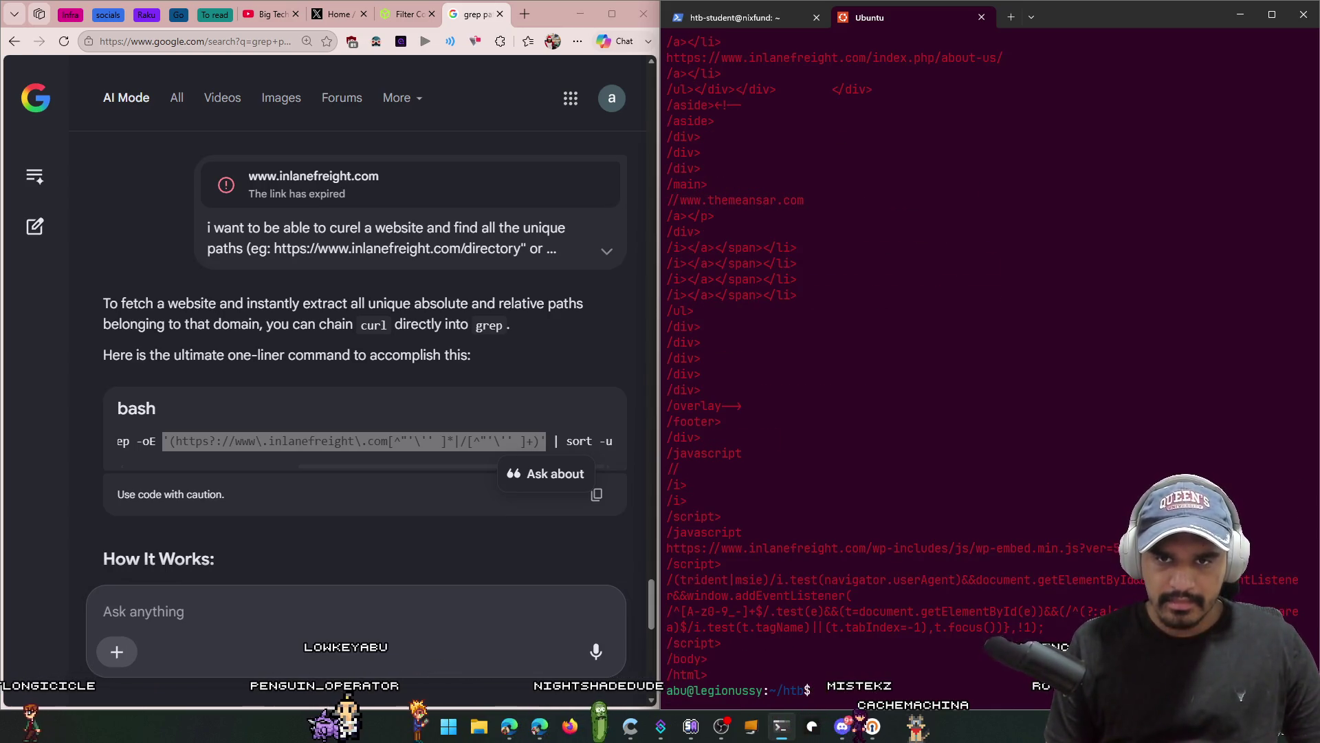
Step: Pipe the matches through sort -u and wc -l, counting 94 unique paths
key(Up)
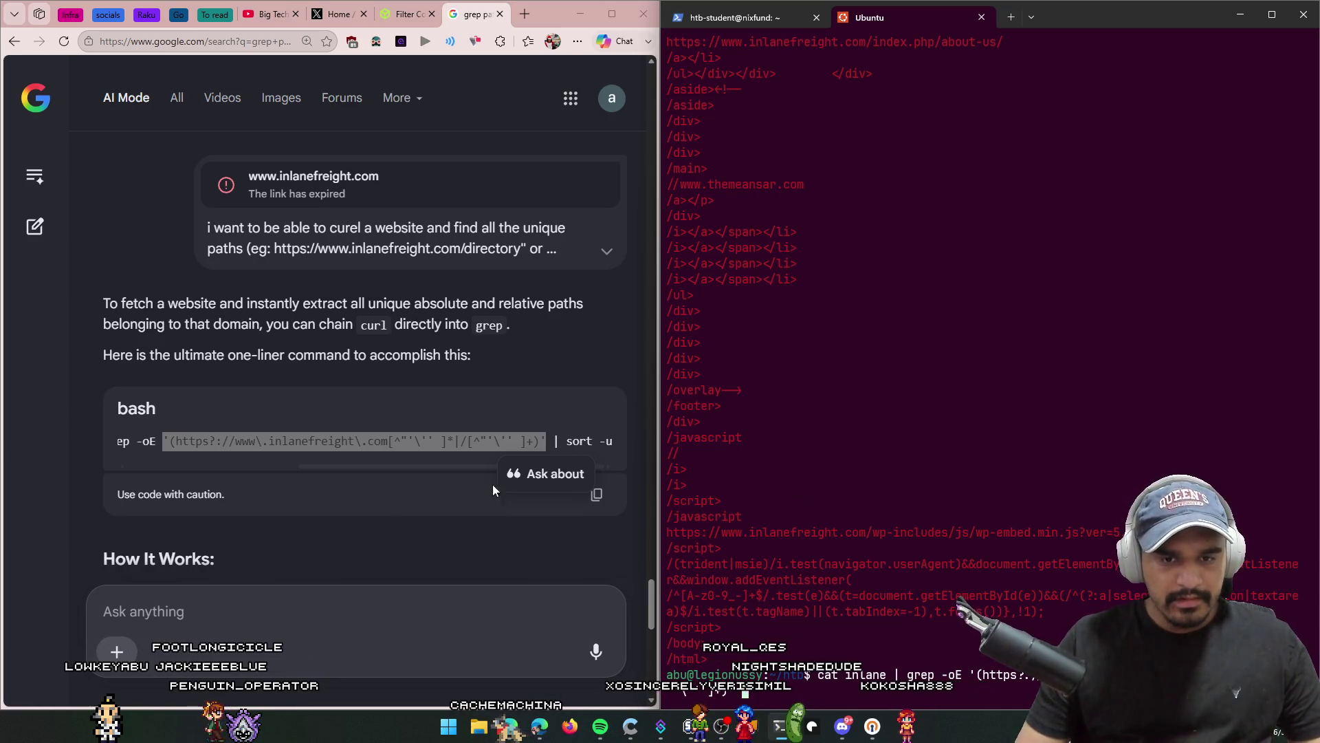
text(| wc -l)
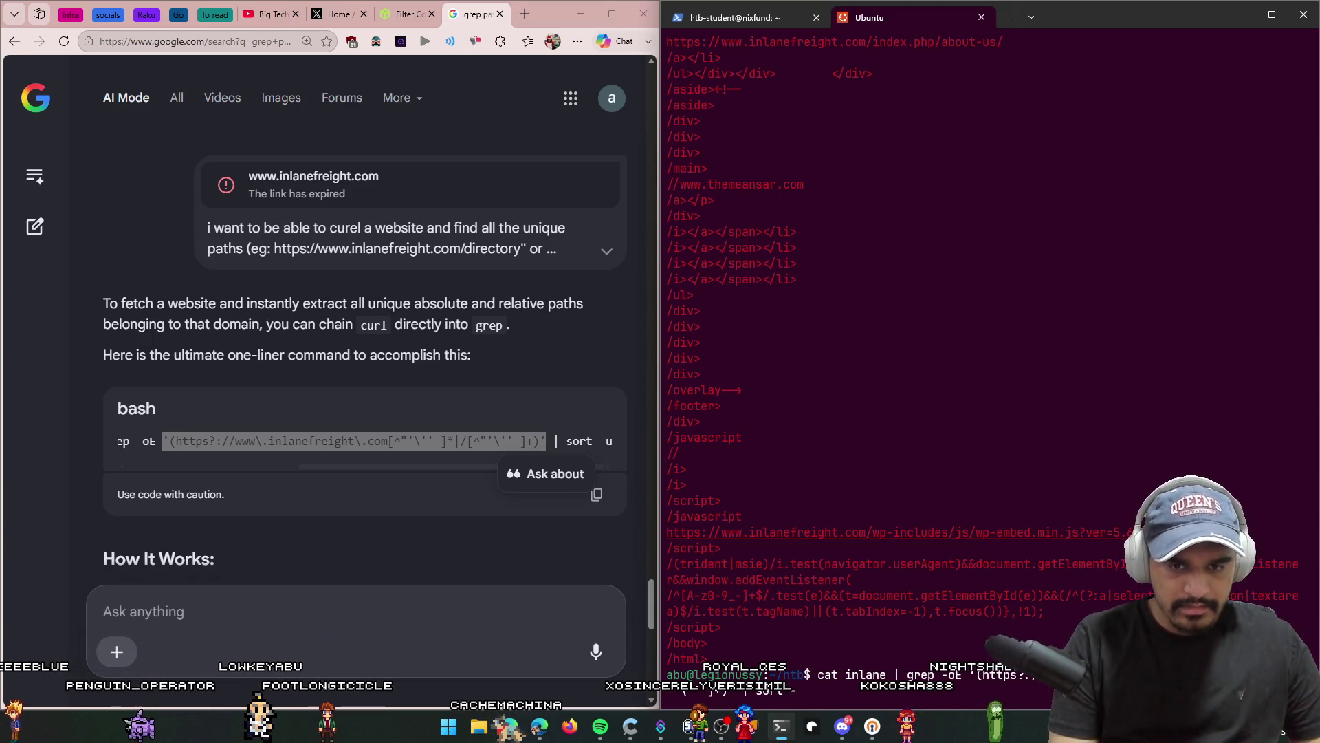
key(Return)
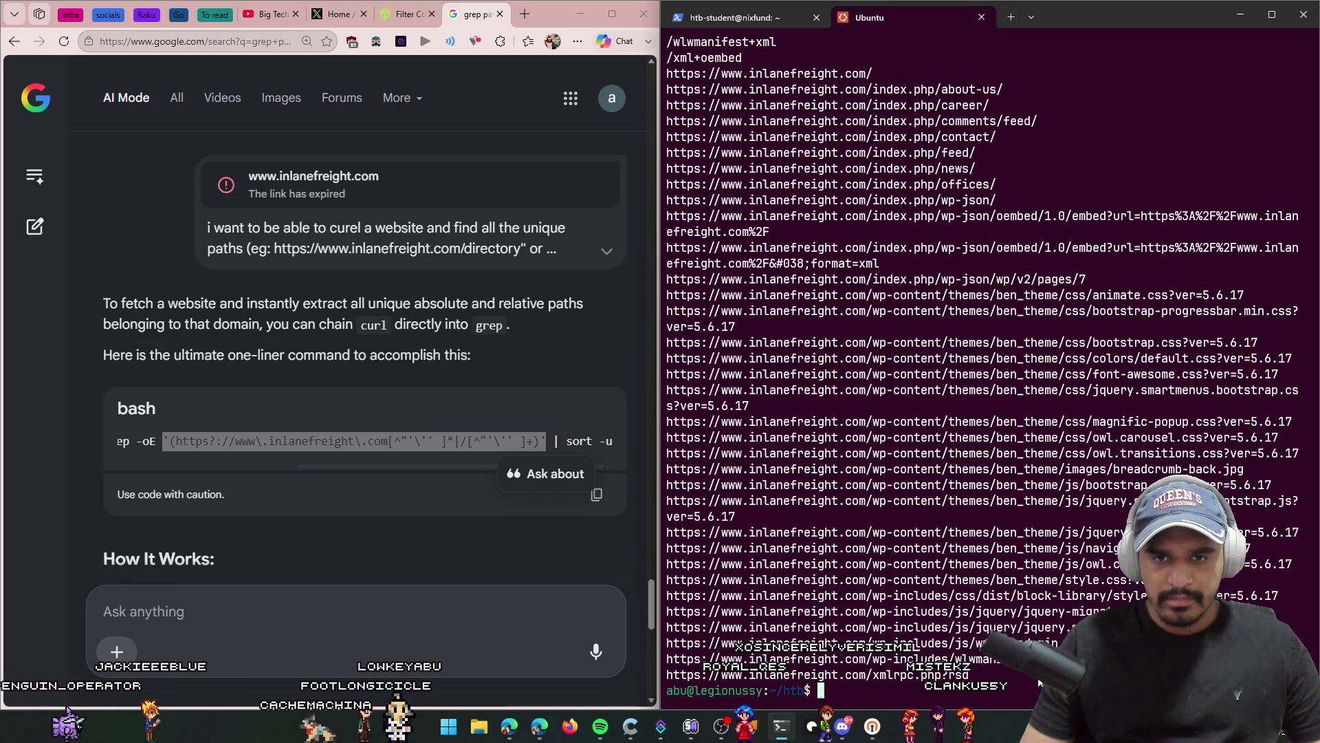
scroll(1039, 682, up, 20)
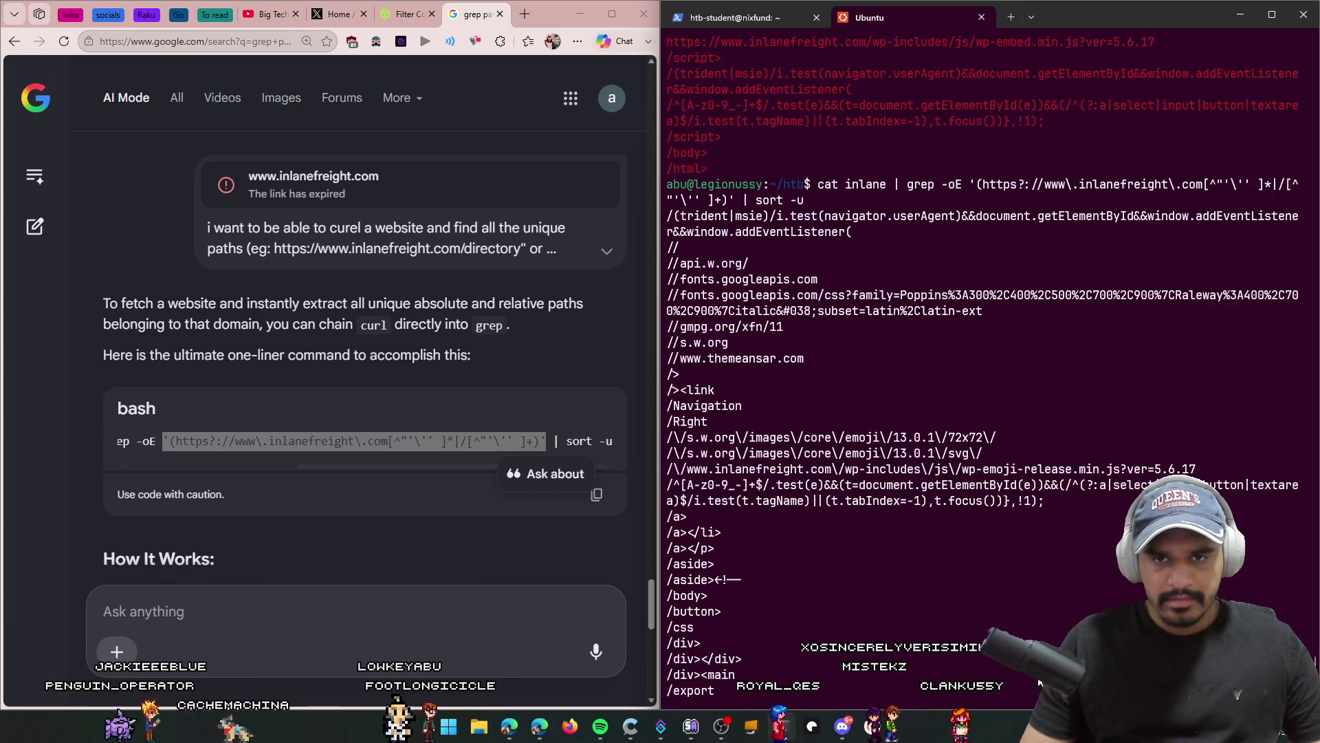
scroll(1039, 682, down, 20)
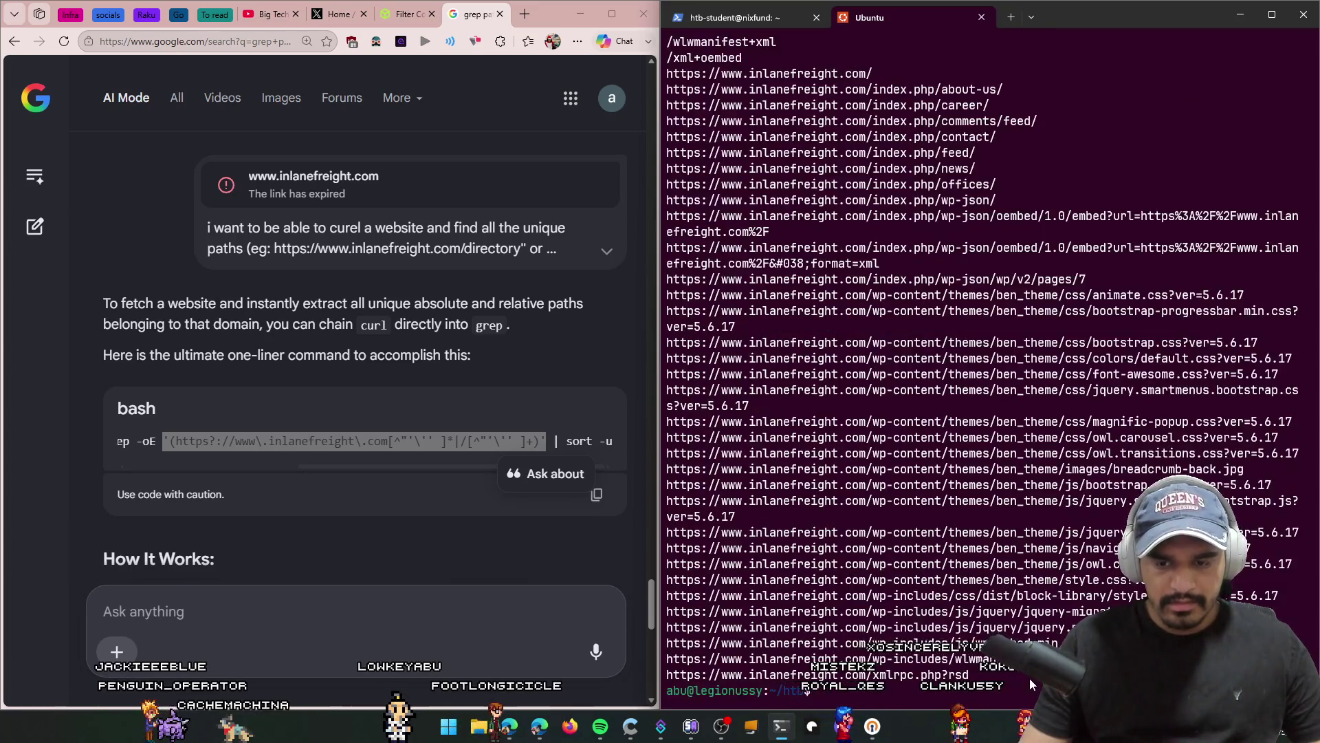
key(Up)
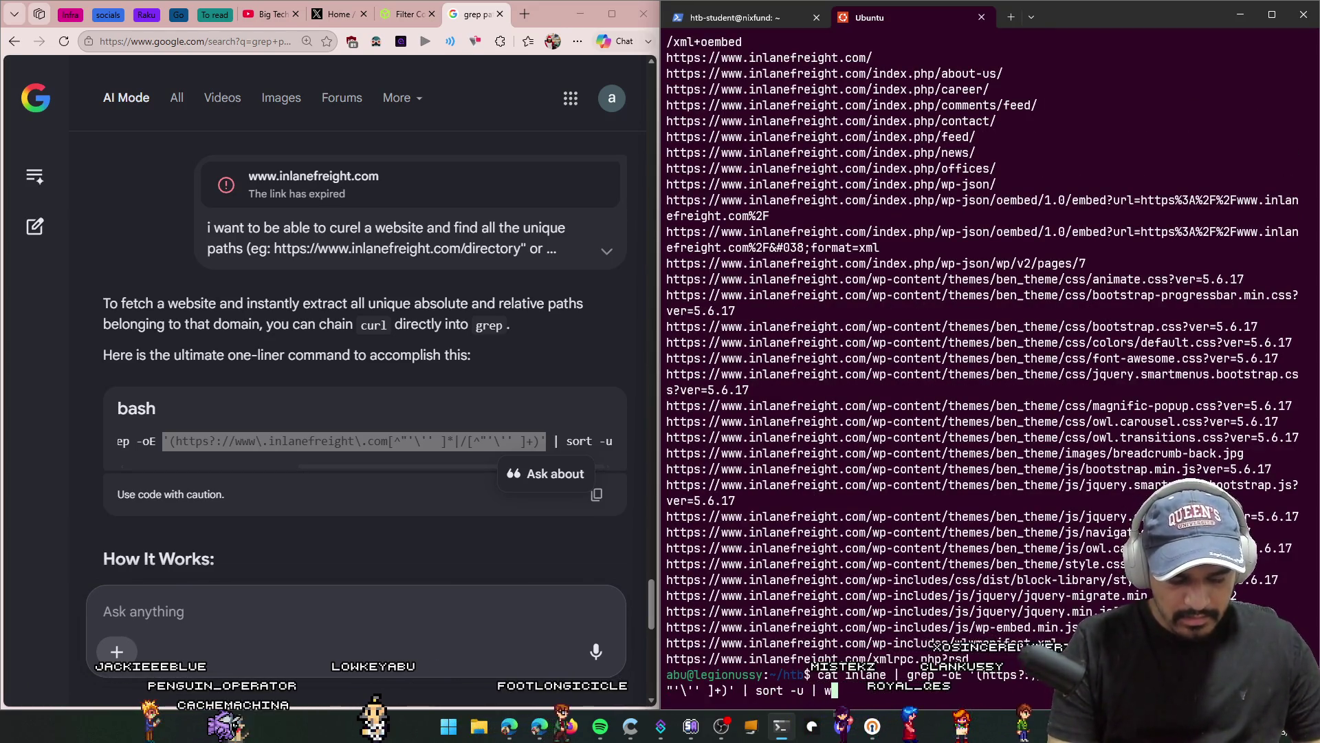
text(c -l)
key(Return)
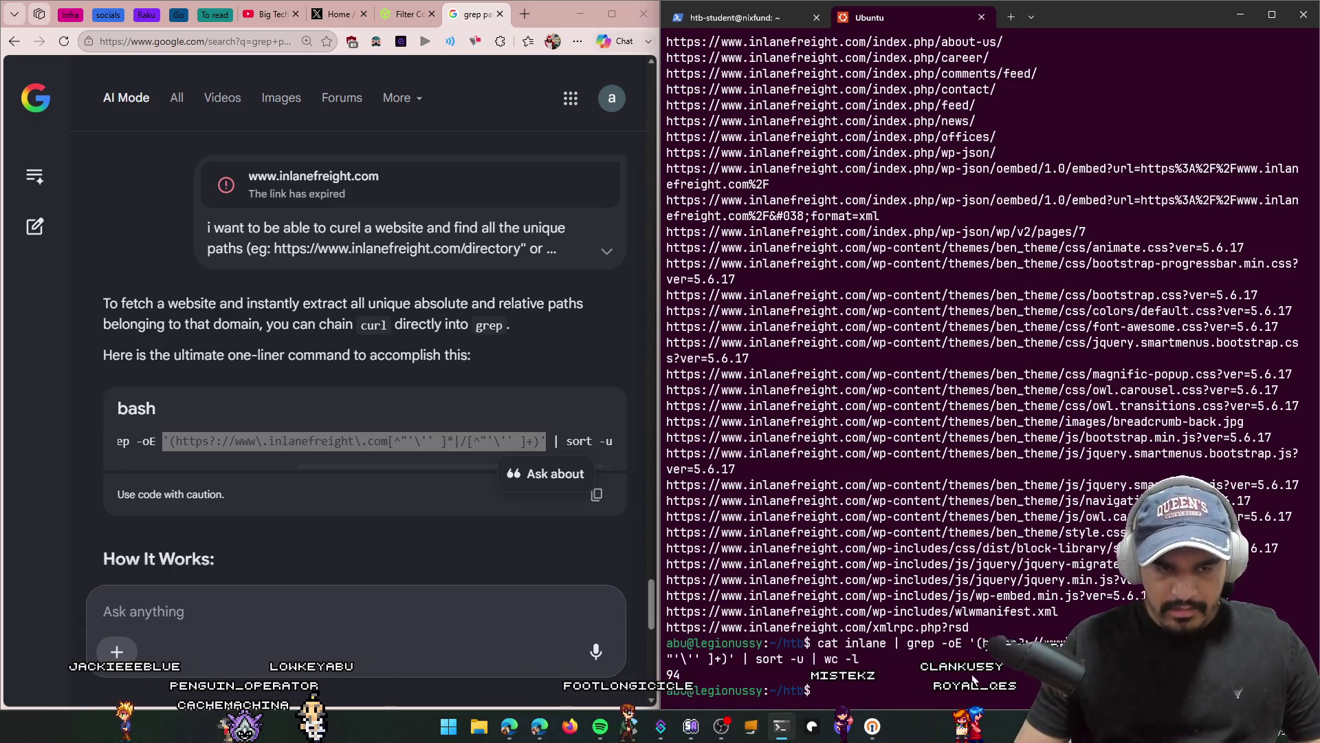
Step: Enter 94 as the Question 3 answer, then copy the terminal output back to AI Mode
click(406, 14)
click(138, 572)
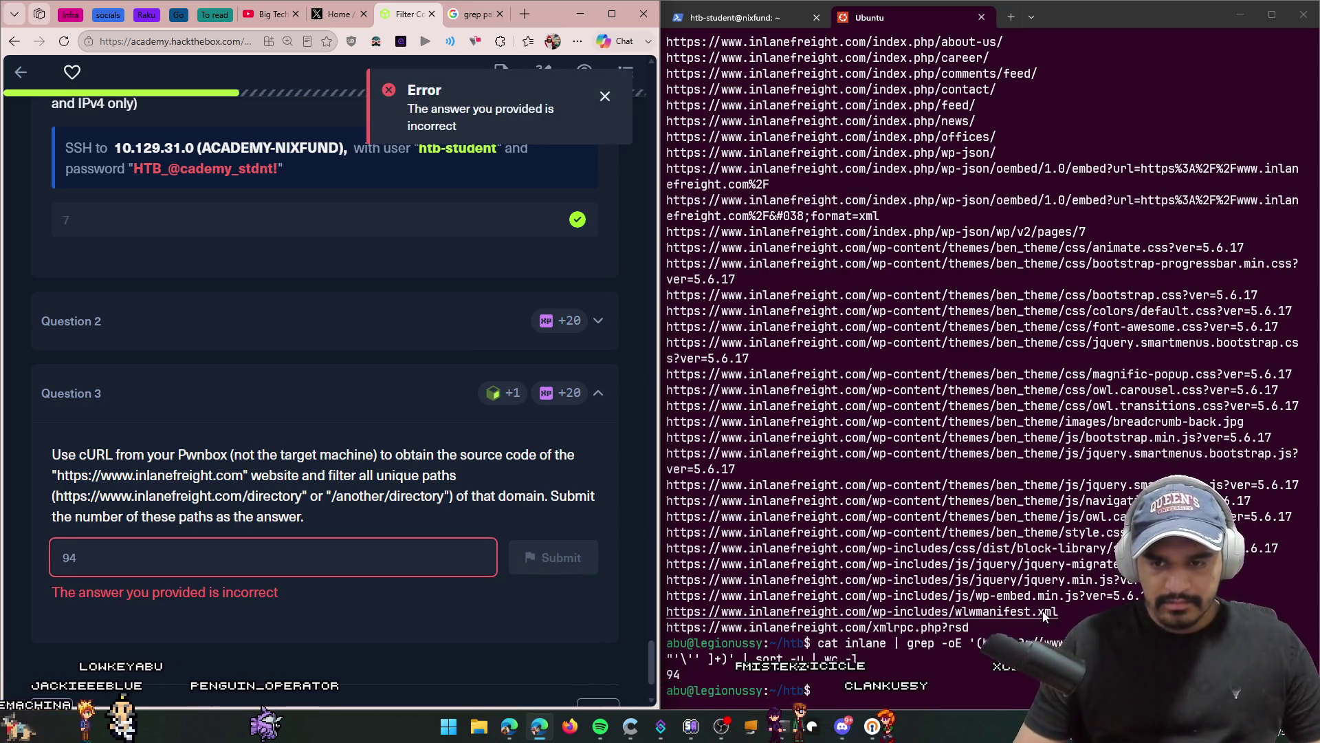
mouse_move(1031, 629)
mouse_down()
mouse_move(894, 447)
mouse_move(791, 358)
mouse_move(750, 344)
mouse_move(790, 347)
mouse_move(787, 214)
mouse_move(702, 178)
mouse_move(687, 194)
mouse_move(715, 213)
mouse_move(688, 185)
mouse_up()
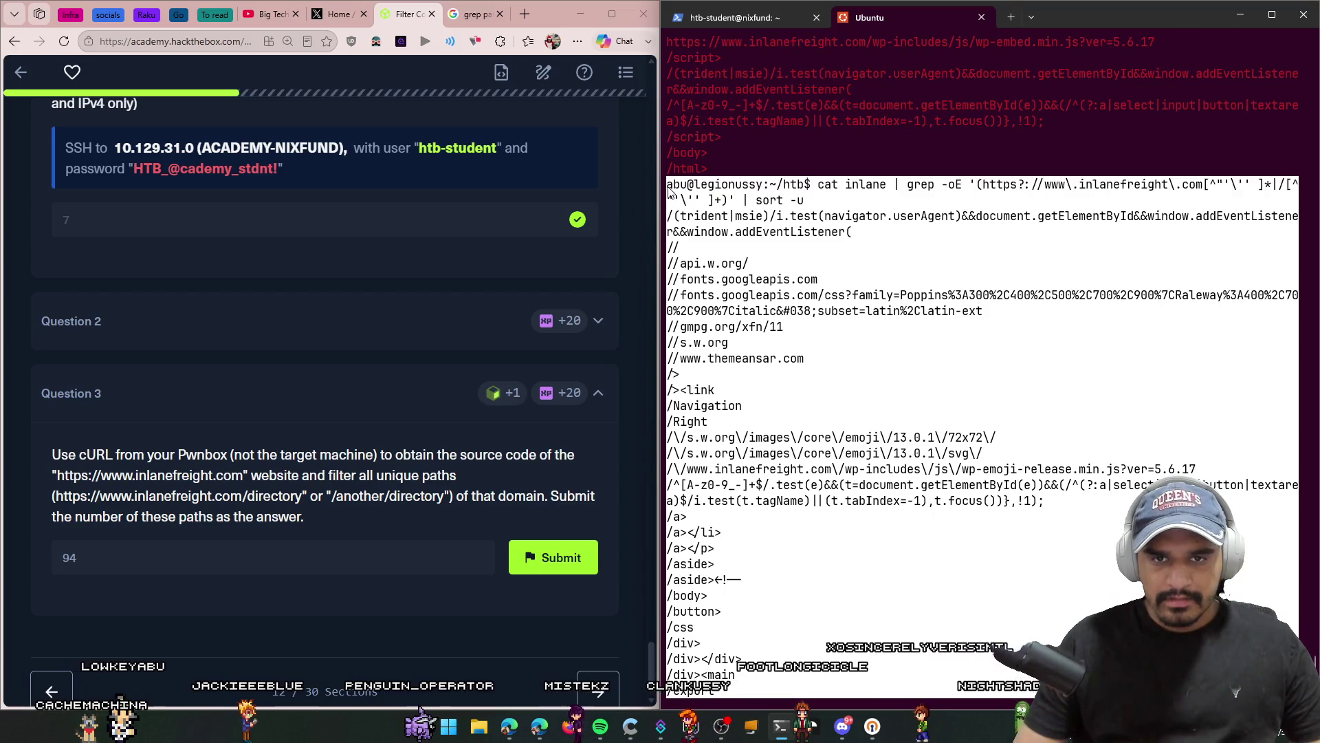
right_click(717, 210)
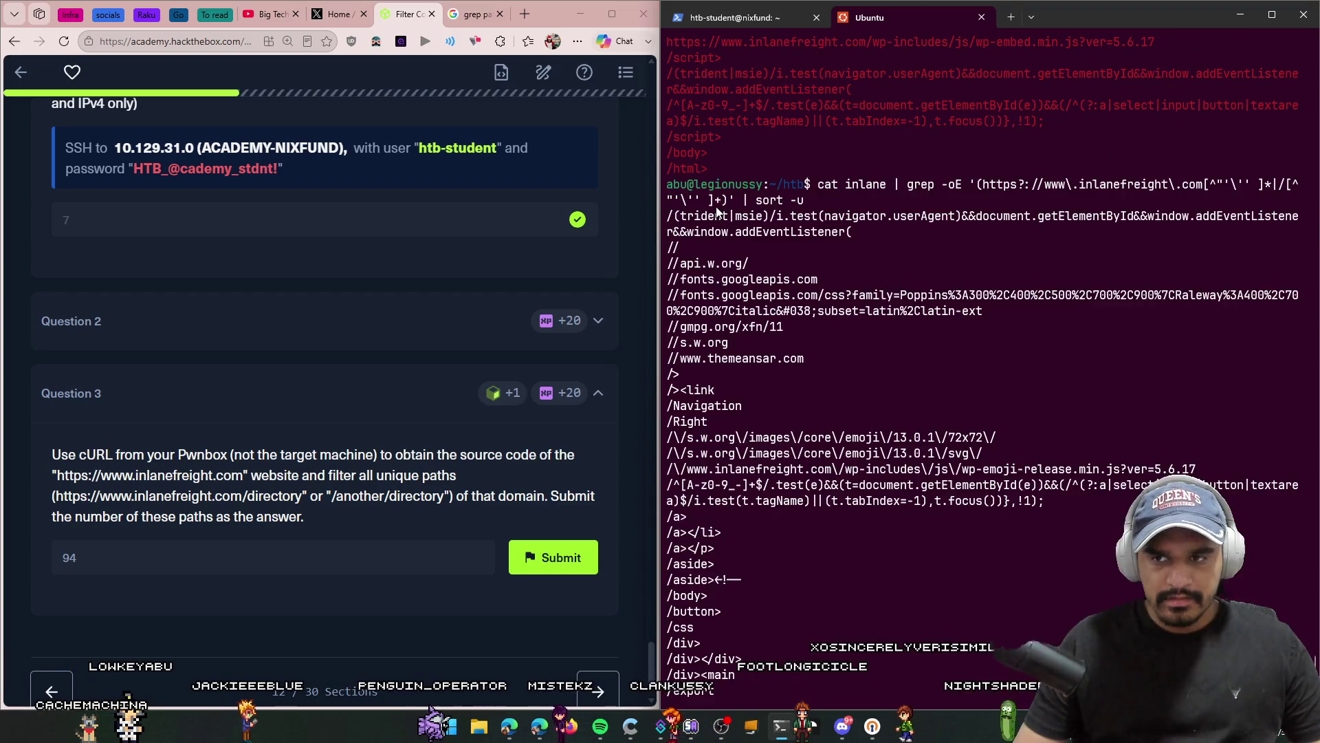
click(449, 17)
Step: Send AI Mode the complaint 'im not happy with the result:' with the pasted terminal output
click(334, 612)
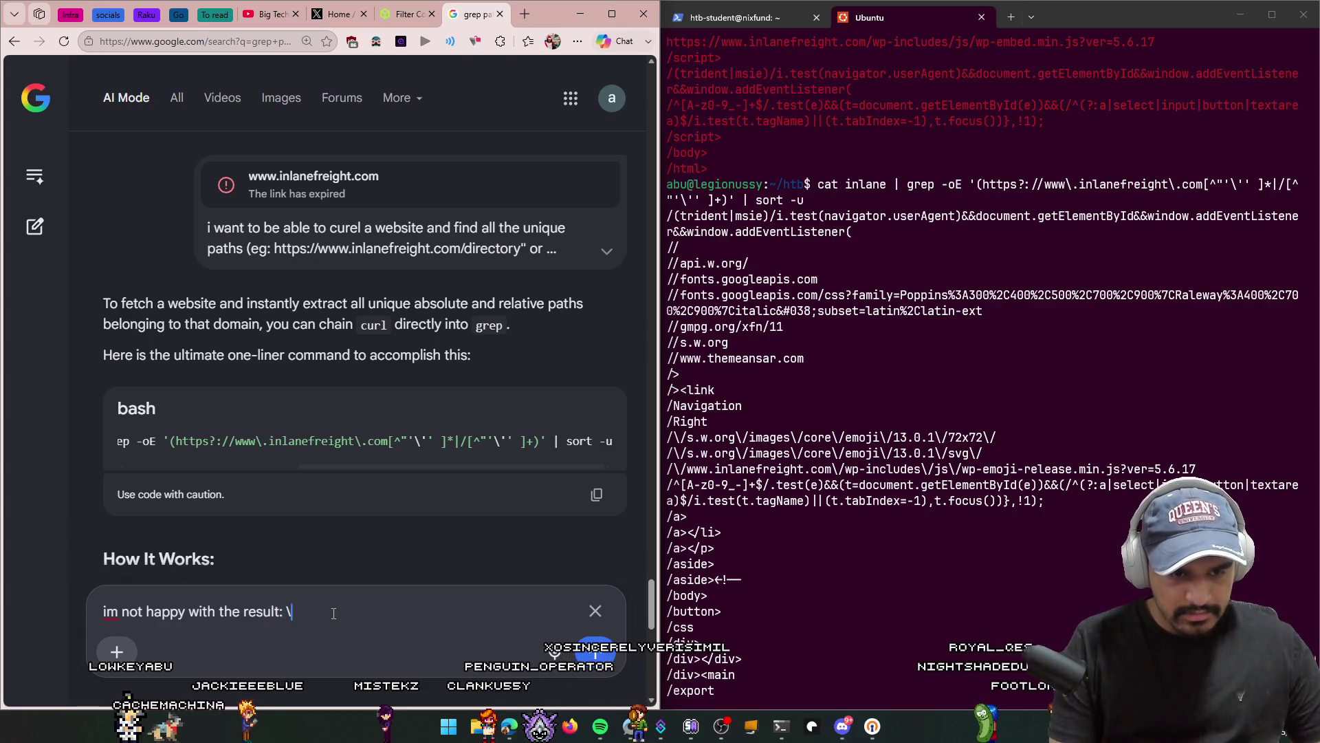
key(Return)
key(ctrl+v)
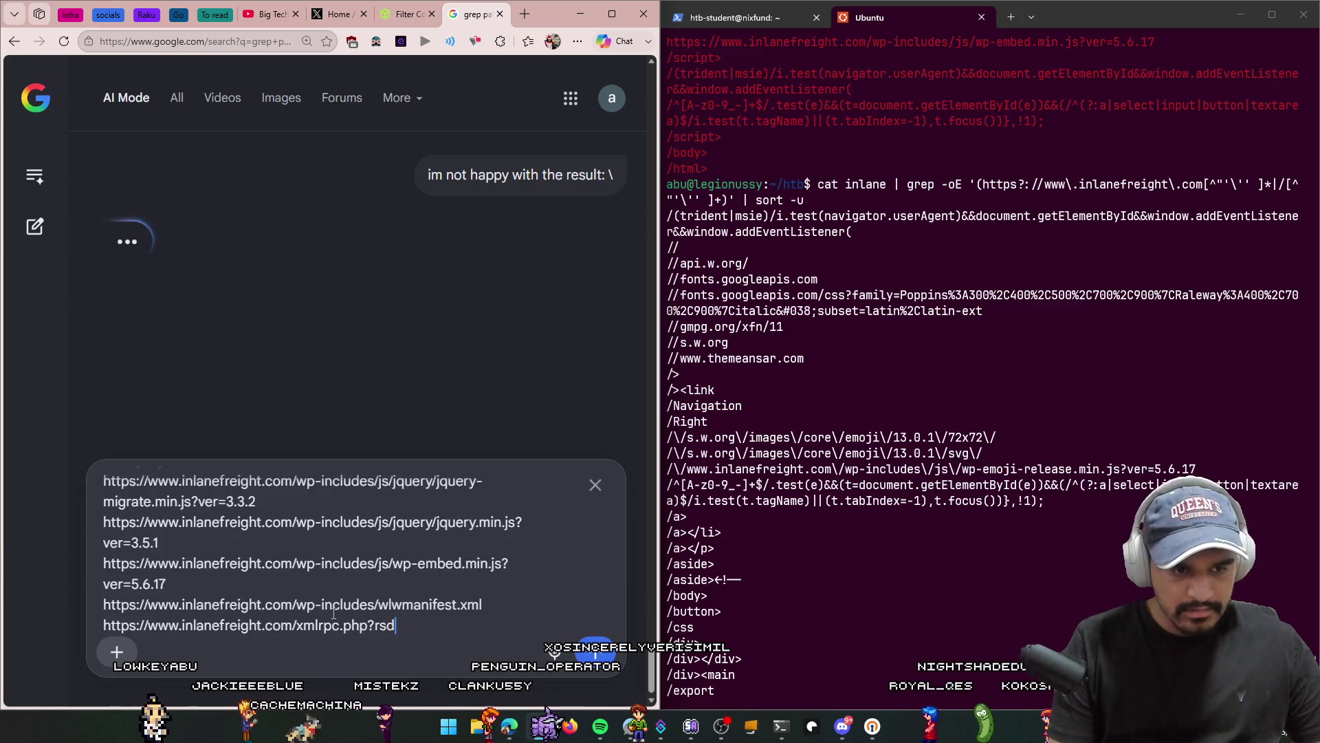
key(Return)
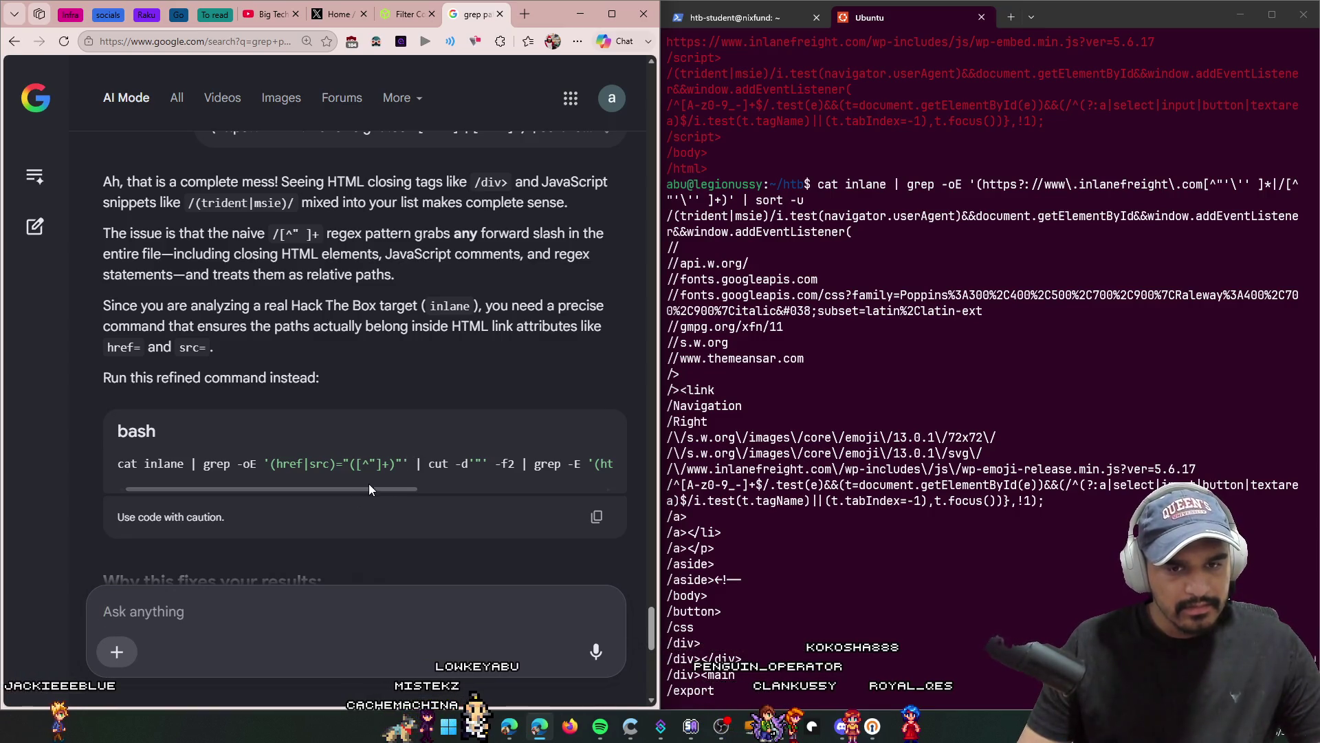
Step: Read the reply's explanation of capturing paths from href and src link attributes
mouse_move(370, 489)
mouse_down()
mouse_move(564, 480)
mouse_move(197, 480)
mouse_up()
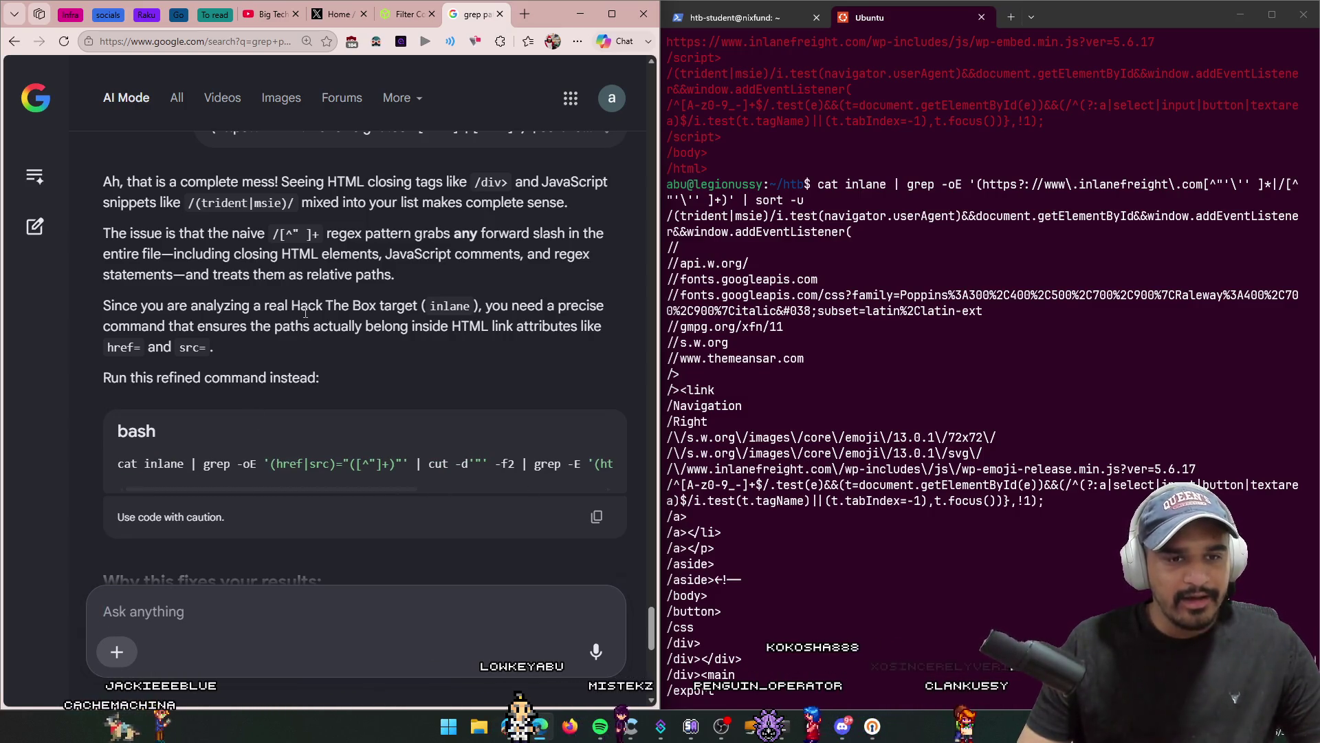
drag(301, 306, 398, 308)
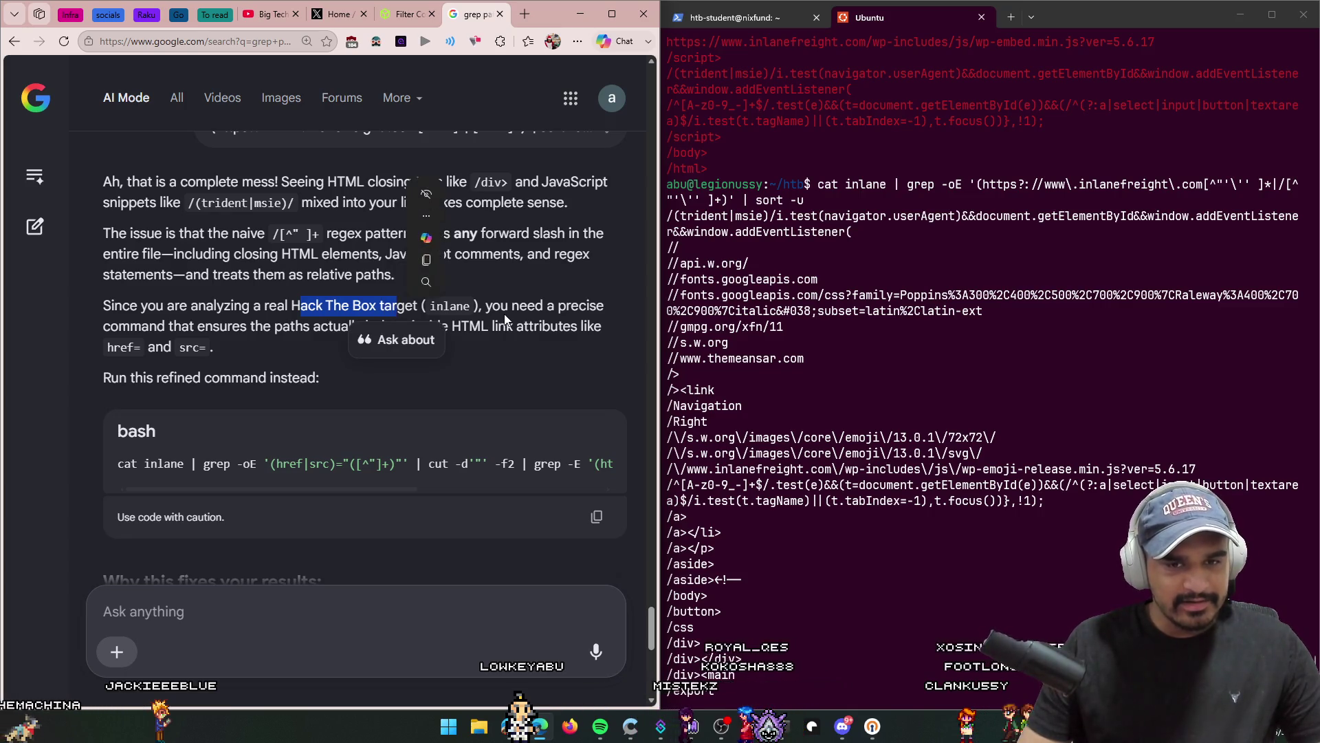
click(242, 320)
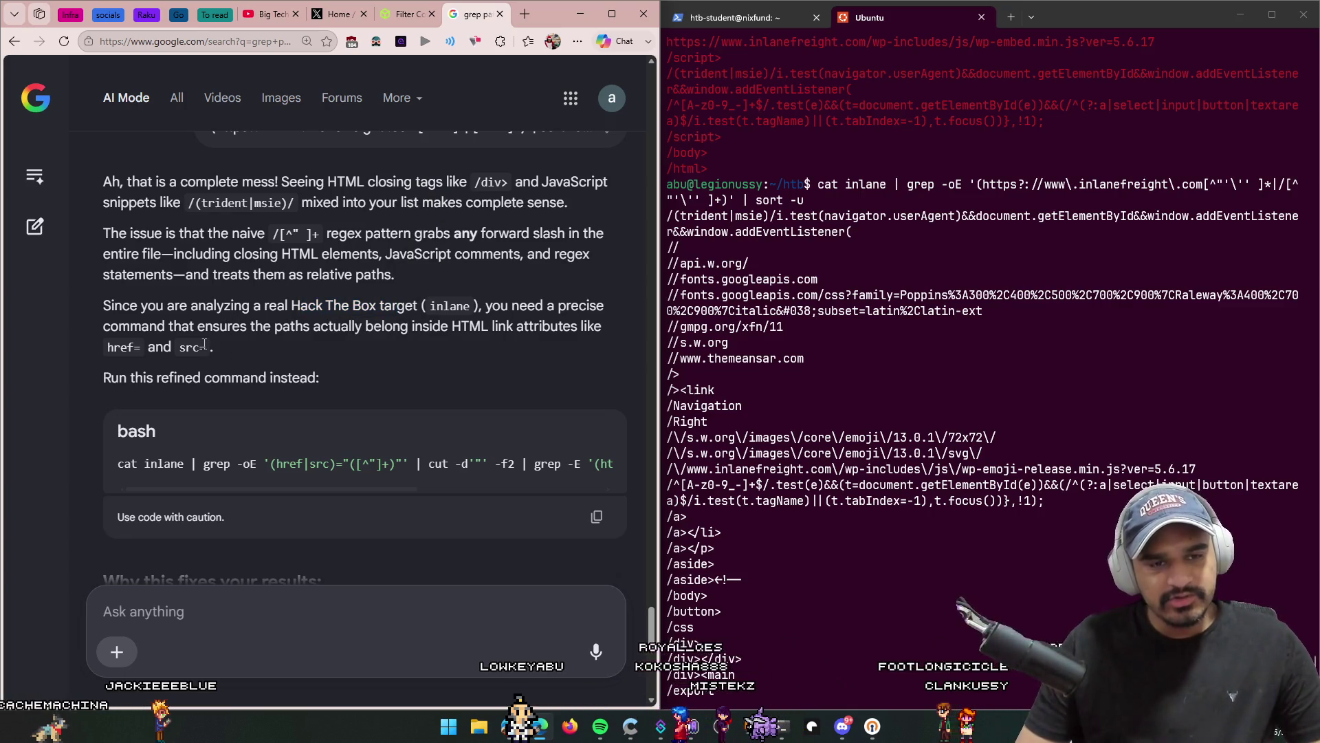
drag(220, 326, 558, 326)
click(427, 362)
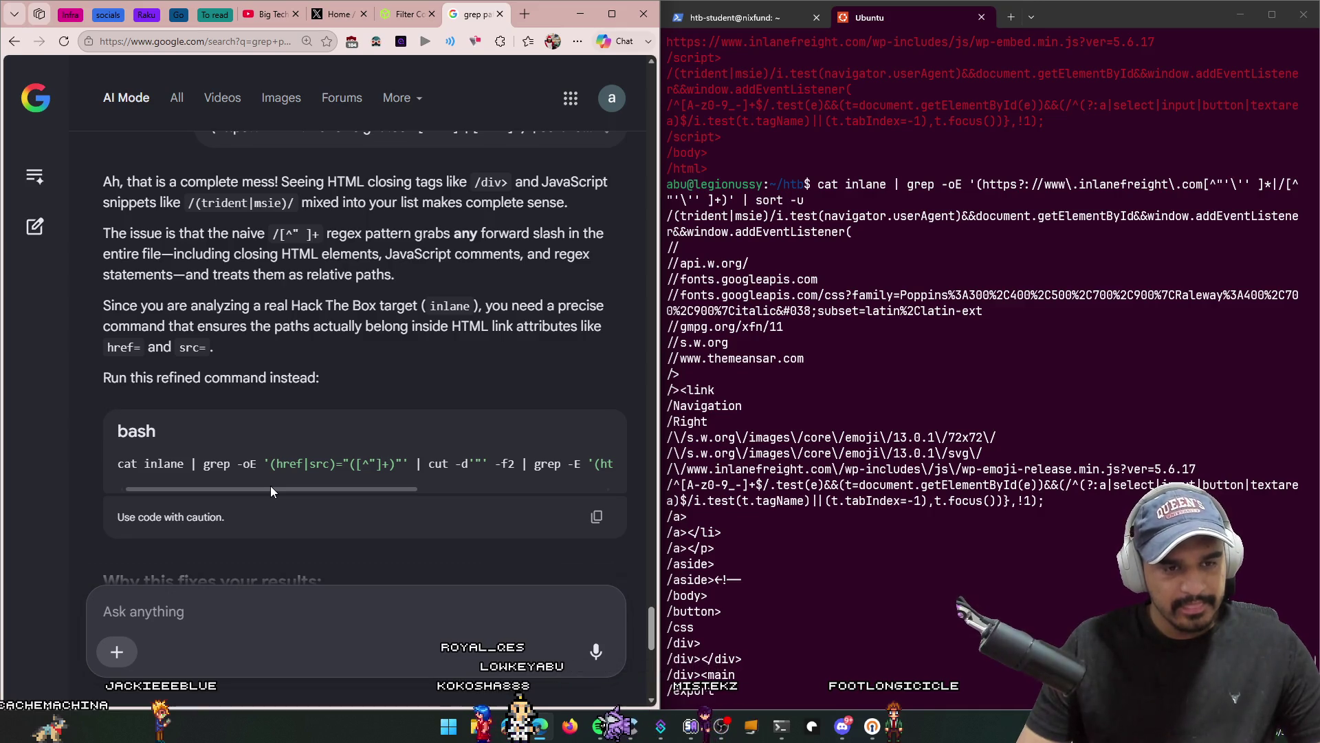
drag(270, 485, 321, 488)
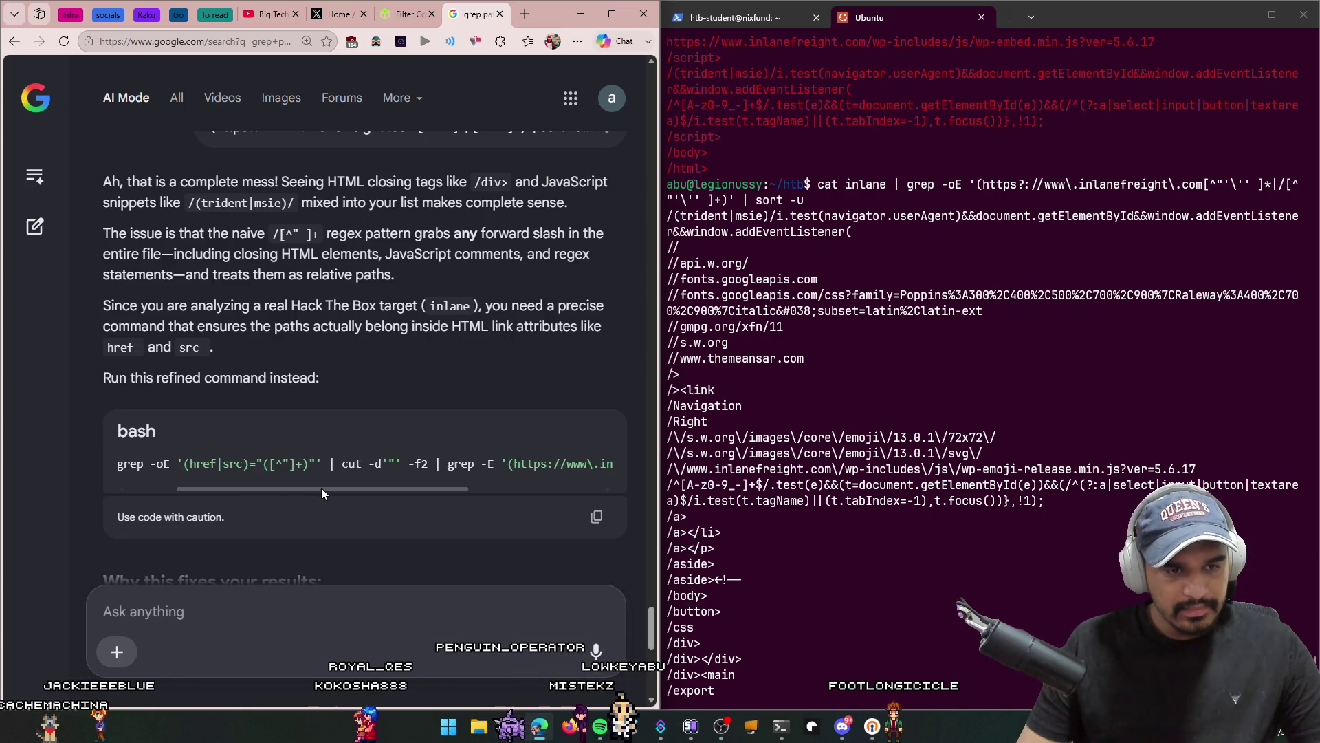
scroll(321, 489, down, 3)
drag(200, 407, 509, 411)
mouse_move(590, 402)
mouse_down()
mouse_move(268, 435)
mouse_move(440, 430)
mouse_up()
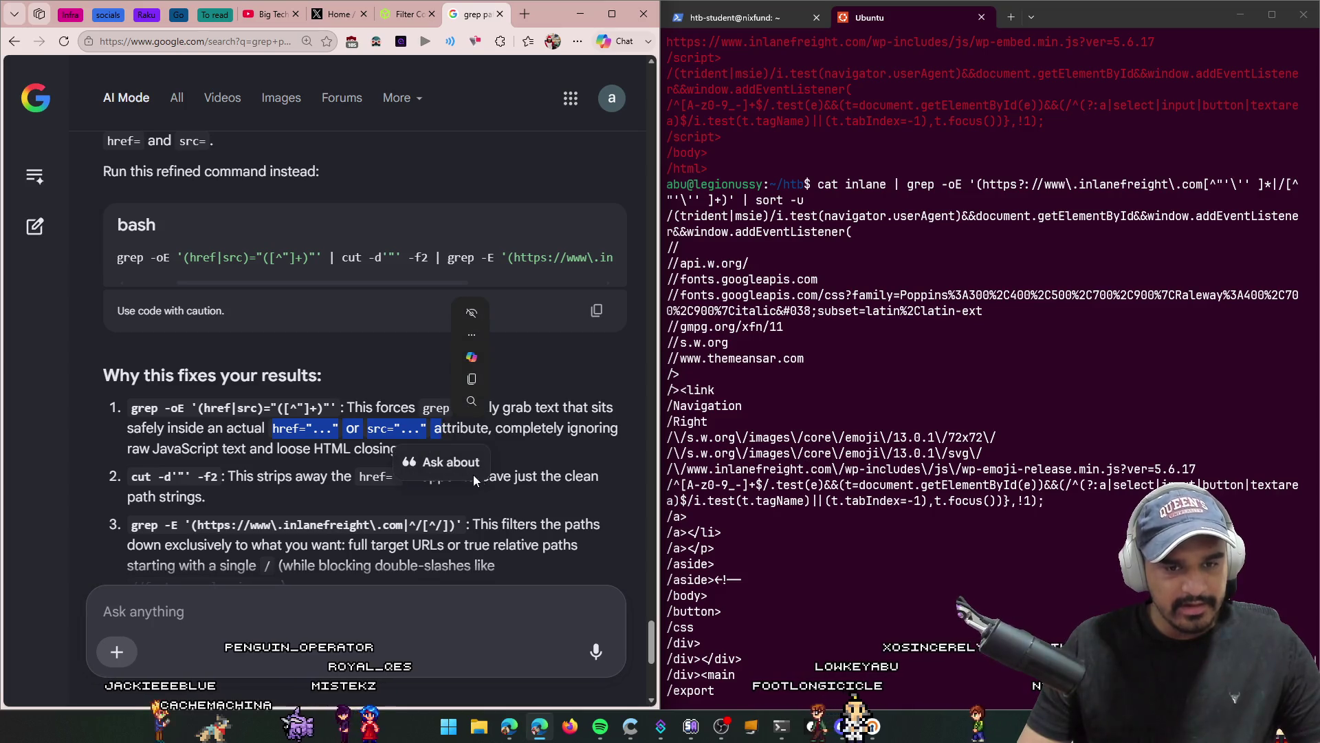
click(584, 456)
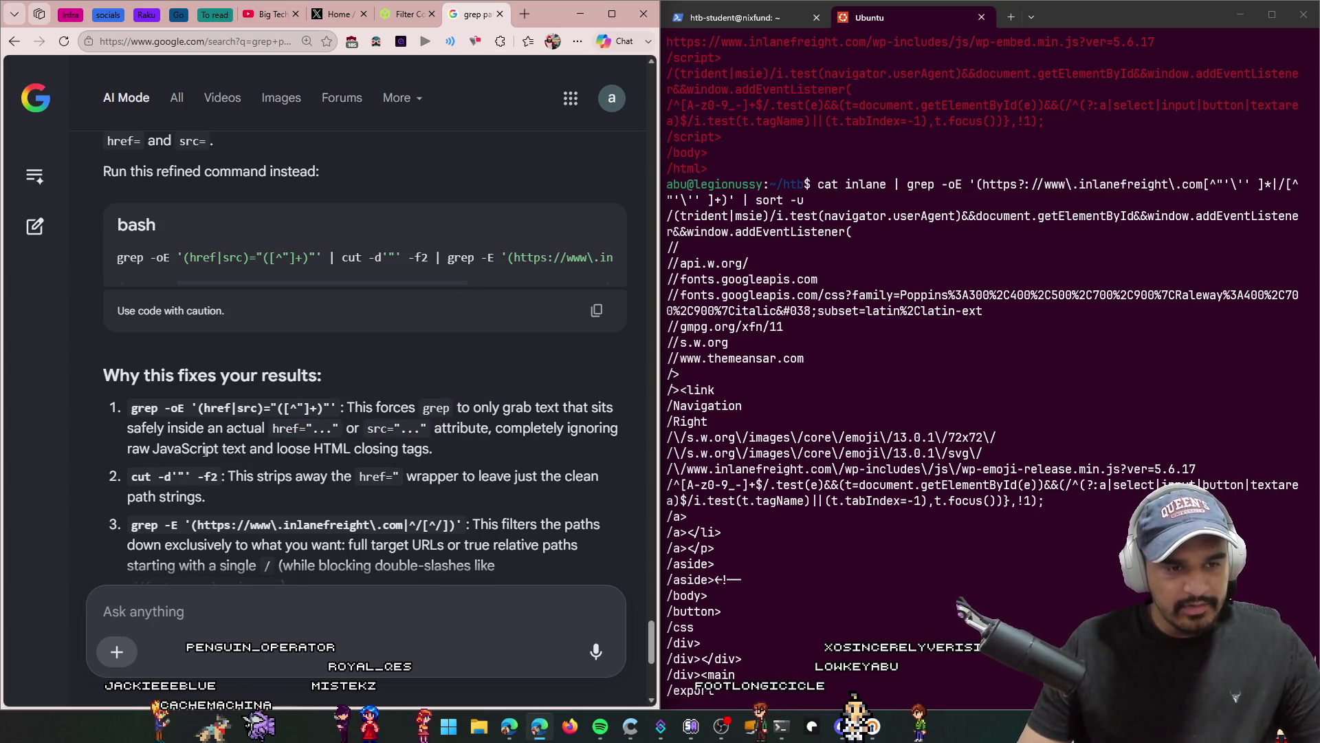
drag(128, 450, 433, 451)
Step: Read the explanation of the cut step and what the final grep filter keeps
scroll(167, 421, down, 1)
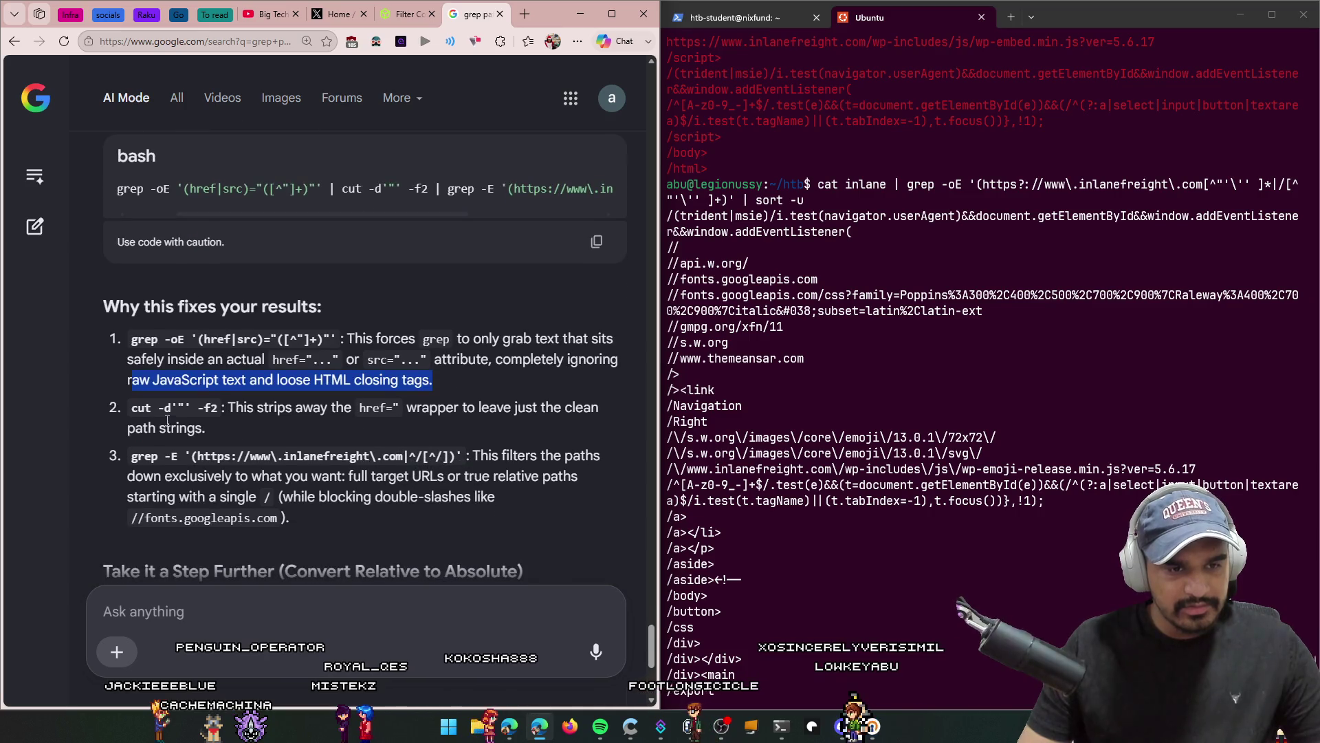
drag(185, 408, 134, 409)
mouse_move(134, 409)
mouse_down()
mouse_move(578, 410)
mouse_move(412, 433)
mouse_up()
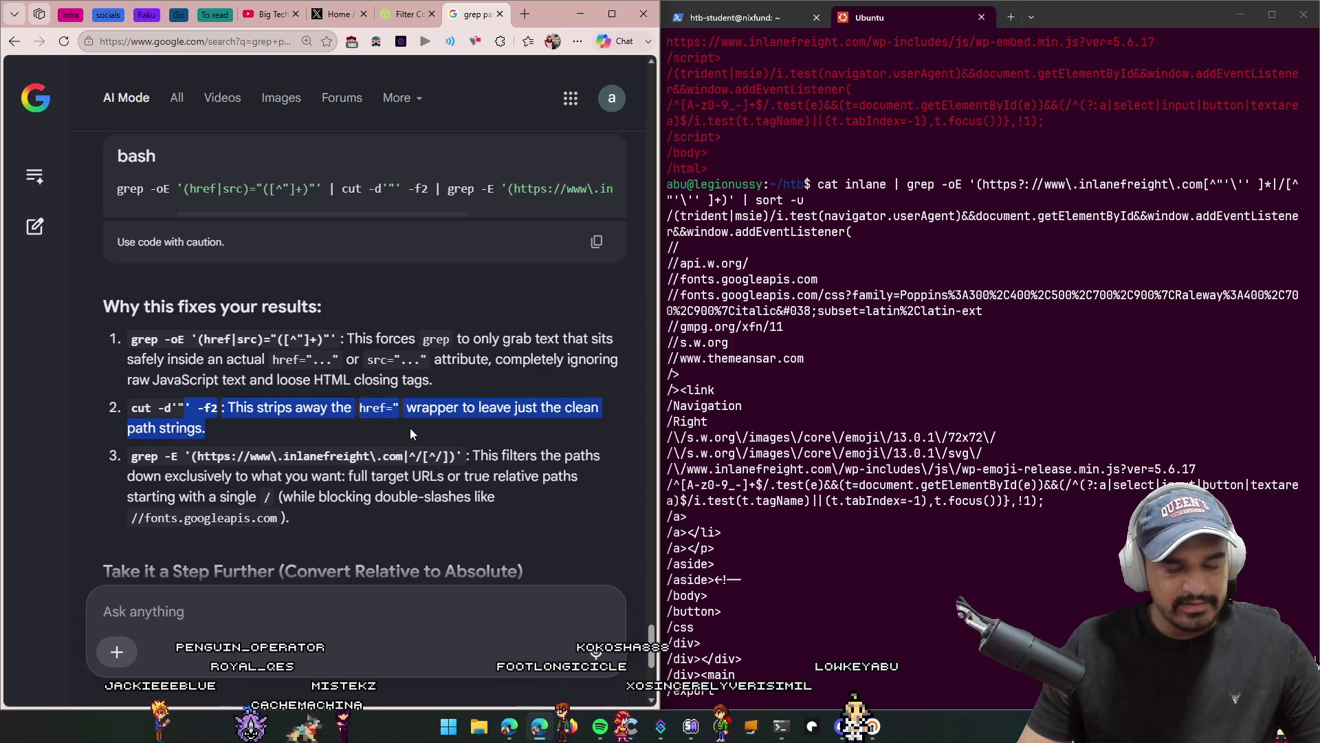
mouse_move(260, 421)
mouse_down()
mouse_move(15, 413)
mouse_move(283, 388)
mouse_move(555, 394)
mouse_move(509, 407)
mouse_up()
click(229, 415)
scroll(322, 436, down, 1)
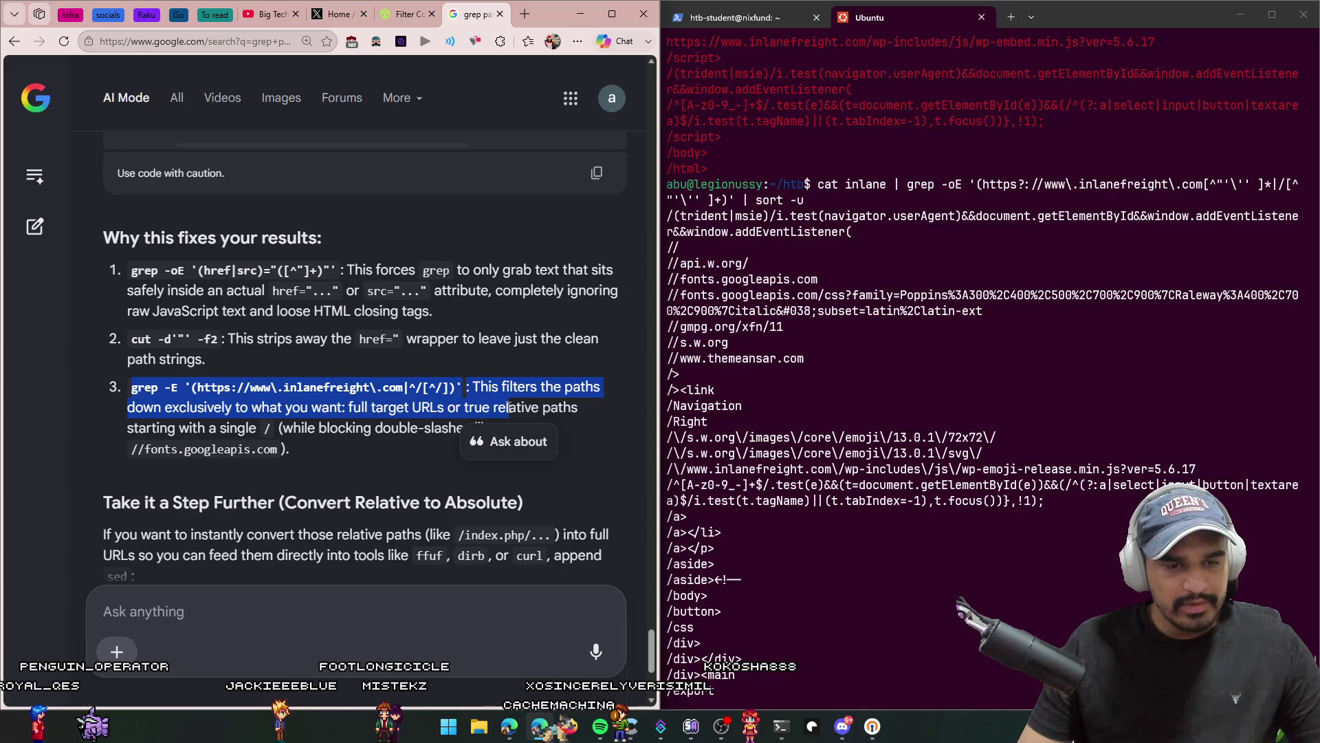
click(405, 410)
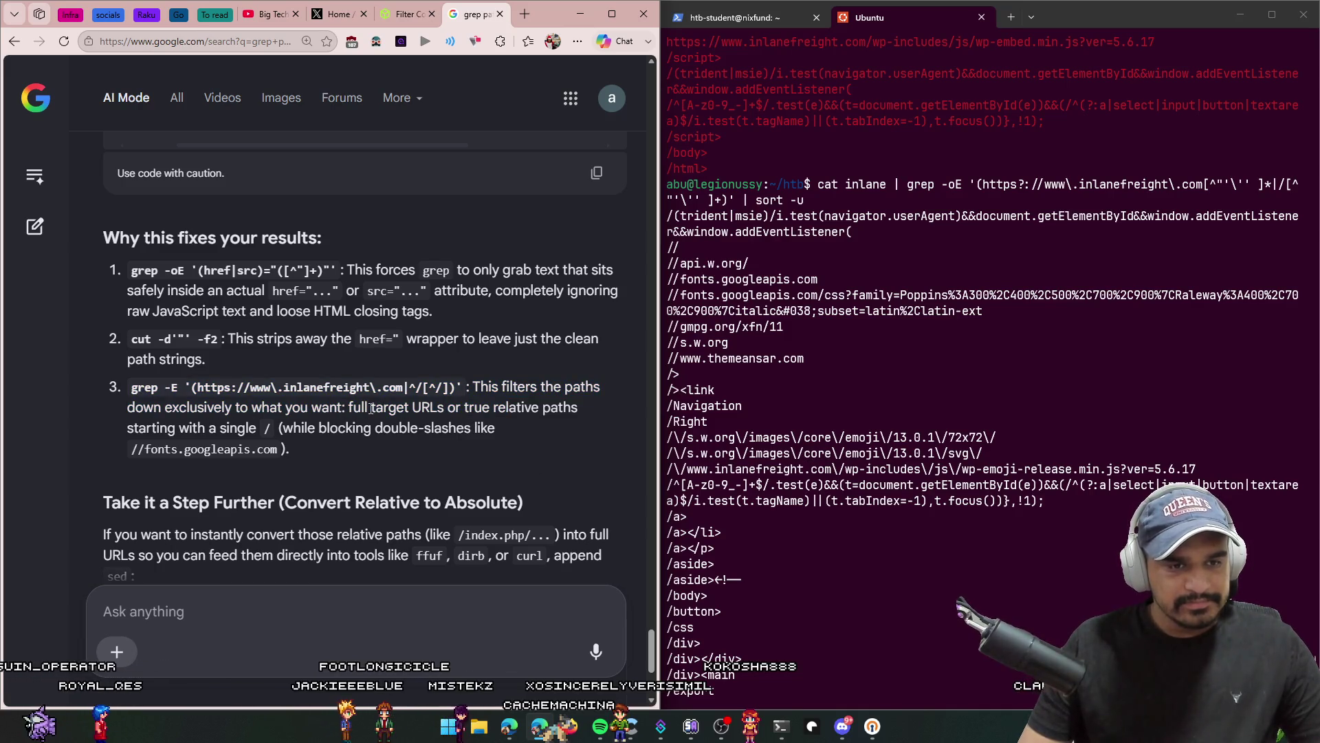
drag(312, 411, 408, 409)
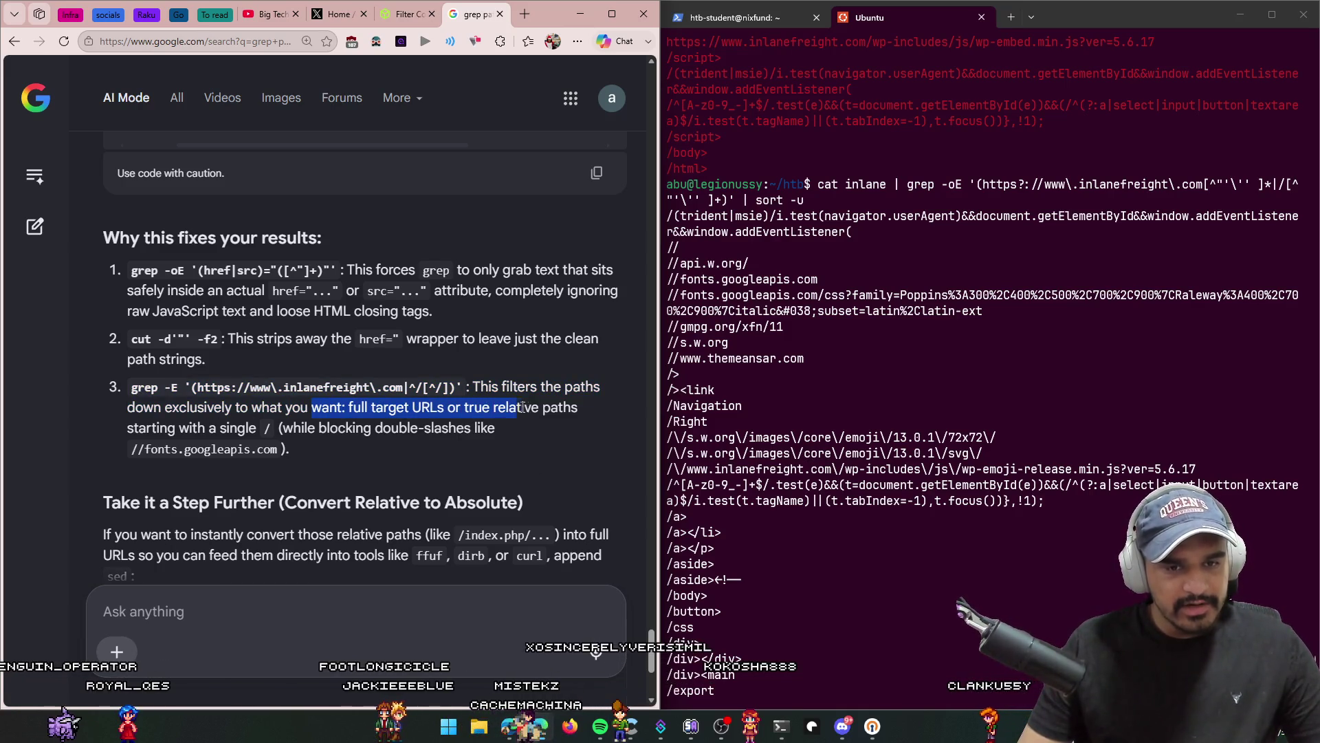
drag(571, 415, 477, 435)
click(329, 445)
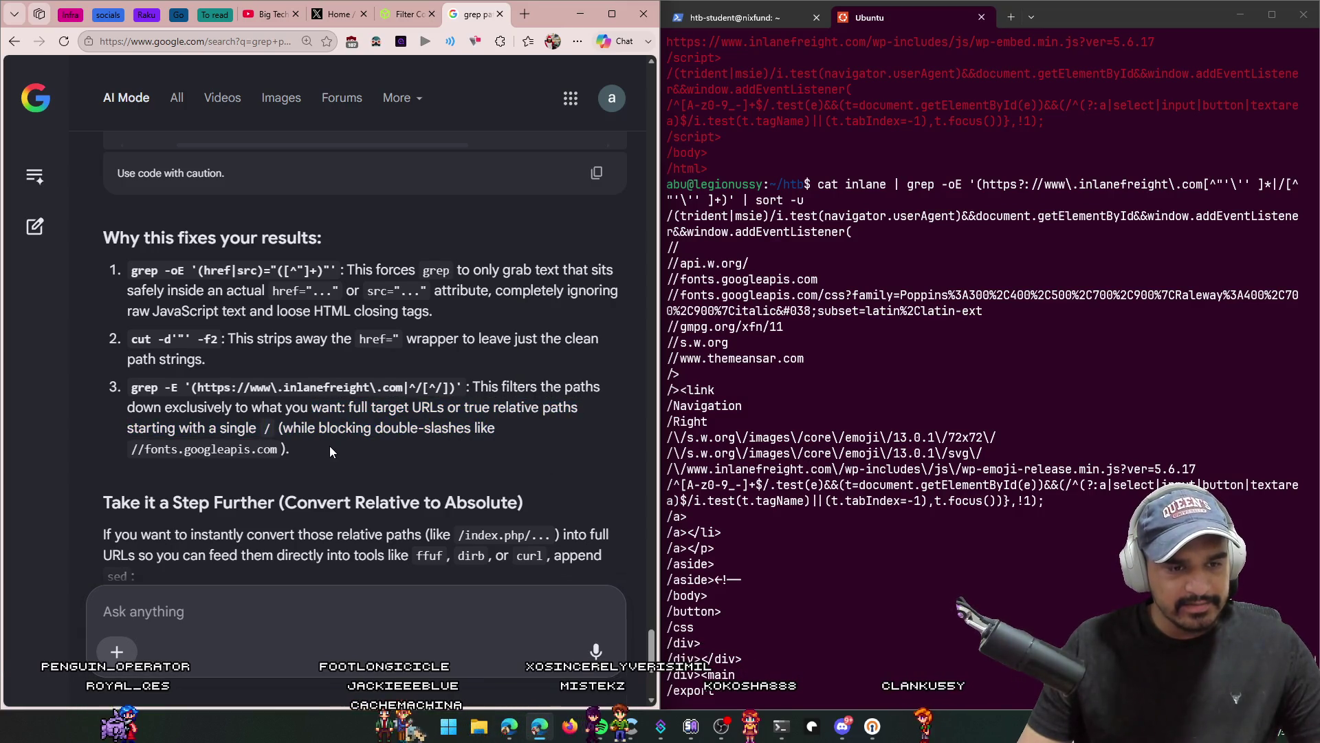
Step: Return to the refined bash command block and highlight its href/src capture part
scroll(329, 446, down, 2)
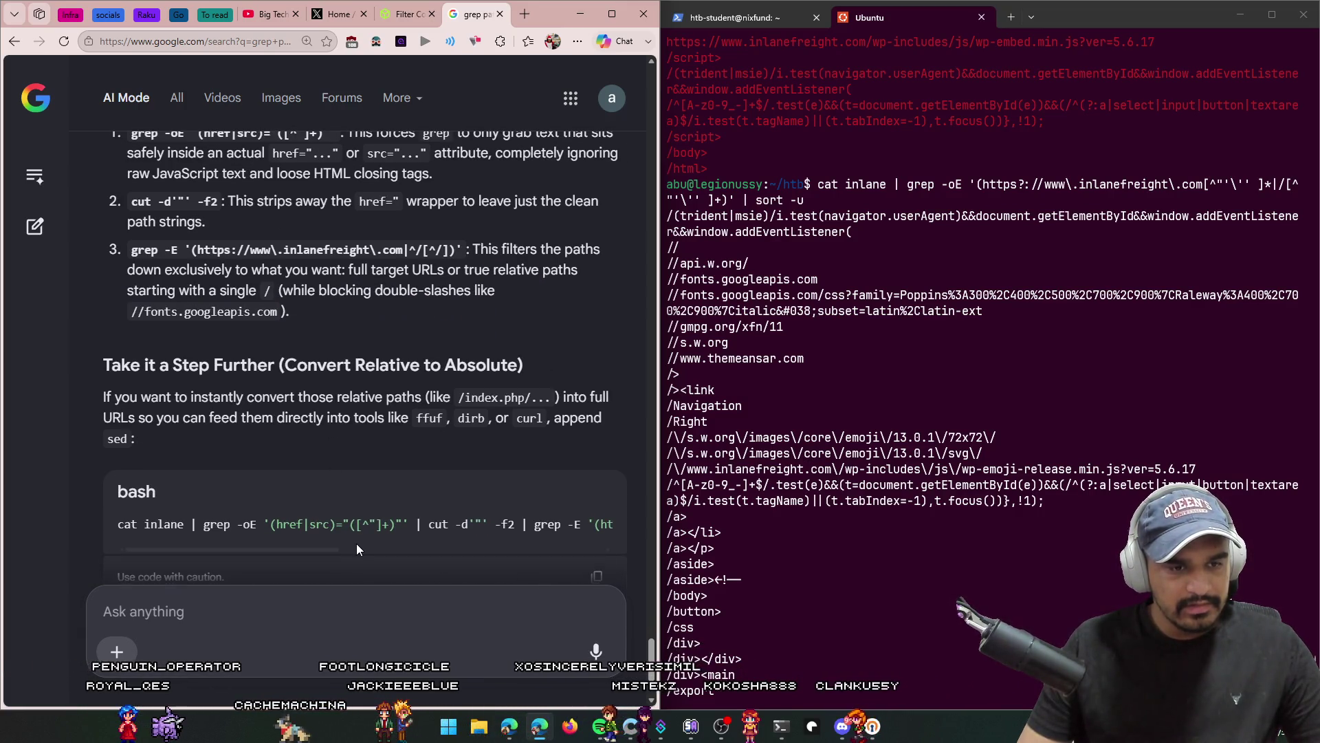
mouse_move(269, 547)
mouse_down()
mouse_move(281, 547)
mouse_move(246, 547)
mouse_move(556, 531)
mouse_move(276, 546)
mouse_move(183, 505)
mouse_up()
scroll(183, 506, down, 2)
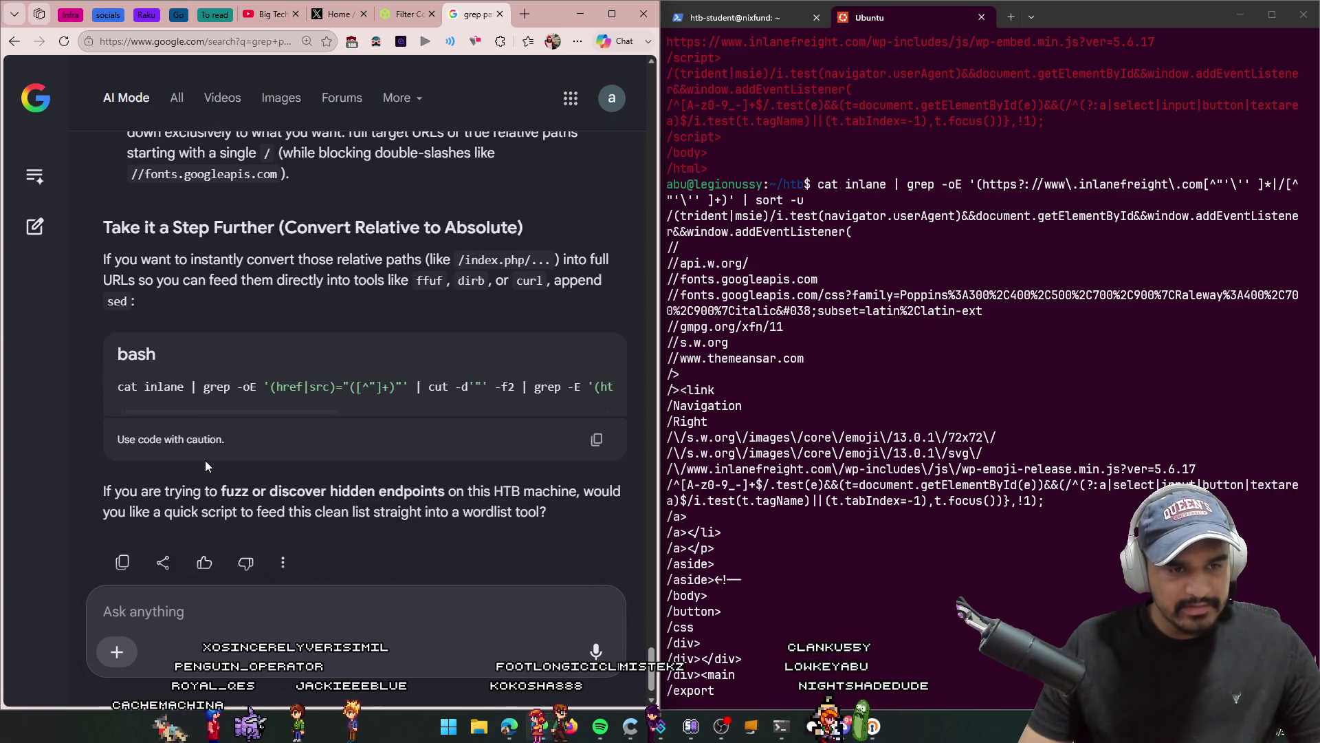
scroll(206, 461, up, 10)
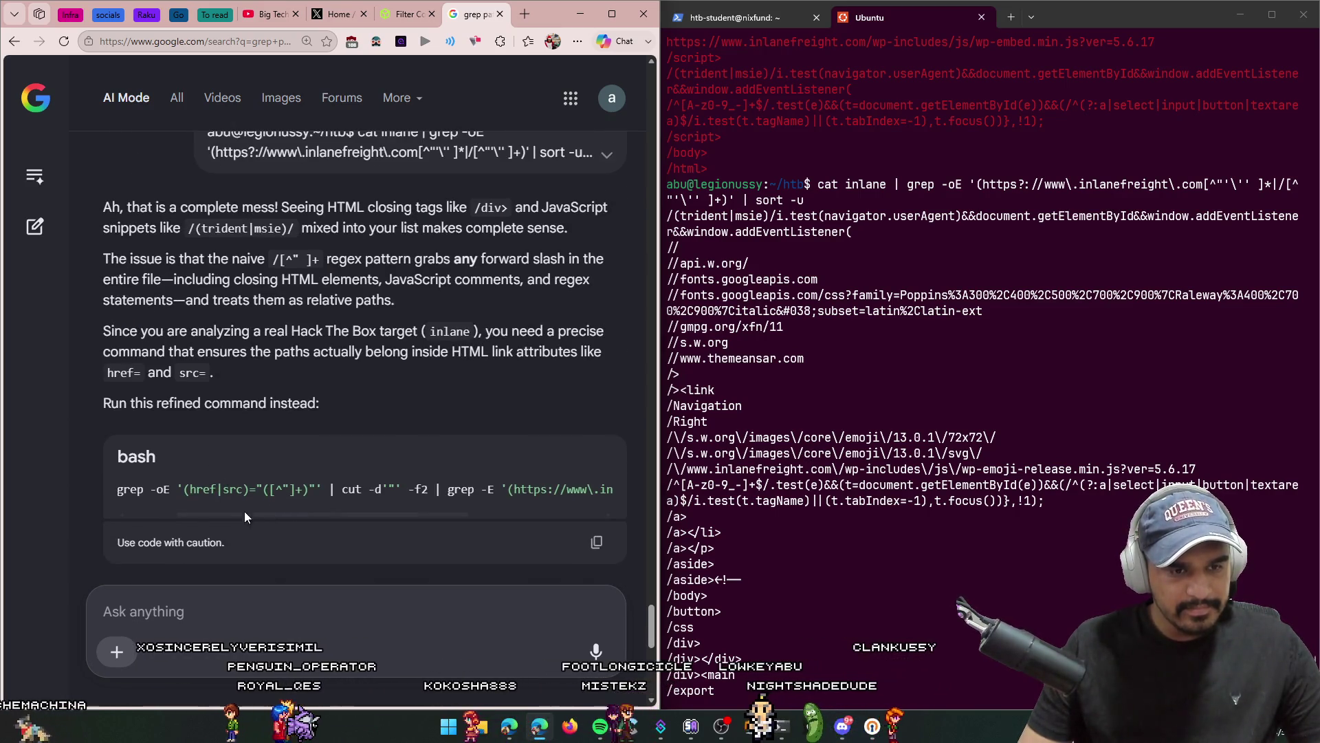
drag(116, 492, 595, 497)
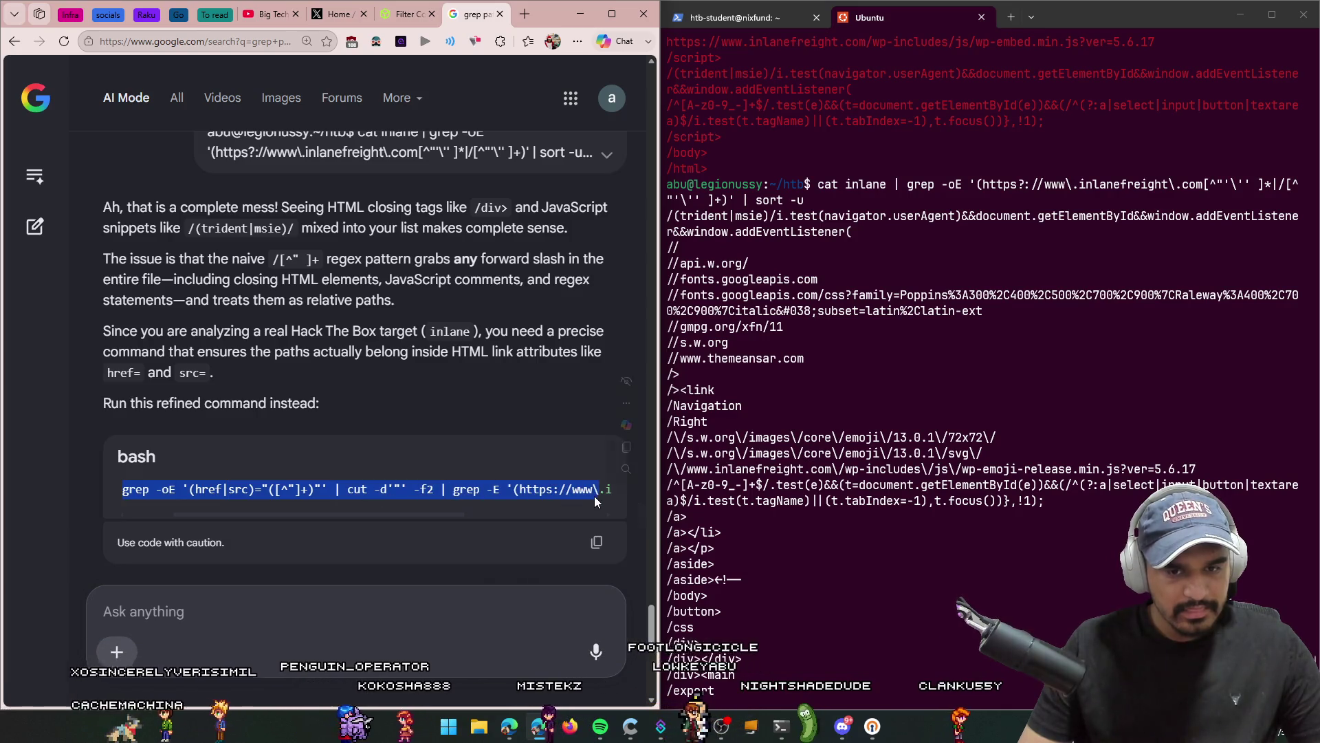
drag(304, 510, 162, 518)
Step: Run the refined href/src pipeline in the terminal, then rerun it with | wc -l, counting 14
click(189, 496)
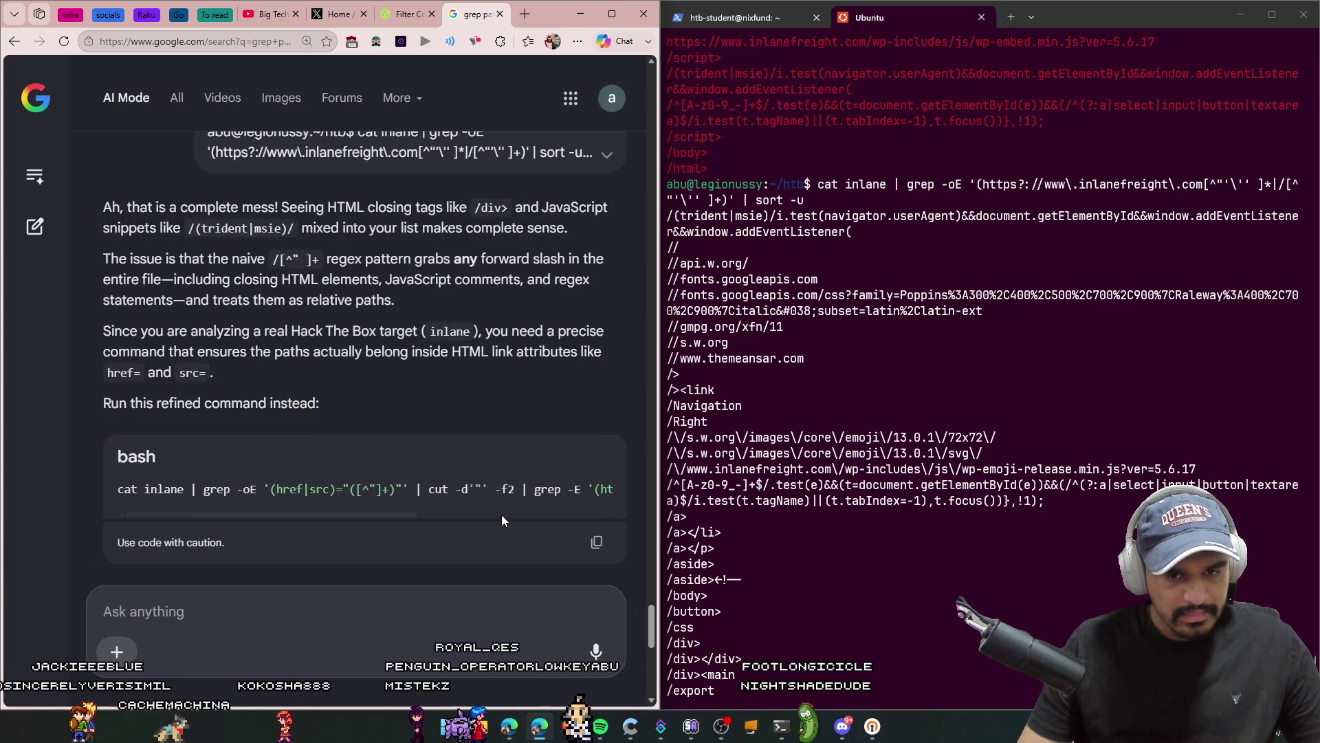
click(597, 541)
scroll(846, 550, down, 15)
right_click(846, 551)
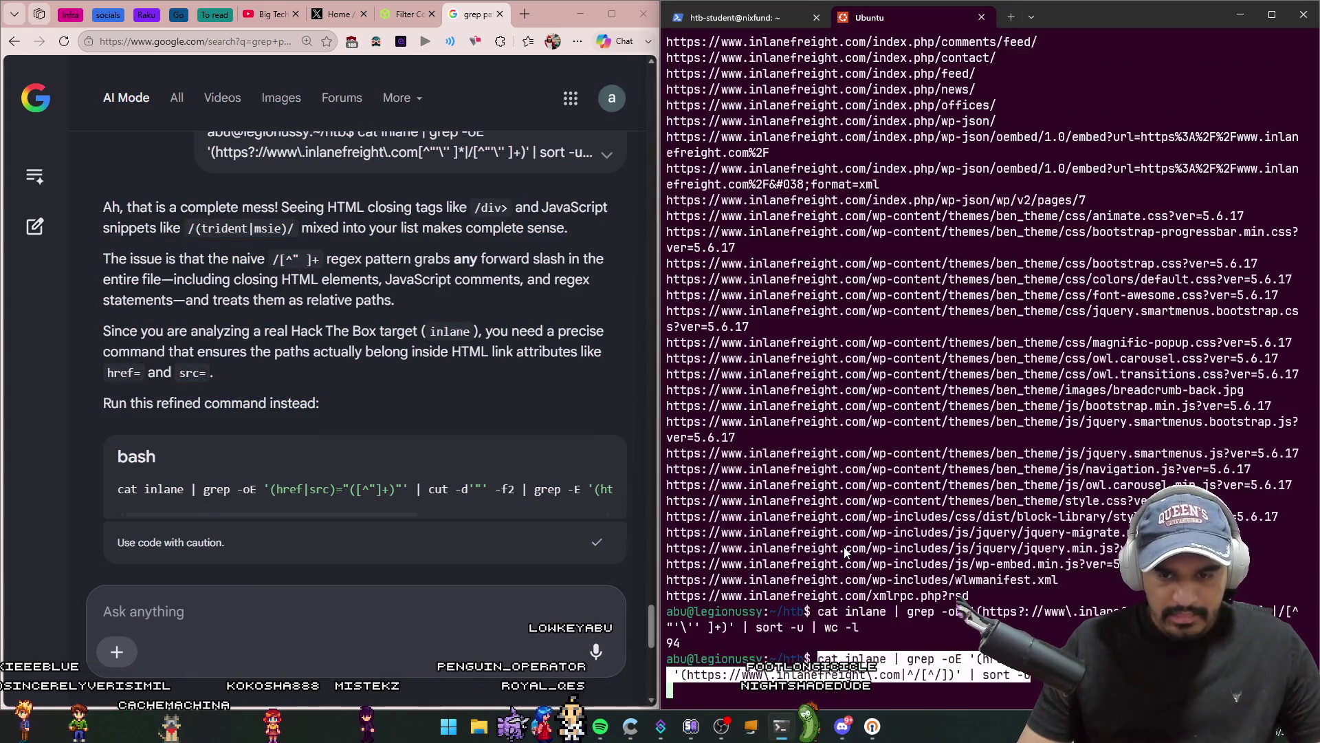
key(Return)
key(Up)
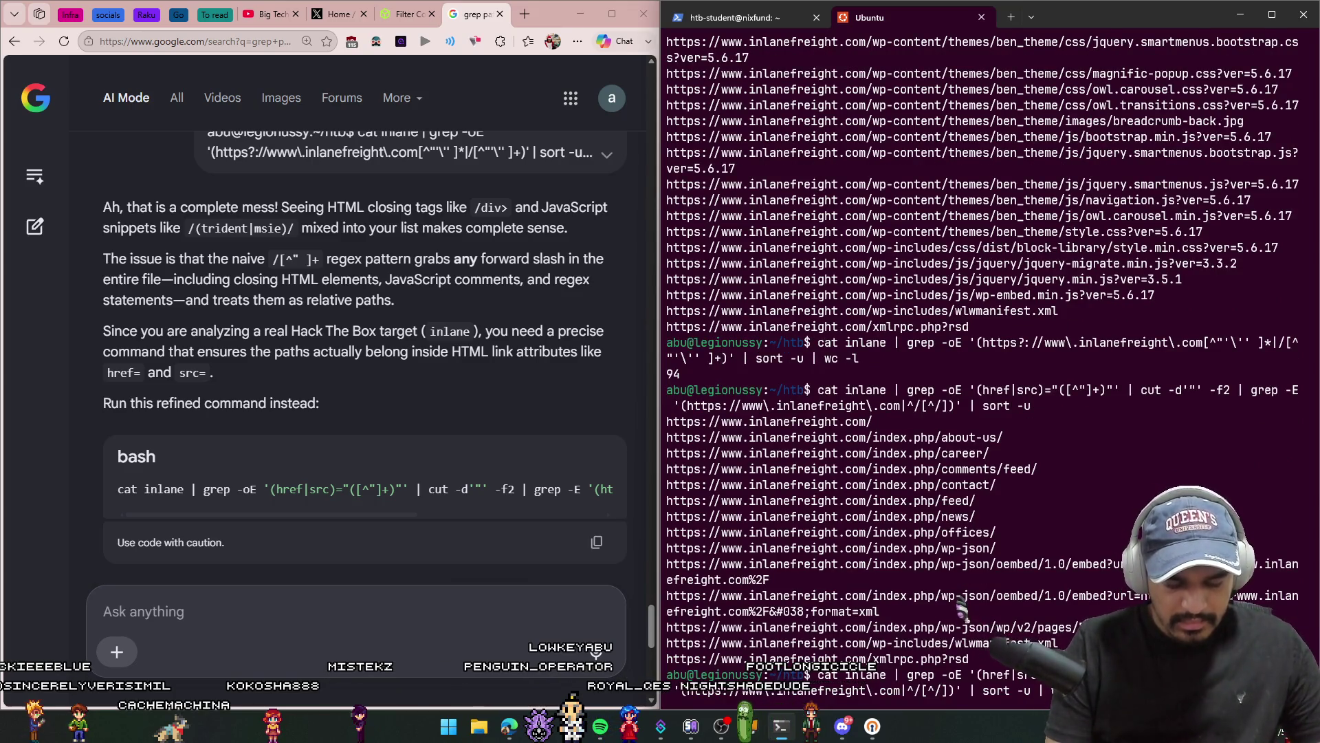
key(Return)
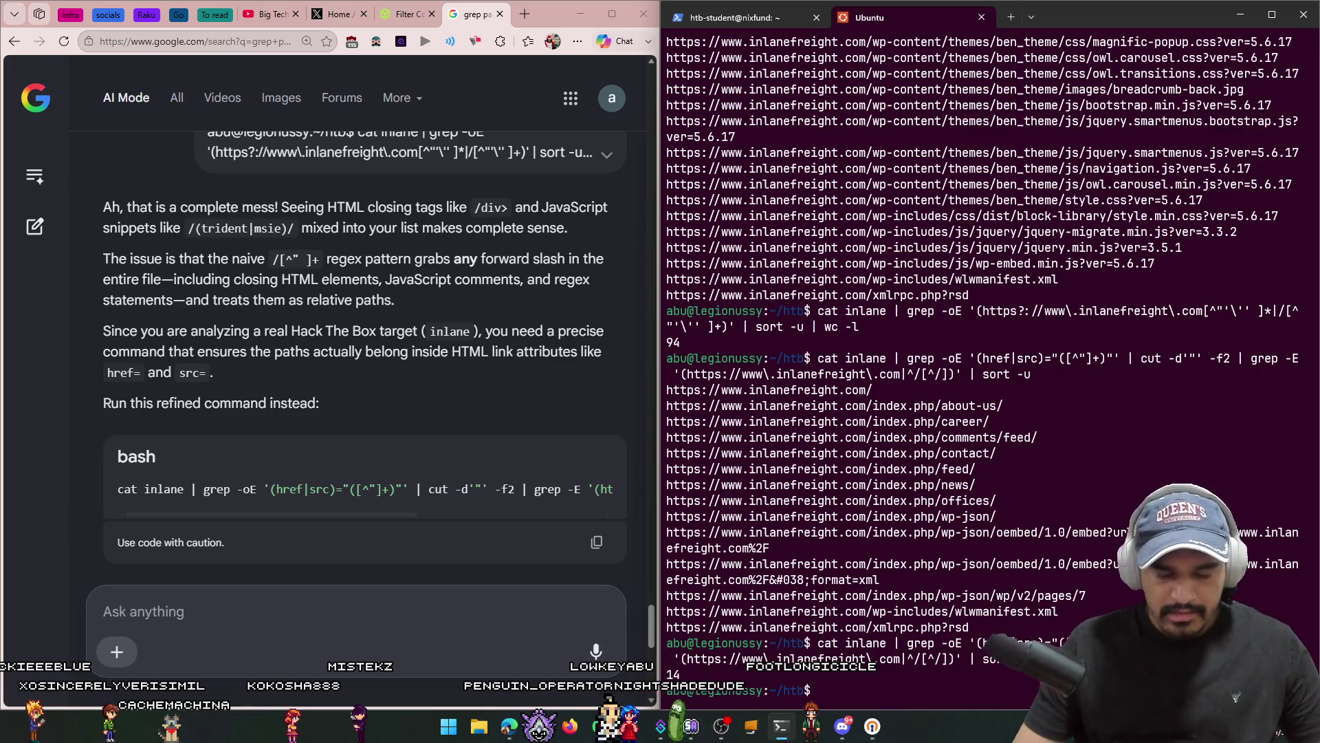
click(406, 6)
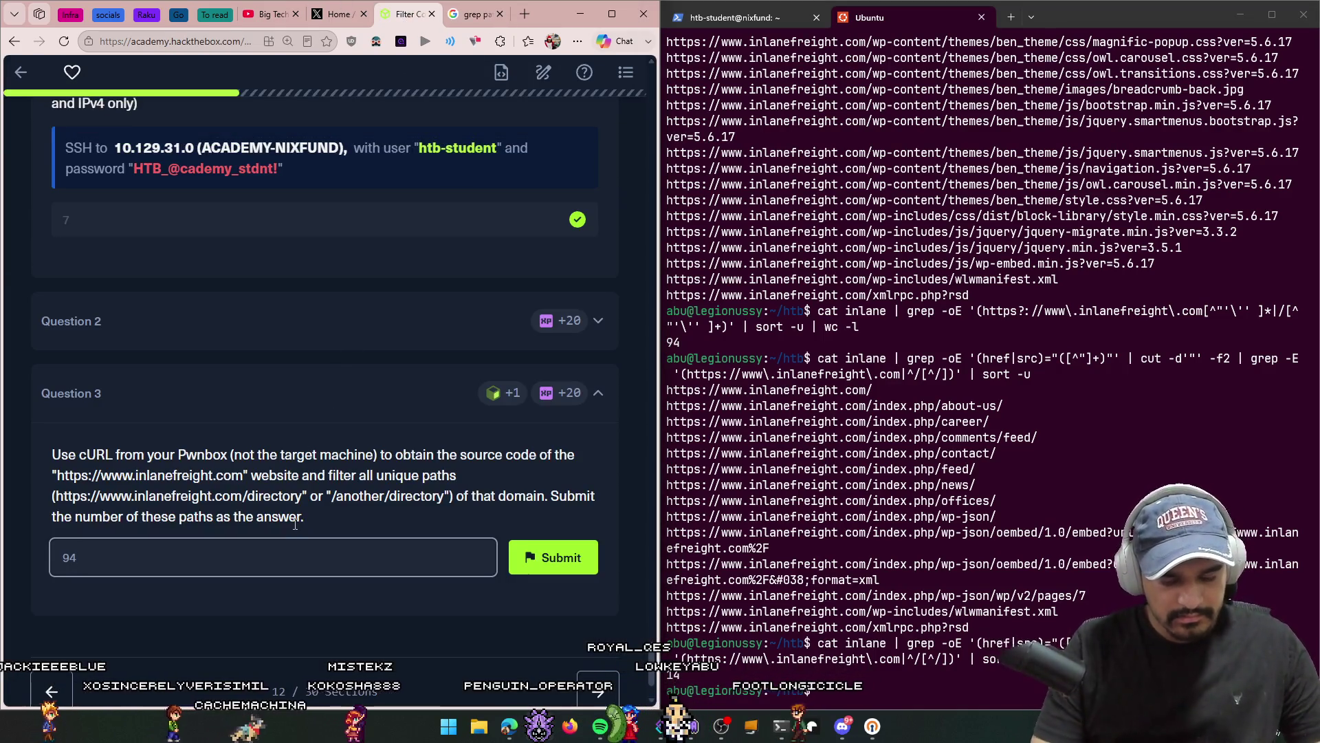
Step: Submit 14, then 13, as the Question 3 answer; both are rejected
key(BackSpace)
key(BackSpace)
text(1)
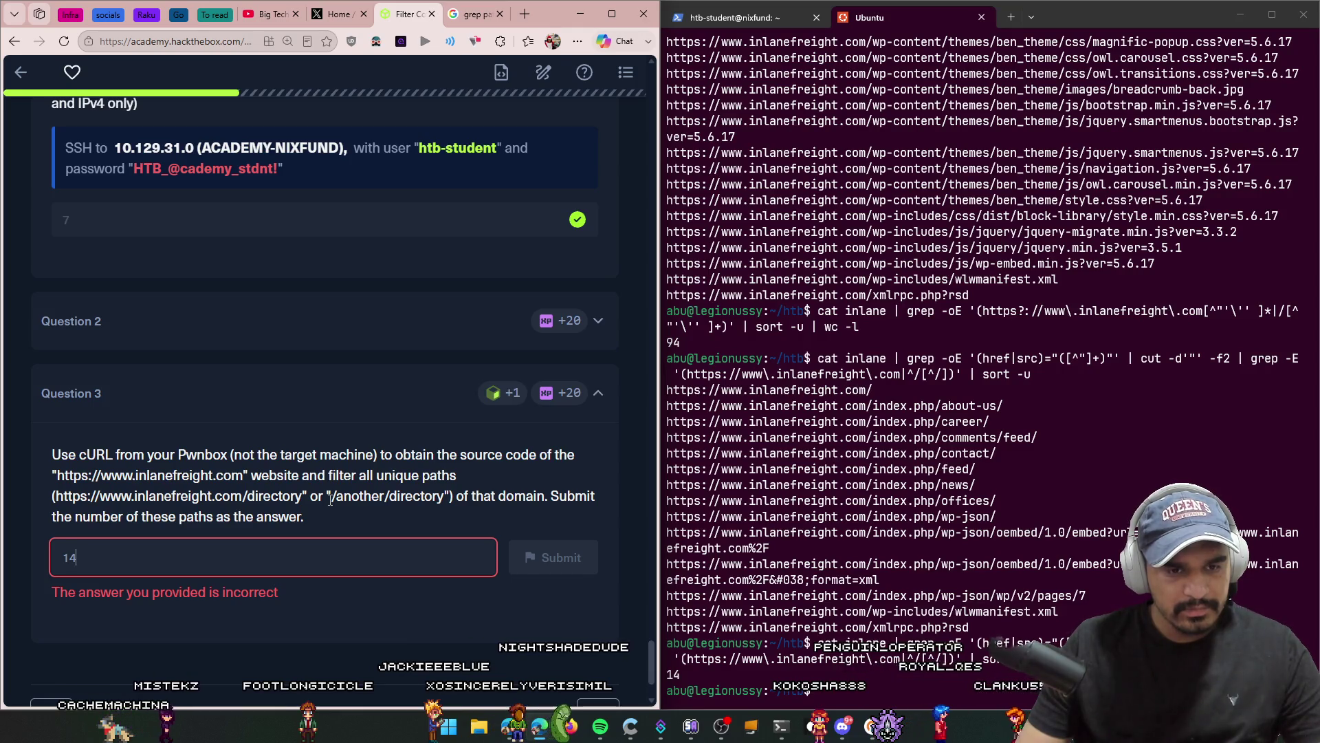
click(921, 399)
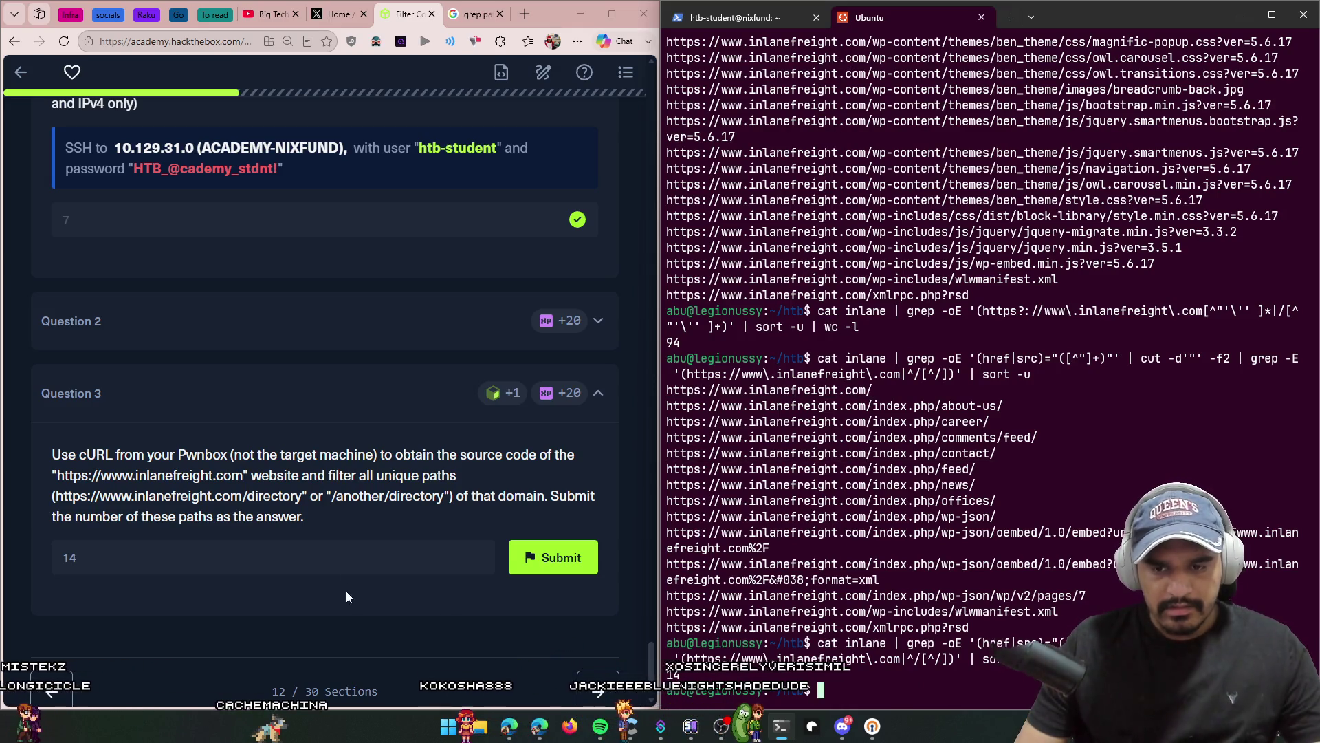
click(354, 559)
text(13)
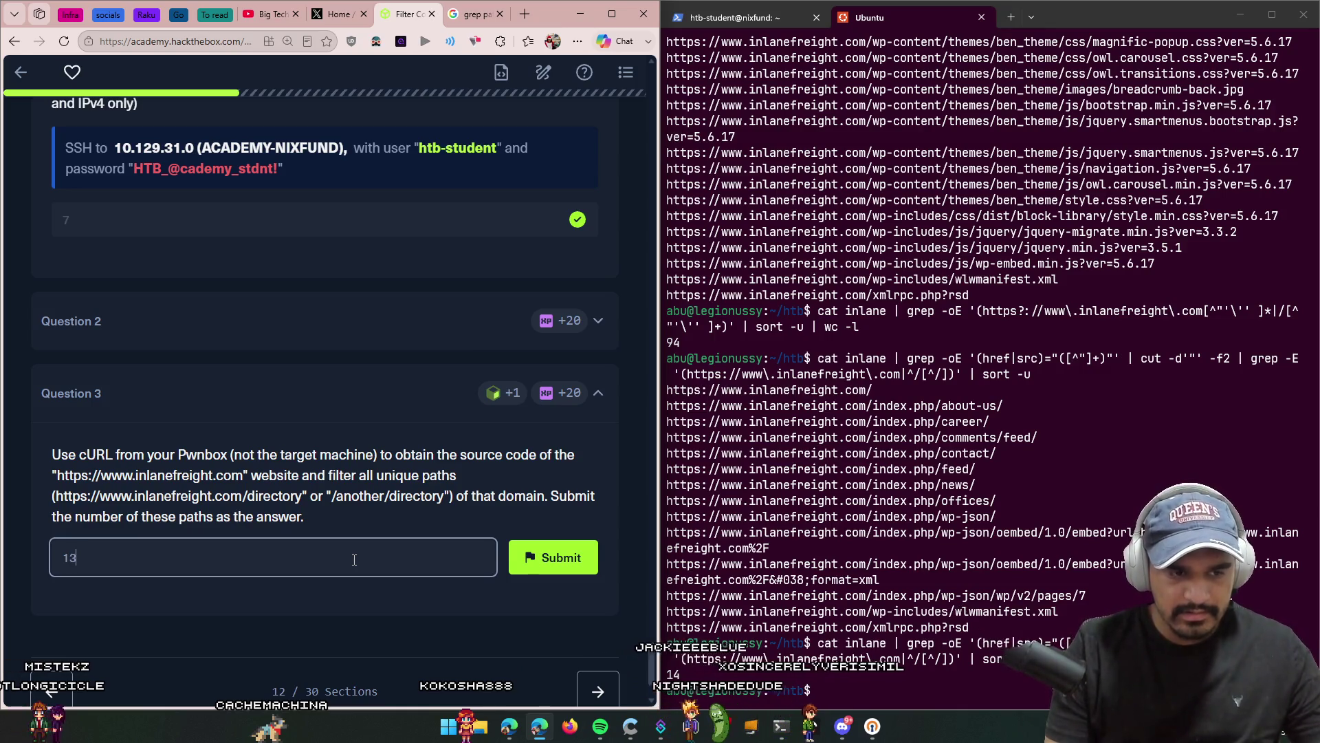
key(Return)
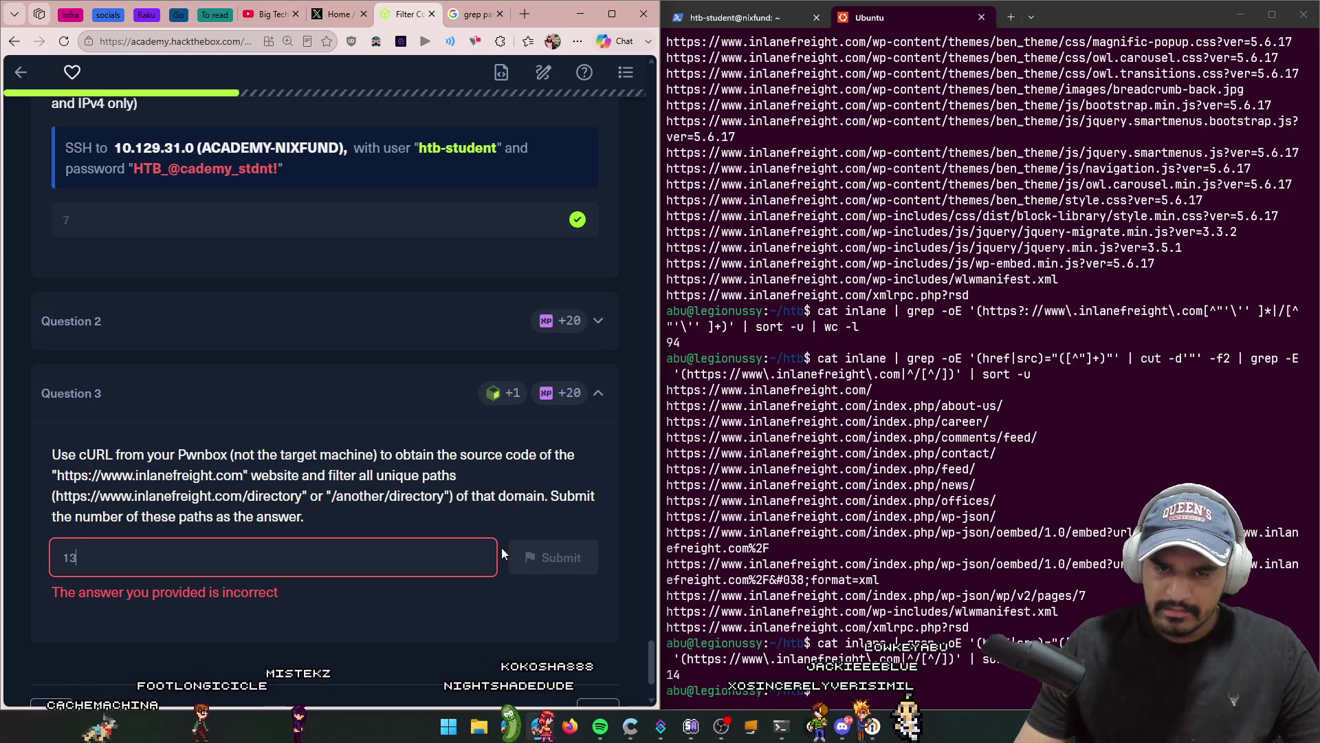
drag(187, 456, 586, 449)
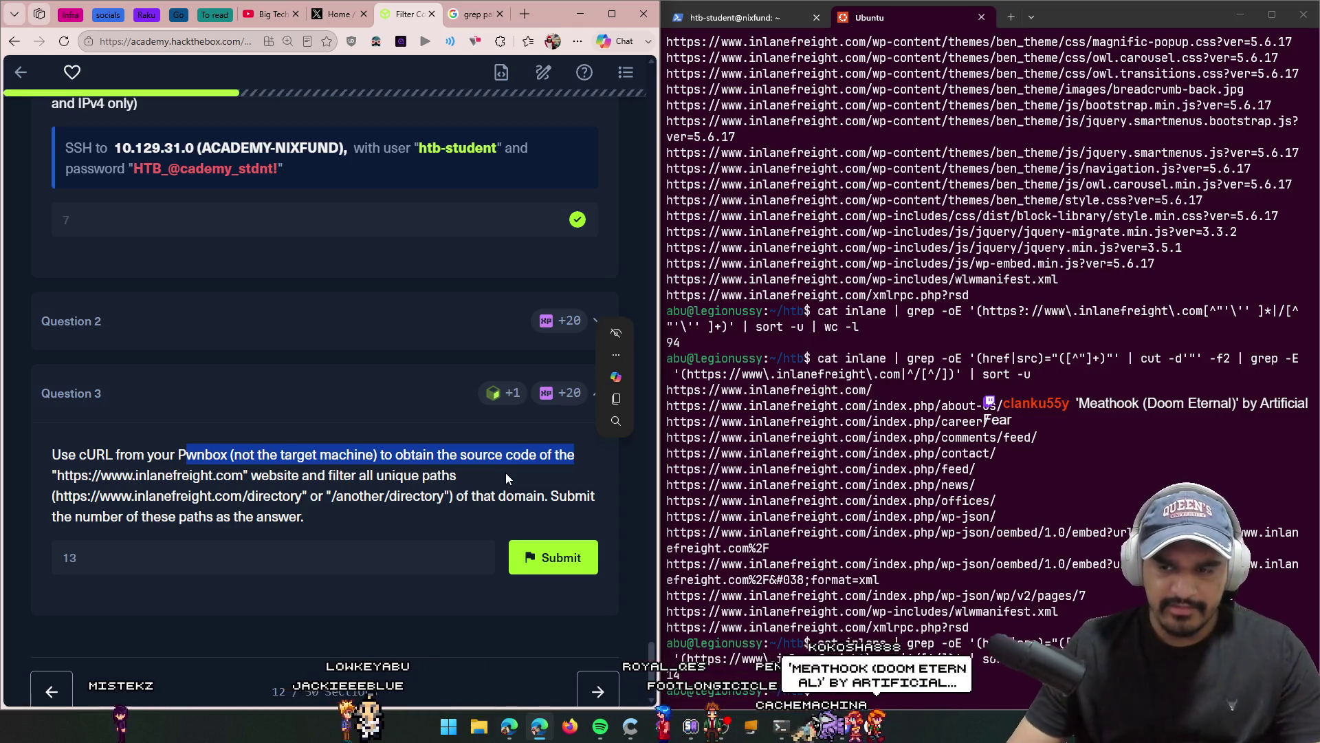
Step: Inspect the oembed and wlwmanifest.xml paths in the output, then try 10 and 9 for Question 3
drag(890, 577, 671, 542)
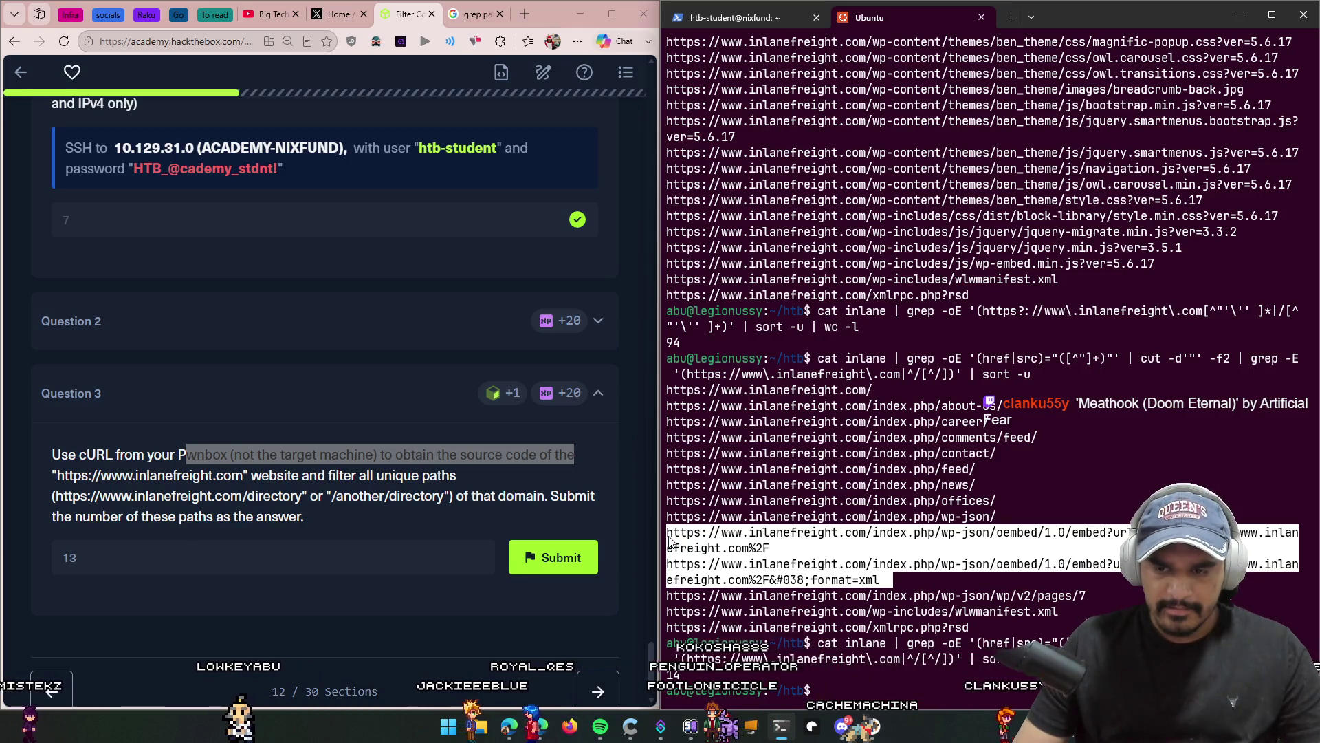
click(1016, 622)
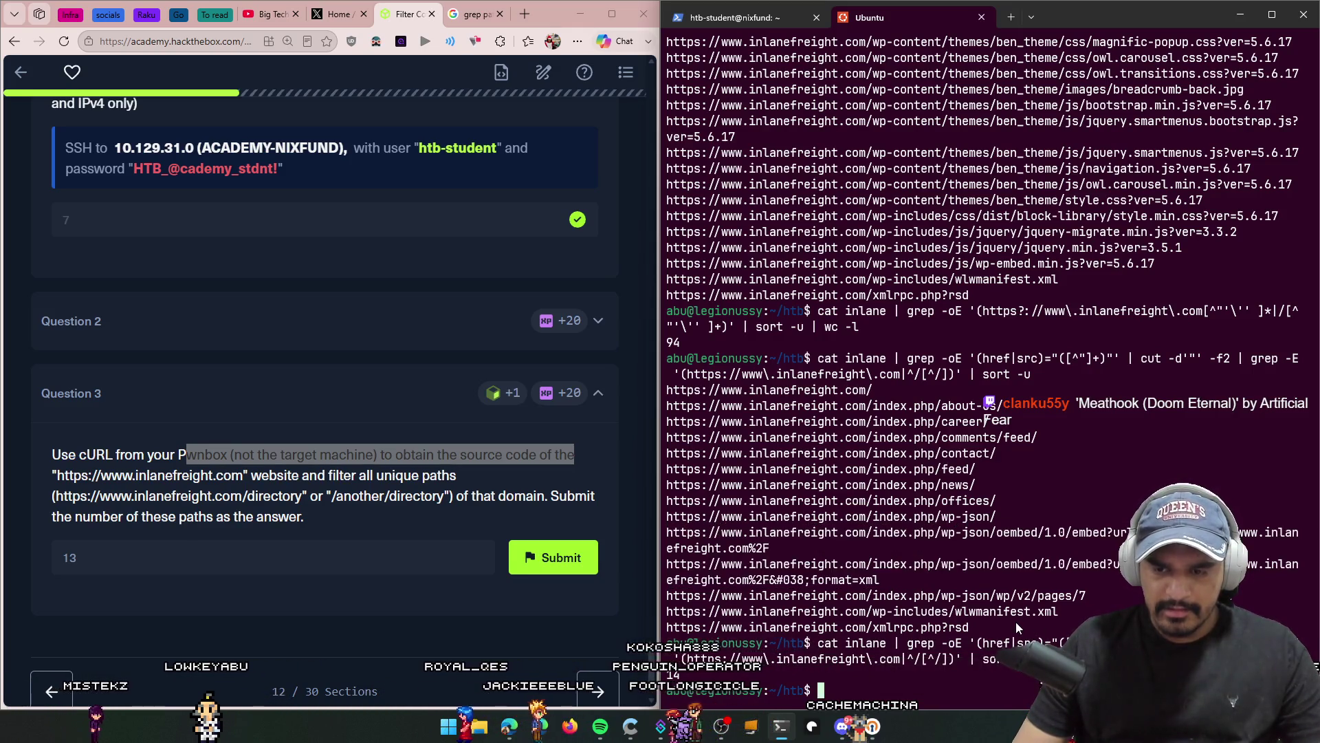
mouse_move(1003, 628)
mouse_down()
mouse_move(885, 630)
mouse_move(887, 609)
mouse_move(872, 617)
mouse_up()
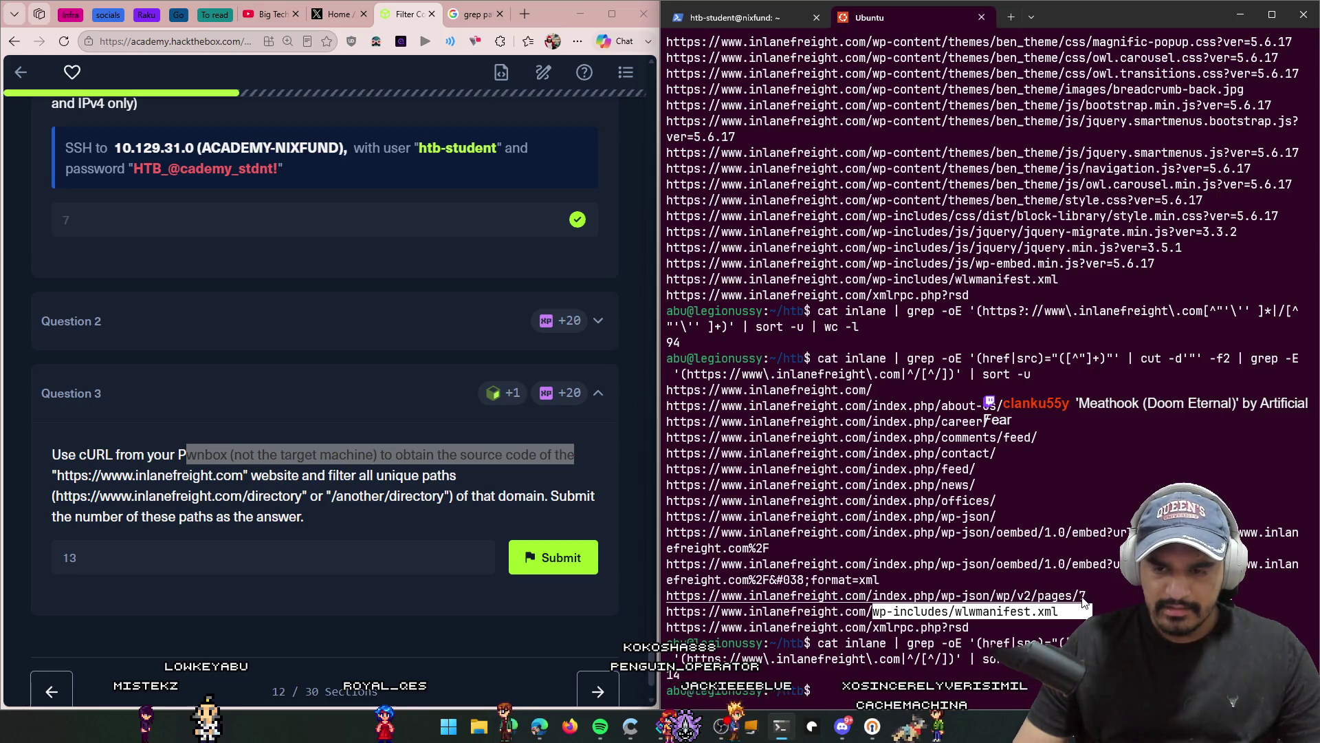
click(1108, 599)
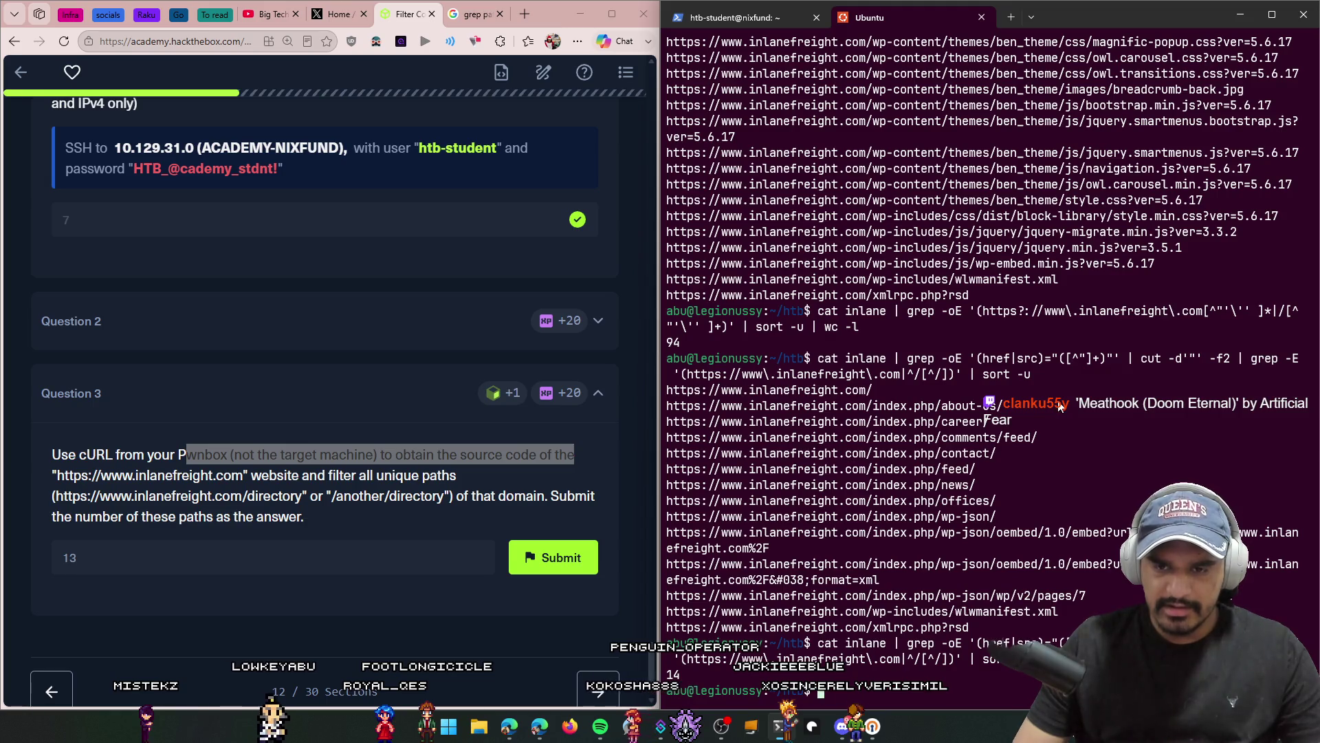
click(282, 562)
key(BackSpace)
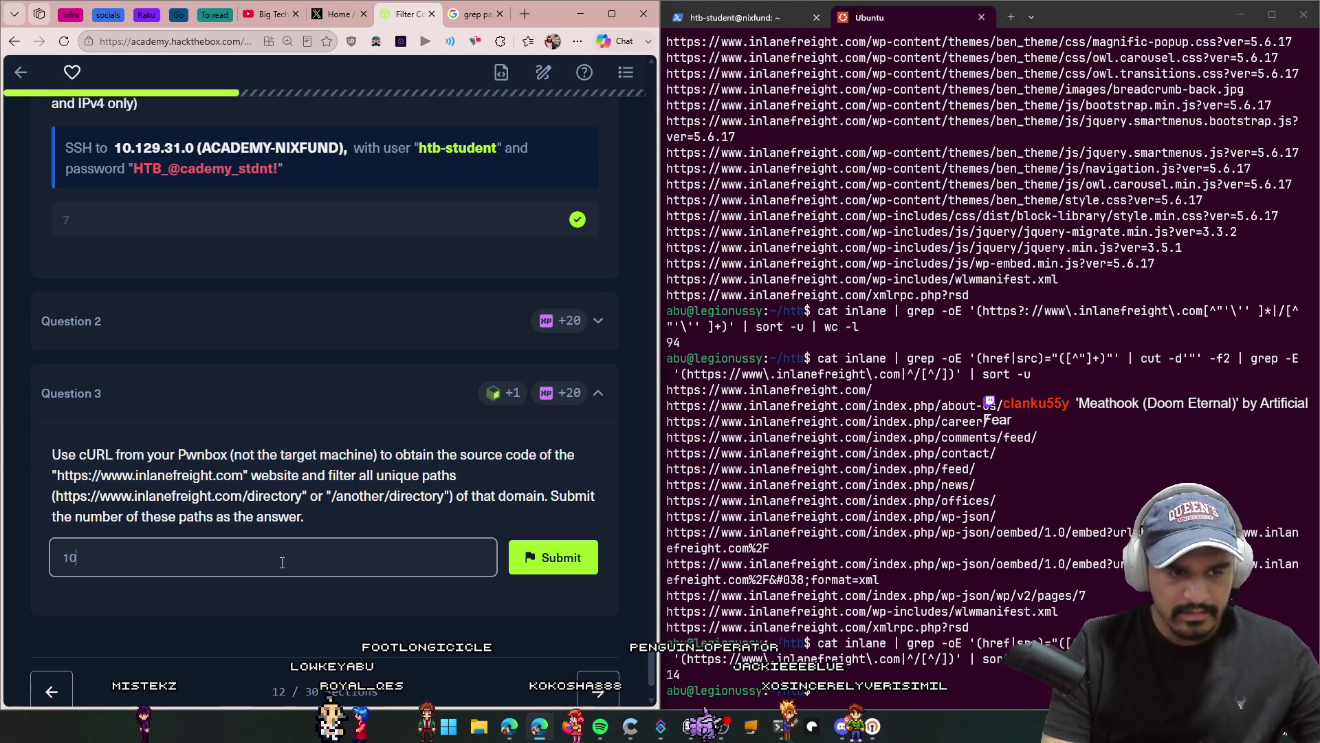
key(Return)
key(BackSpace)
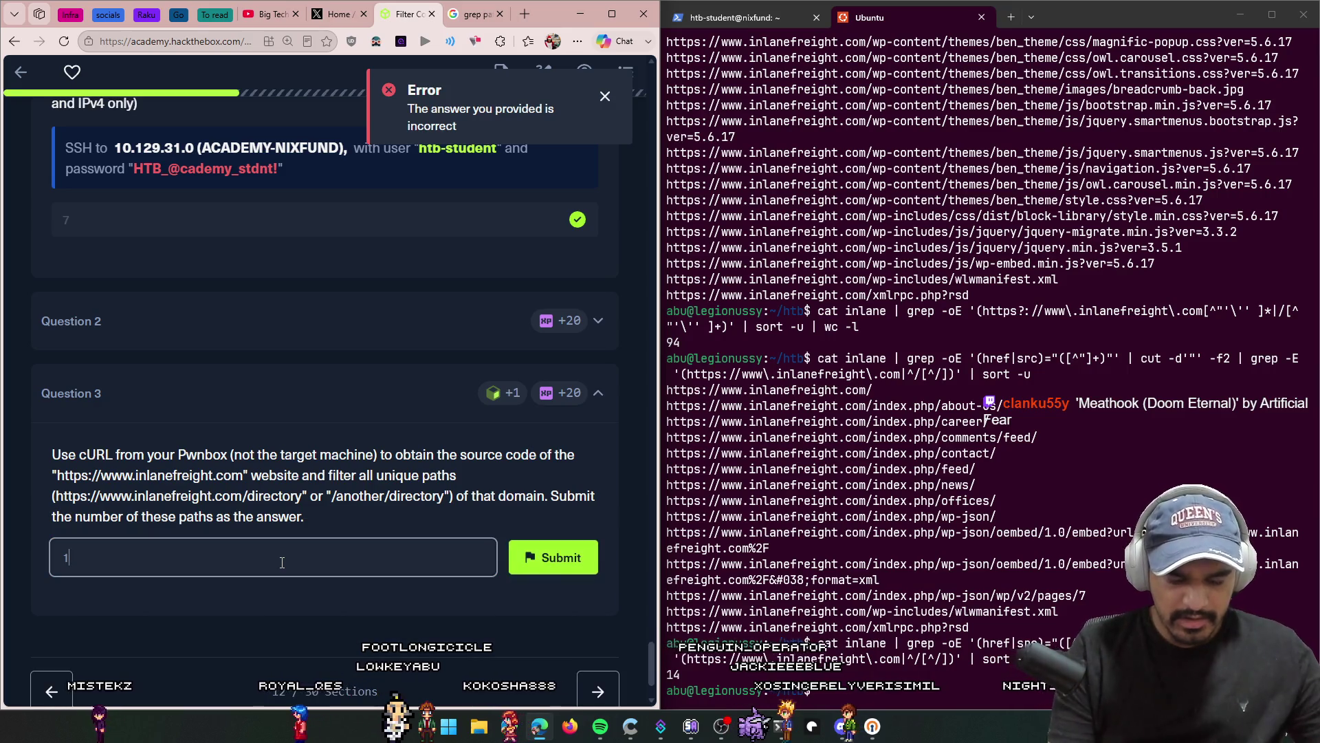
key(BackSpace)
text(9)
key(Return)
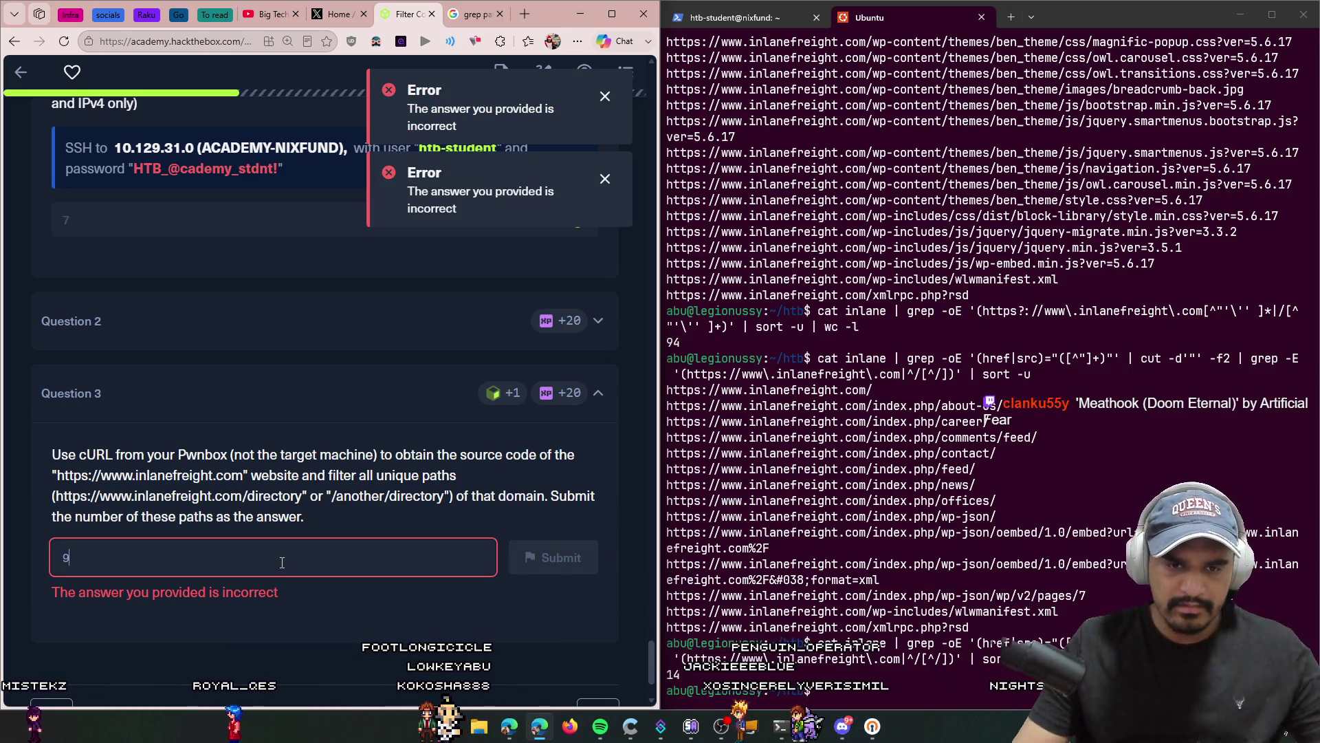
Step: Select the full Question 3 task text for copying
scroll(346, 648, down, 1)
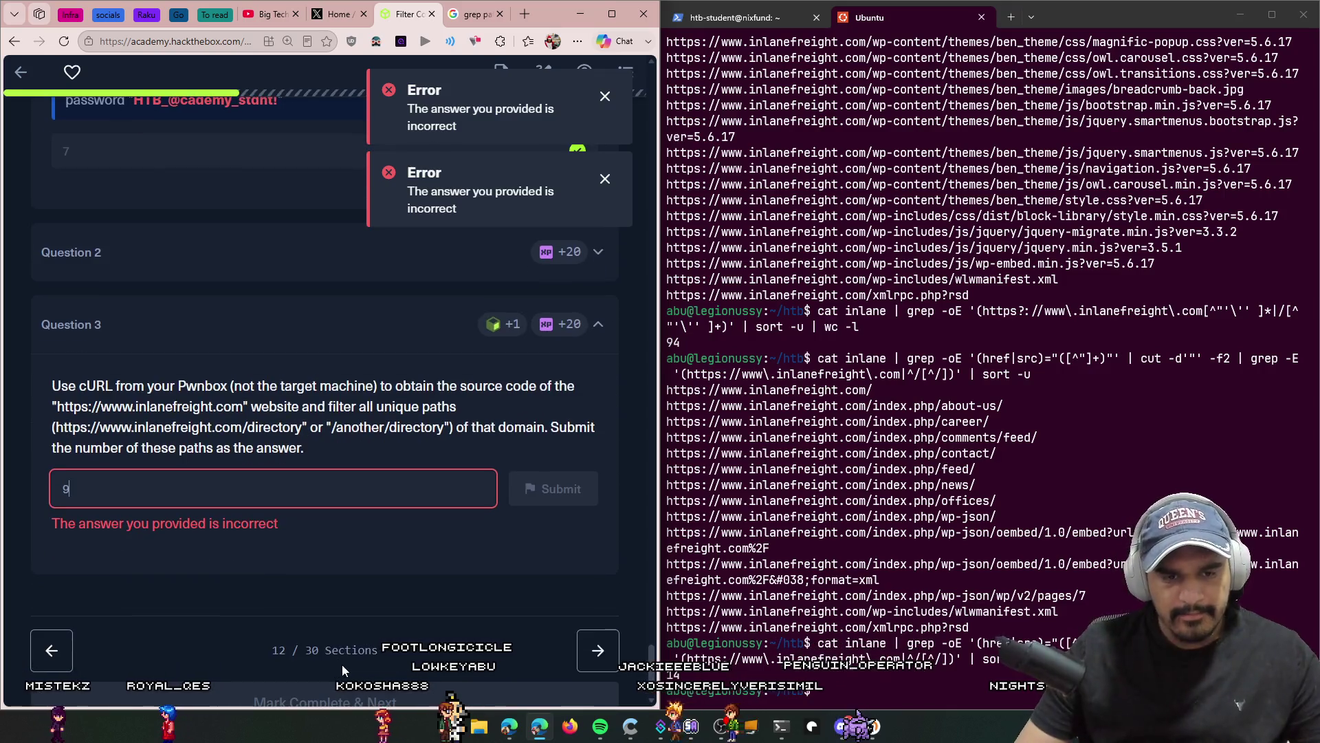
scroll(435, 629, up, 1)
drag(374, 511, 51, 455)
right_click(100, 452)
Step: Google the Question 3 text and copy the AI Overview's curl command, which claims 34 unique paths
click(130, 139)
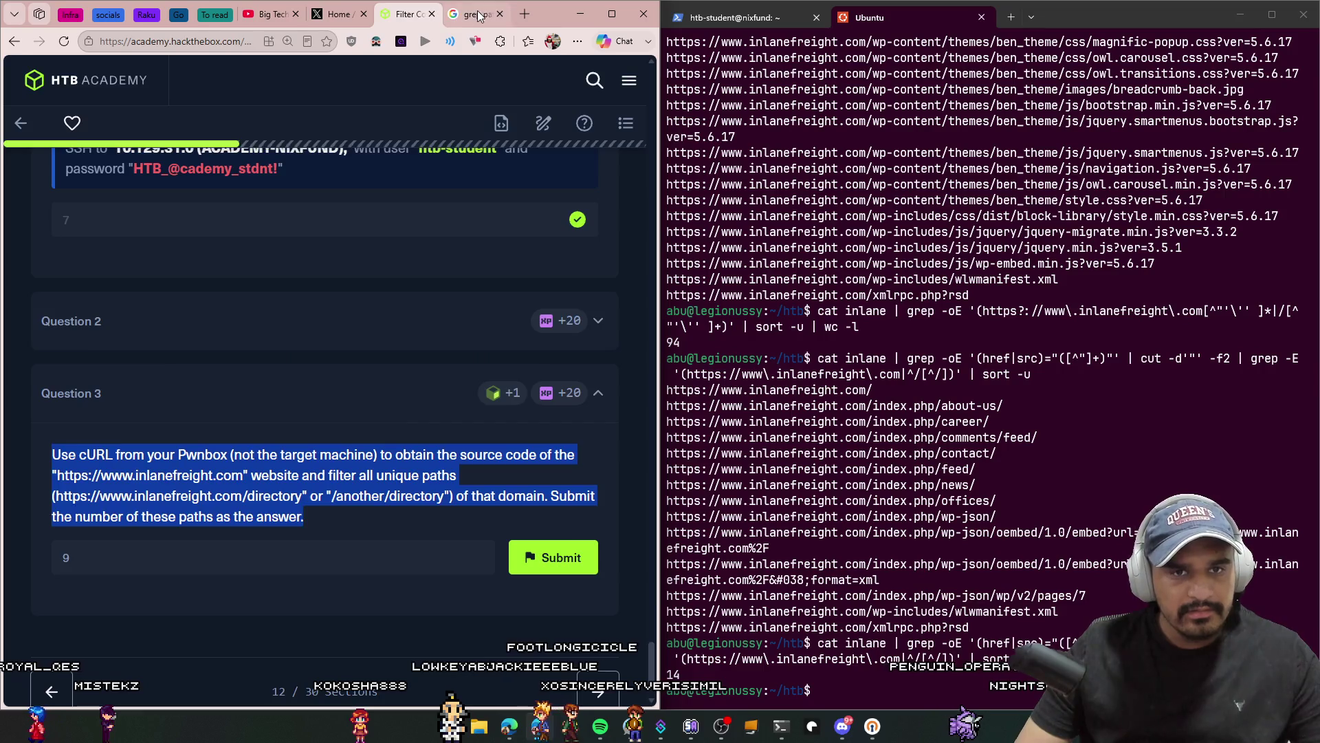
click(479, 15)
click(229, 41)
key(ctrl+v)
key(Return)
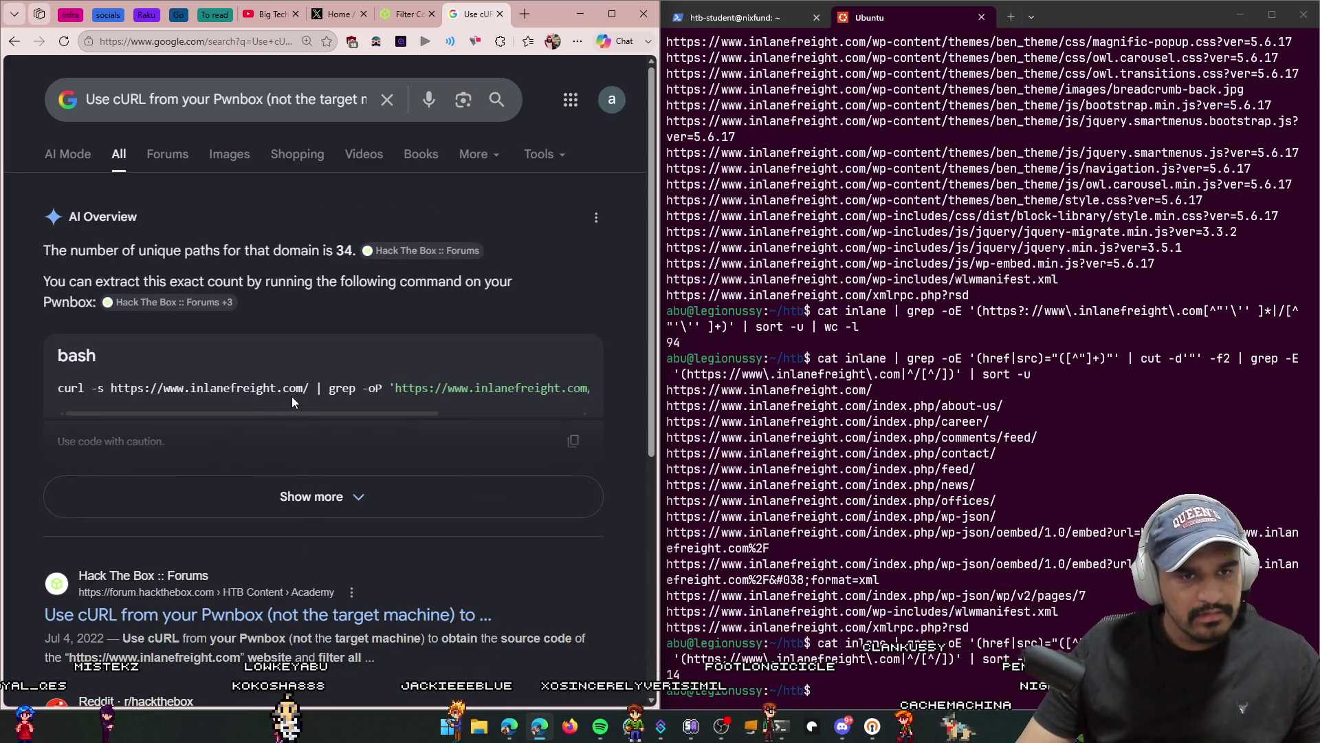
click(311, 410)
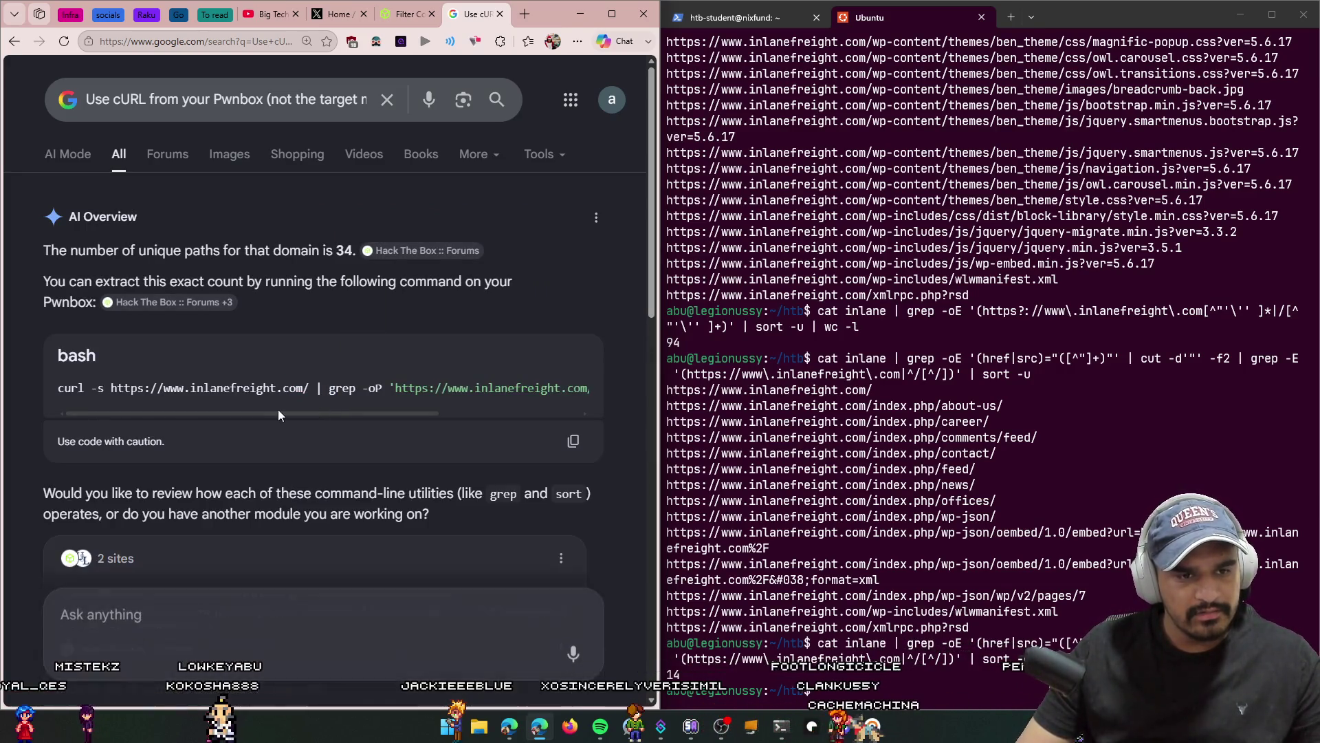
mouse_move(330, 390)
mouse_down()
mouse_move(380, 406)
mouse_move(264, 418)
mouse_move(335, 414)
mouse_up()
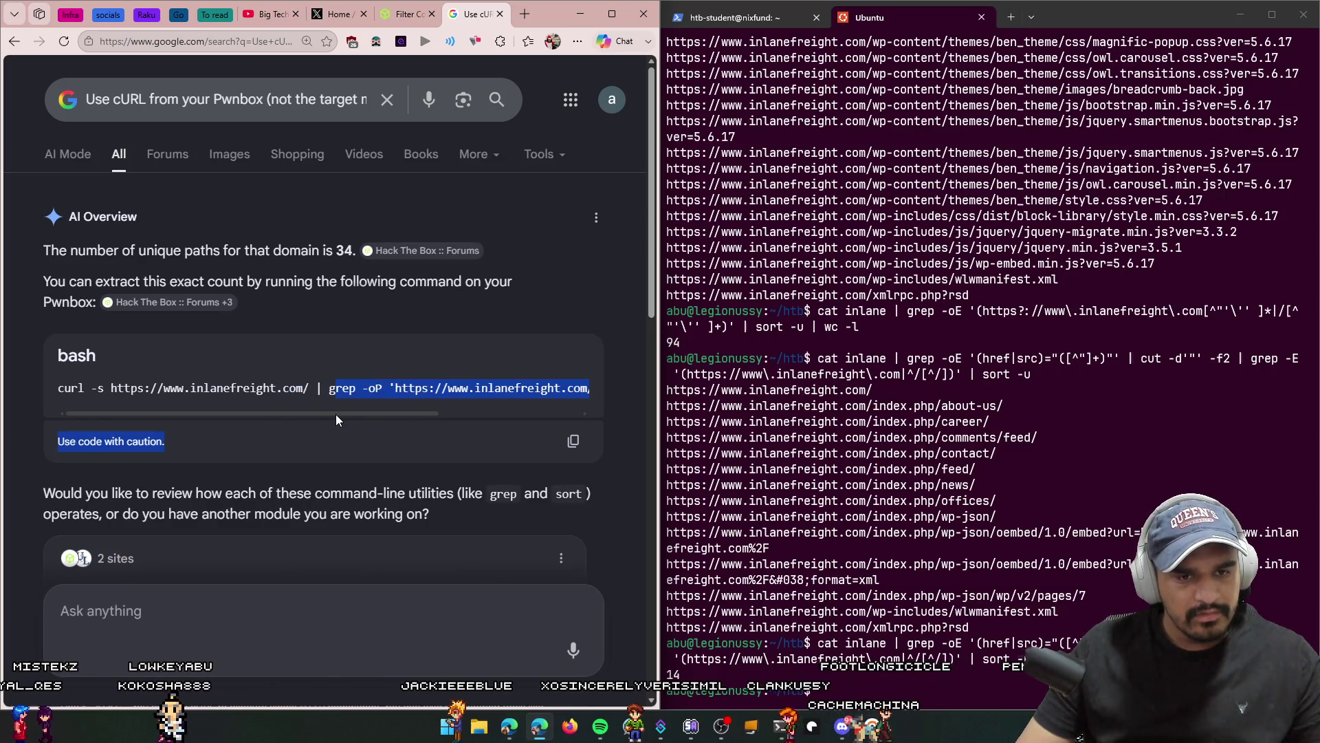
click(244, 399)
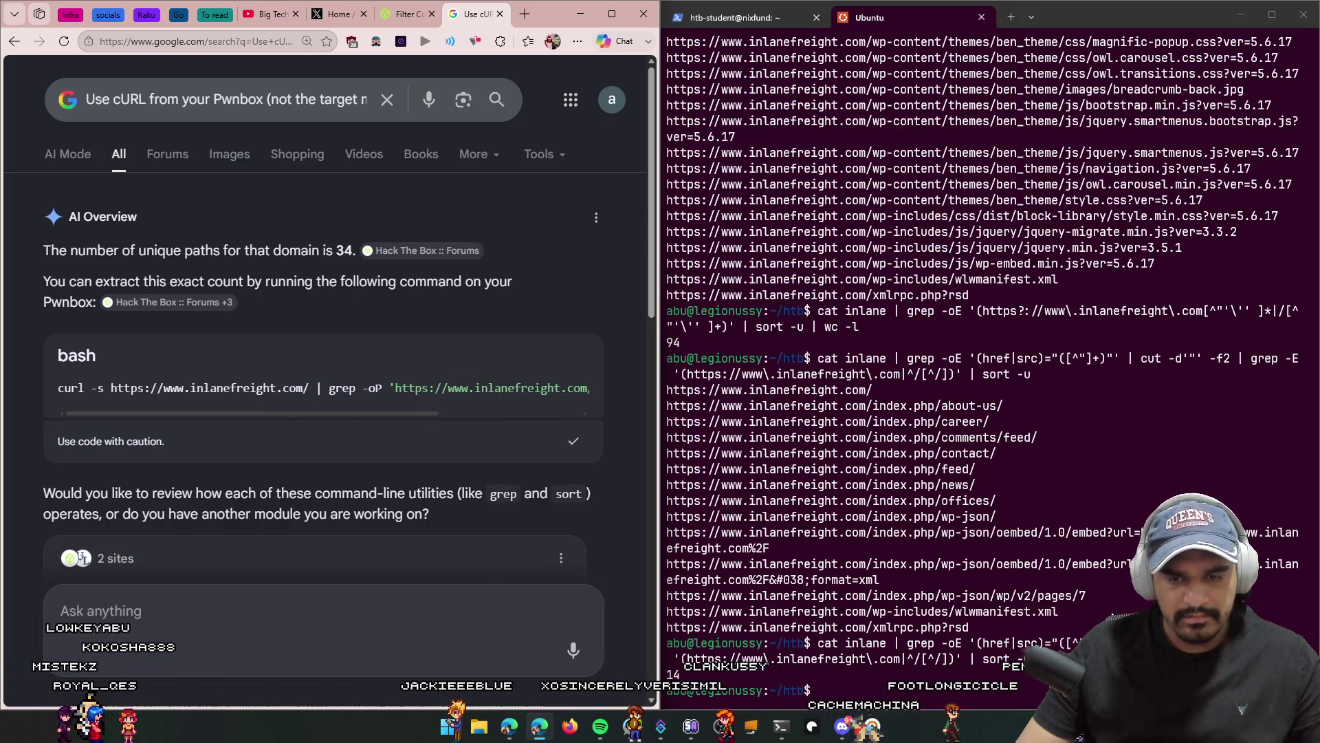
scroll(323, 378, down, 2)
Step: Run the AI Overview curl one-liner, which hangs at '>' prompts; try EOF, then cancel
key(alt+Tab)
key(ctrl+v)
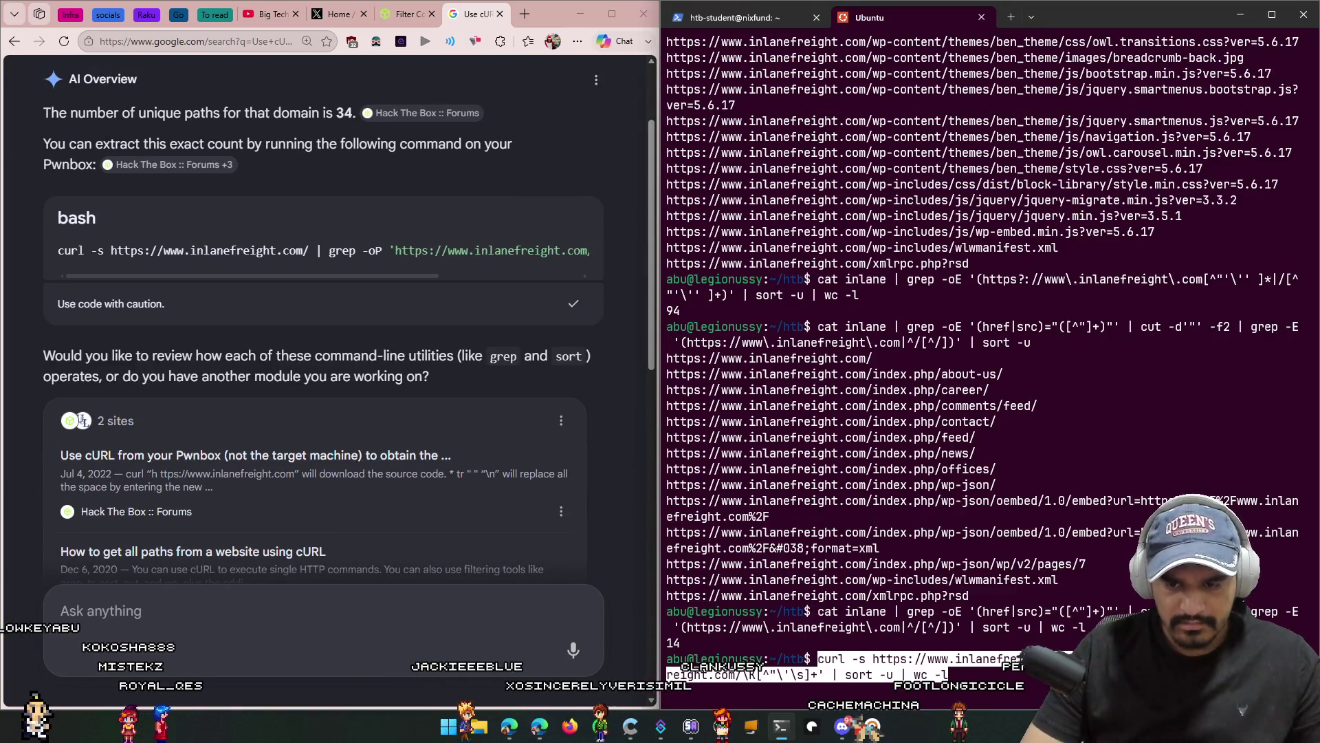
key(Return)
key(Return)
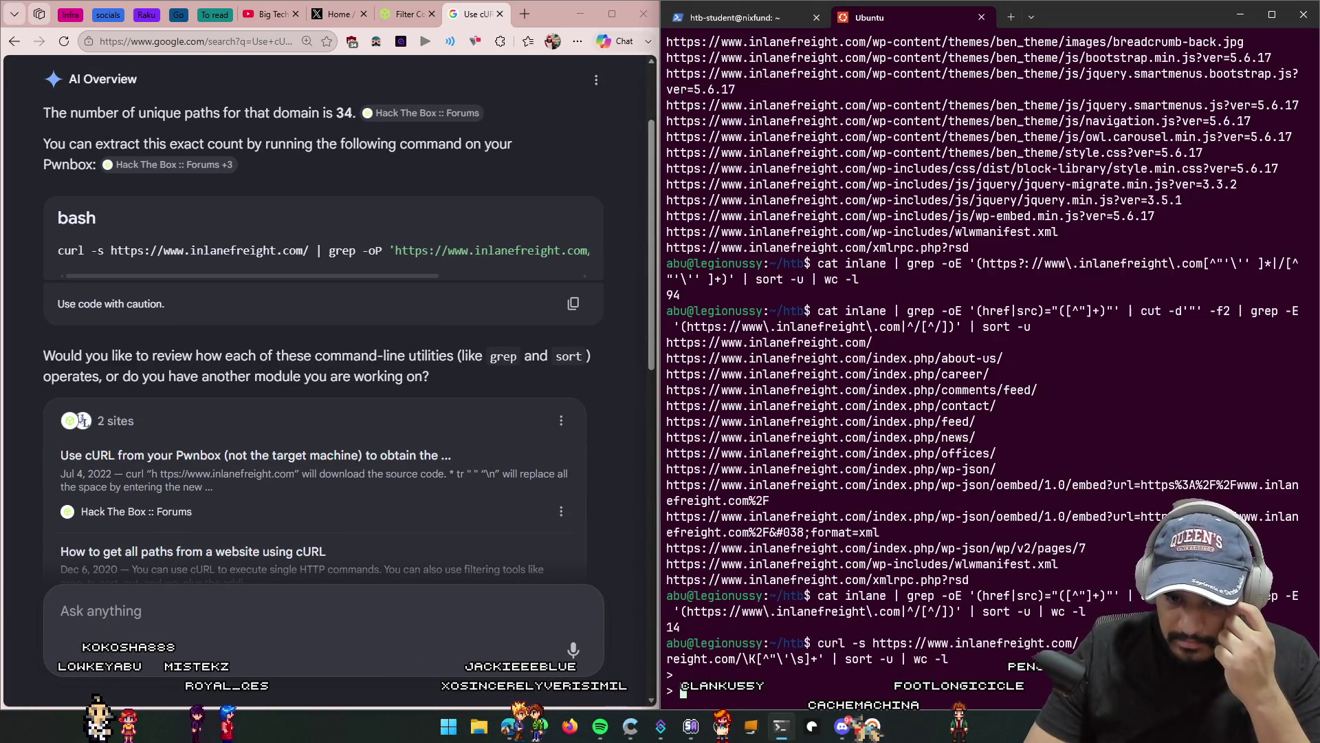
key(ctrl+c)
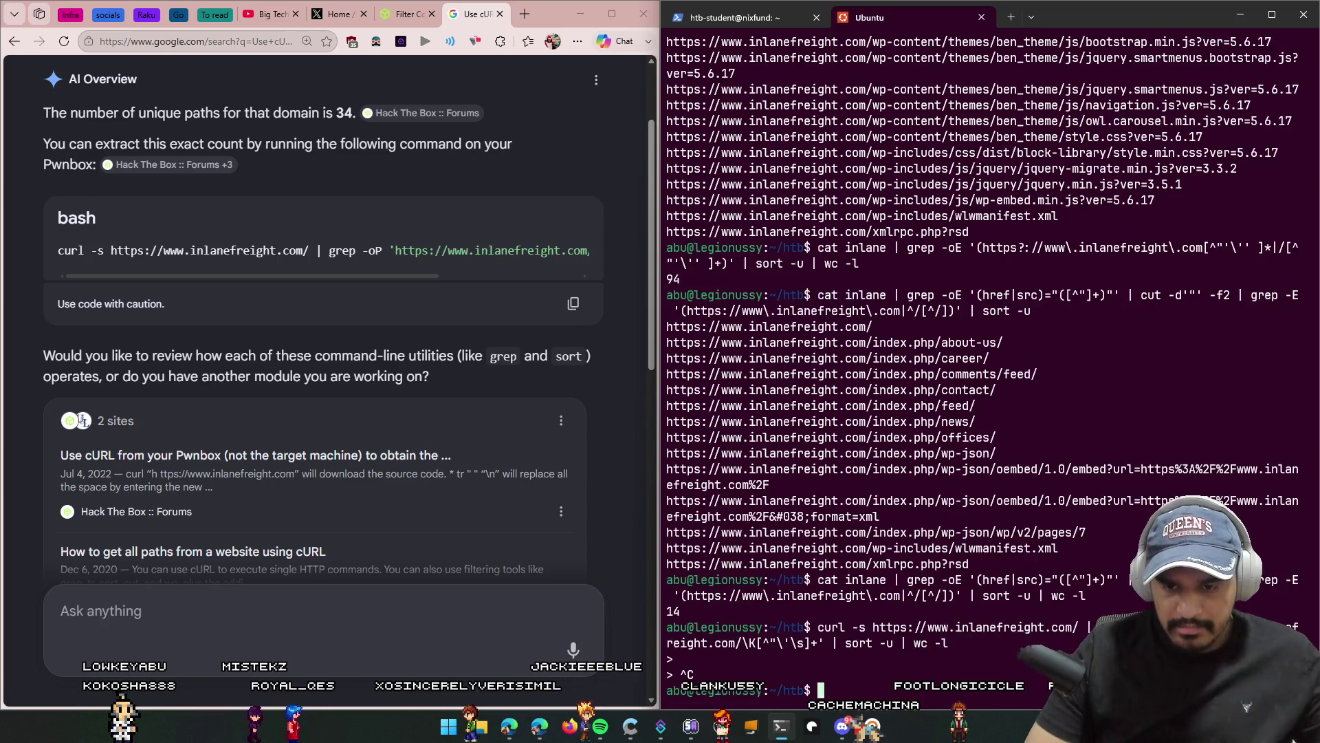
key(Up)
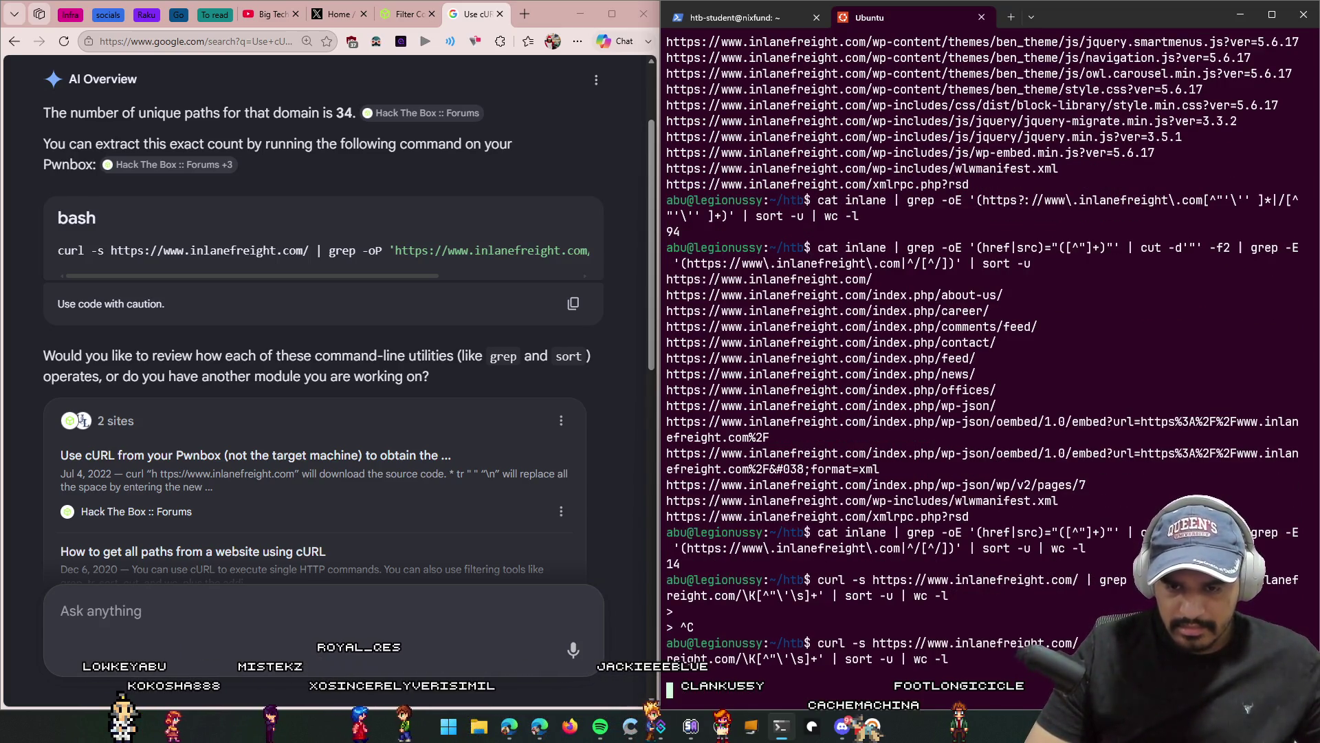
key(ctrl+c)
key(ctrl+v)
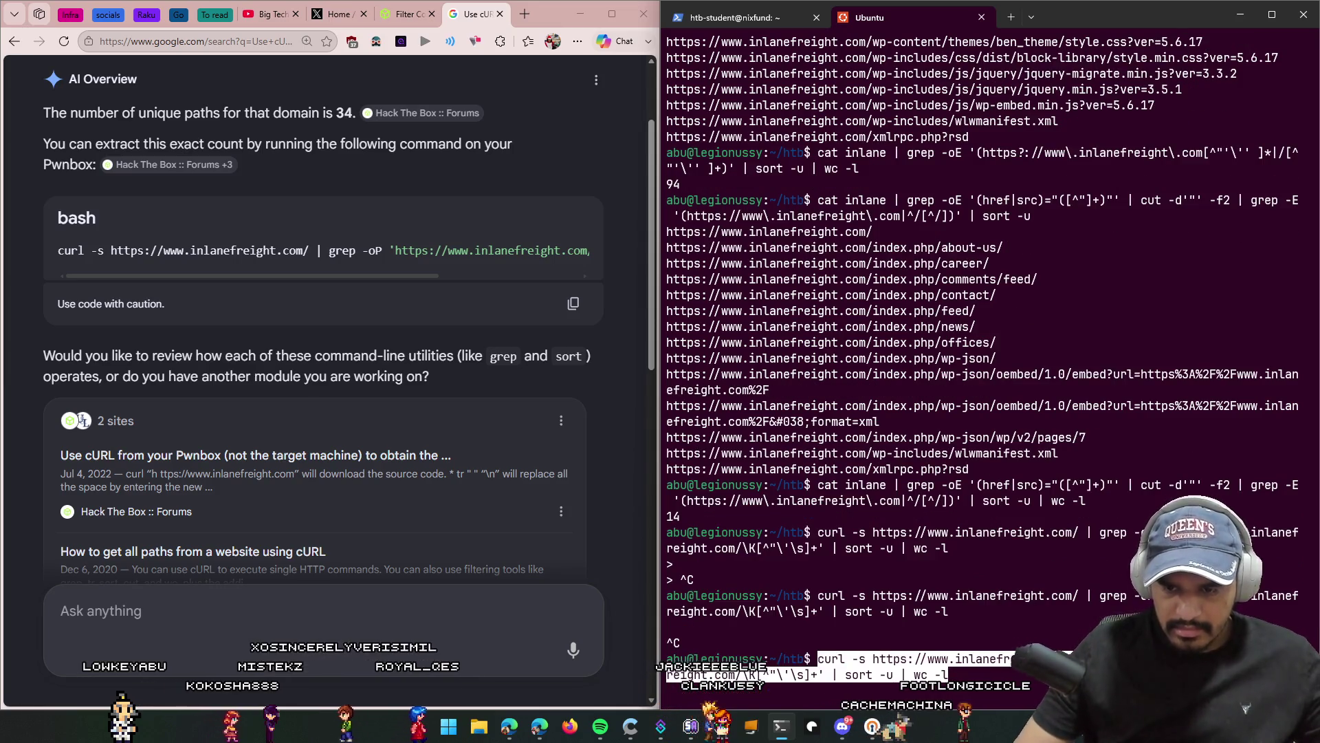
key(BackSpace)
key(BackSpace)
key(BackSpace)
key(BackSpace)
key(BackSpace)
key(BackSpace)
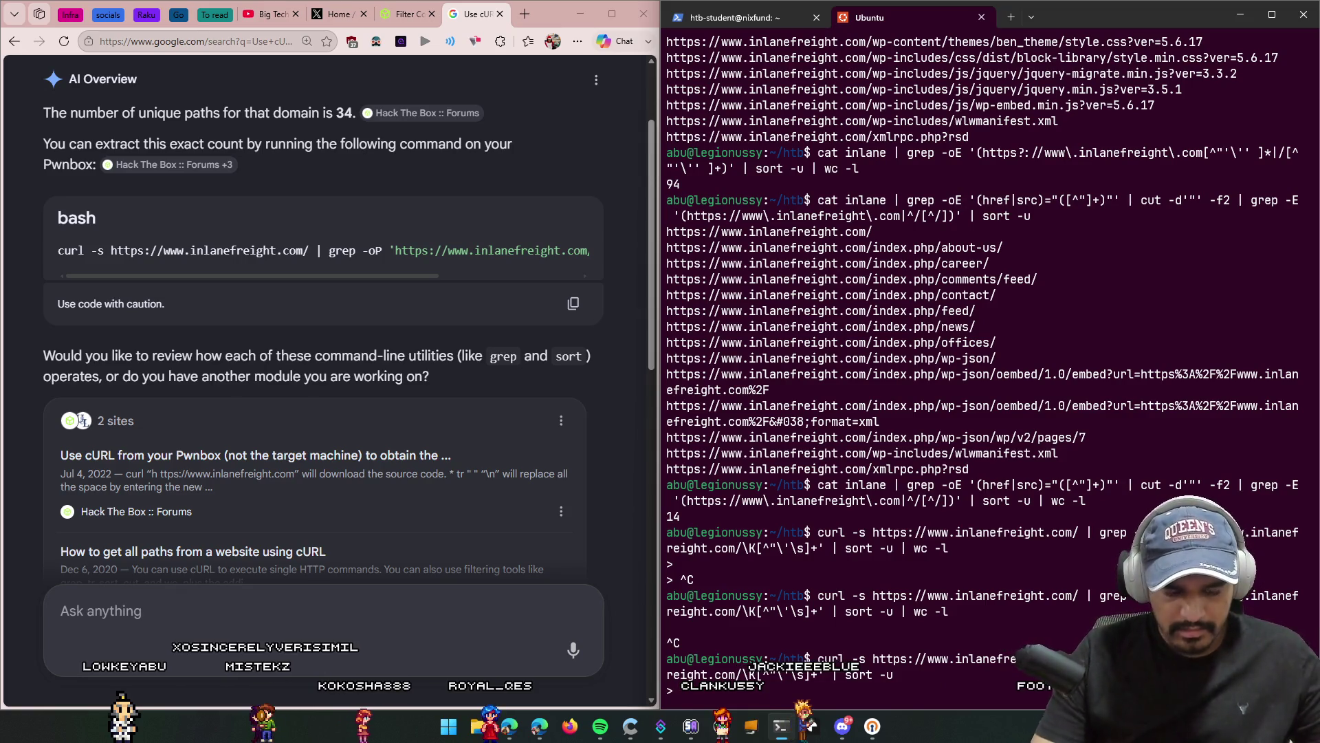
text(EOF)
key(Return)
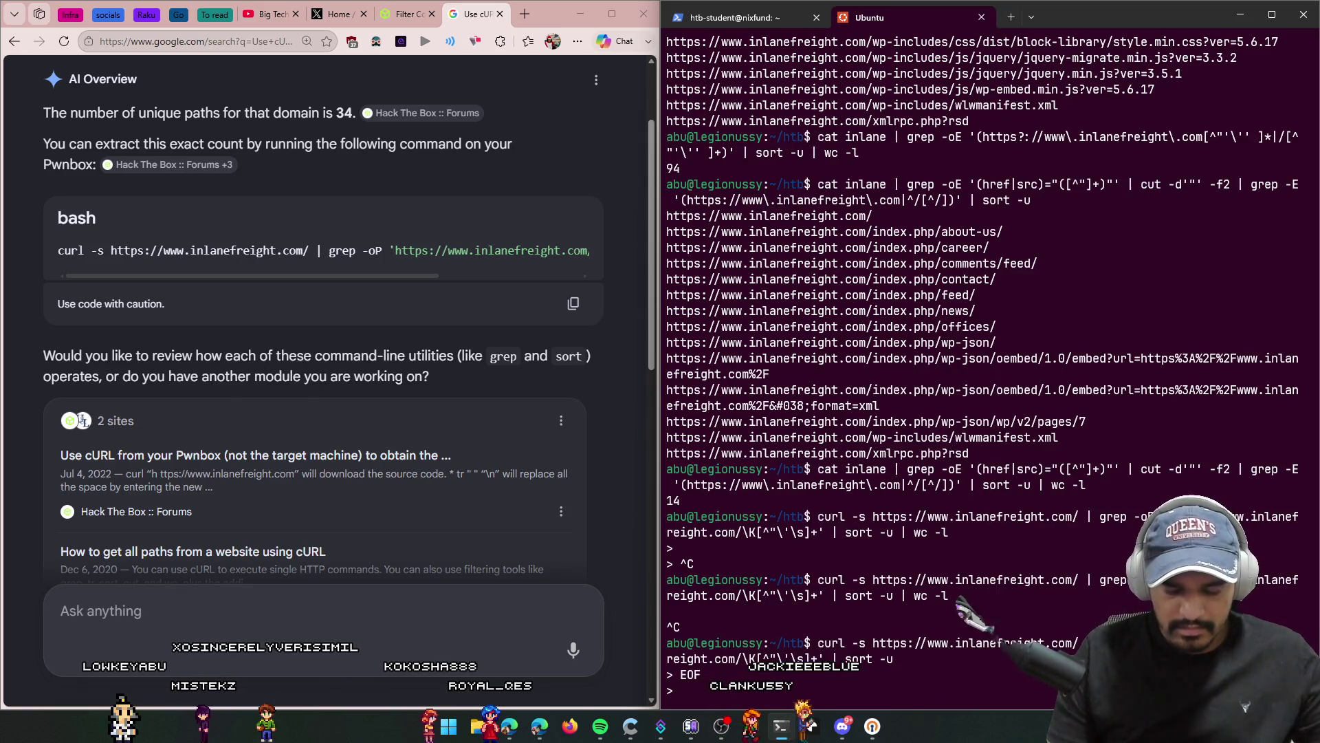
text(/)
key(Return)
key(ctrl+c)
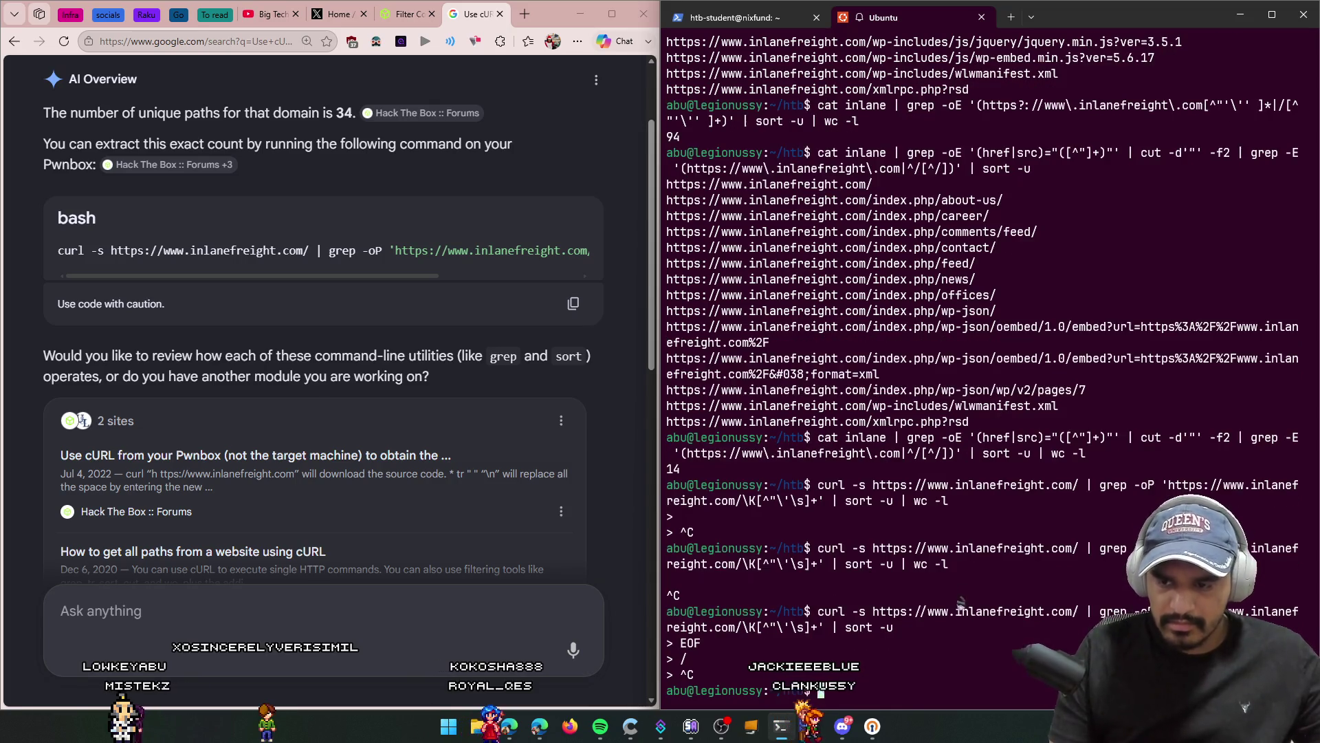
Step: Clear the terminal screen and run the pasted curl command again
key(Up)
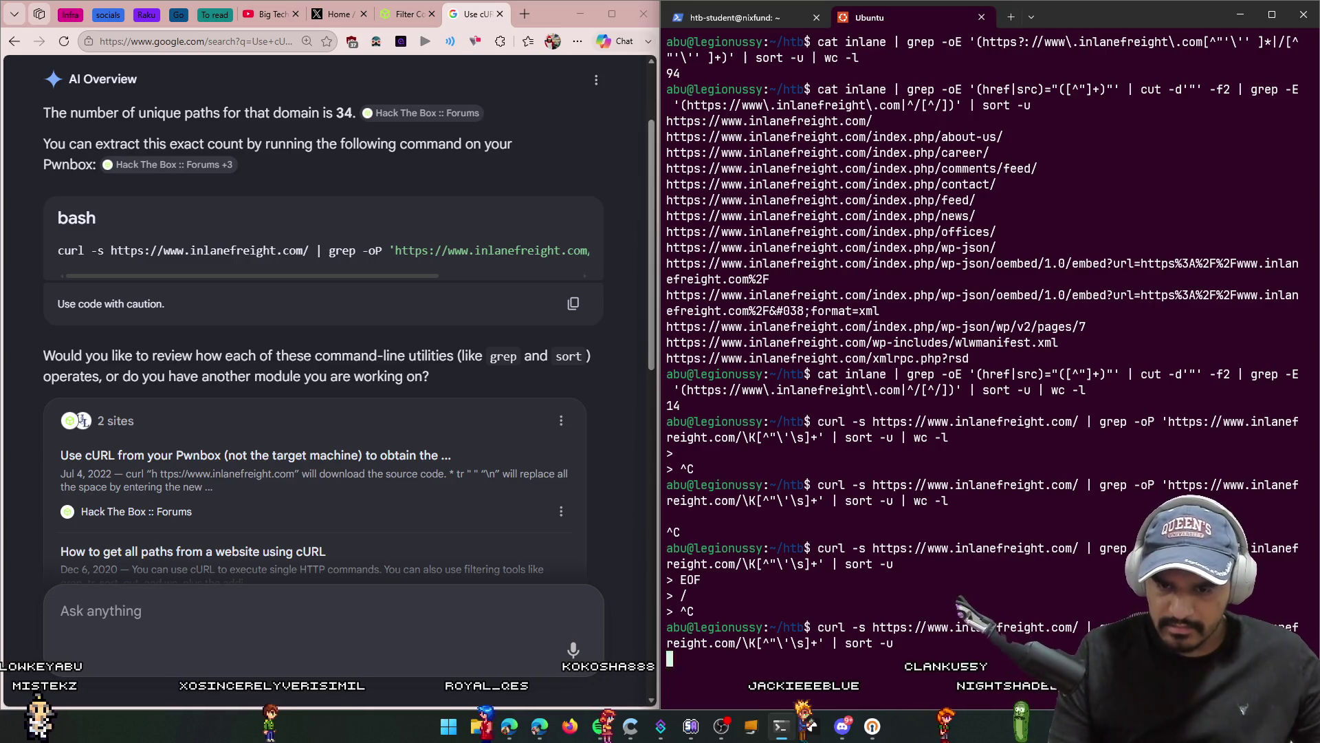
key(BackSpace)
key(BackSpace)
key(BackSpace)
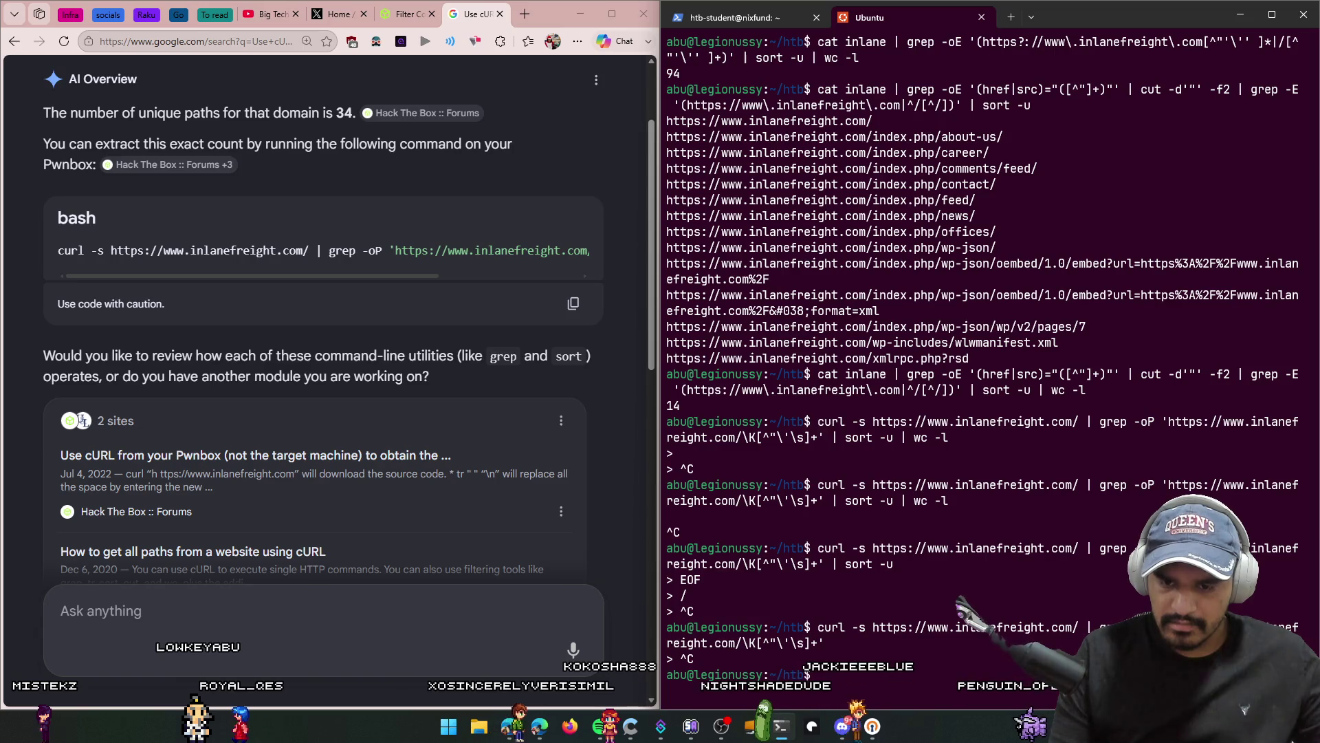
text(clear)
key(Return)
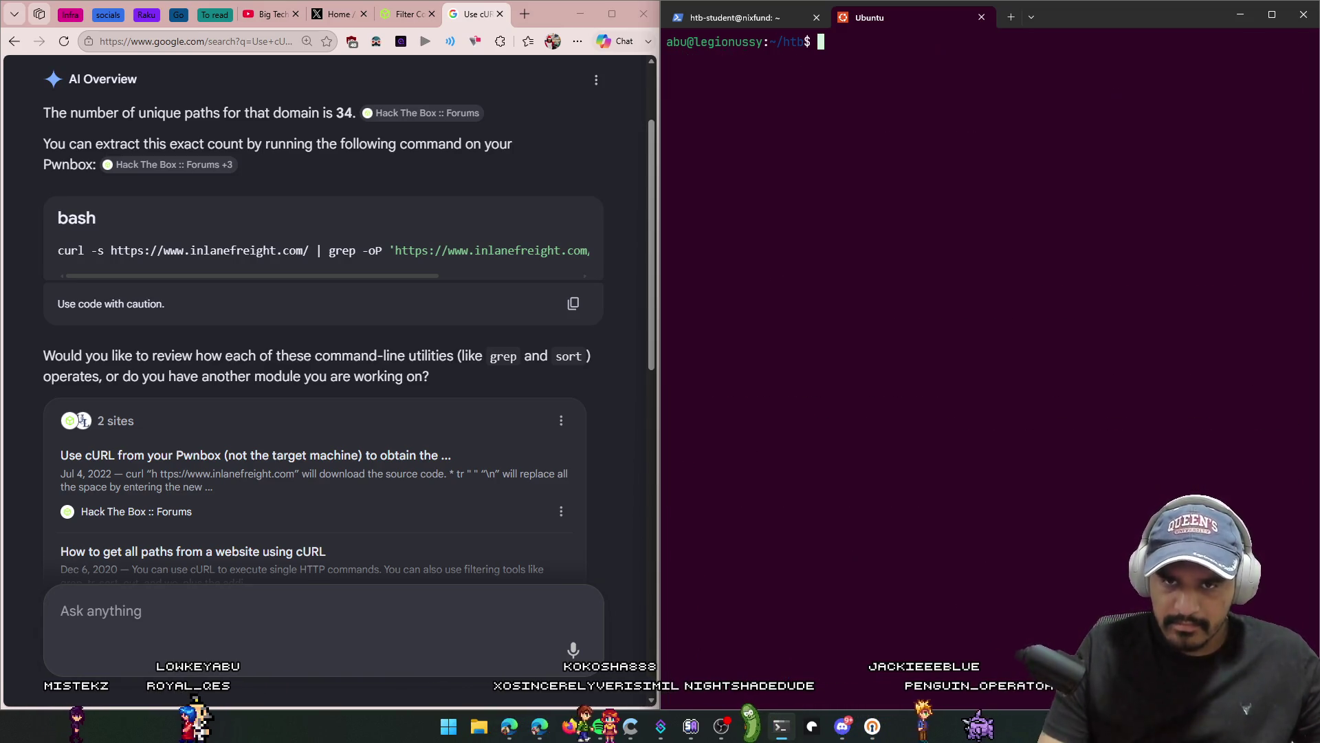
key(ctrl+v)
key(Return)
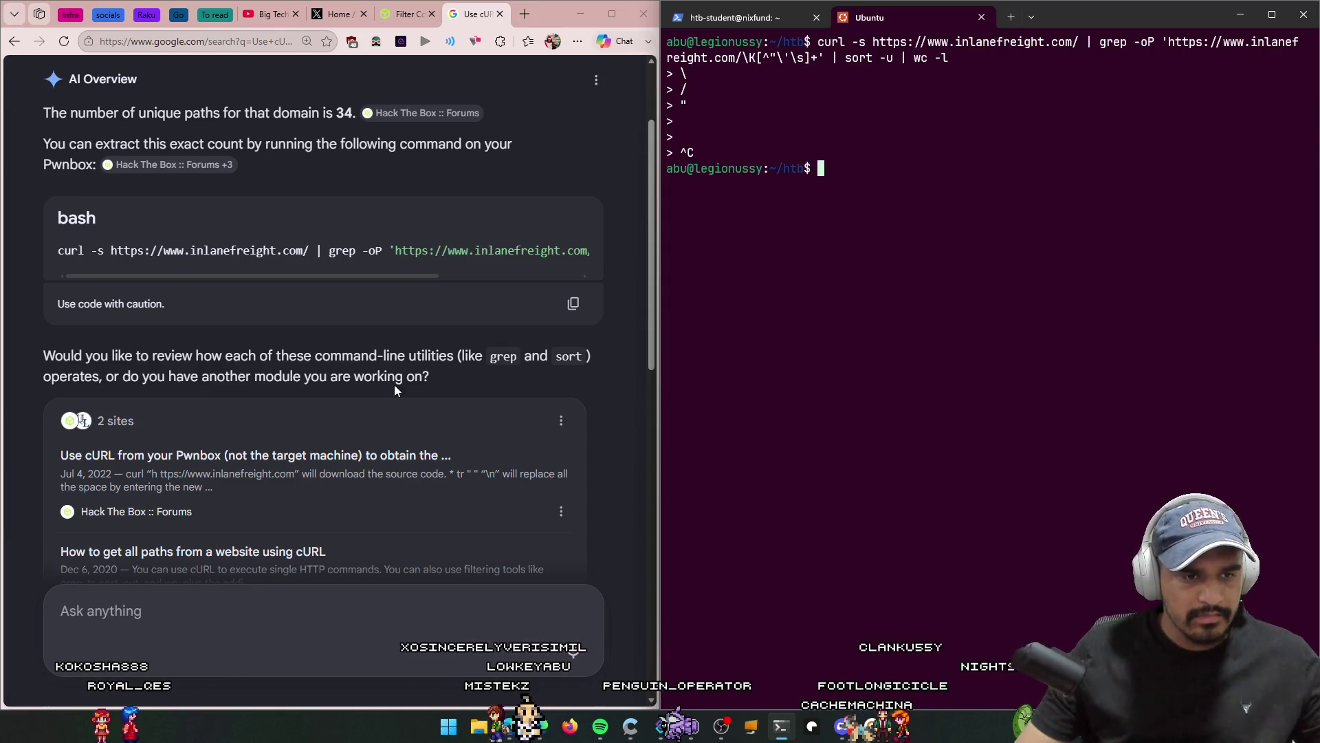
Step: Rerun an earlier curl grep command, which hangs again, and select the stuck prompts
scroll(366, 386, down, 5)
scroll(366, 552, up, 5)
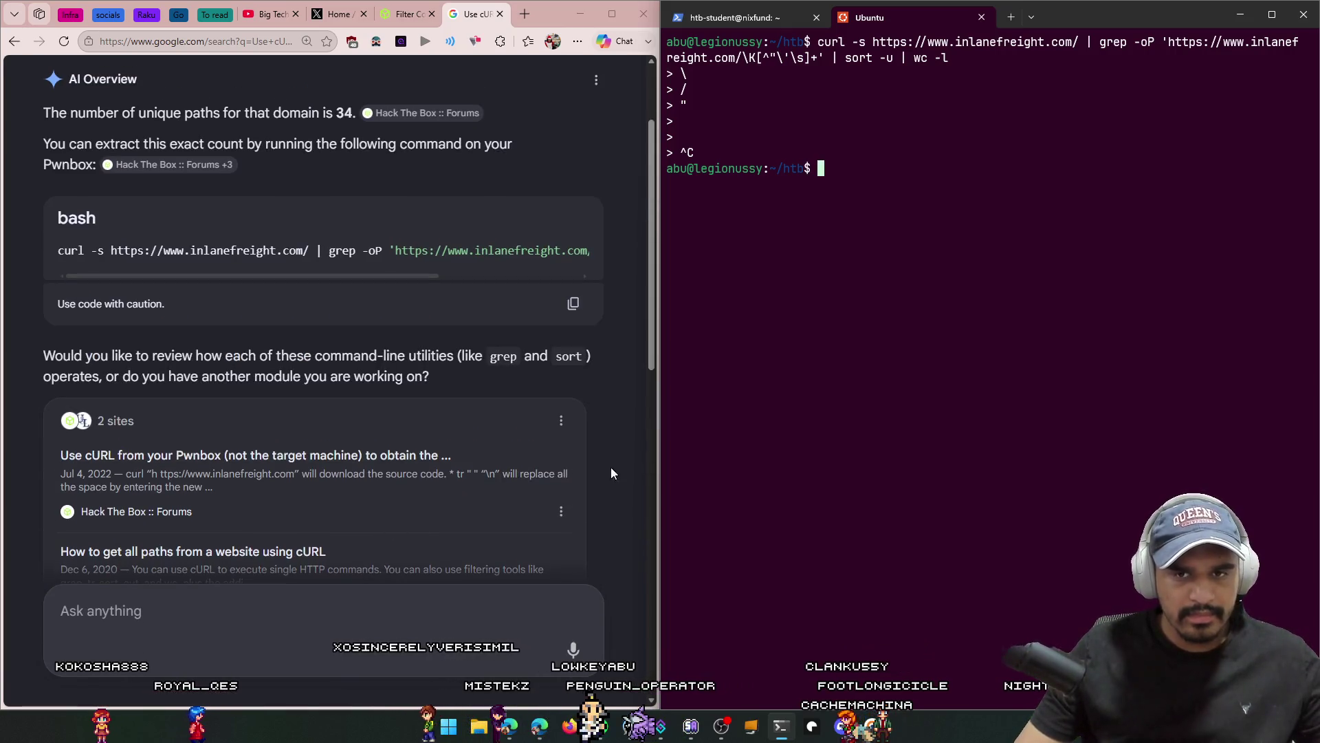
right_click(827, 274)
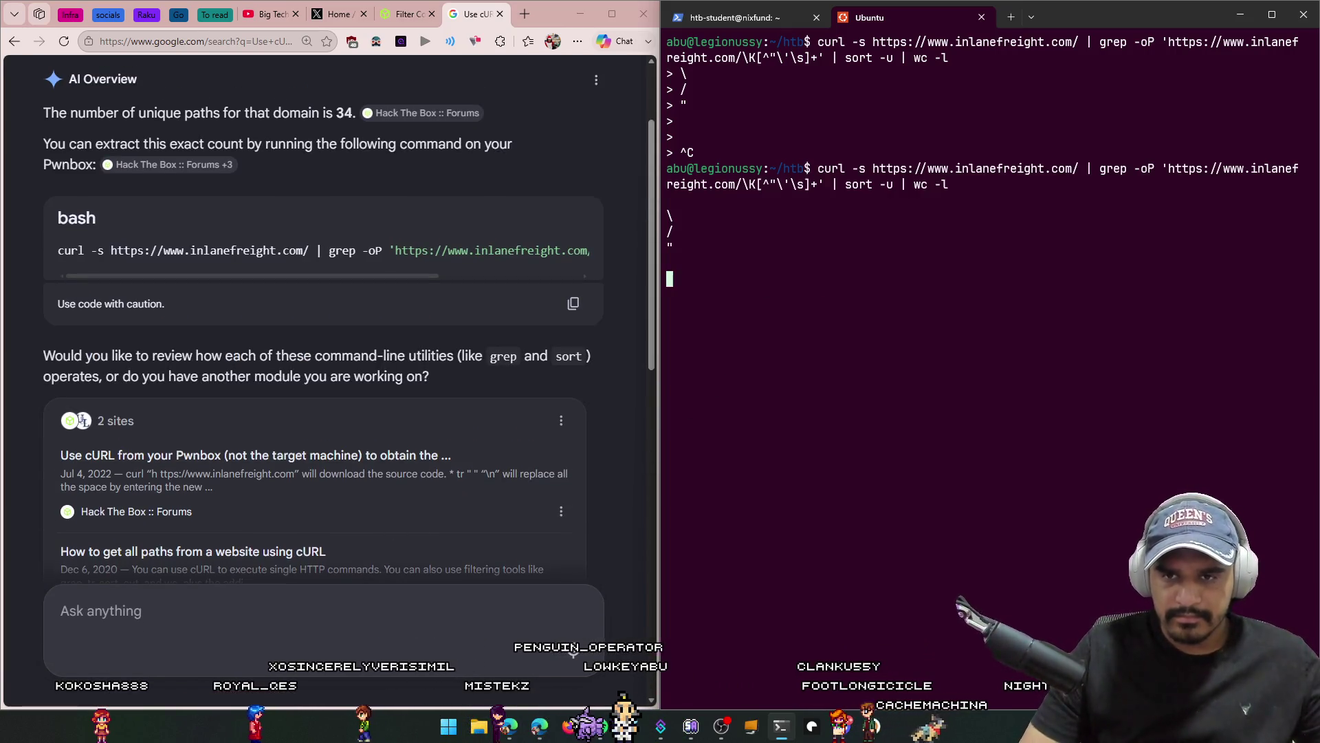
key(Up)
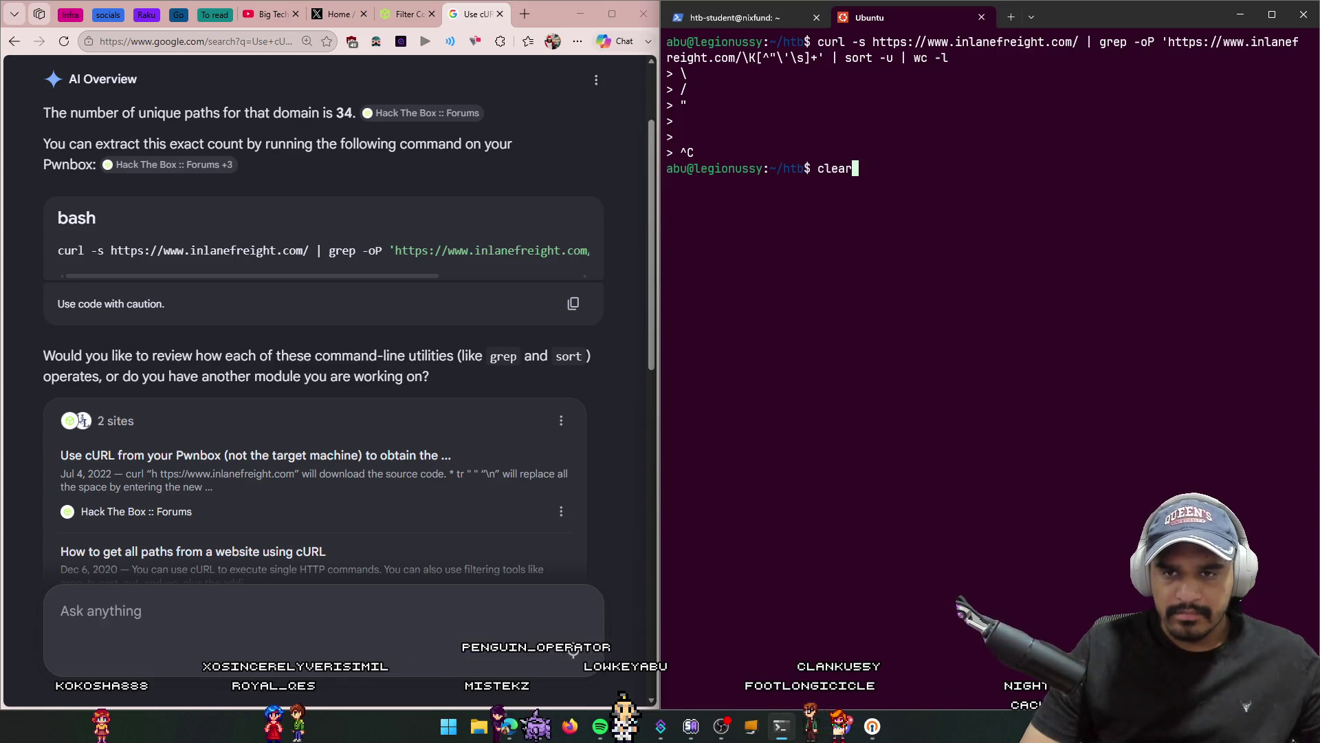
key(Up)
key(Return)
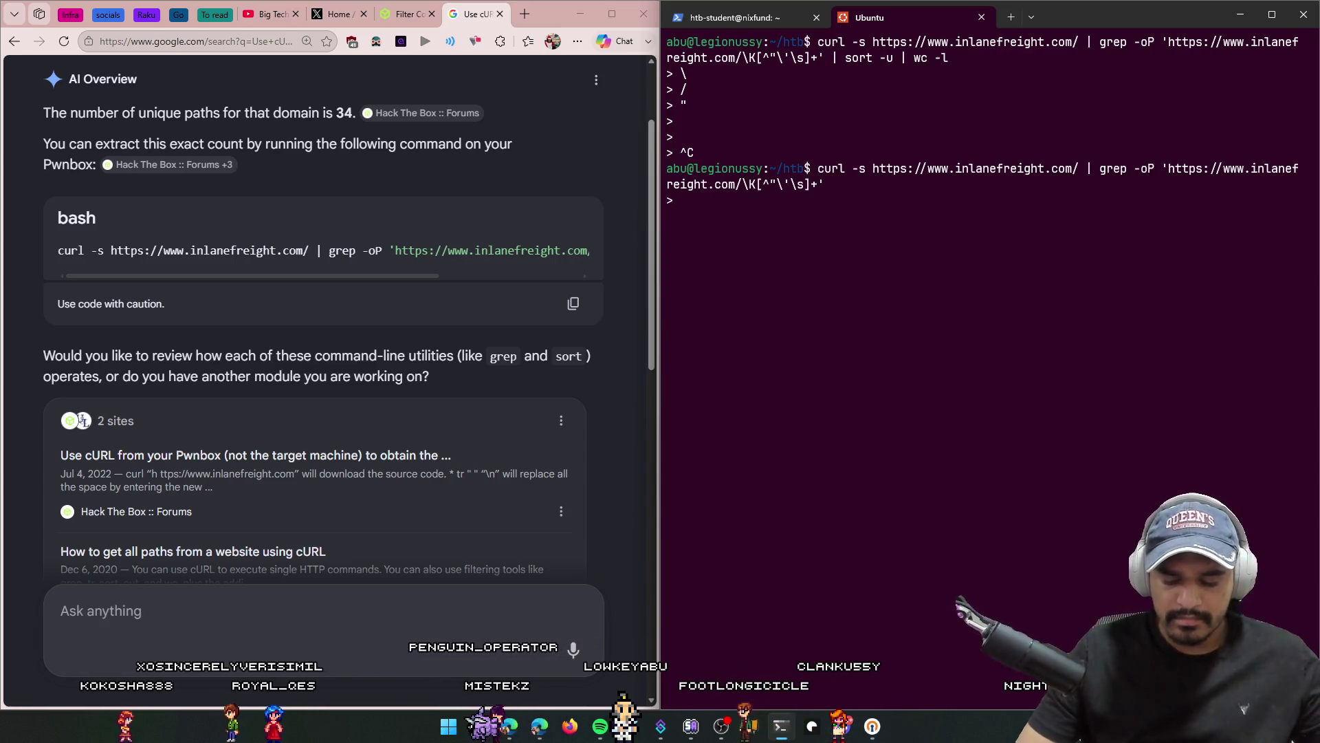
key(Return)
key(Return)
key(Return)
drag(845, 249, 659, 175)
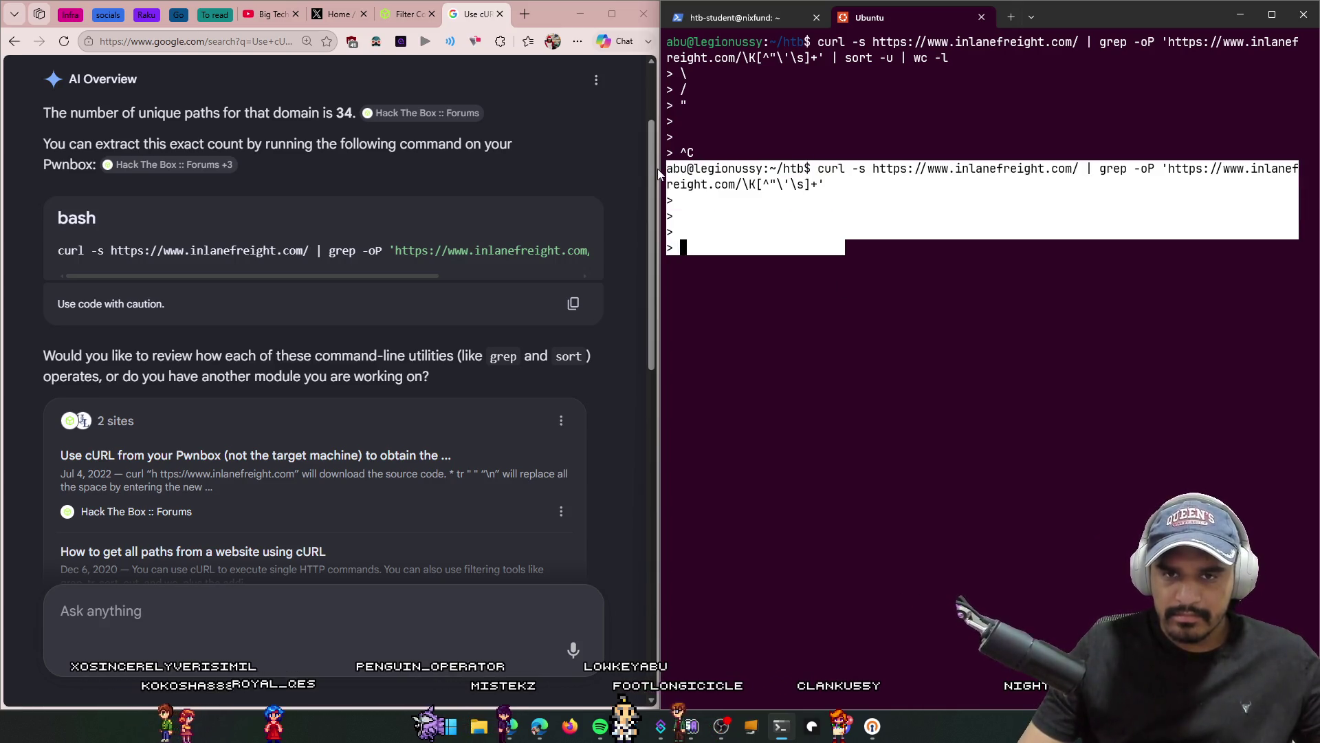
Step: Paste the stuck terminal output into AI Mode as a question
key(ctrl+c)
click(247, 610)
key(ctrl+v)
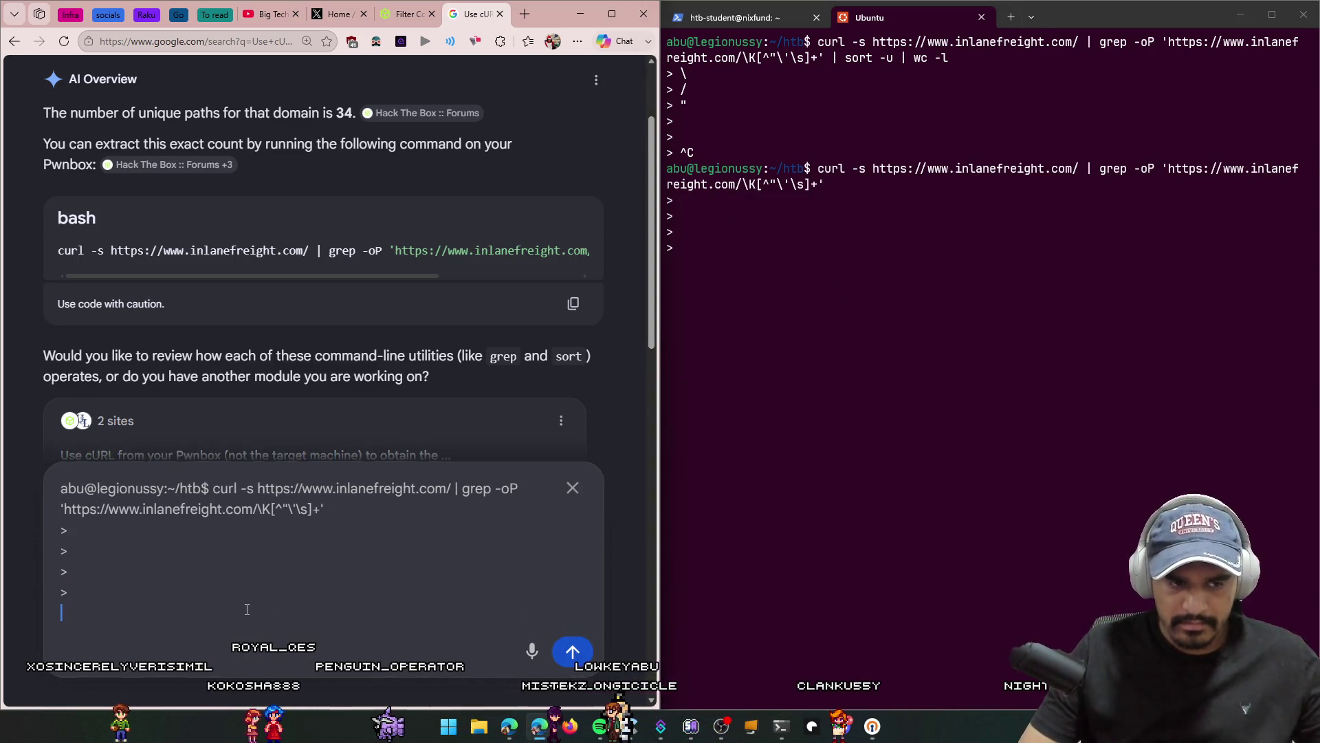
key(Return)
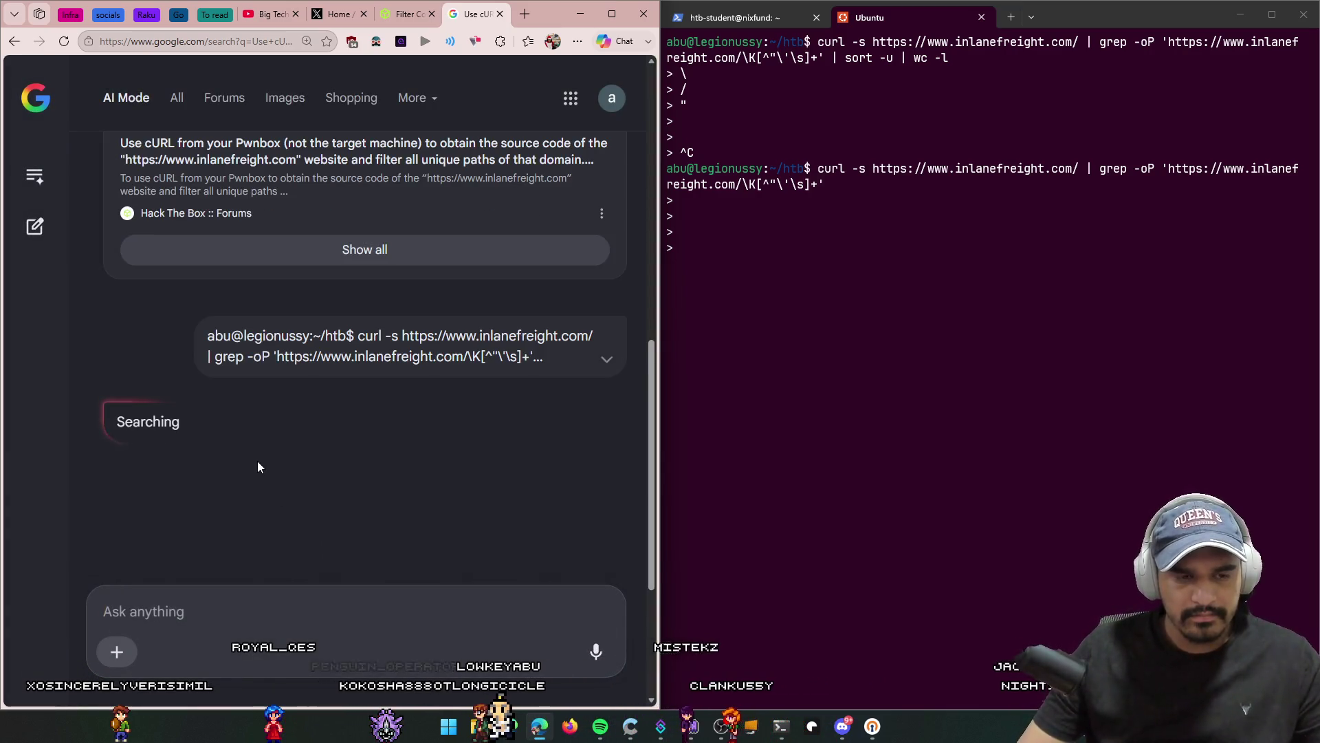
scroll(275, 454, down, 5)
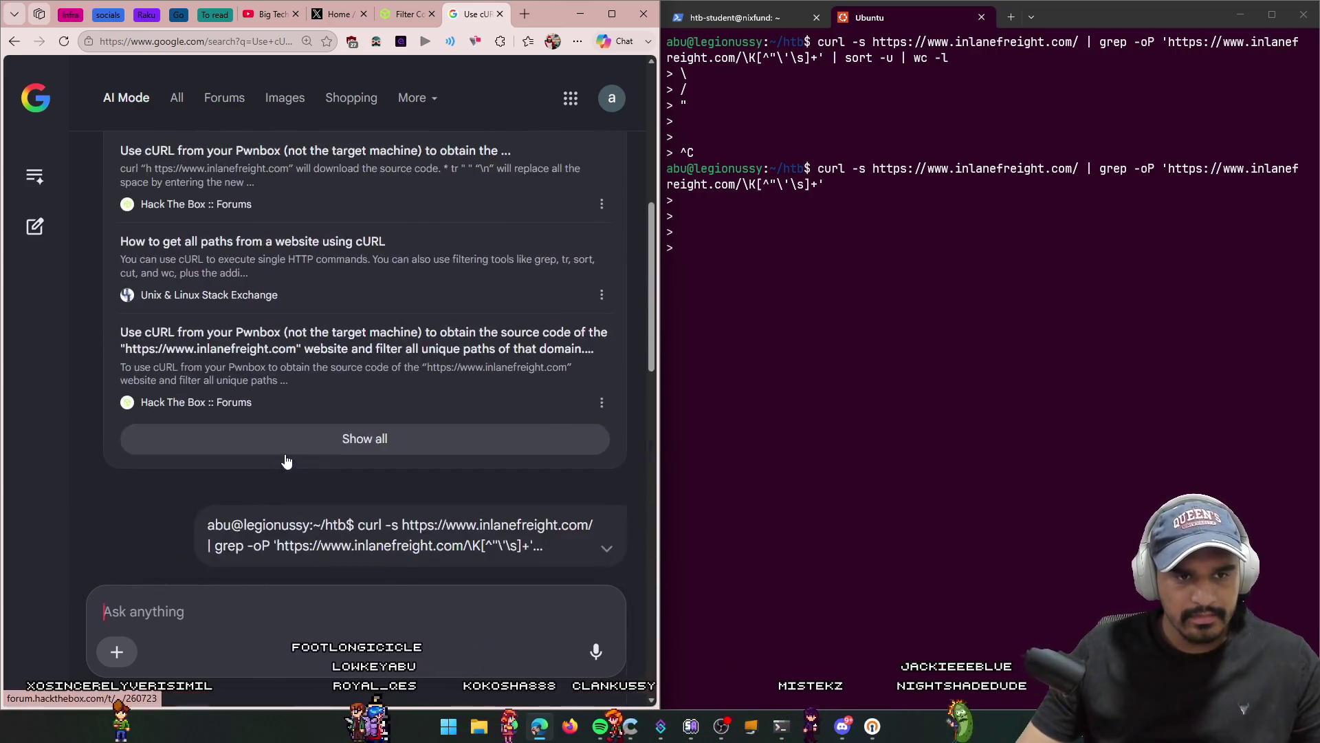
click(444, 558)
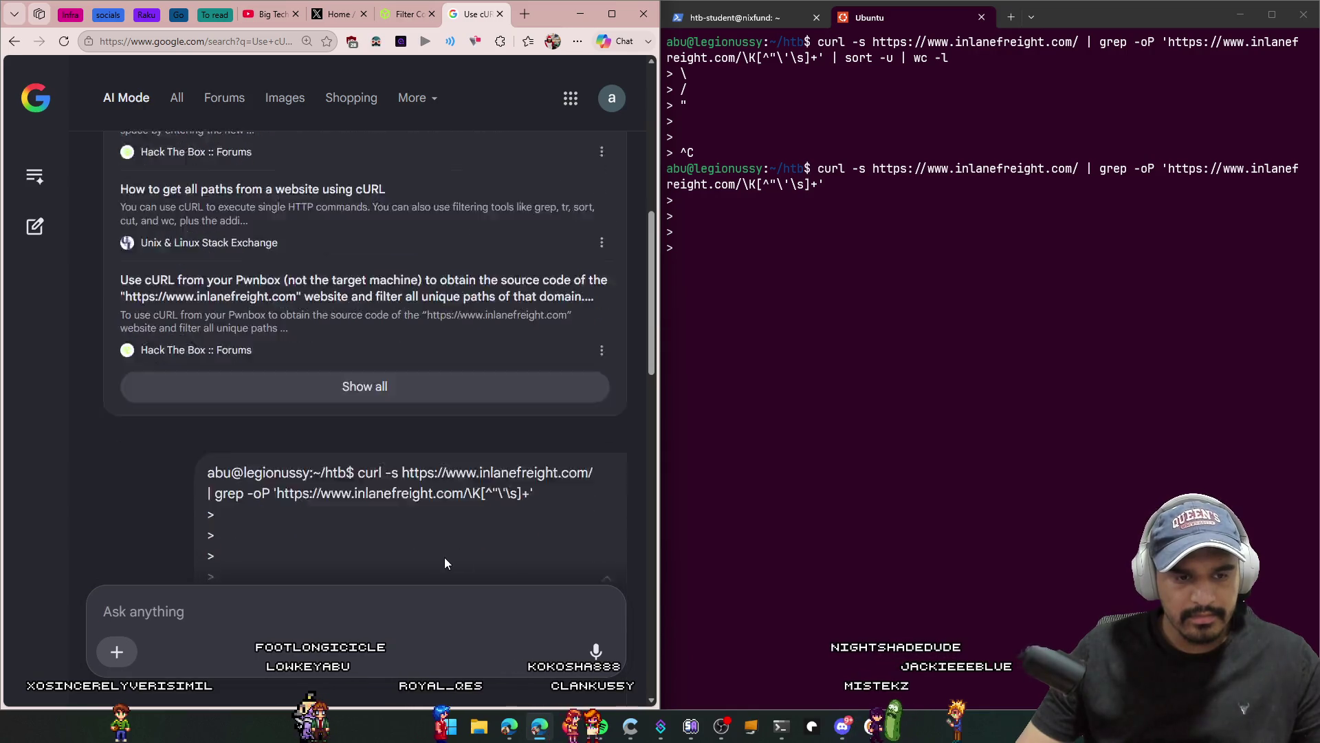
Step: Ask 'i cant enter the command' and read the reply blaming the pattern's single quote
click(316, 626)
text(i)
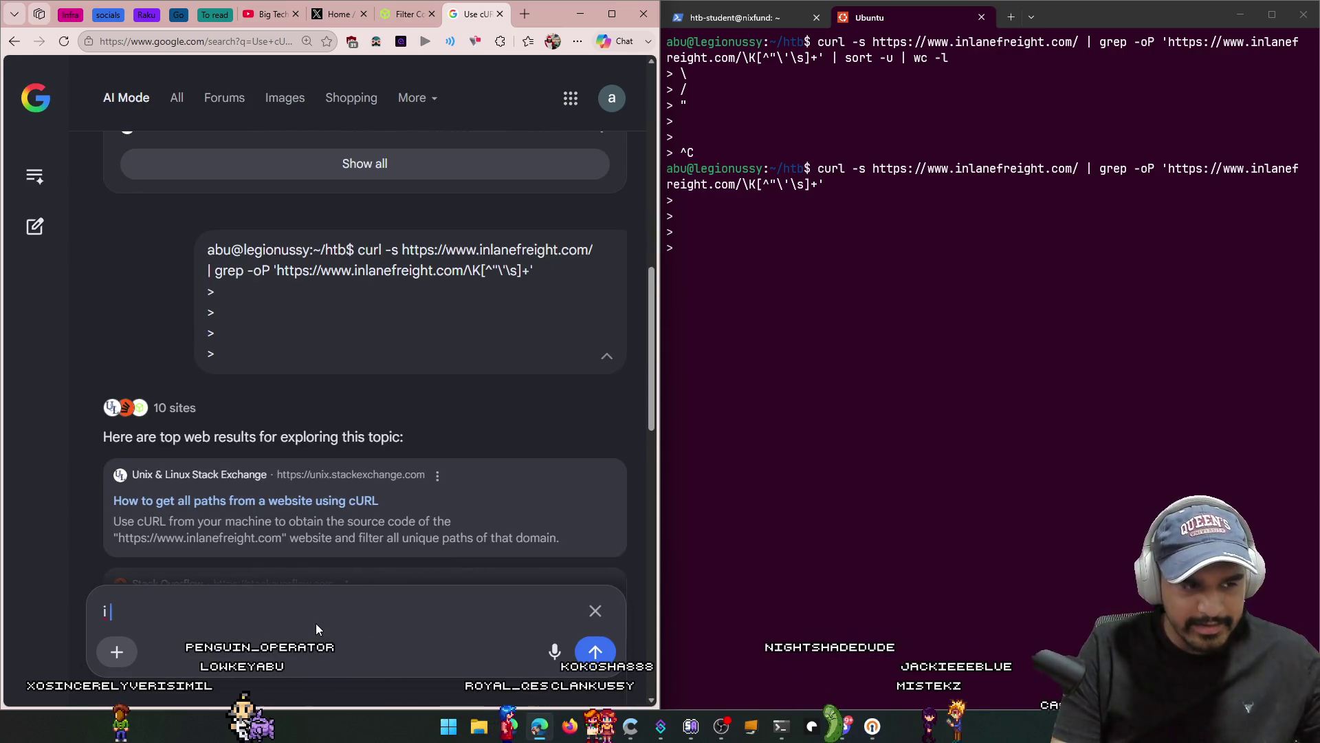
text( cant ent)
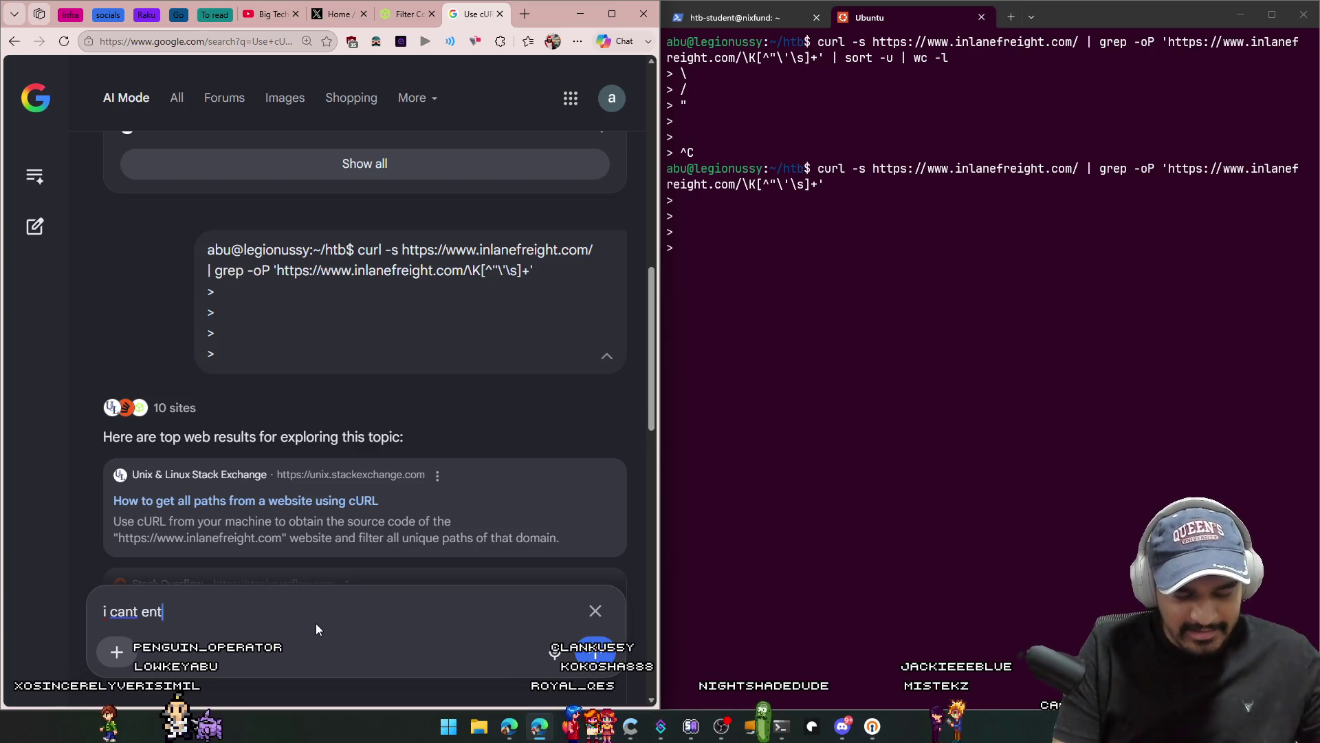
text(er the command)
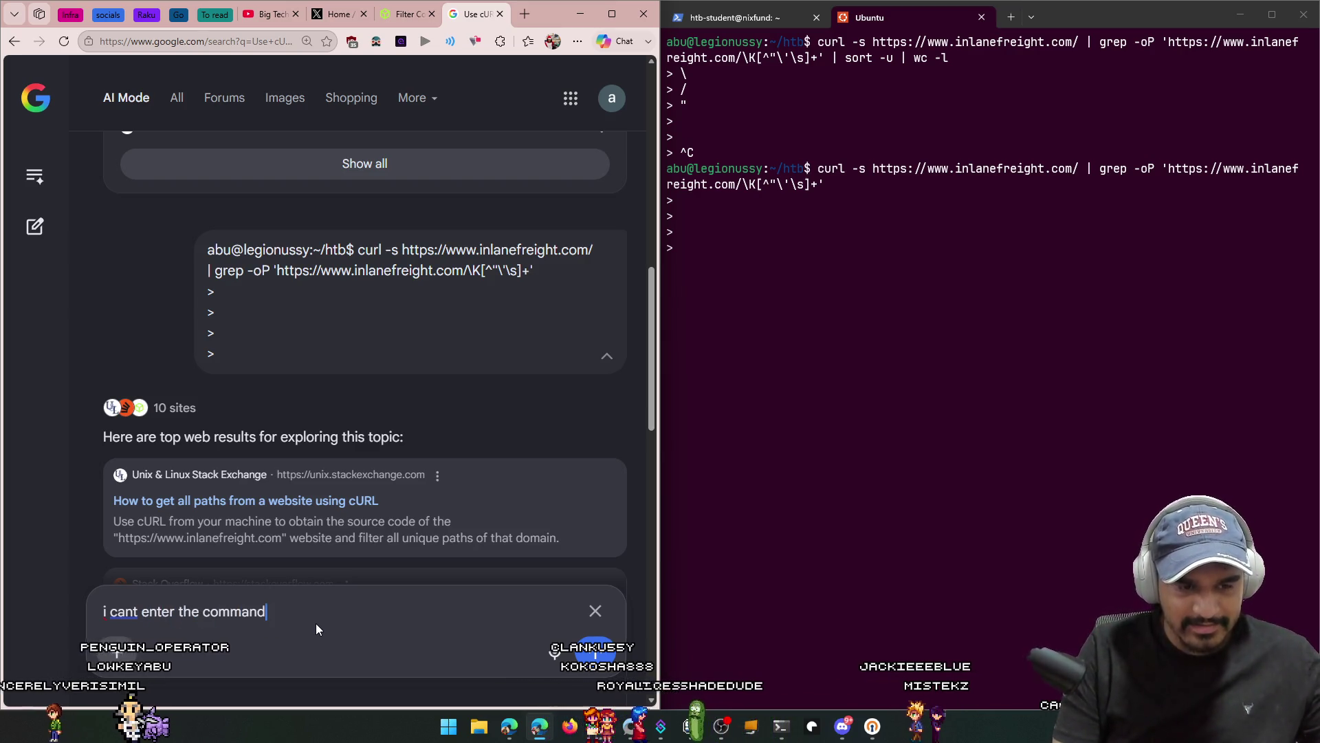
key(Return)
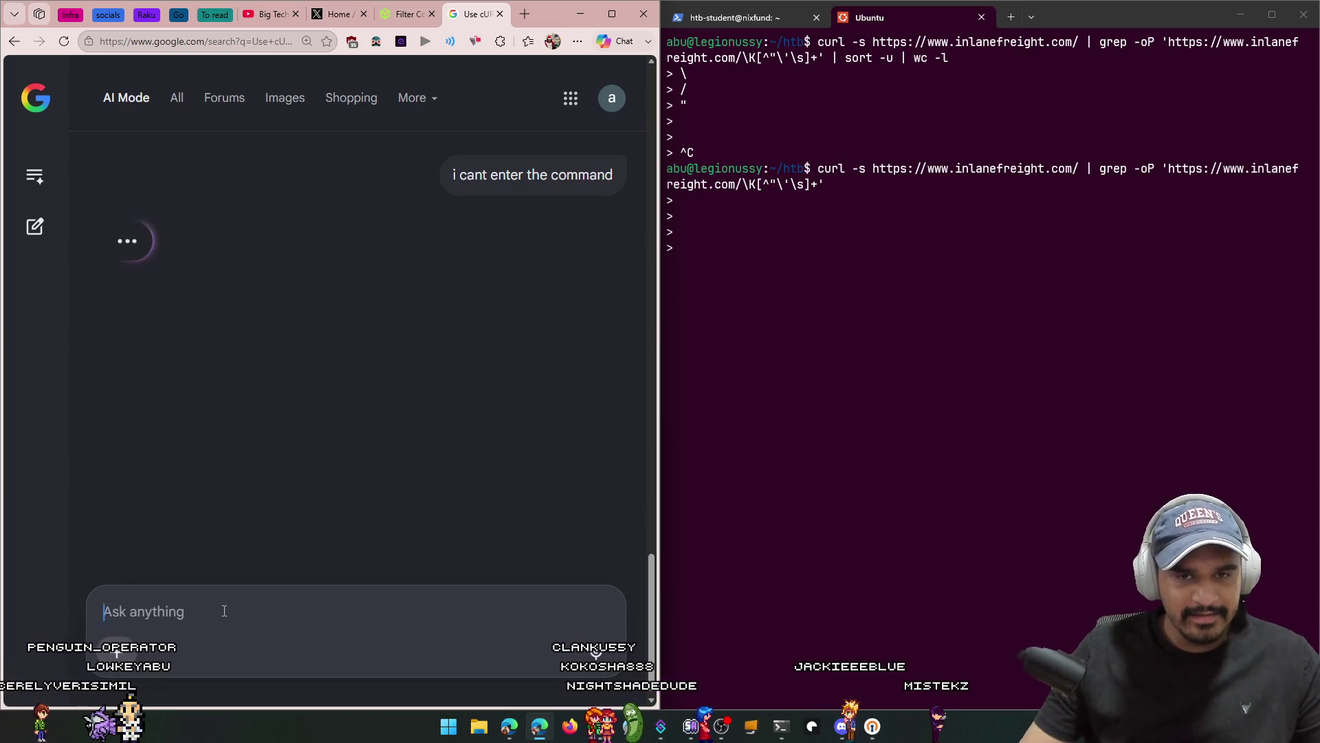
drag(280, 251, 381, 231)
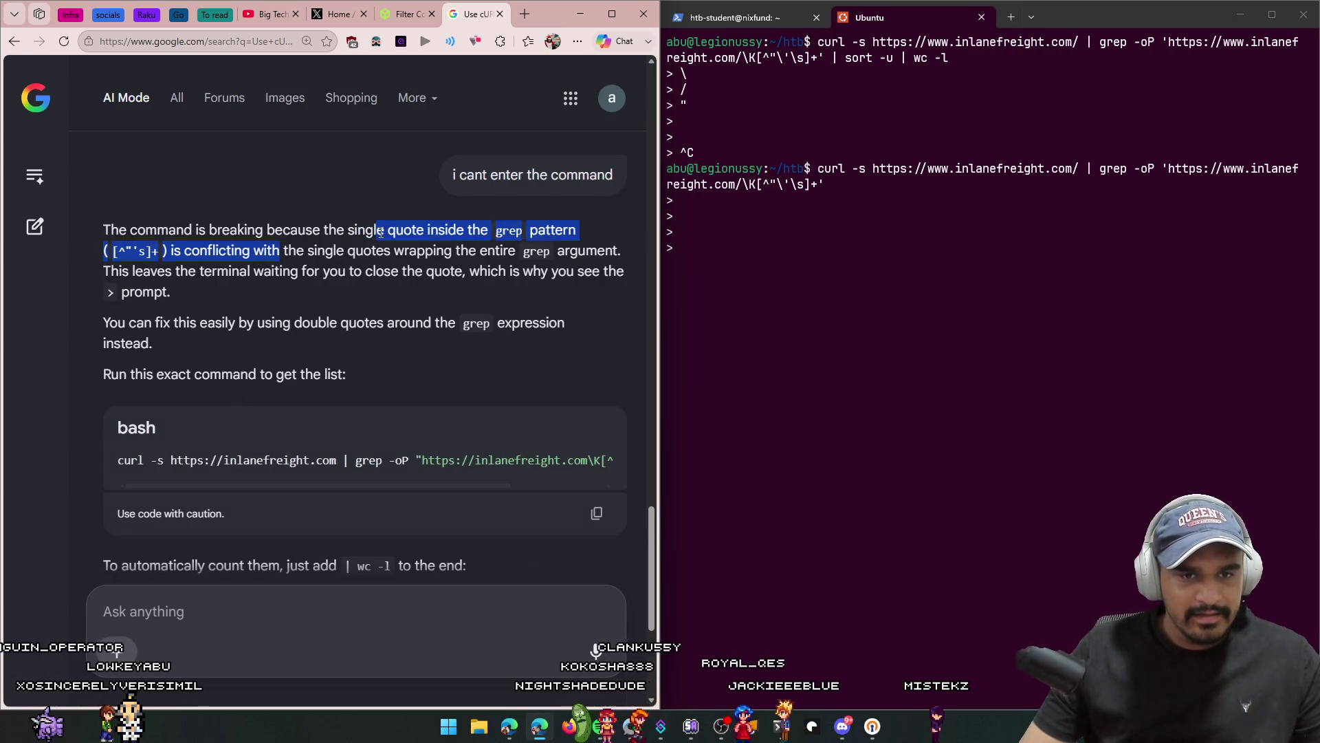
click(380, 231)
click(873, 427)
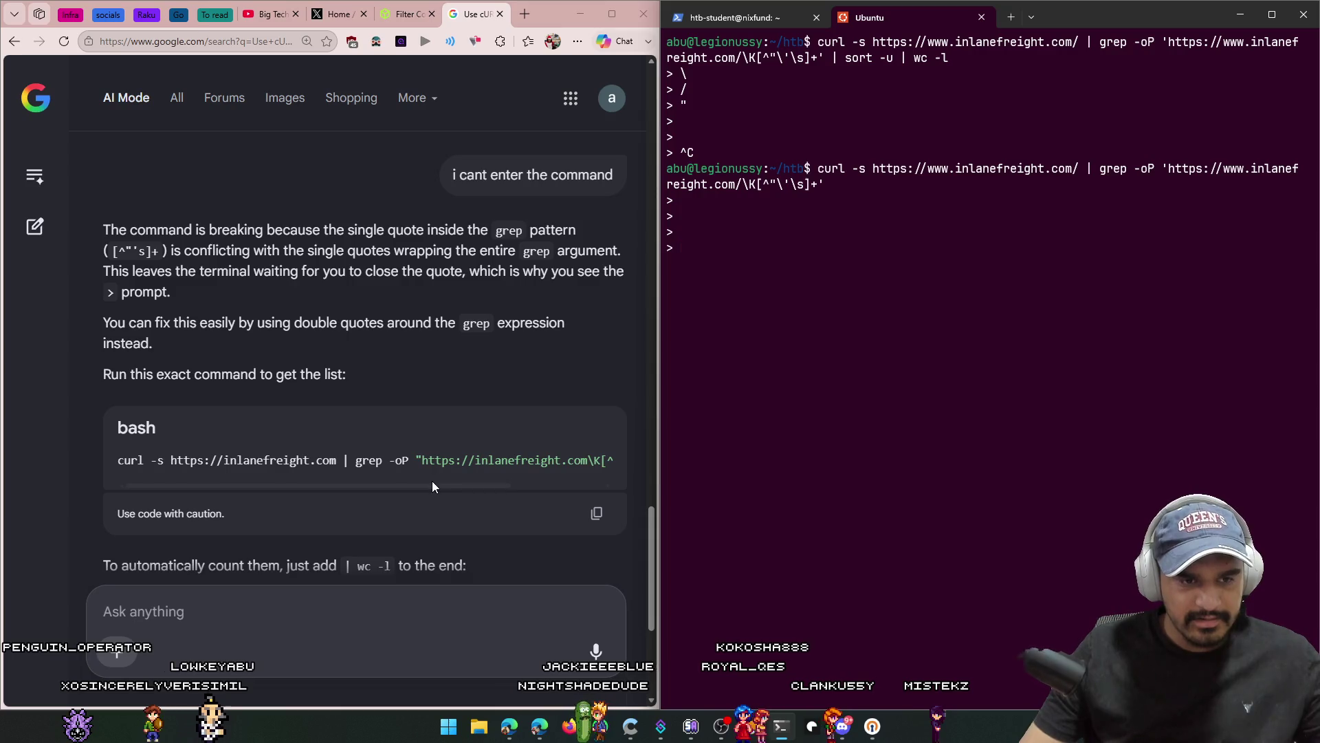
drag(434, 480, 476, 478)
click(462, 515)
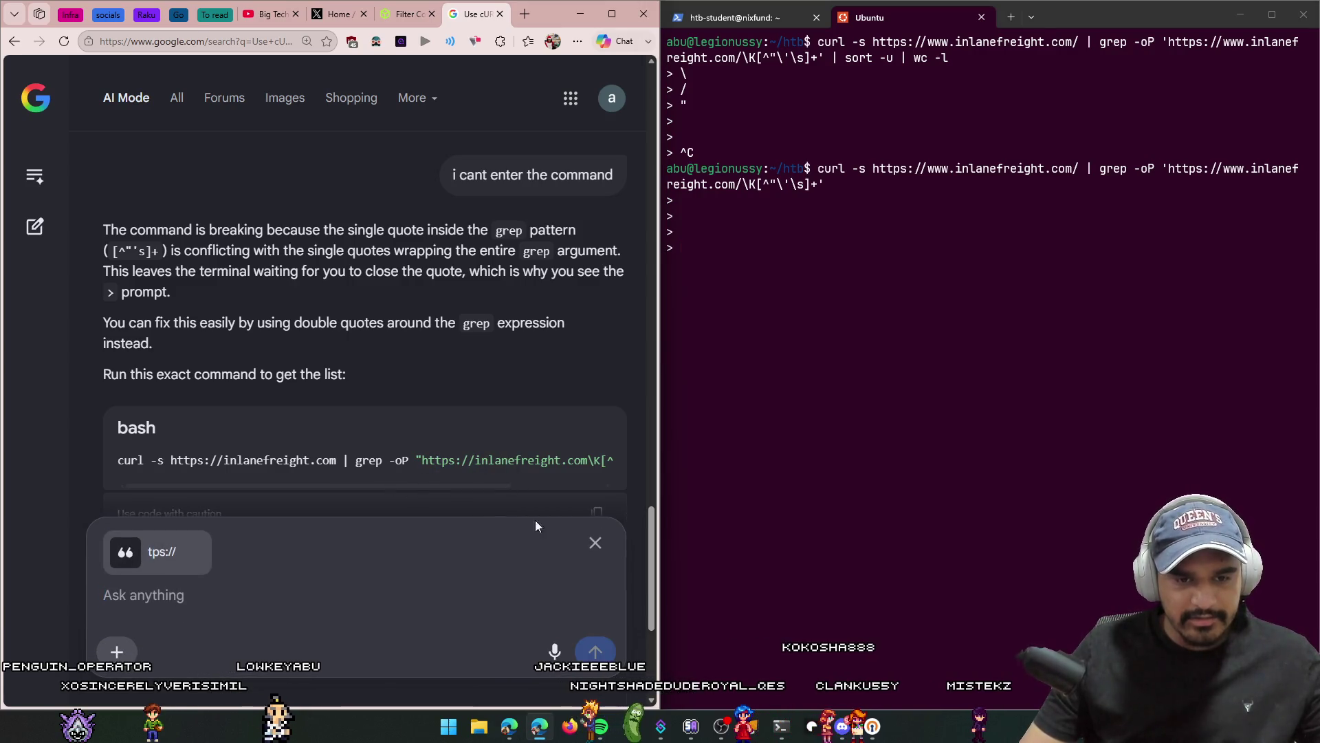
Step: Run the AI's double-quoted curl | grep -oP command in the terminal; it prints nothing
click(595, 542)
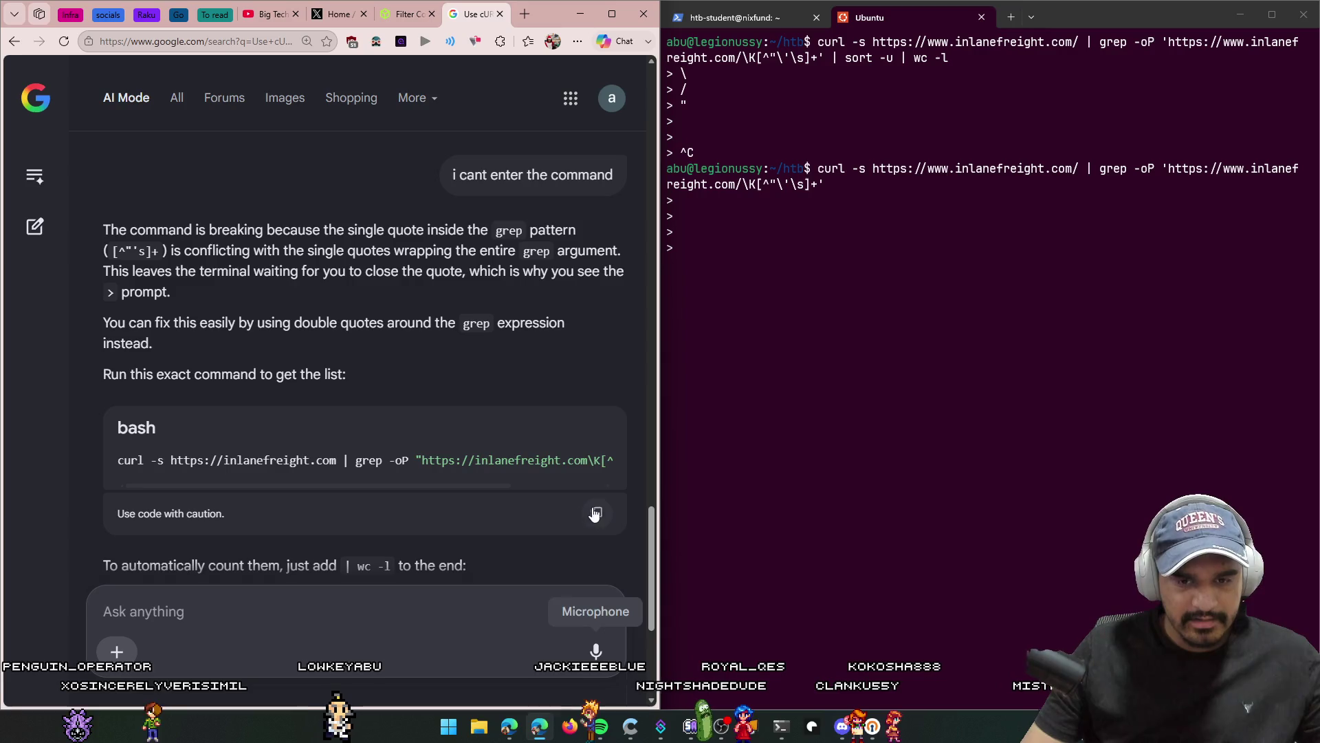
click(596, 513)
right_click(884, 417)
key(ctrl+c)
right_click(833, 422)
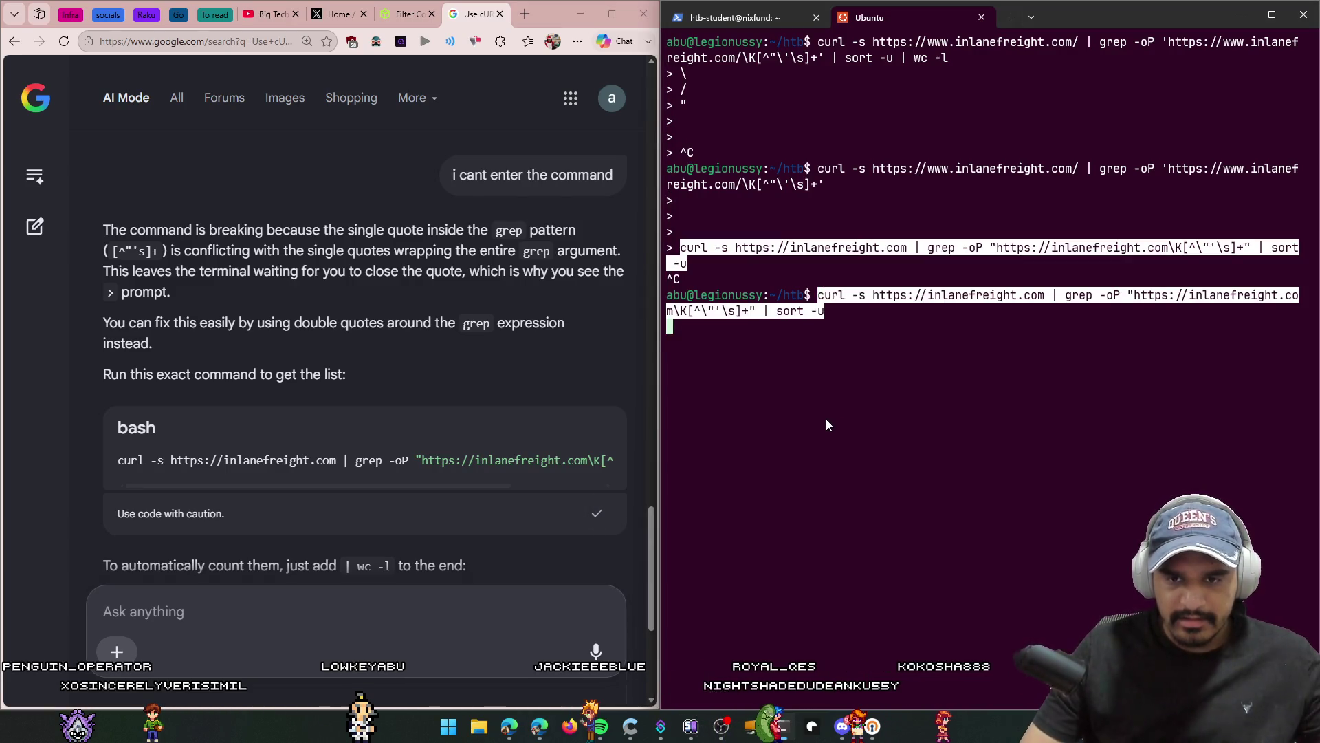
key(Return)
key(Up)
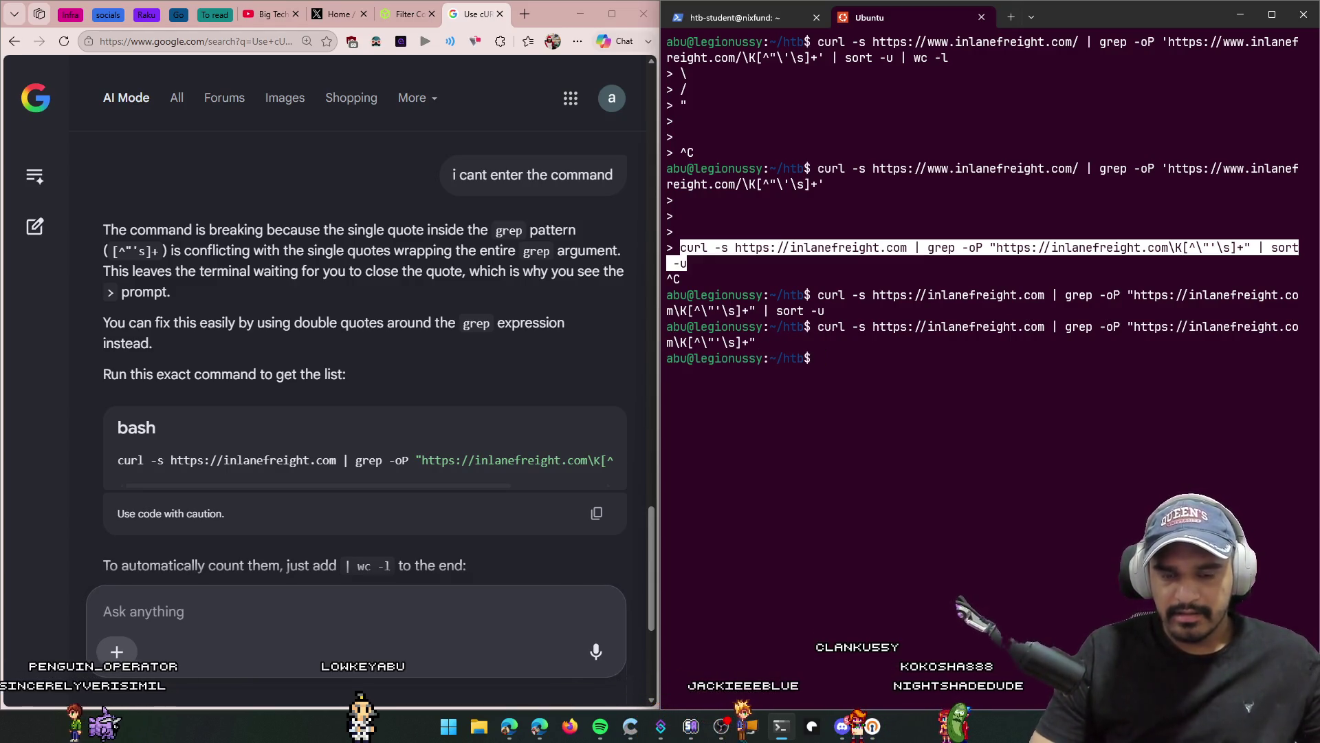
scroll(452, 382, down, 10)
scroll(453, 383, up, 10)
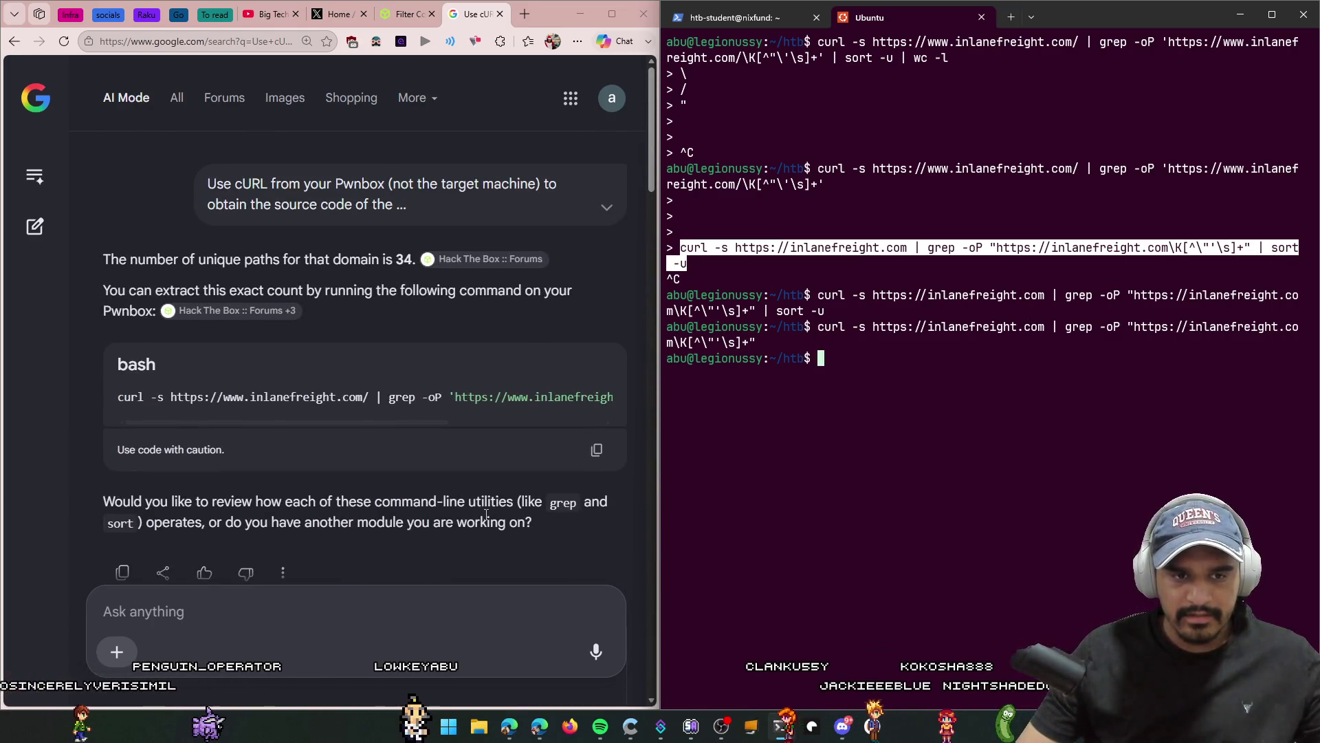
Step: Go back from the current page to the Hack The Box forum thread on counting unique paths
scroll(442, 508, down, 5)
scroll(442, 507, down, 10)
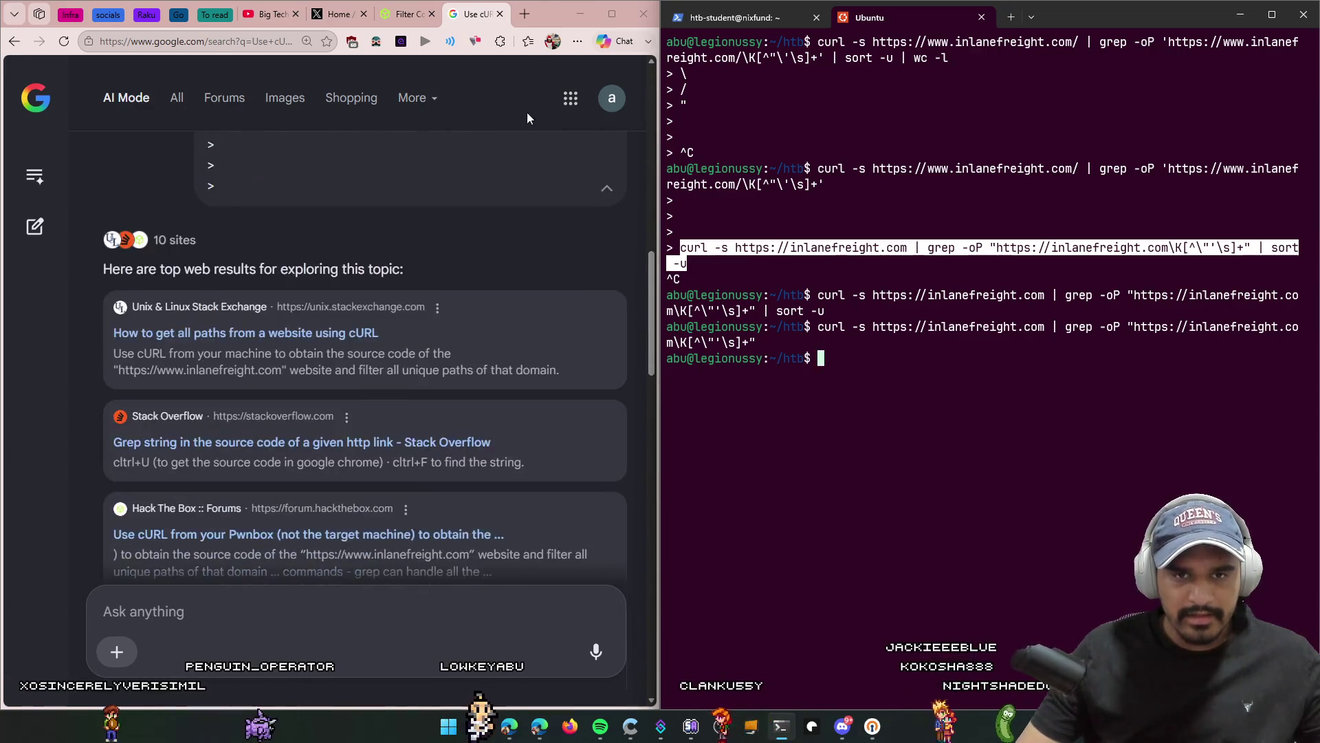
key(alt+Left)
scroll(448, 583, down, 7)
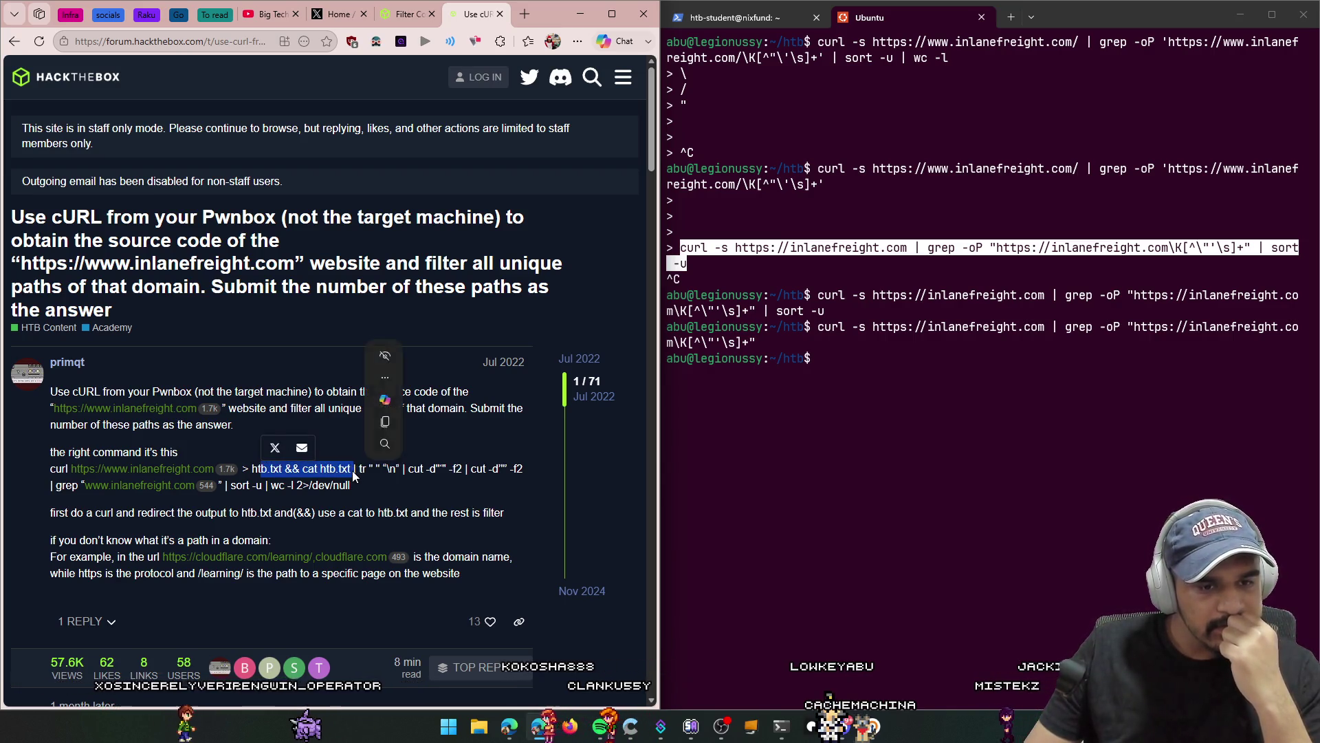
Step: Select the whole posted curl … htb.txt command in the first post for copying
click(308, 469)
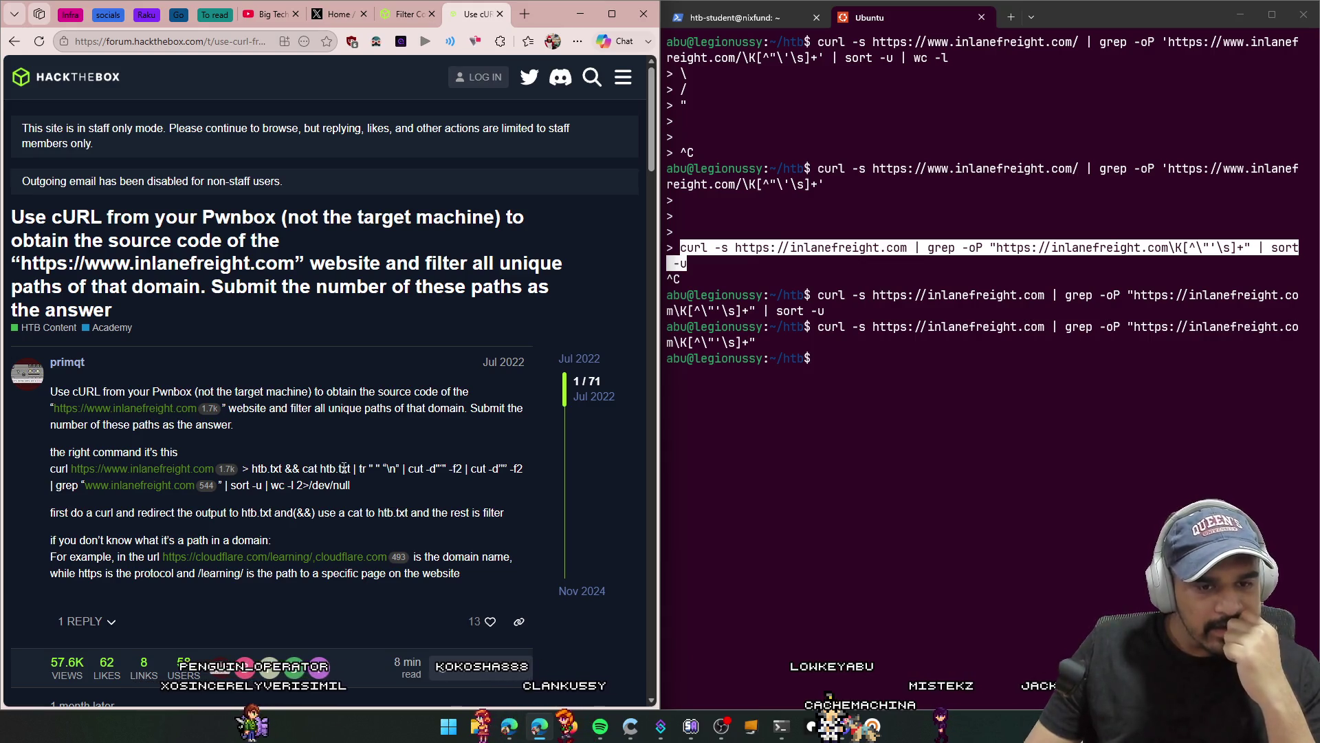
mouse_move(358, 468)
mouse_down()
mouse_move(427, 477)
mouse_move(399, 476)
mouse_up()
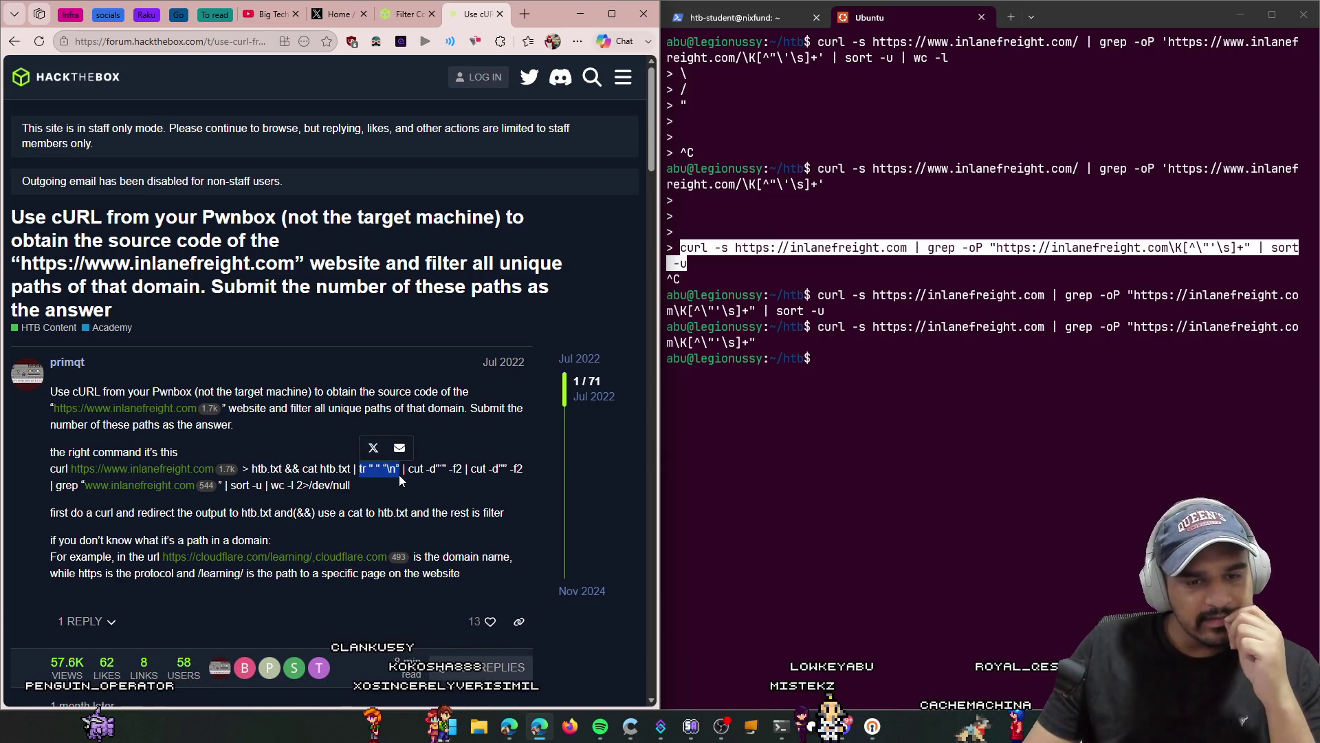
click(404, 476)
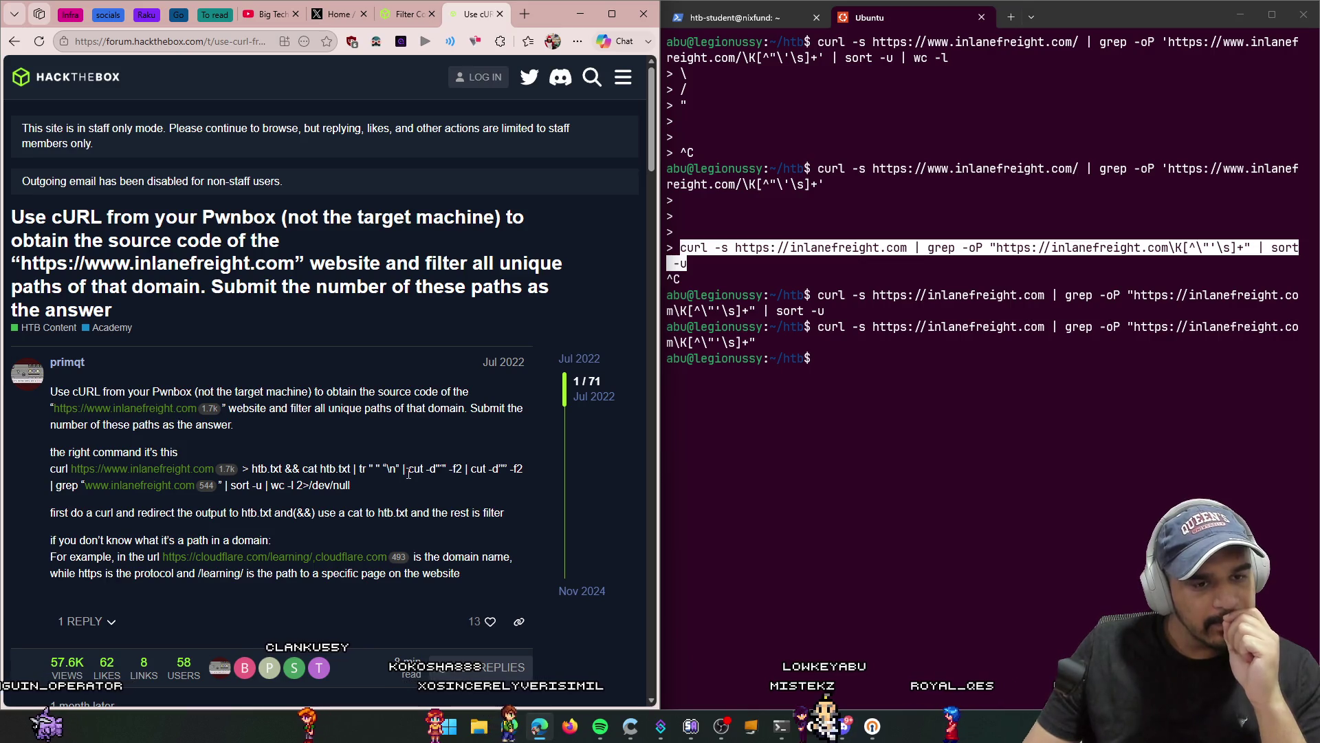
drag(389, 492, 56, 466)
right_click(54, 466)
Step: Copy the forum command and ask Google AI Mode to 'explain' the pasted pipeline
click(116, 348)
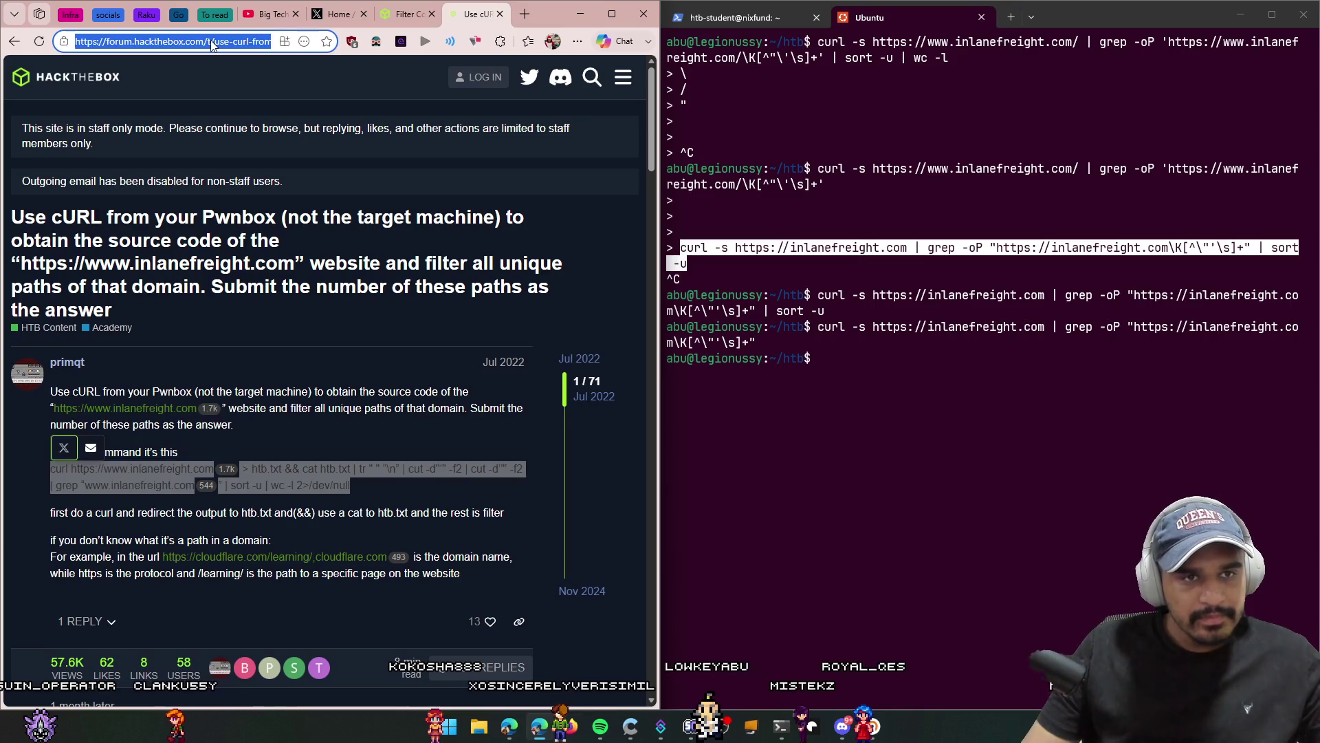
click(212, 42)
text(go)
key(Return)
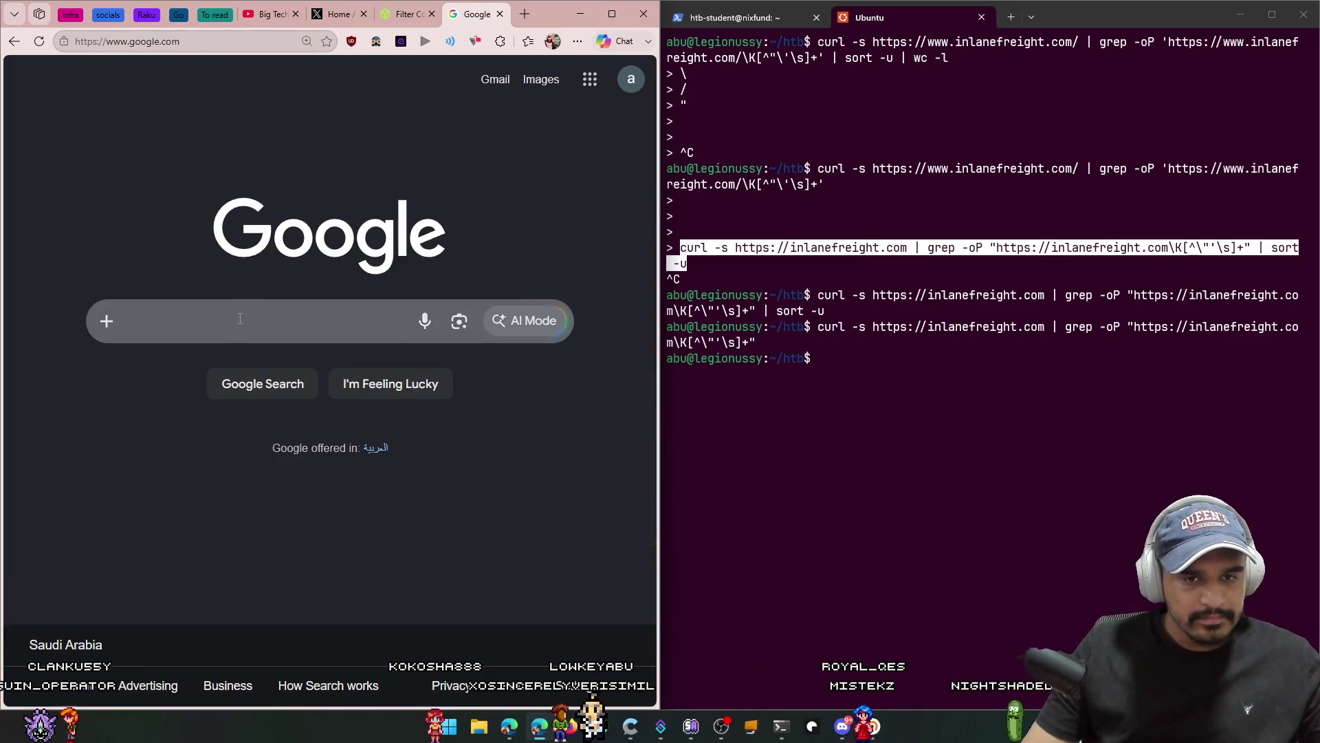
click(239, 319)
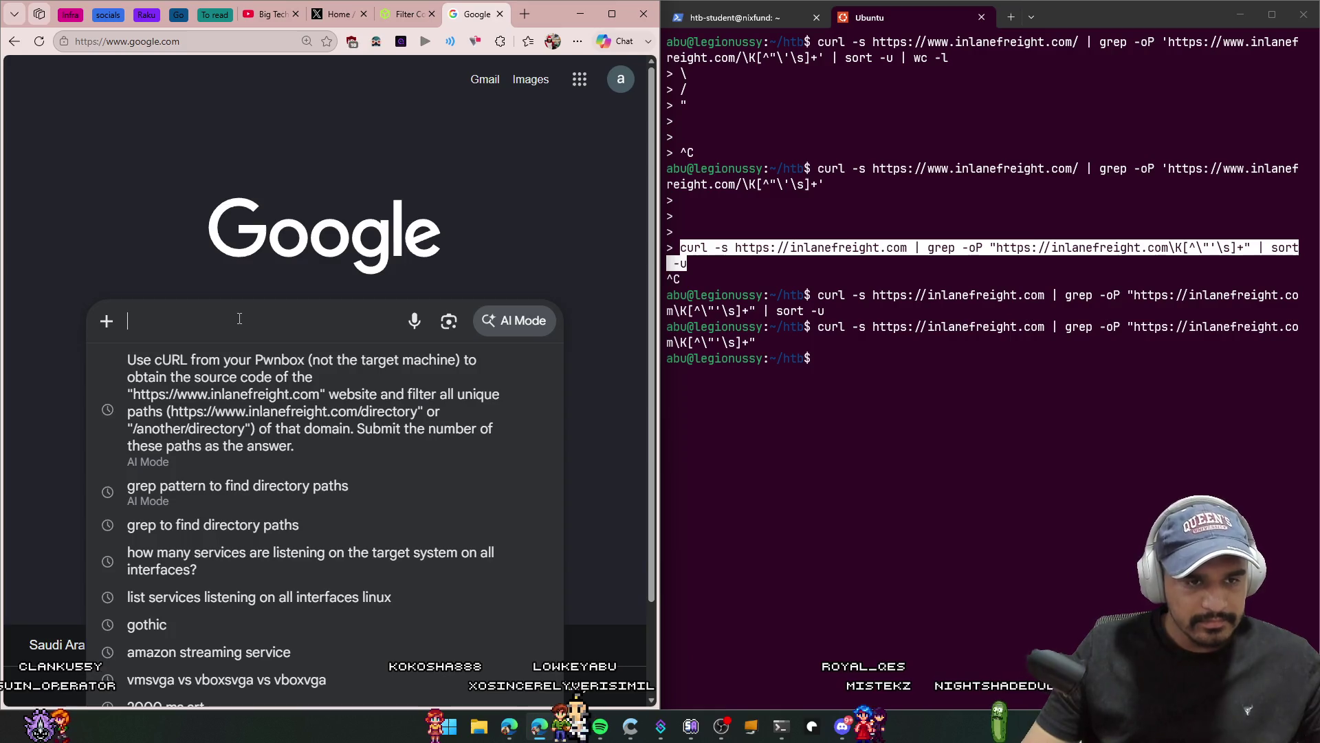
text(explain)
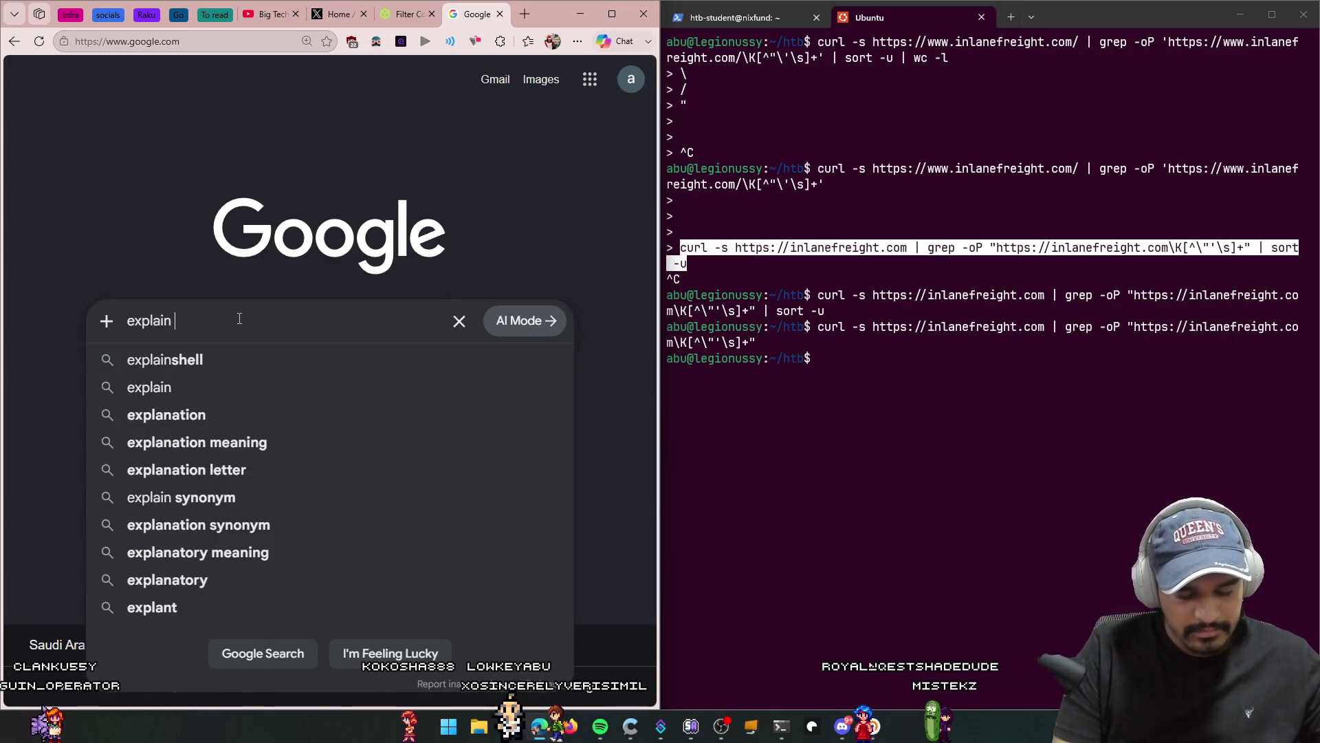
key(ctrl+v)
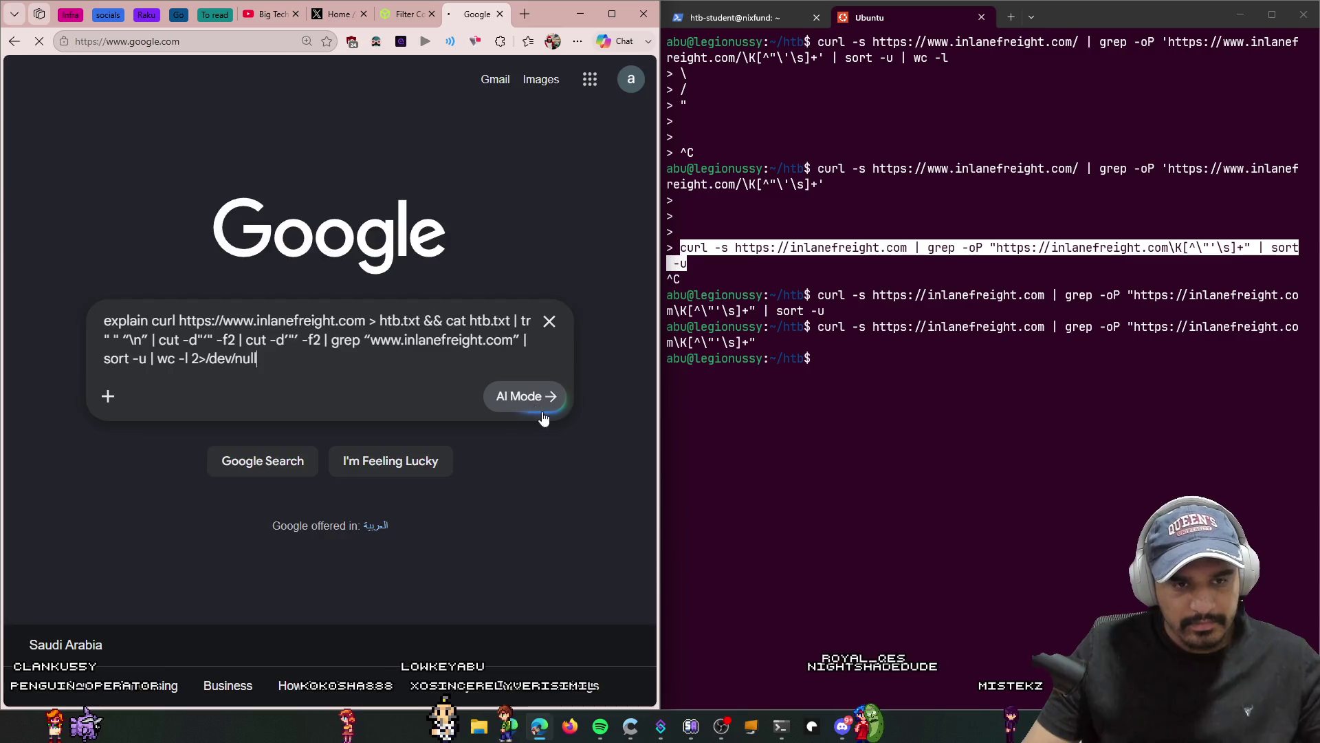
click(544, 403)
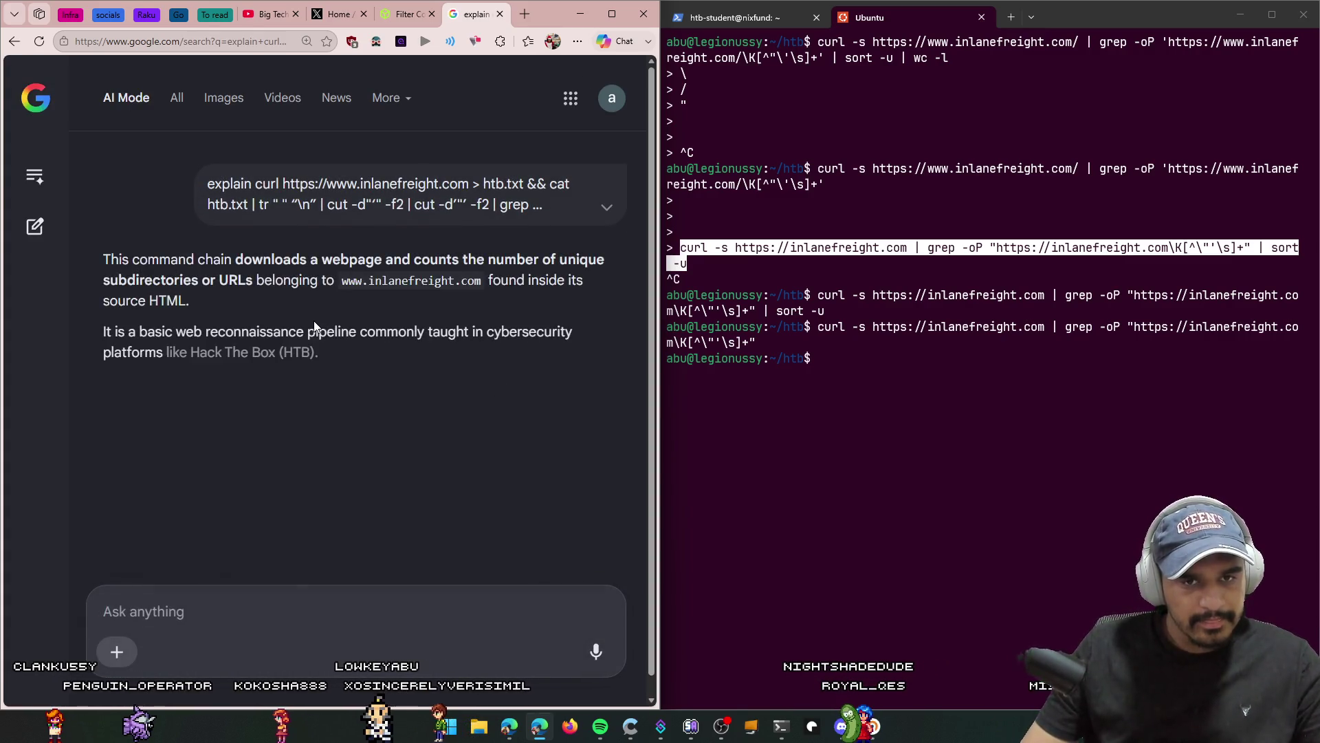
Step: Scroll to section 4 Isolate Quote Content and highlight its two cut commands
scroll(307, 319, down, 5)
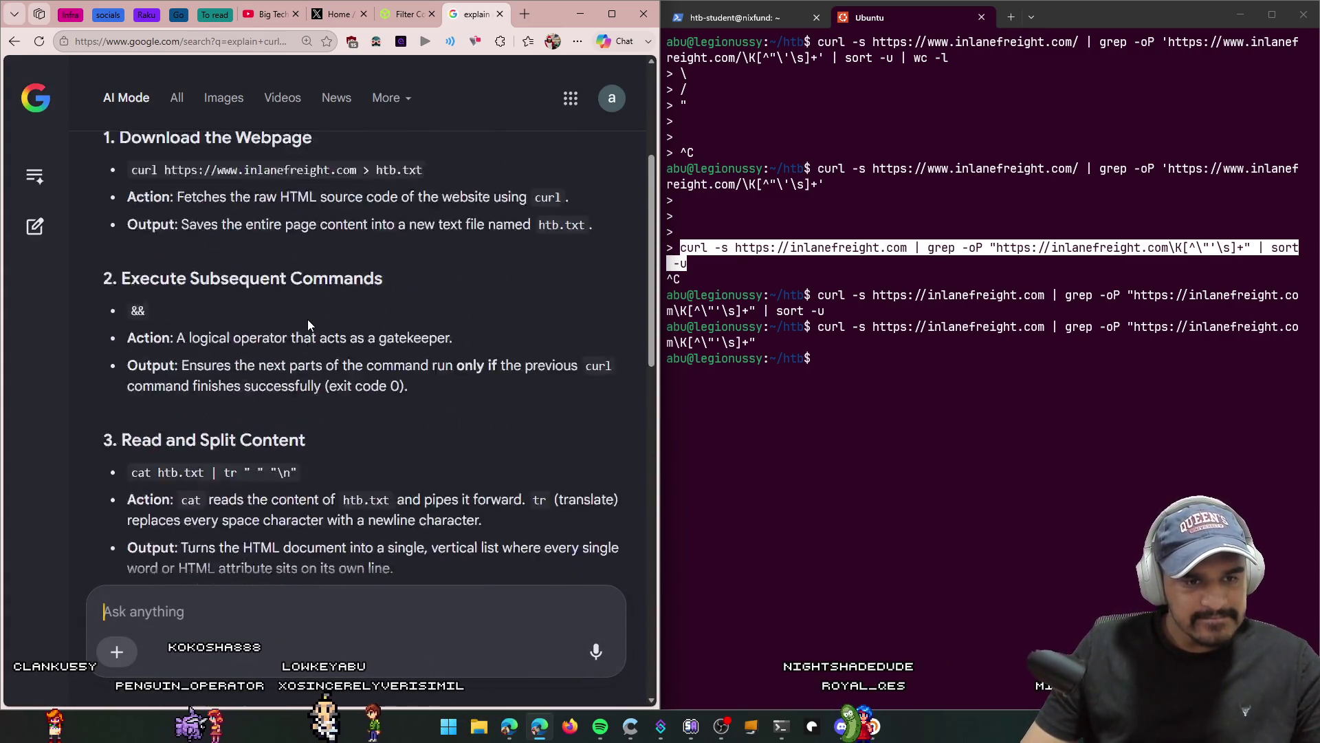
scroll(307, 325, down, 2)
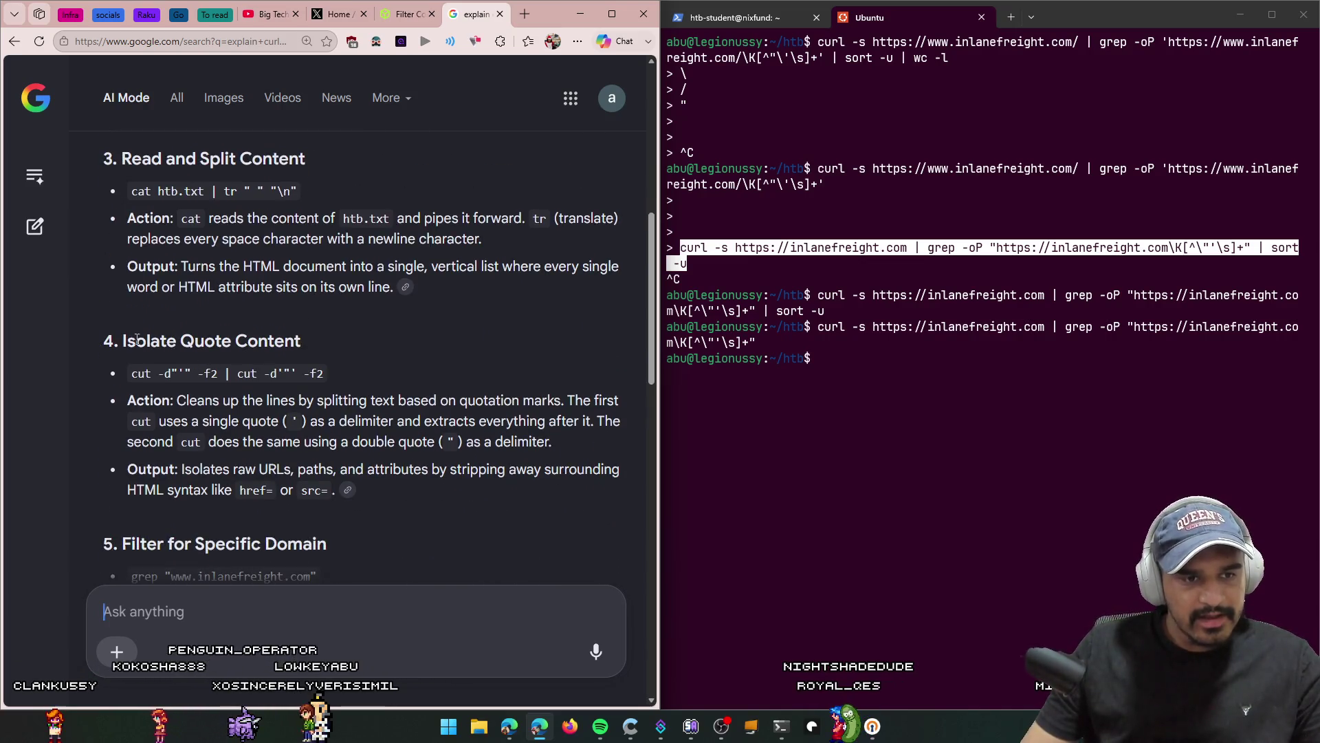
drag(114, 340, 308, 341)
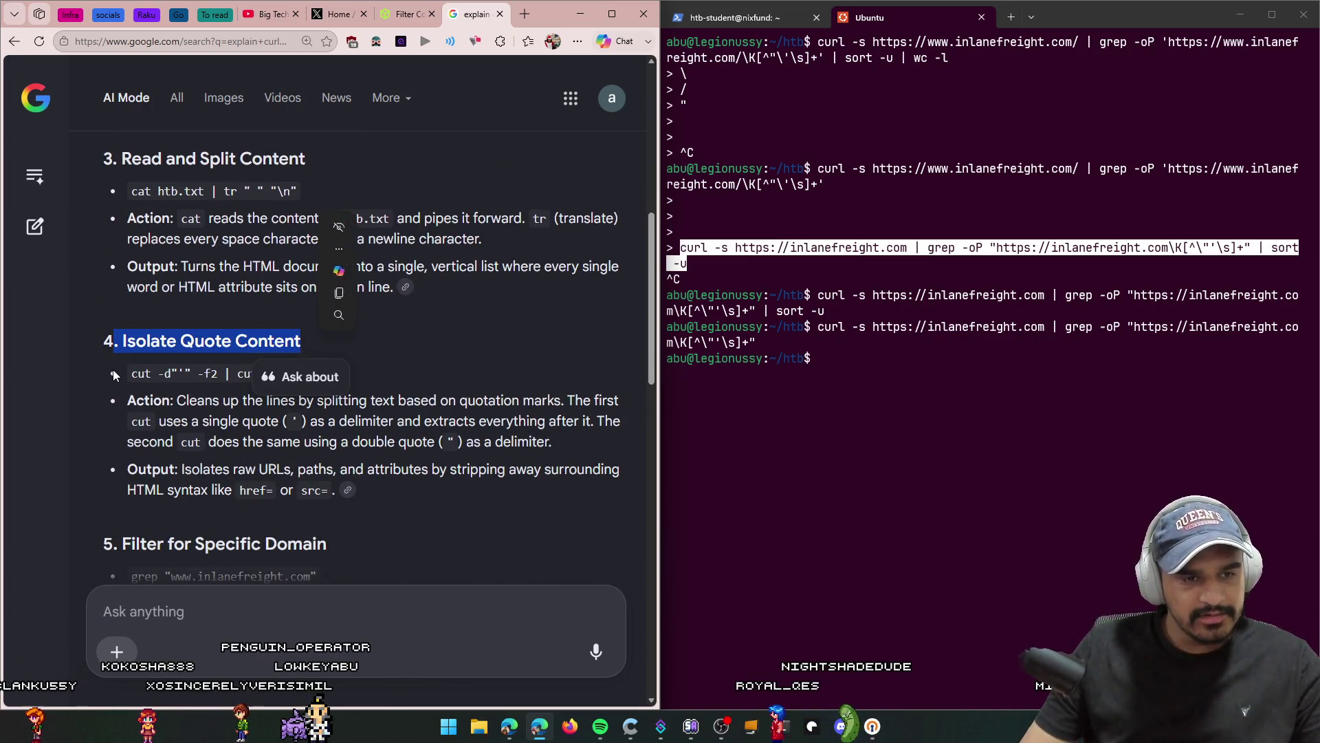
click(131, 376)
drag(131, 377, 348, 382)
click(587, 398)
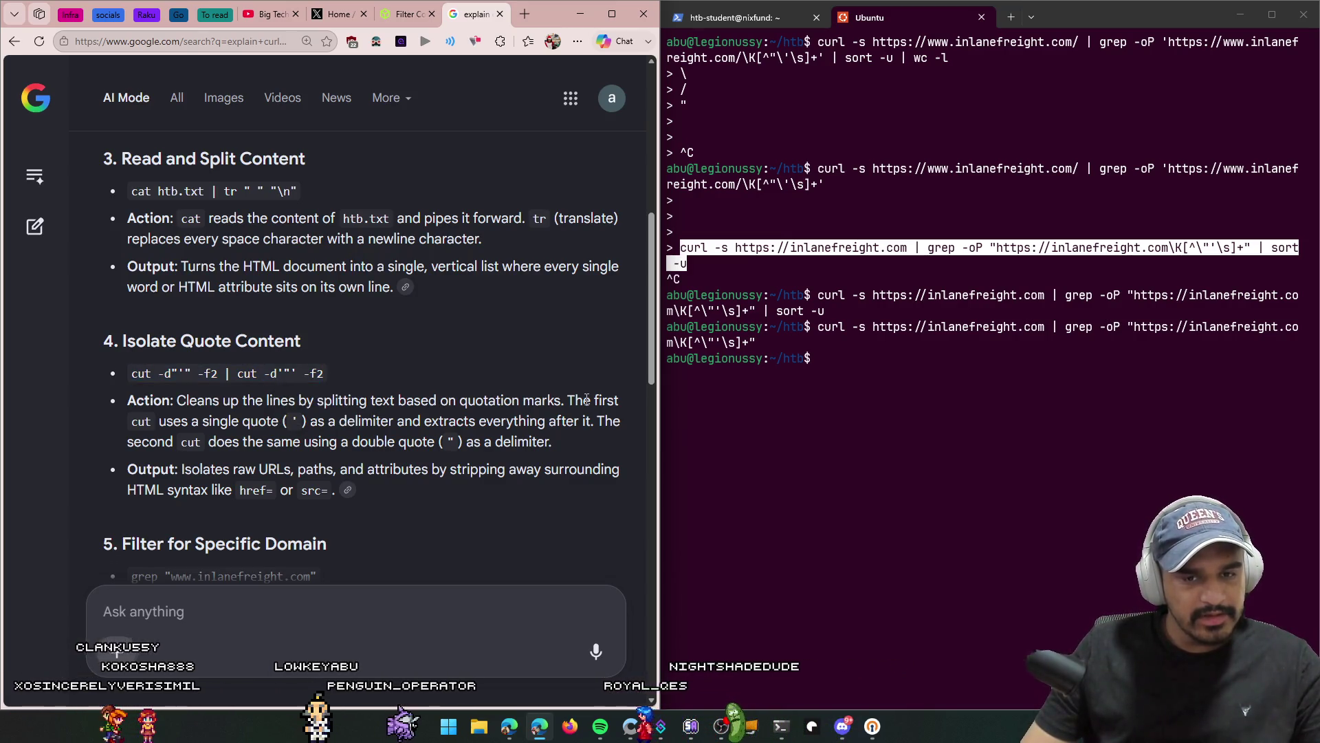
Step: Highlight the single-quote delimiter explanation and the quote step's Output description
drag(132, 421, 384, 423)
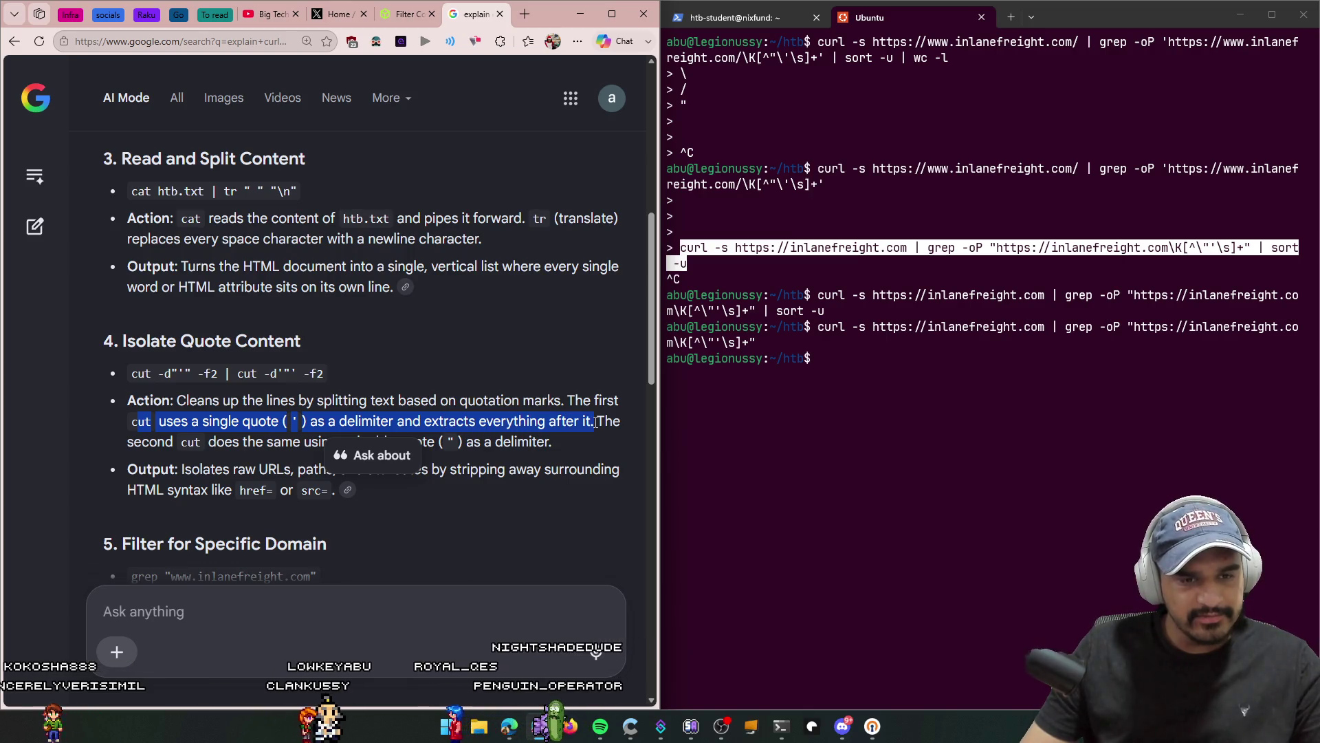
click(267, 440)
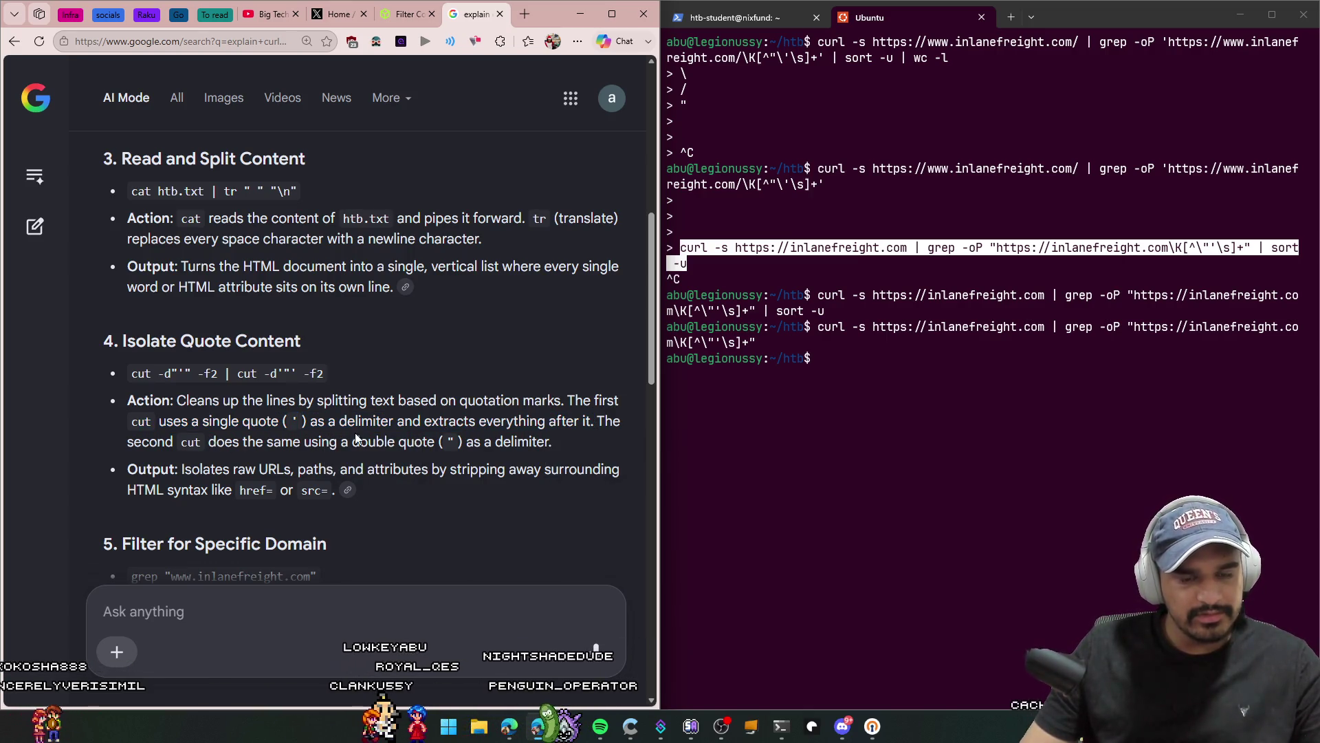
scroll(365, 440, down, 1)
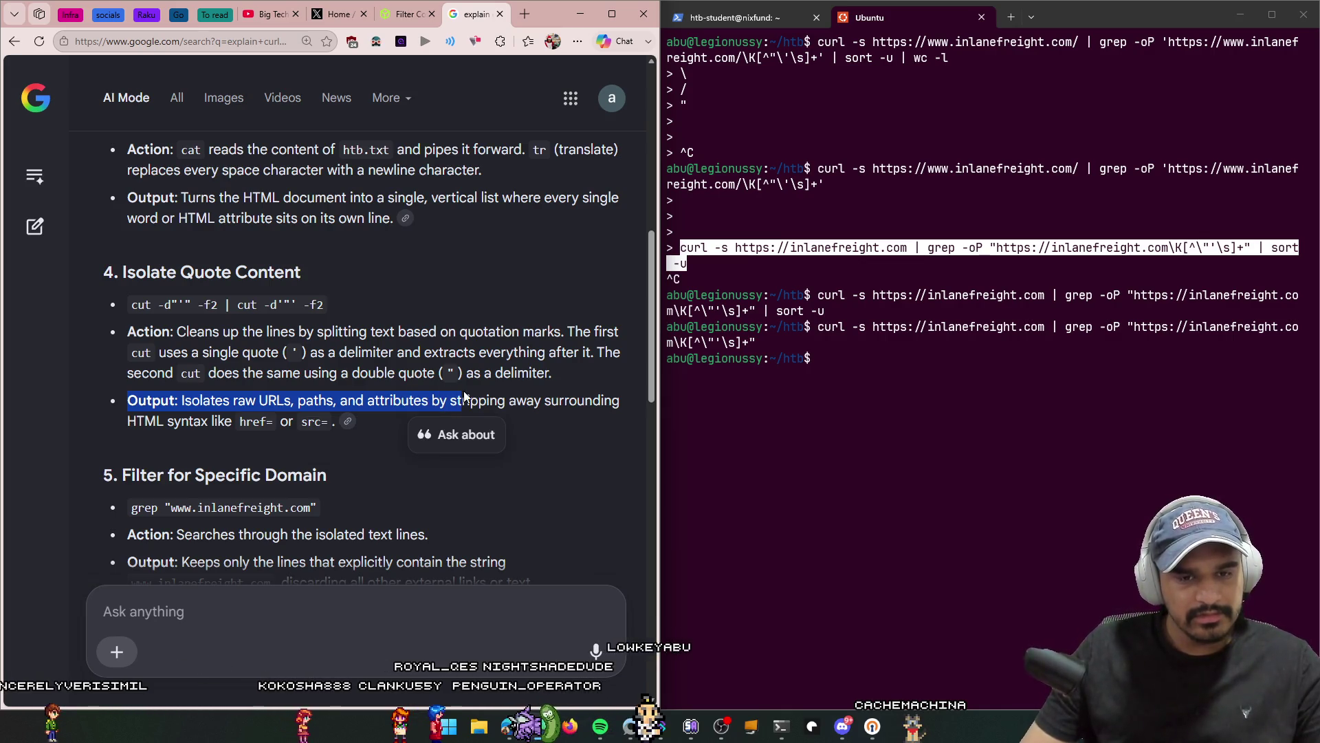
drag(512, 399, 550, 410)
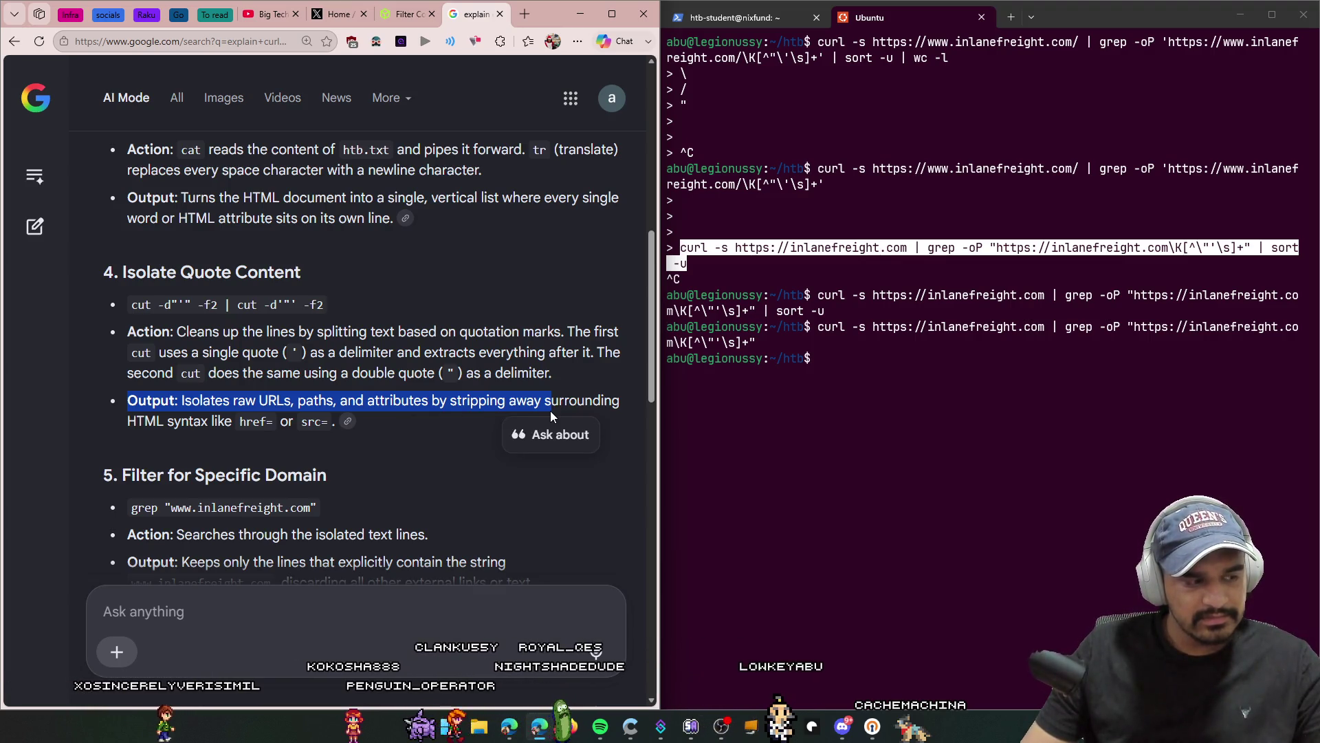
key(alt+Tab)
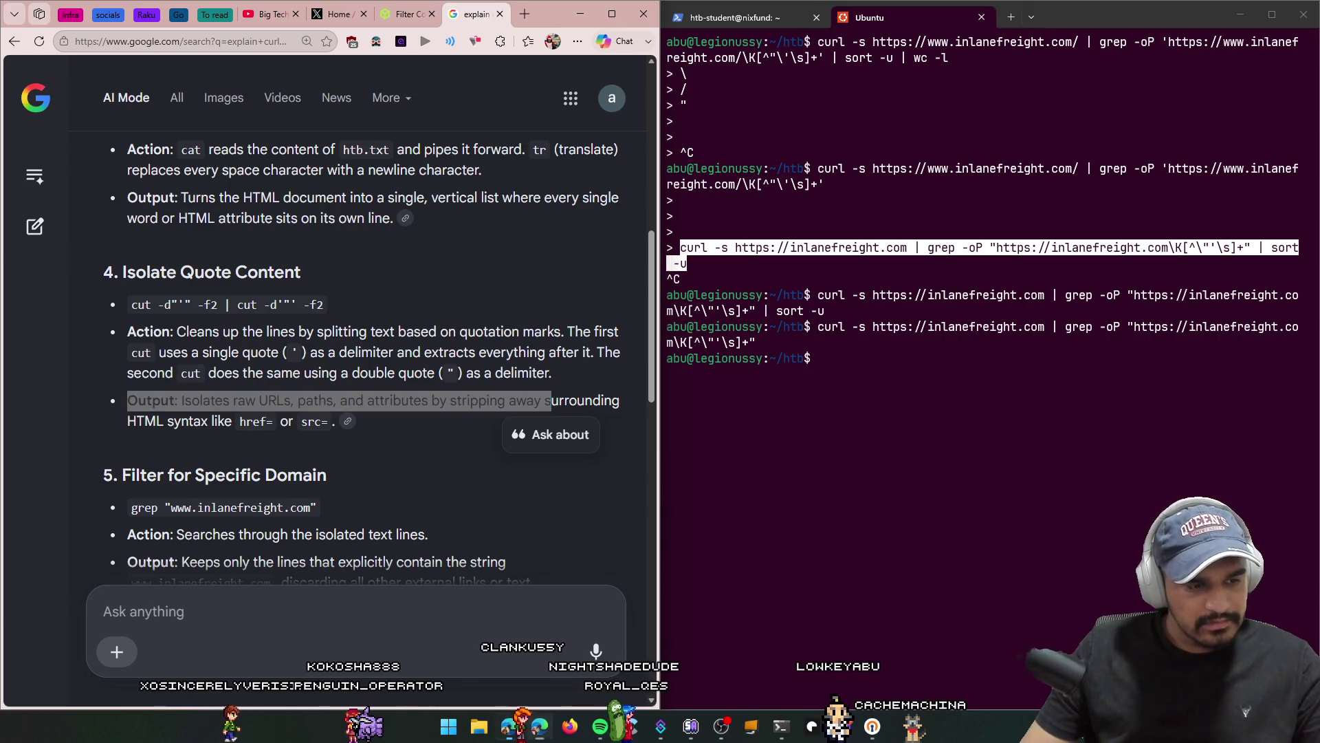
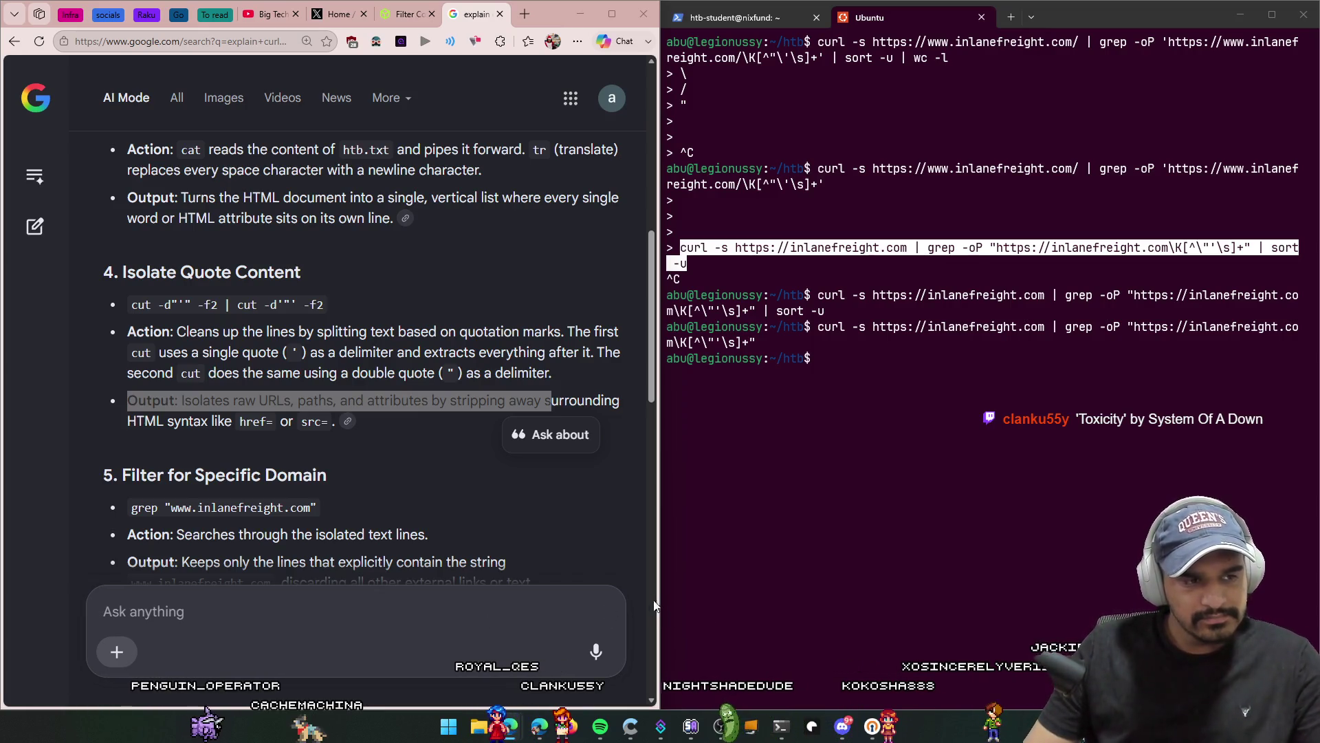
Step: Read through the AI Mode breakdown of the htb.txt curl pipeline, including duplicate-line removal
click(688, 369)
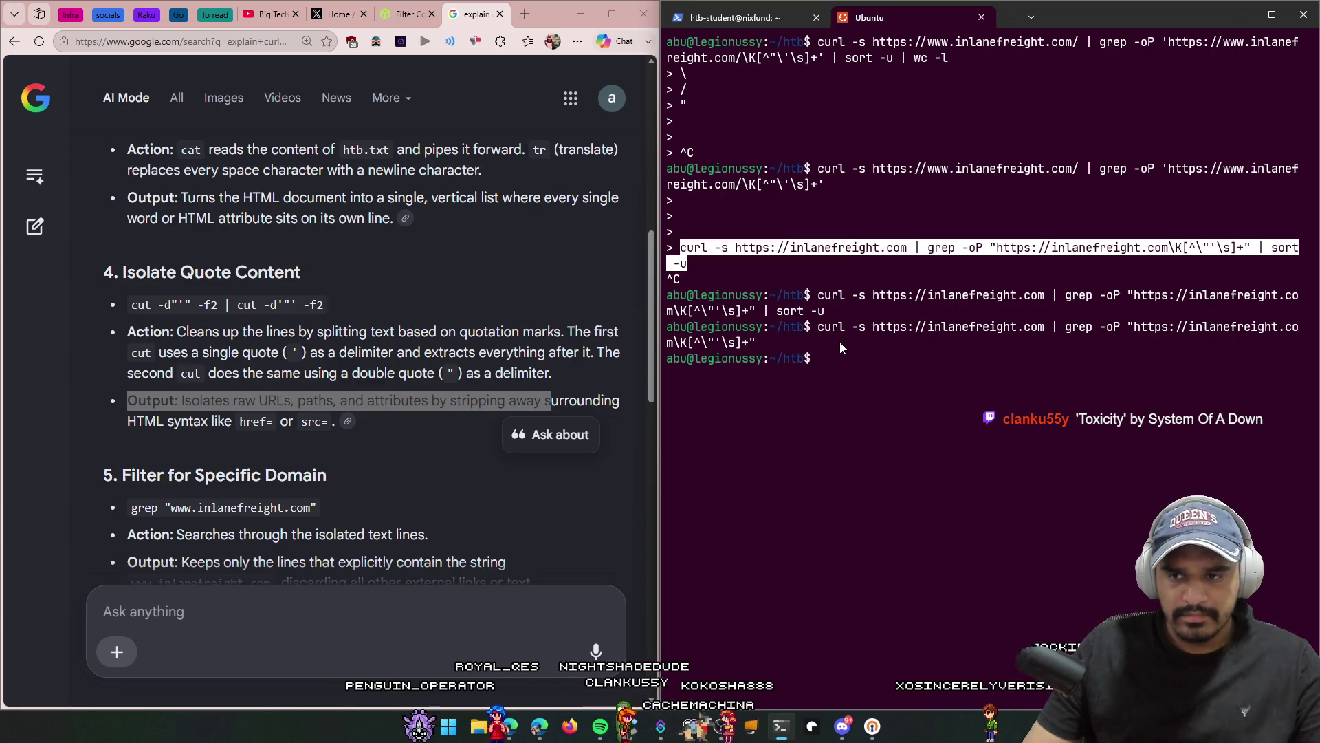
scroll(363, 371, up, 5)
scroll(363, 372, up, 4)
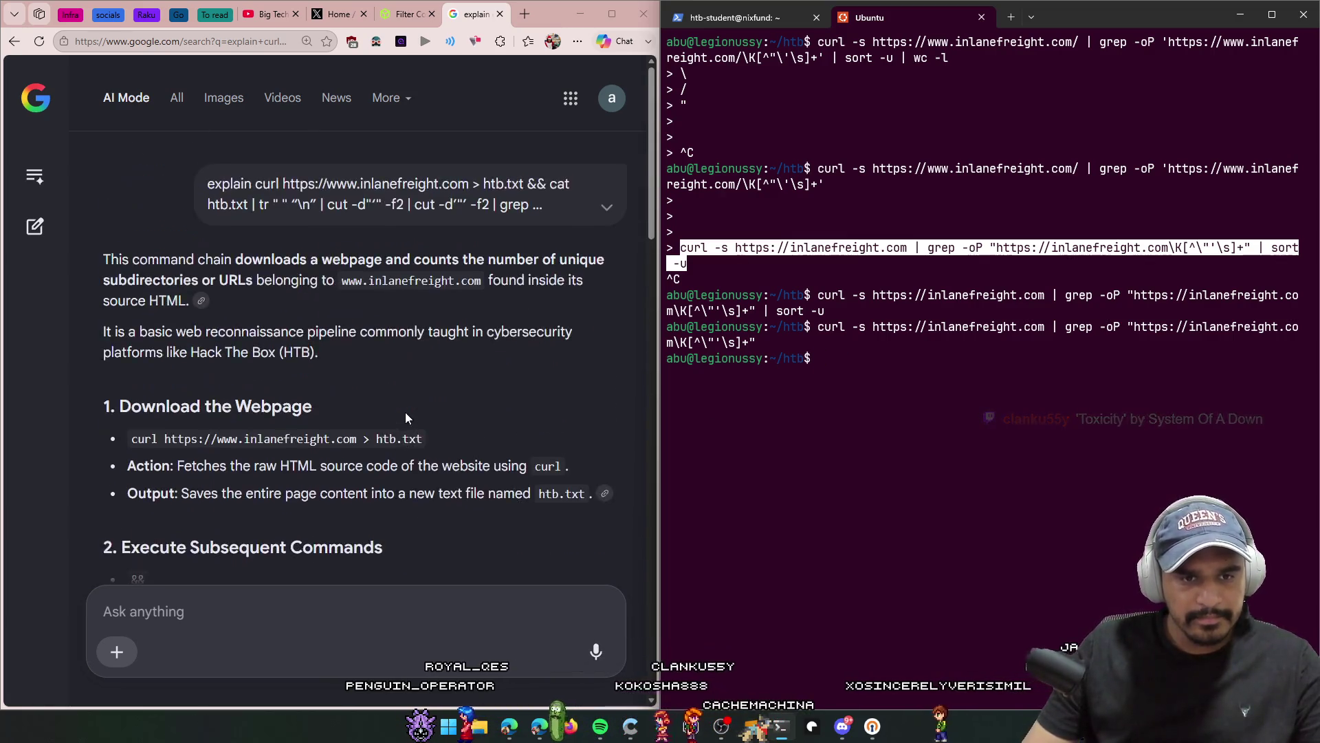
scroll(406, 411, down, 10)
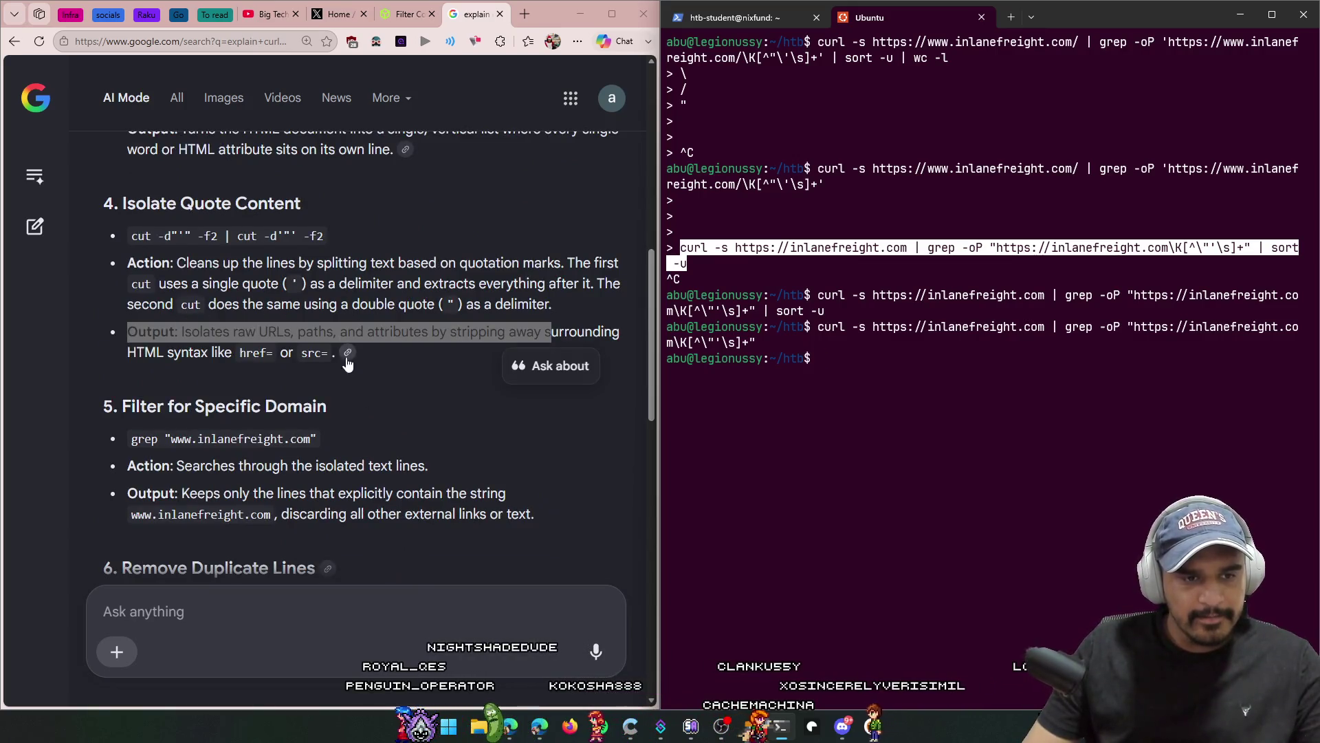
scroll(180, 323, down, 2)
drag(317, 301, 230, 306)
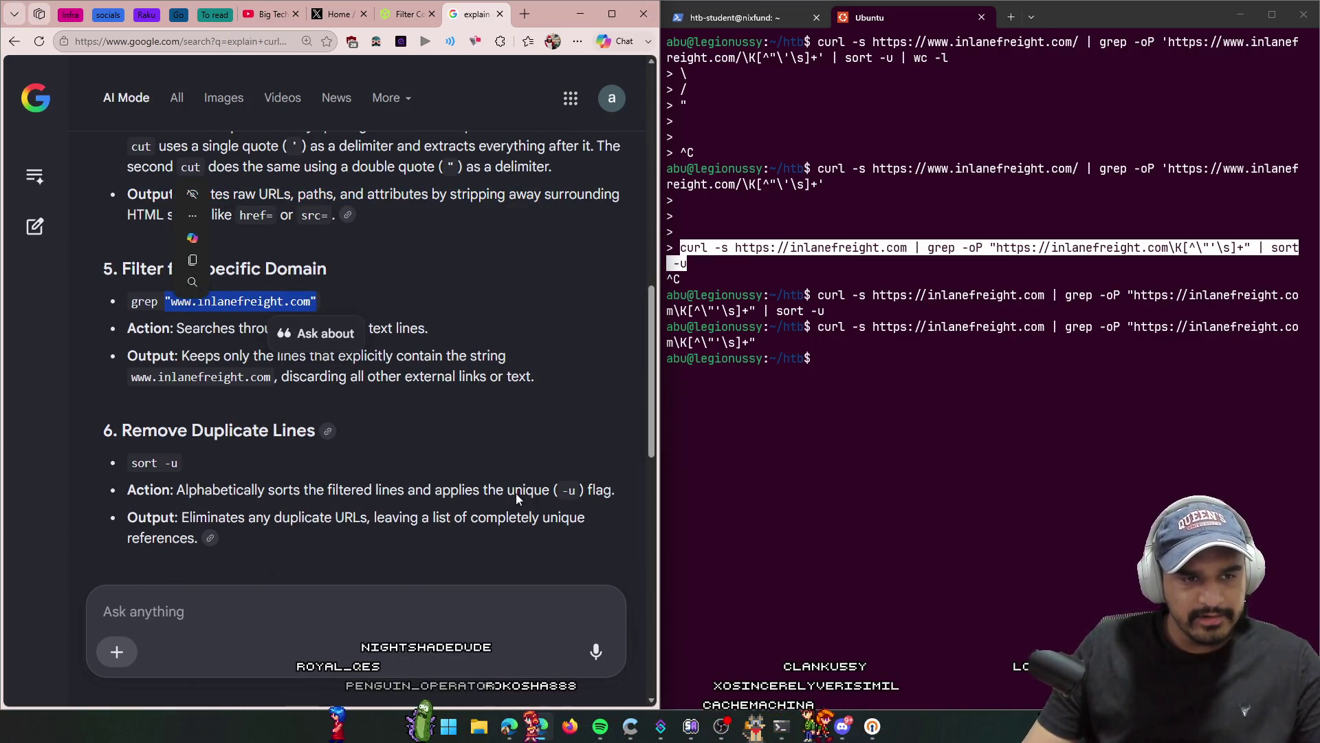
click(417, 424)
scroll(321, 399, down, 2)
drag(341, 408, 106, 345)
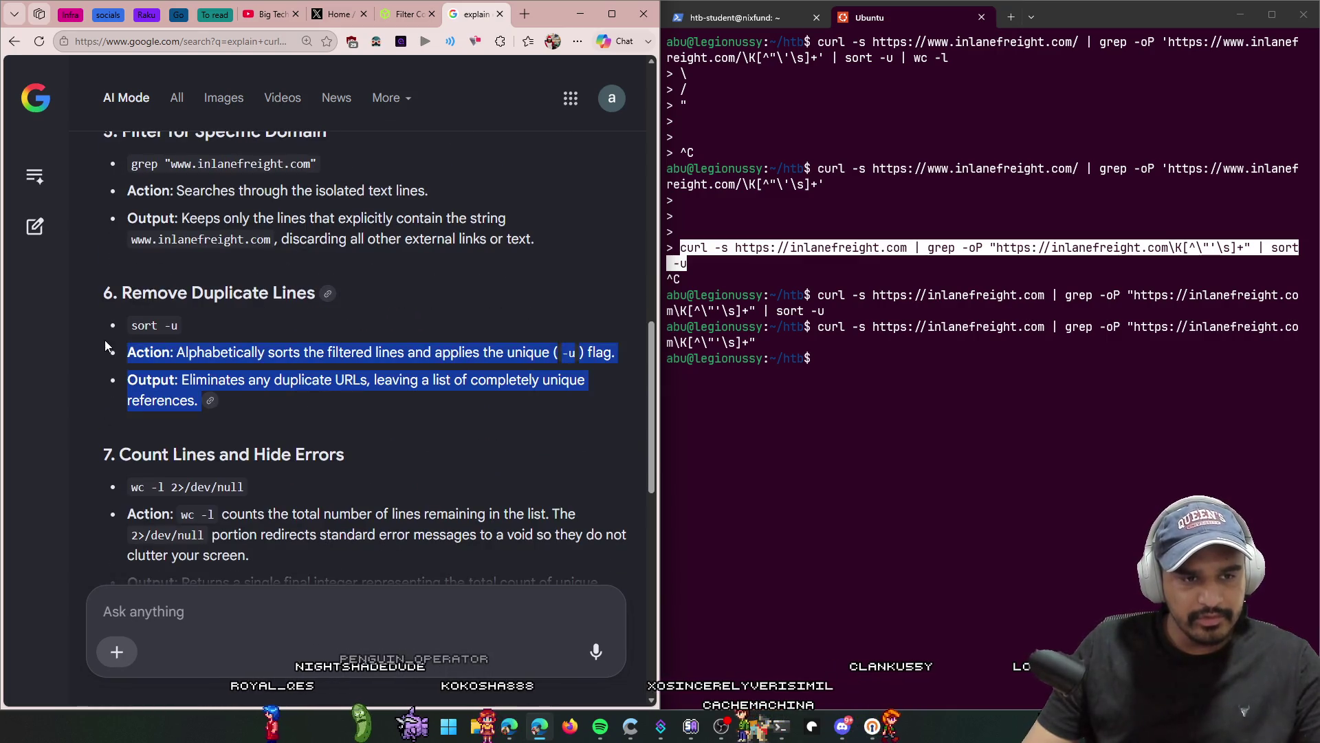
click(368, 501)
Step: Paste the explained curl pipeline into the terminal and run it
scroll(313, 485, up, 15)
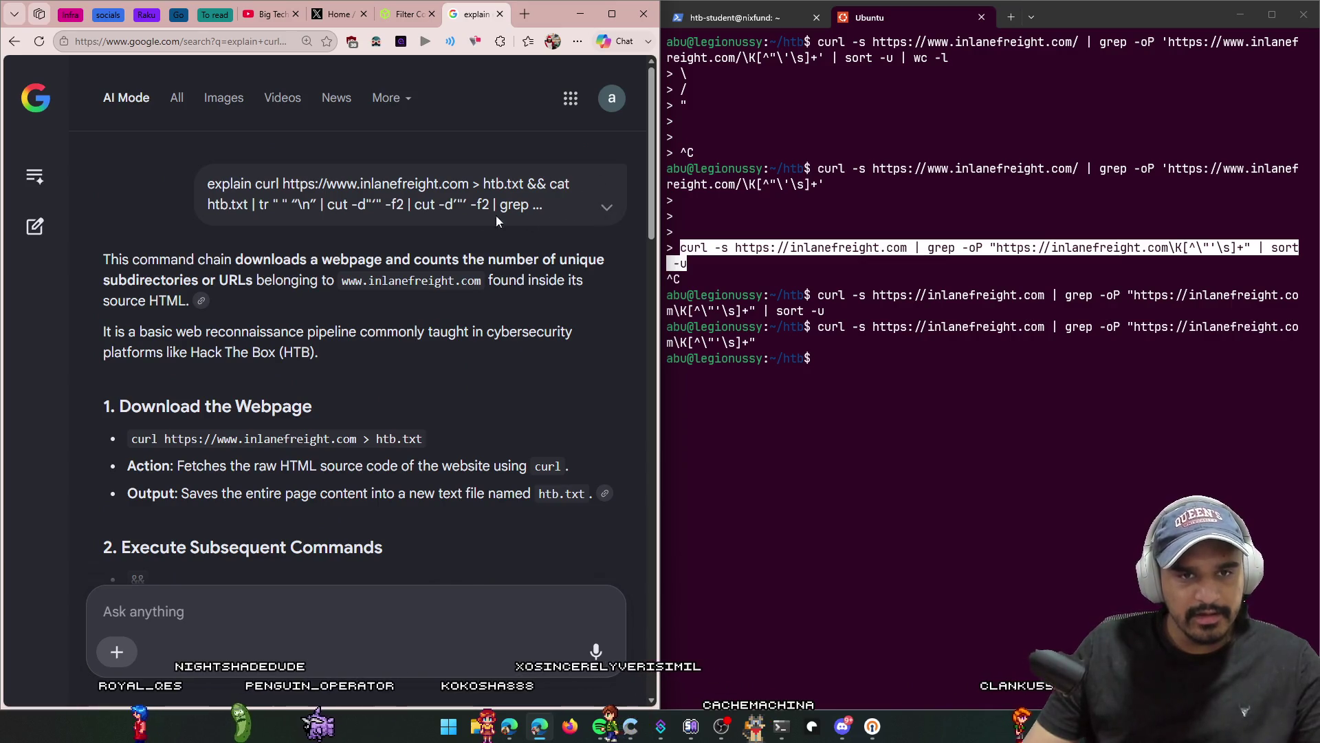
right_click(918, 428)
key(Return)
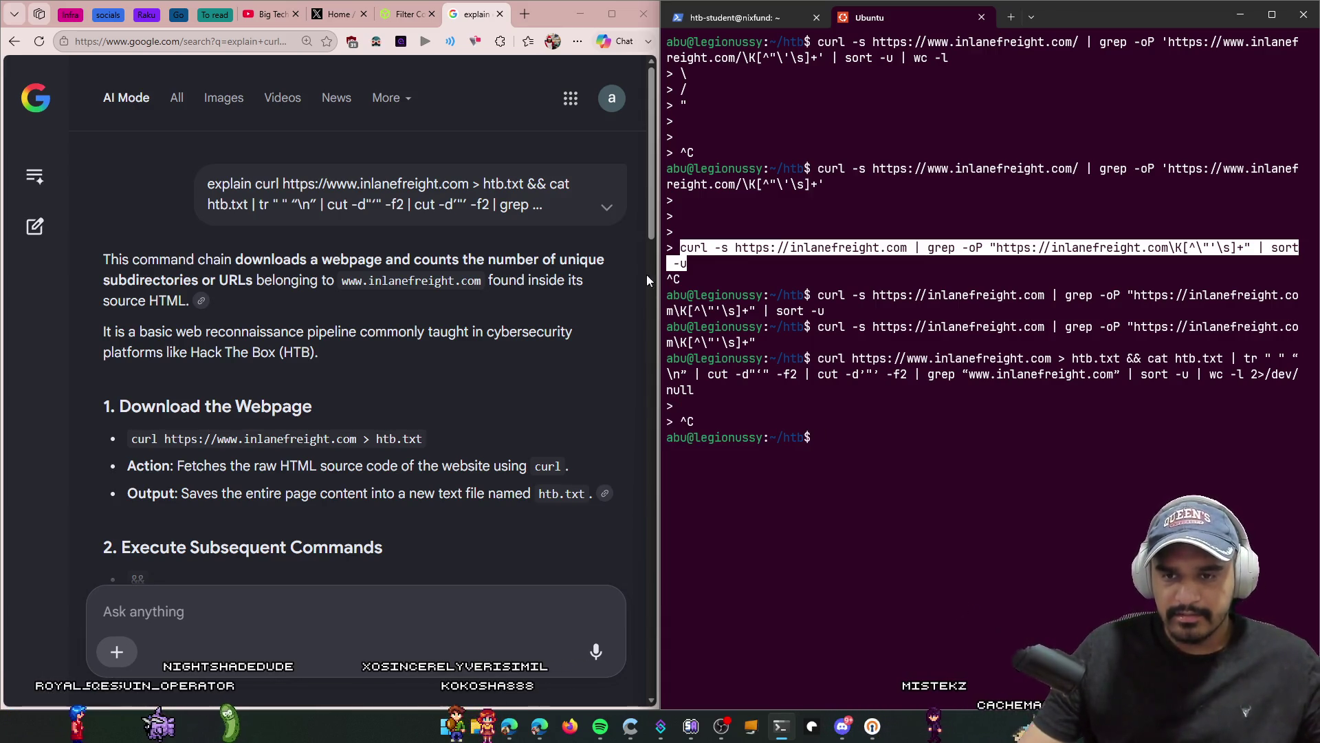
Step: Return to the HTB forum thread and copy the post's suggested curl command
click(403, 14)
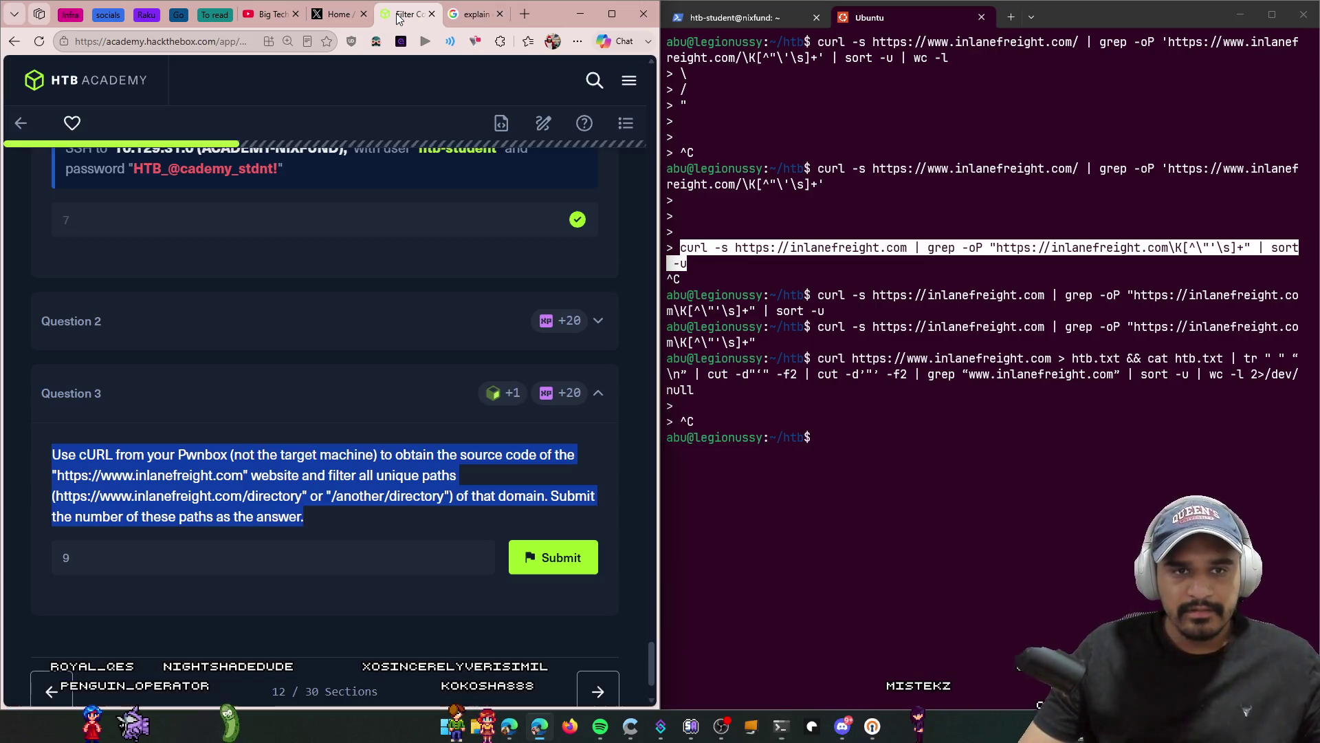
click(329, 494)
scroll(309, 501, up, 3)
click(461, 14)
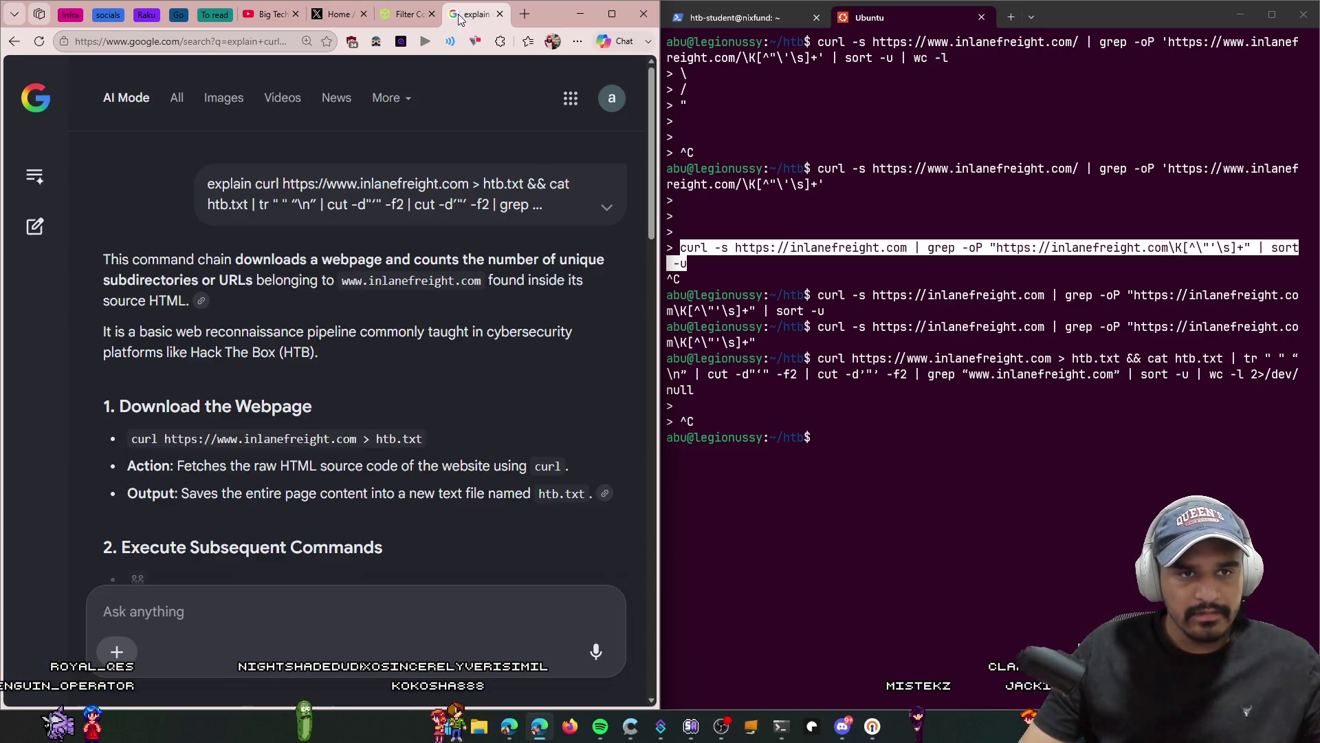
key(alt+Left)
key(alt+Left)
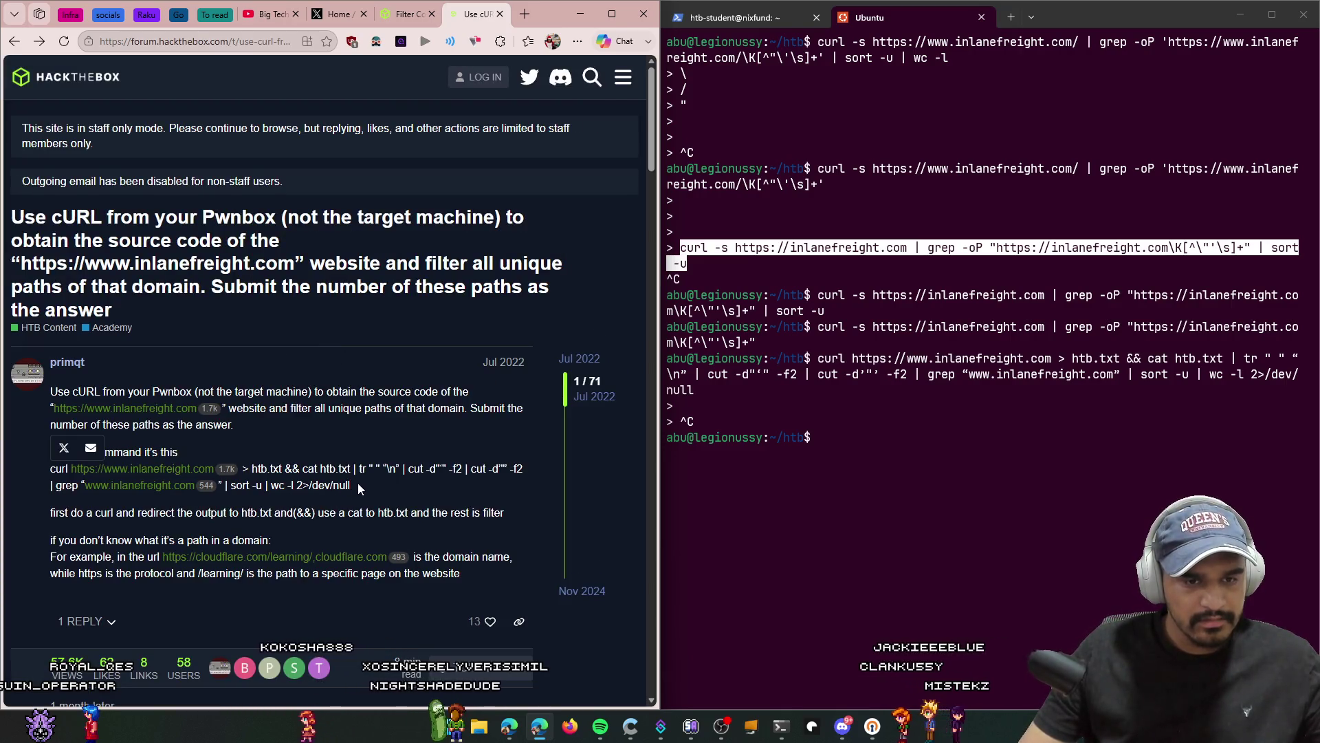
click(357, 483)
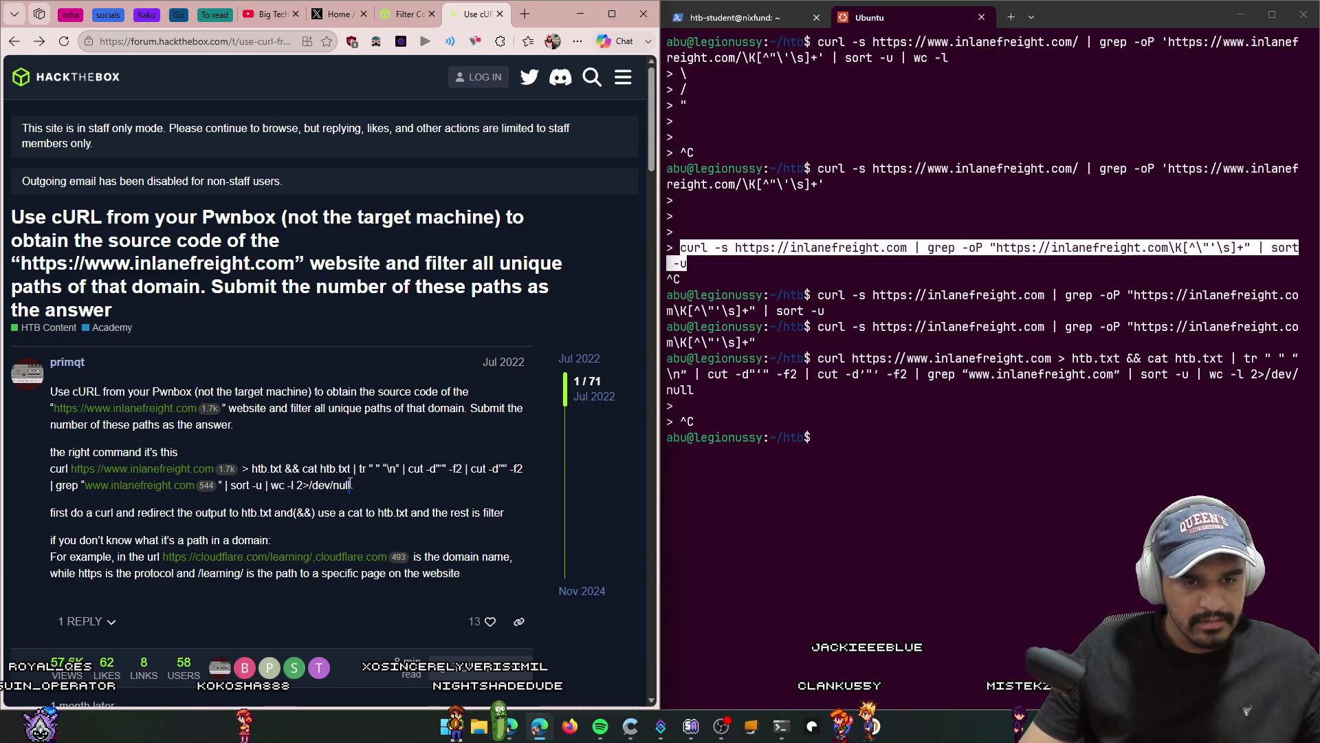
drag(355, 482, 18, 477)
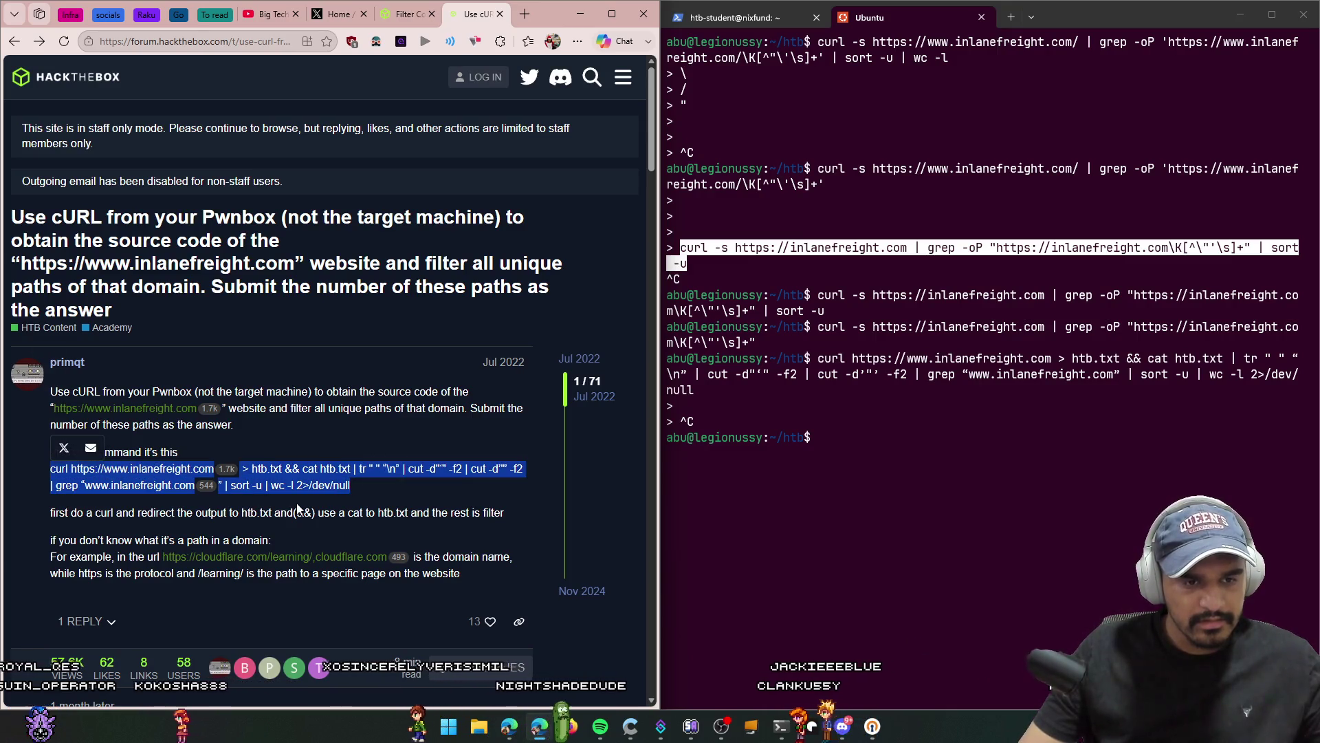
click(328, 508)
drag(351, 485, 50, 468)
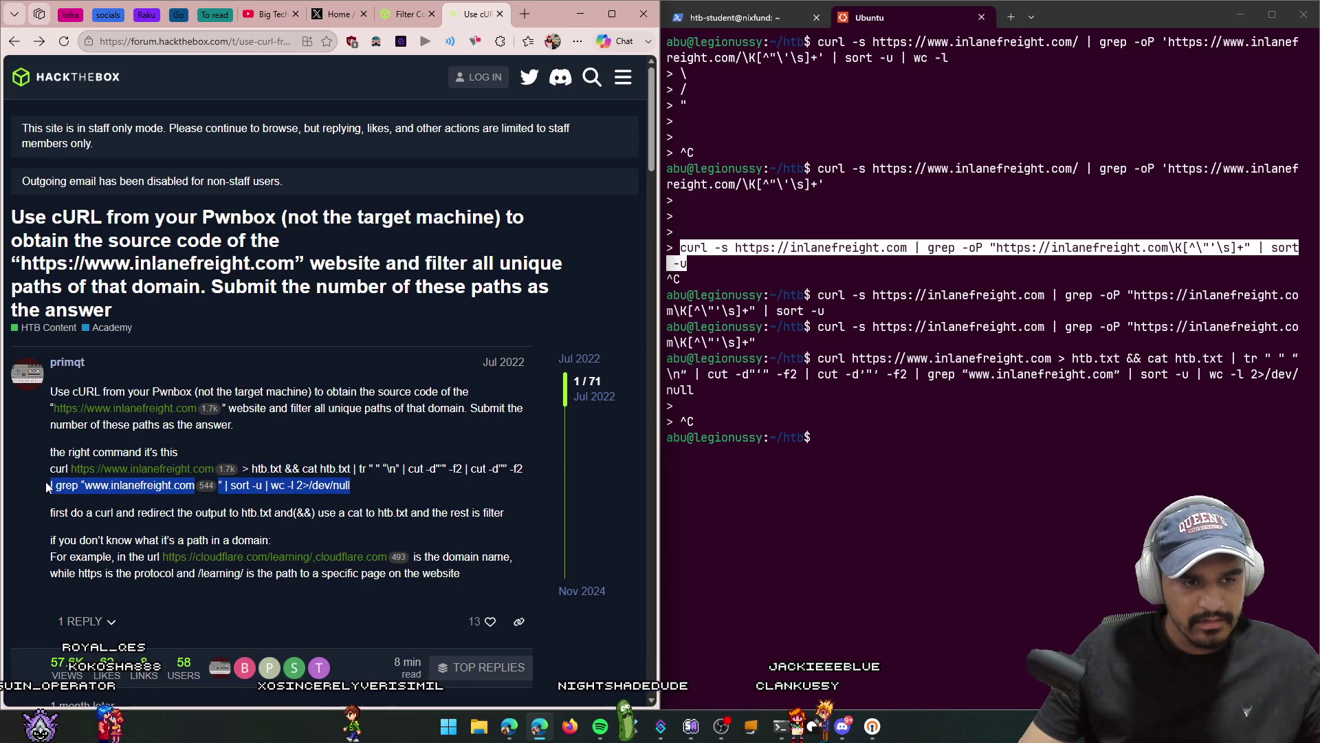
Step: Run the forum's curl command in the terminal, cancel the hang, and recall it
click(898, 520)
key(ctrl+v)
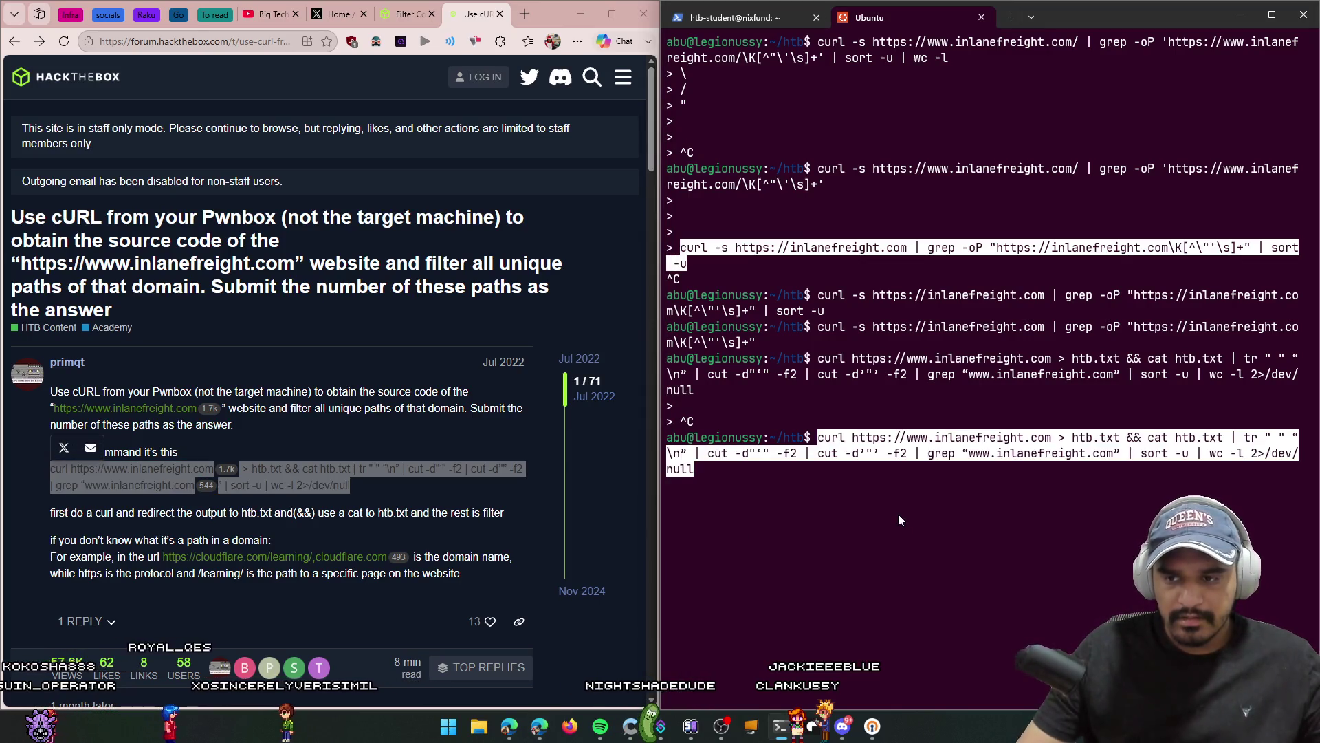
key(Return)
key(ctrl+c)
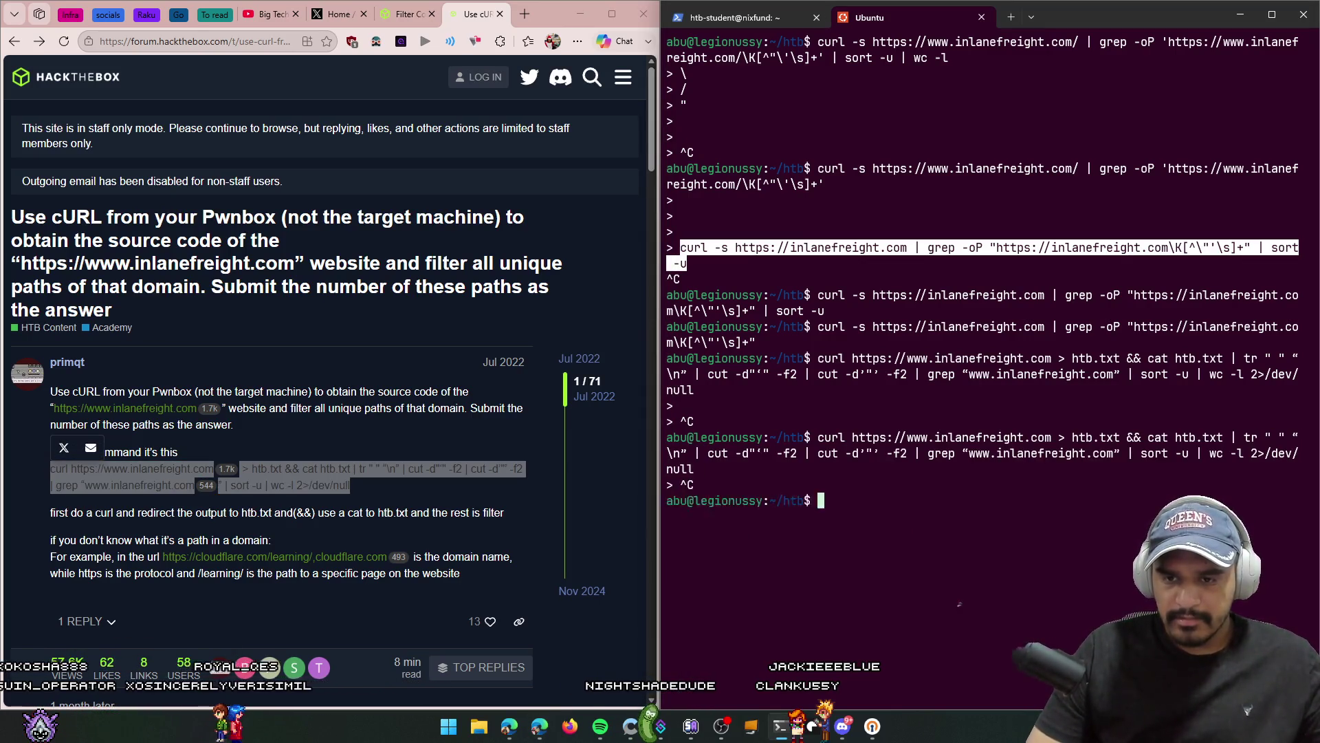
key(Up)
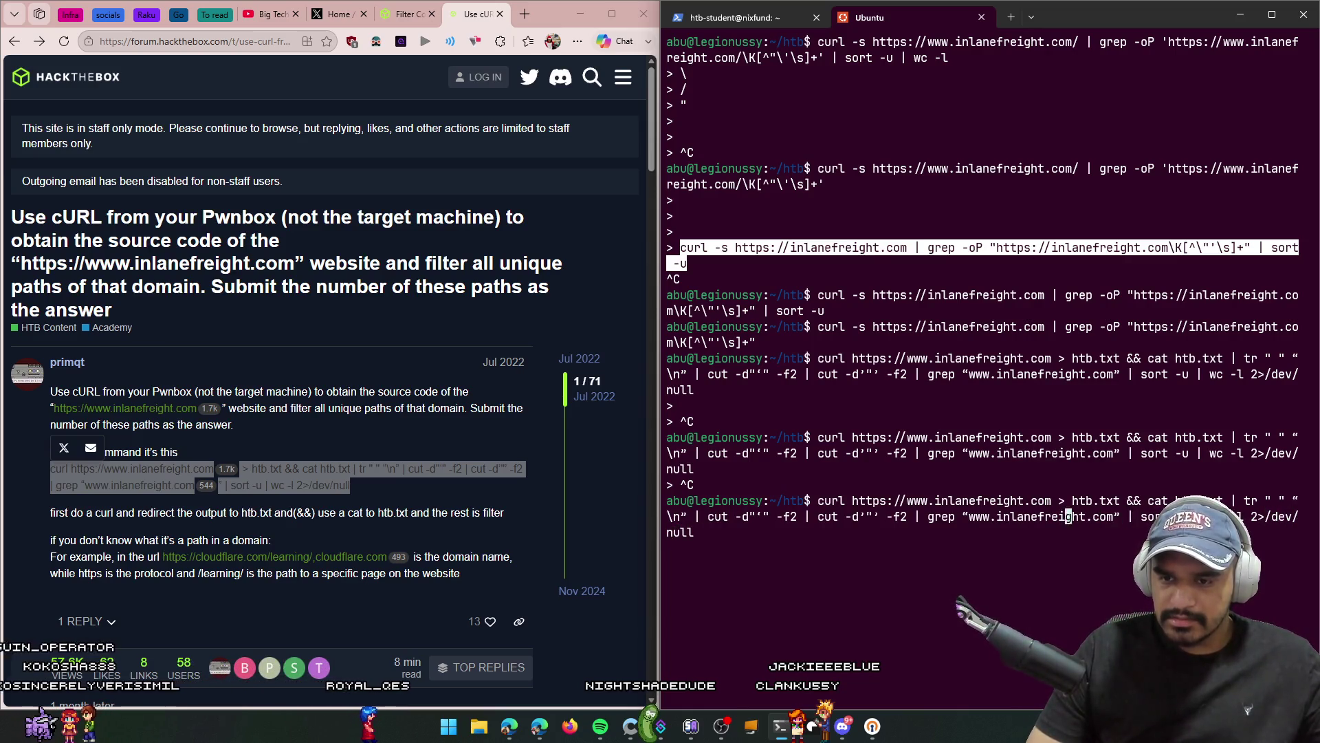
scroll(339, 455, down, 6)
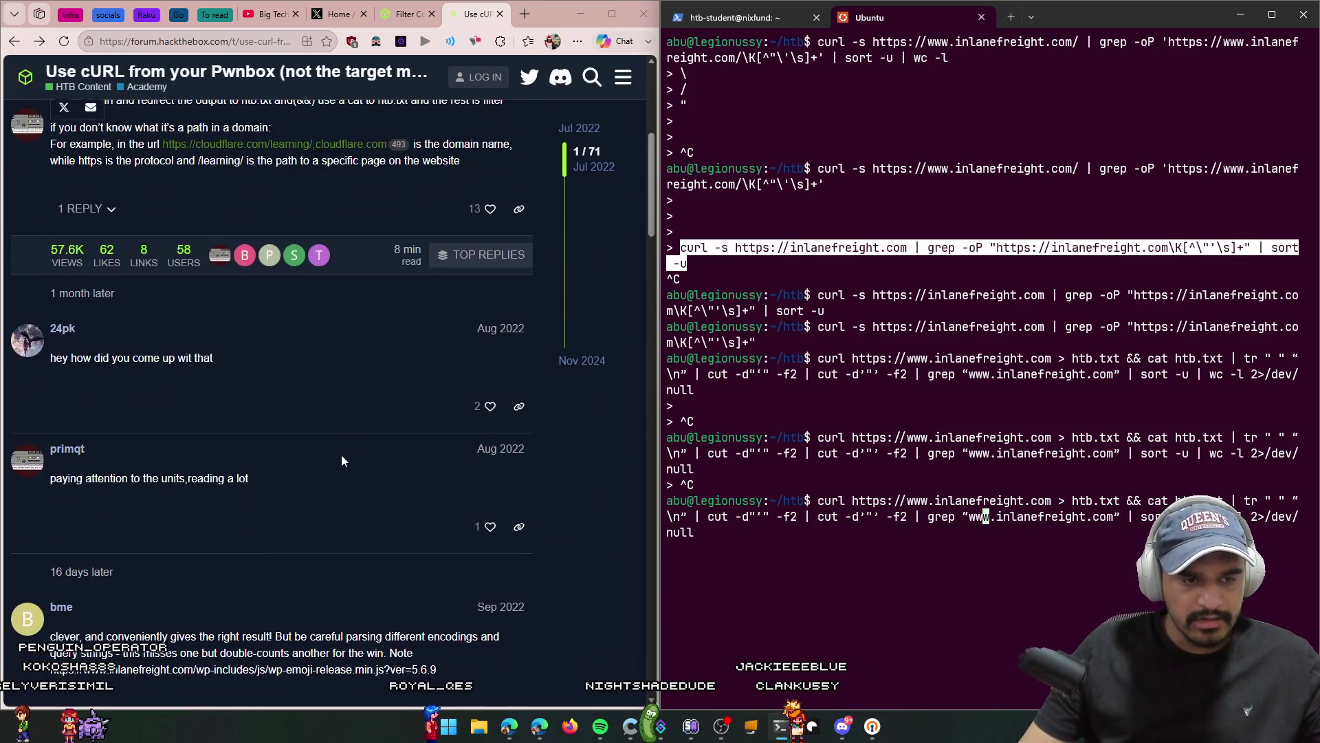
scroll(338, 453, down, 4)
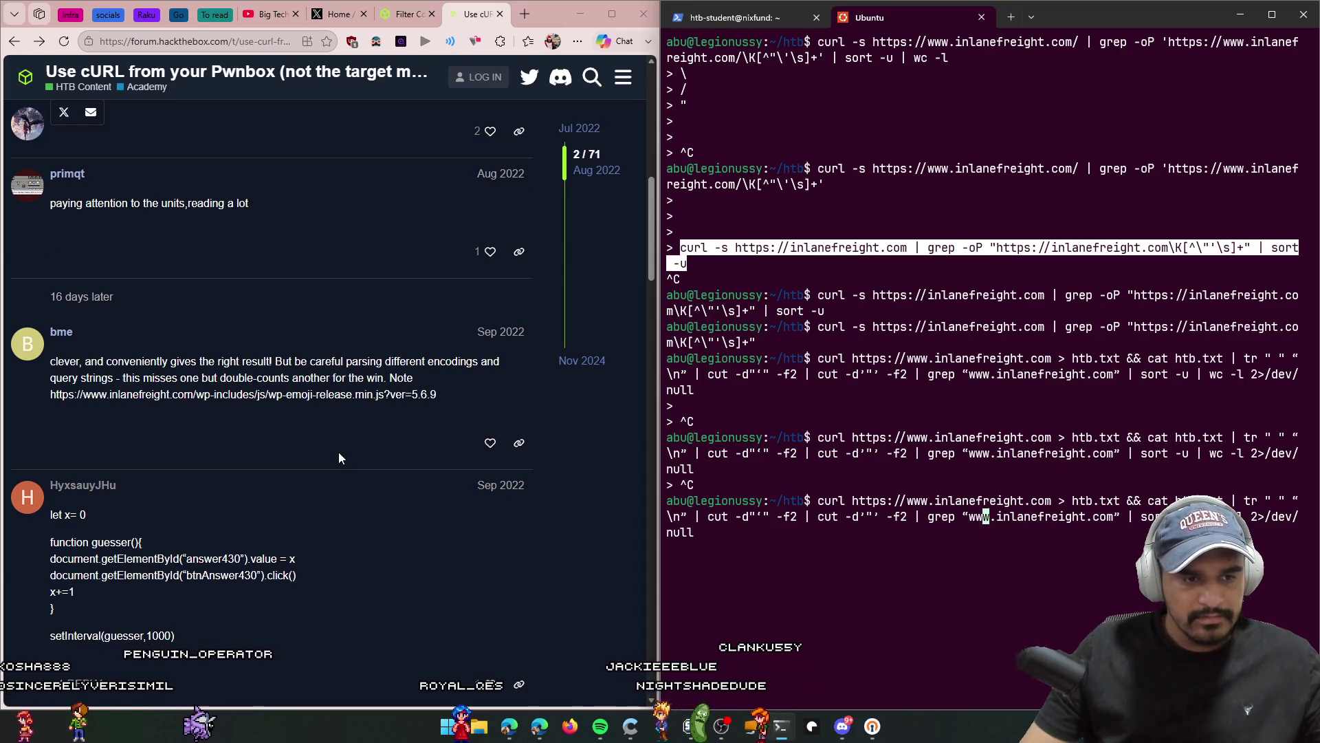
mouse_move(176, 645)
mouse_down()
mouse_move(19, 537)
mouse_move(37, 532)
mouse_up()
click(316, 516)
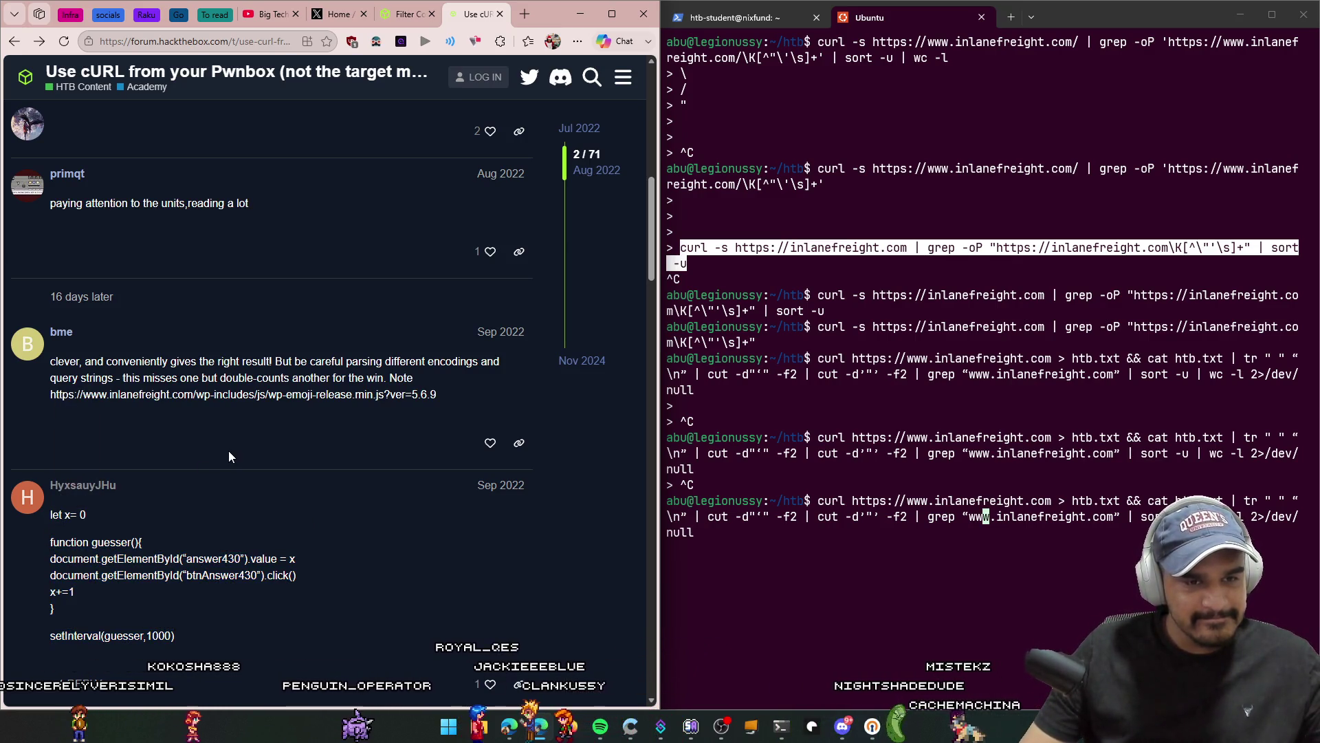
scroll(230, 457, down, 6)
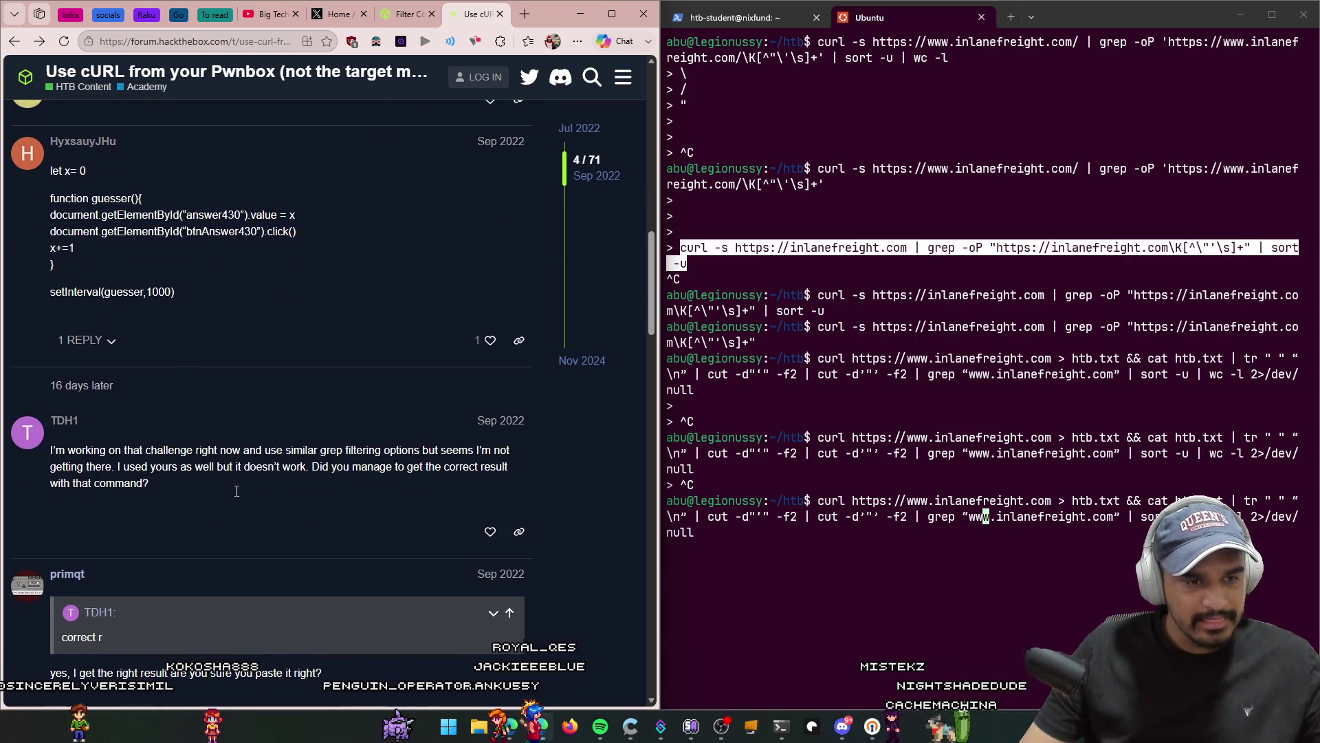
scroll(261, 543, down, 3)
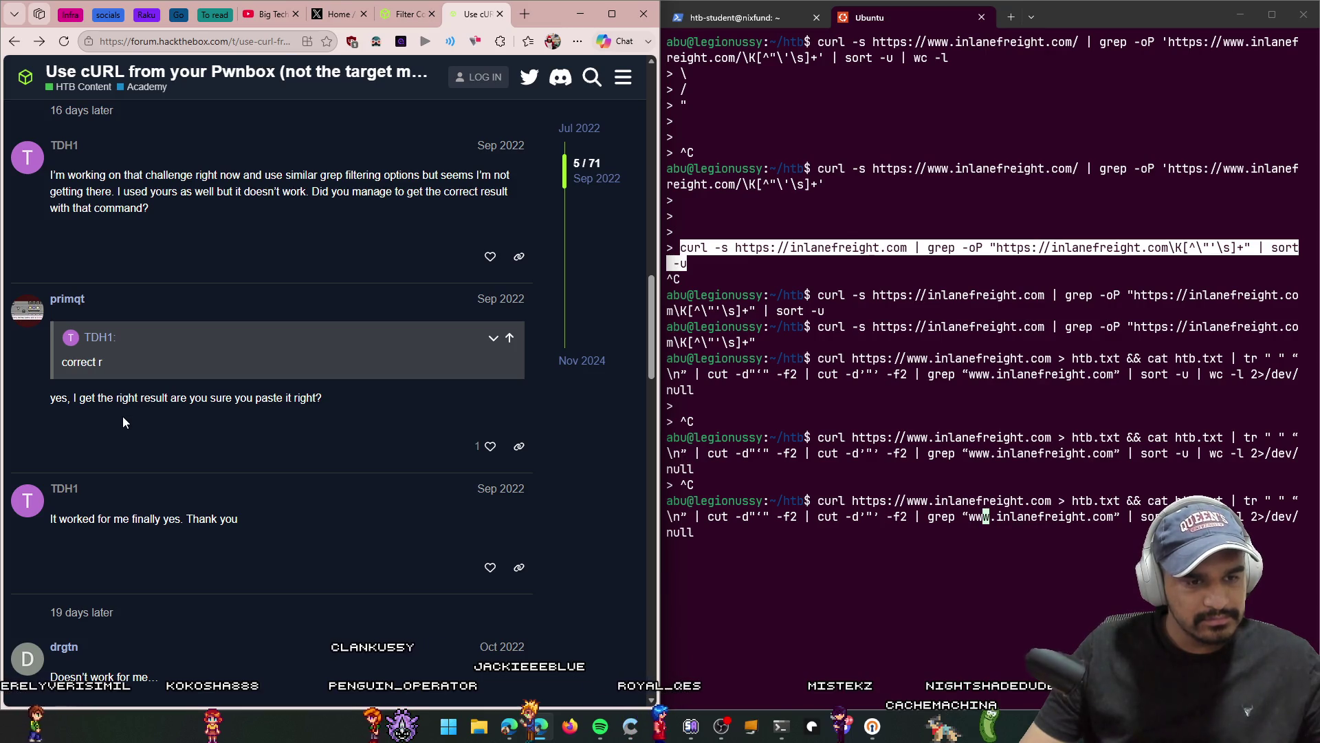
scroll(123, 417, down, 6)
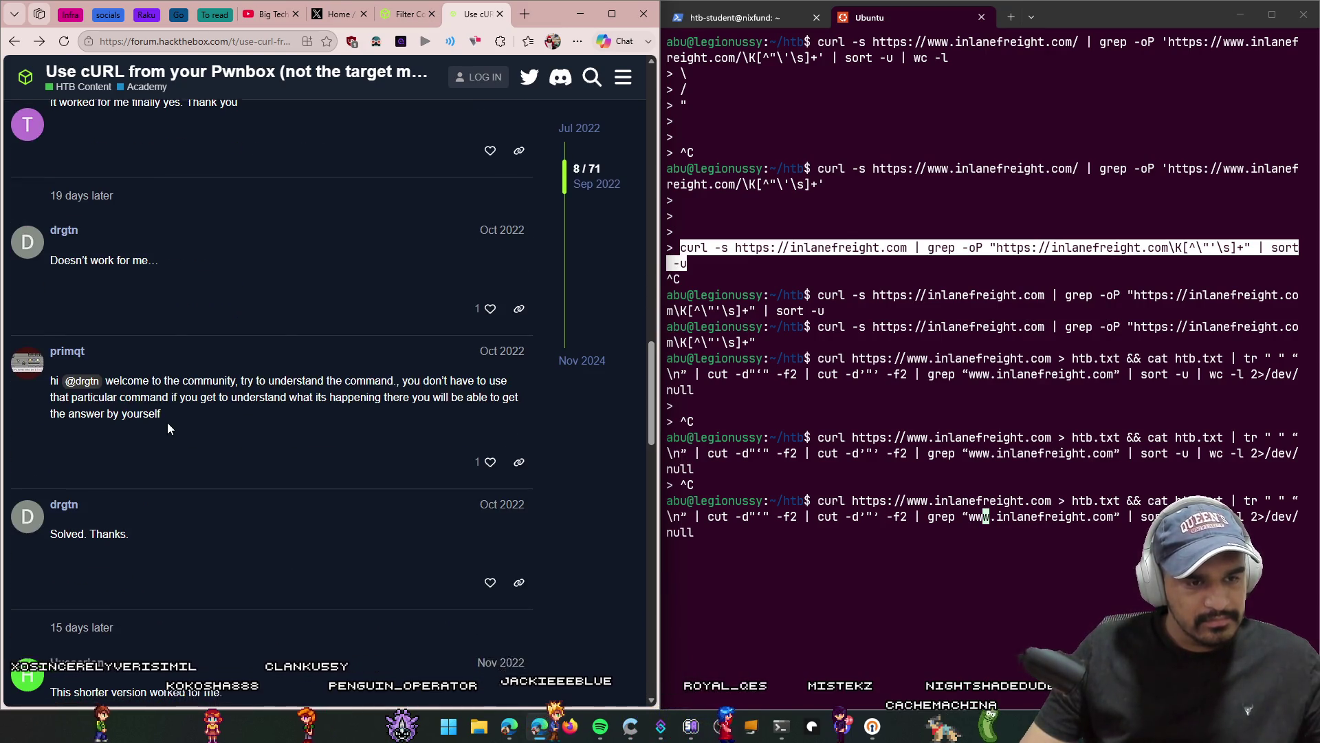
scroll(167, 423, down, 3)
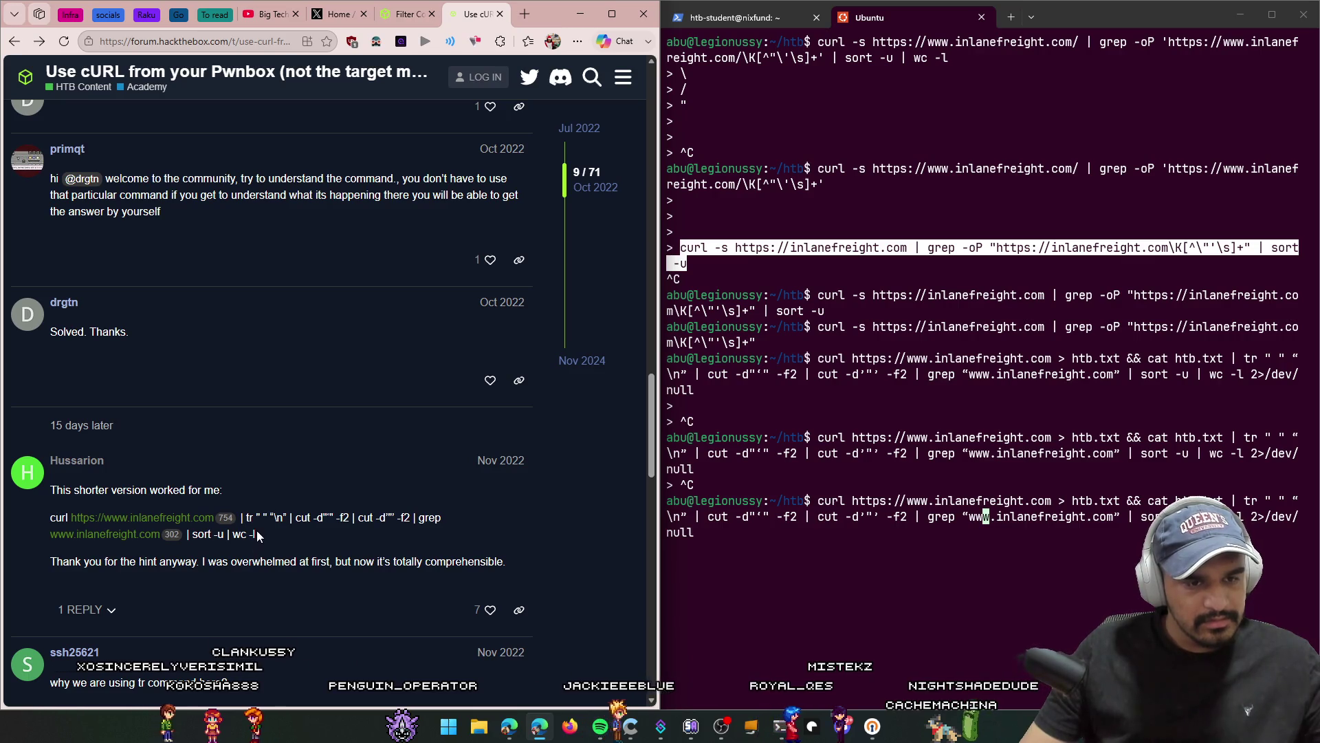
drag(257, 533, 51, 517)
Step: Copy and run the shorter pipeline in the terminal, cancel the hang, and recall it
right_click(58, 514)
click(79, 472)
click(807, 597)
key(ctrl+c)
key(ctrl+v)
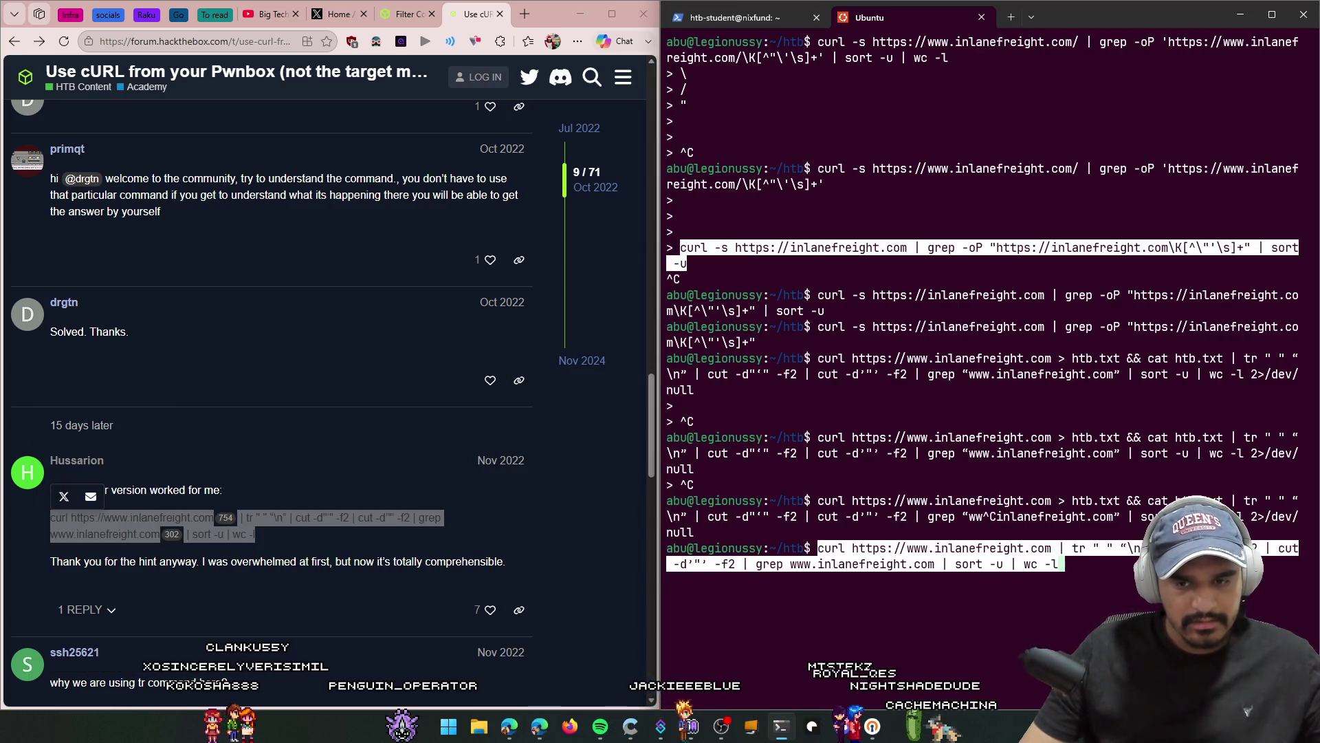
key(Return)
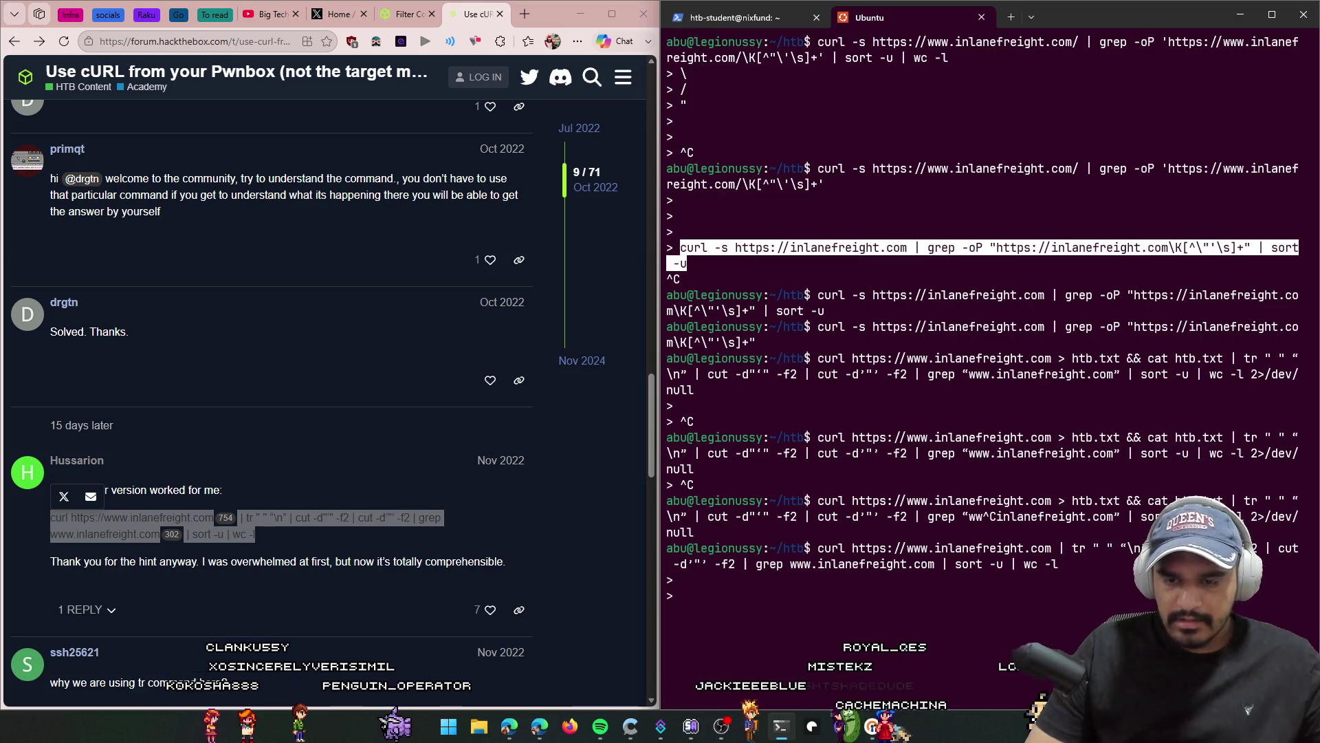
key(ctrl+c)
key(Up)
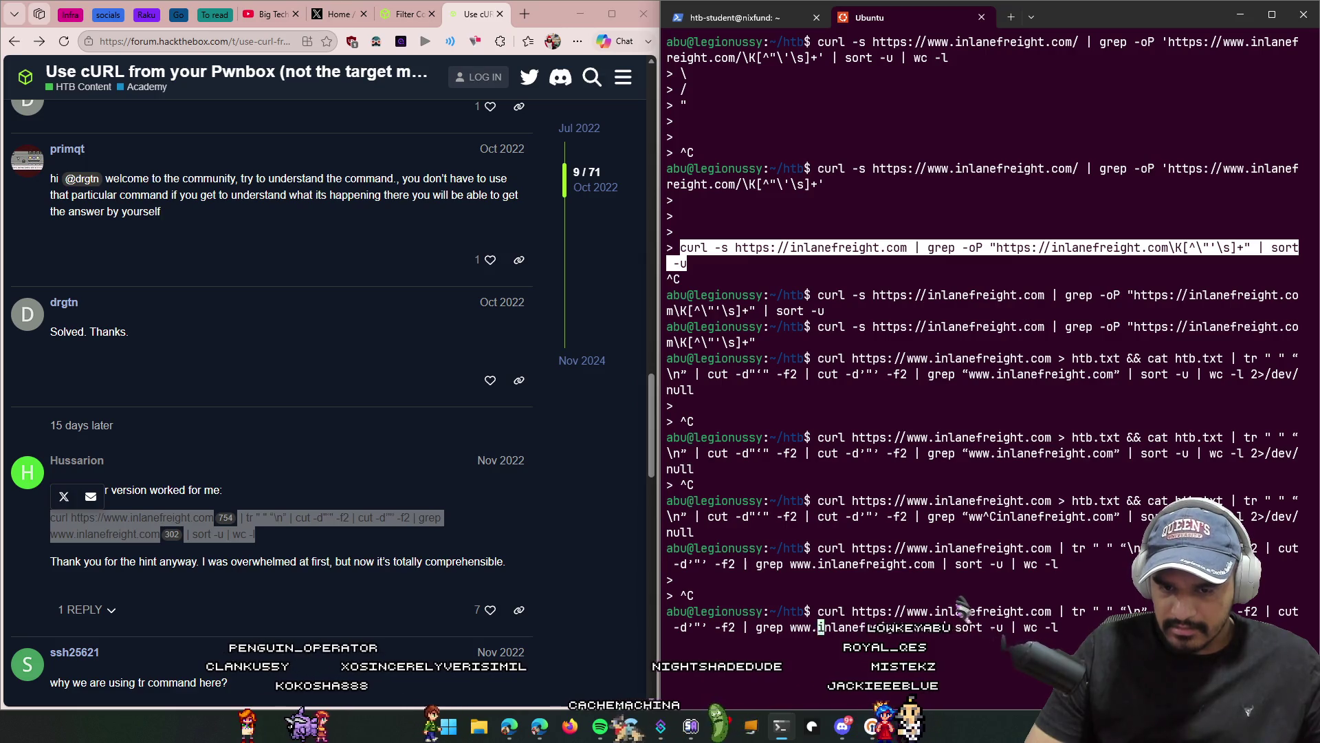
Step: Inspect the recalled command's -f2 and www parts, then select a later reply's grep-only command
key(Left)
key(Left)
key(Left)
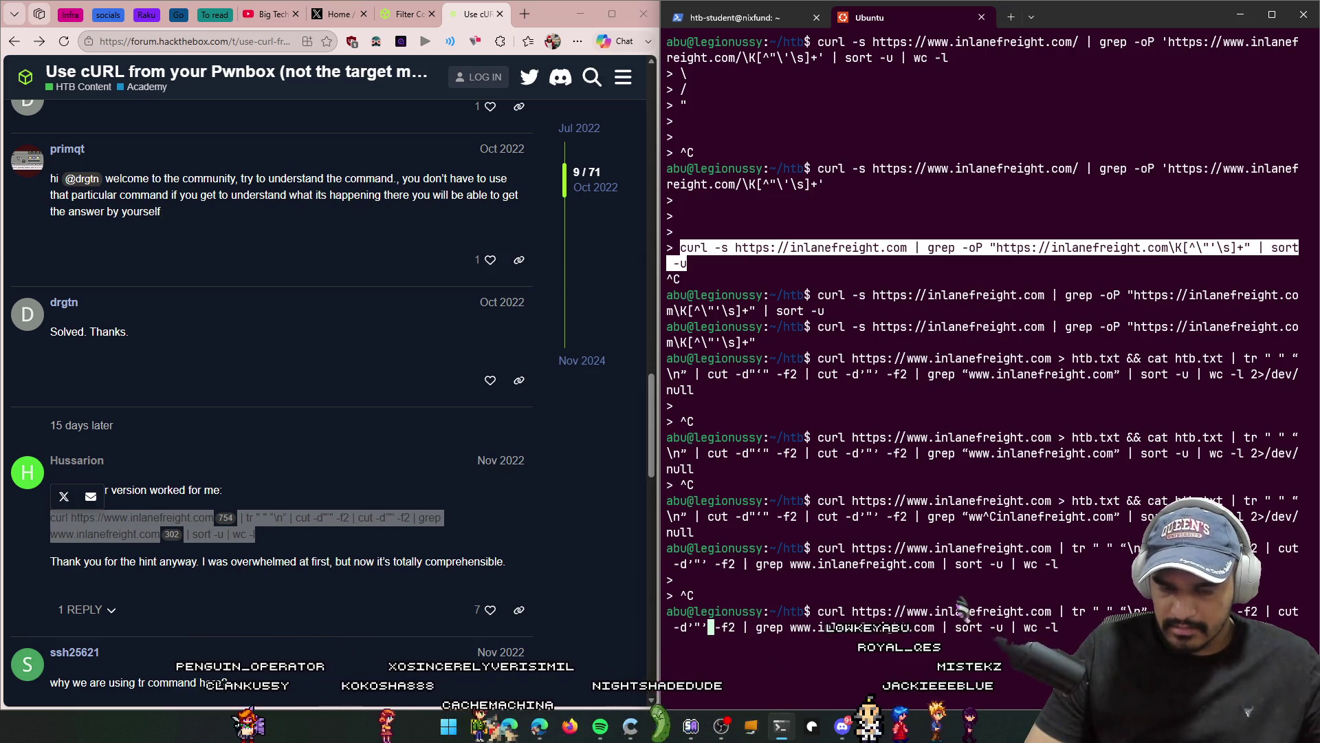
key(Right)
key(Right)
key(Right)
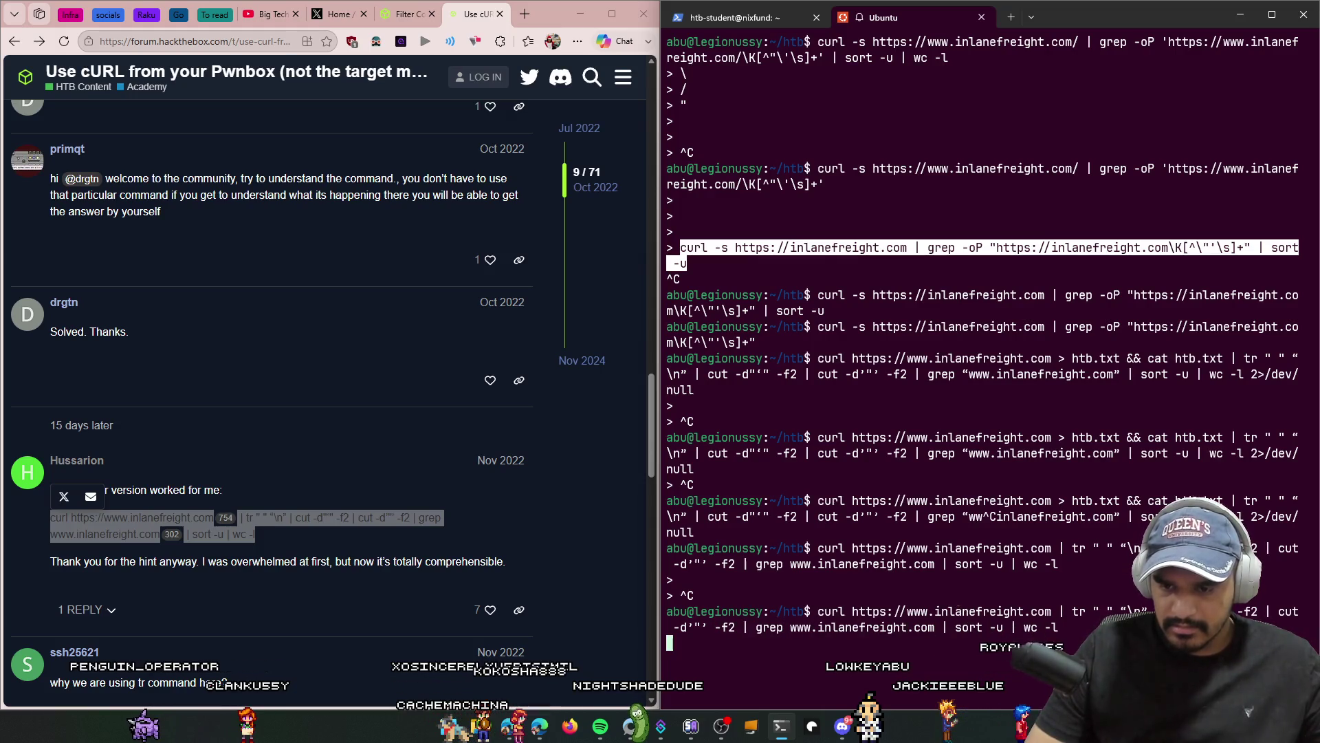
scroll(289, 530, down, 2)
scroll(289, 530, down, 4)
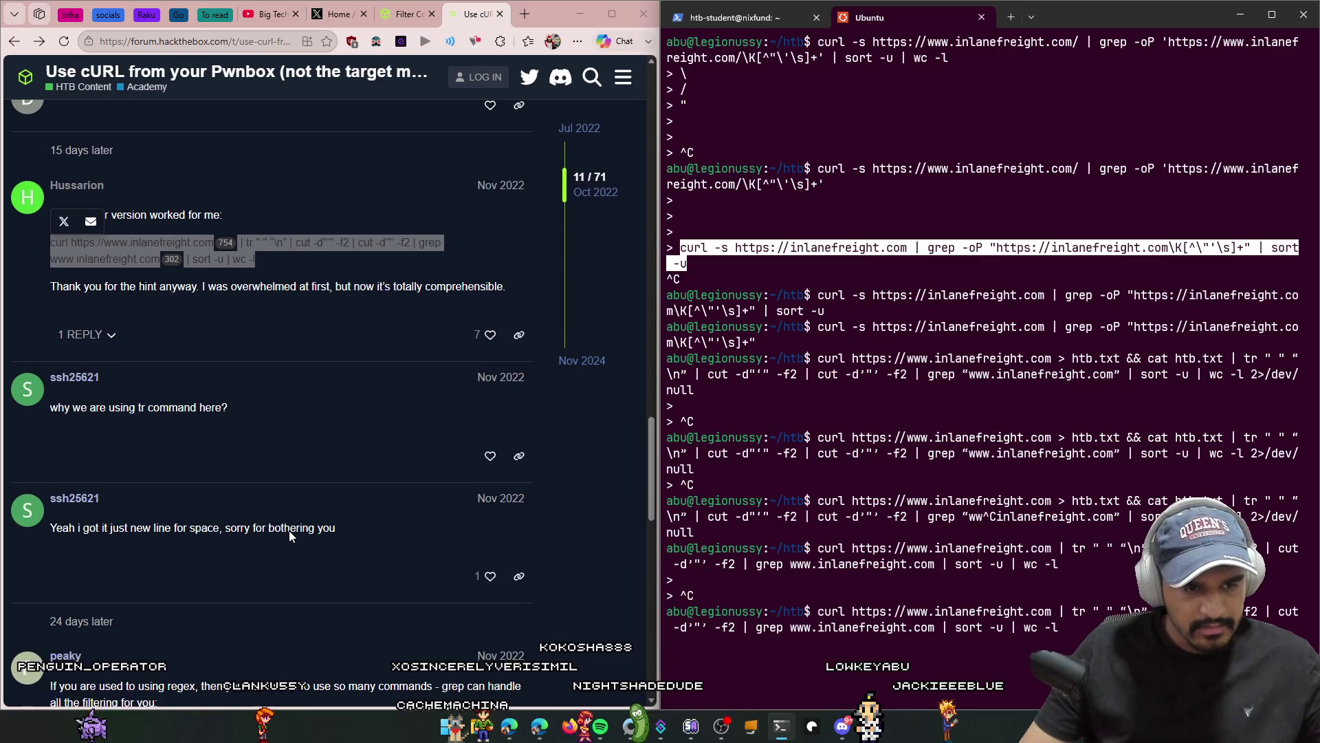
mouse_move(400, 622)
mouse_down()
mouse_move(154, 590)
mouse_move(52, 591)
mouse_up()
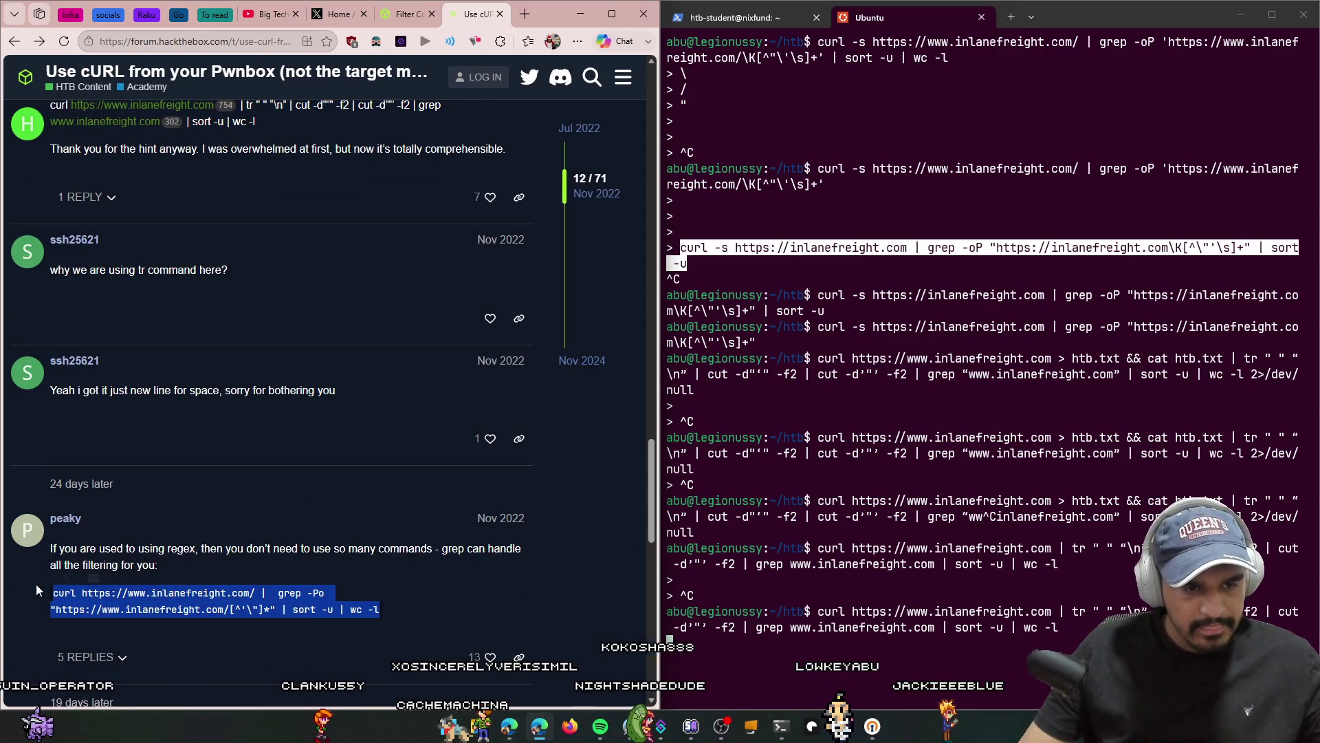
Step: Run the copied curl-grep command, which counts 34 unique inlanefreight paths
click(924, 656)
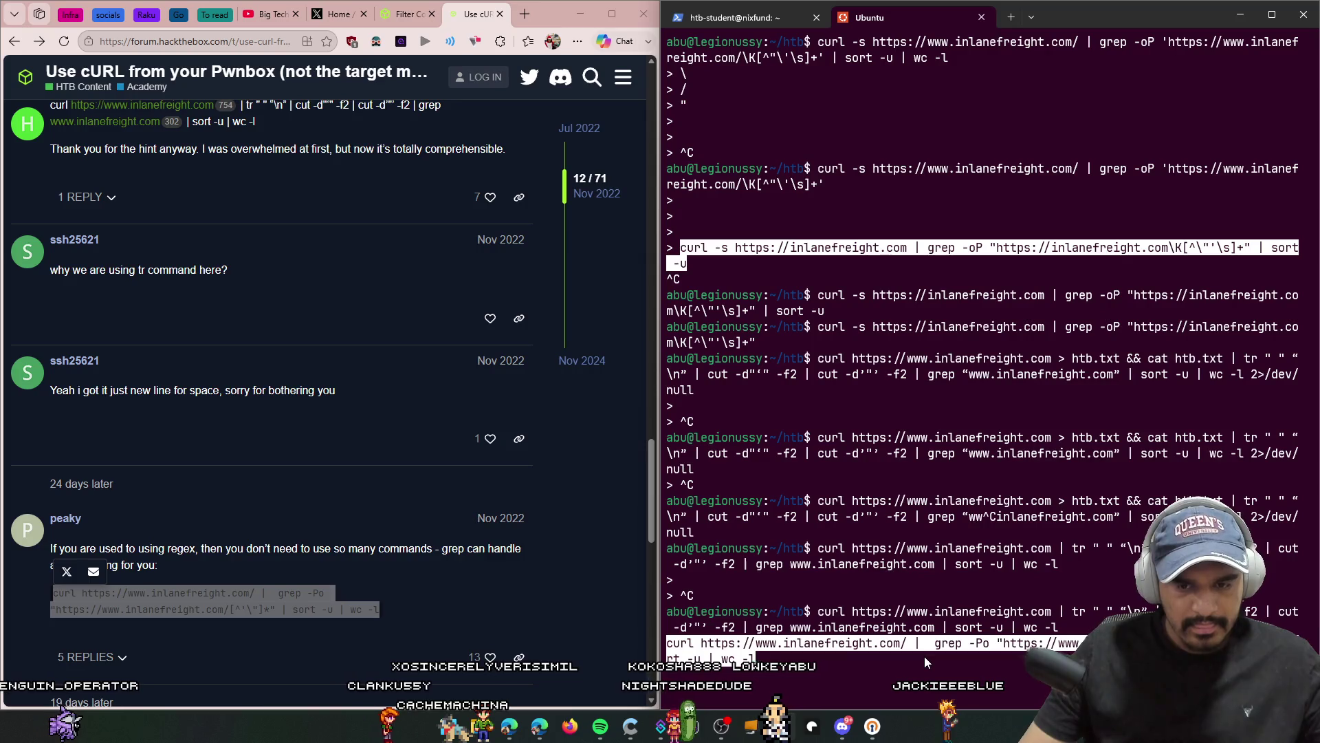
key(ctrl+v)
key(ctrl+c)
key(ctrl+v)
key(Return)
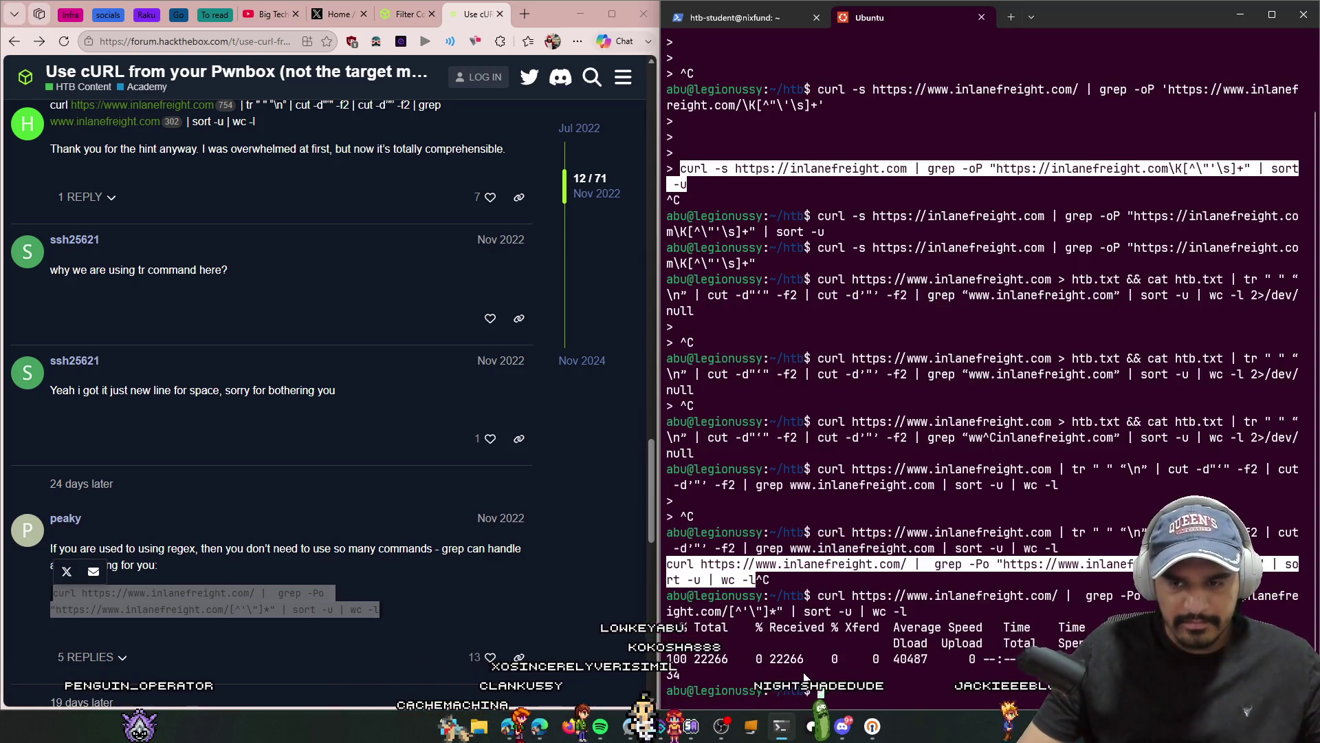
Step: Rerun the command without '| wc -l' to list the sorted URLs and review them
key(ctrl+v)
key(BackSpace)
key(BackSpace)
key(BackSpace)
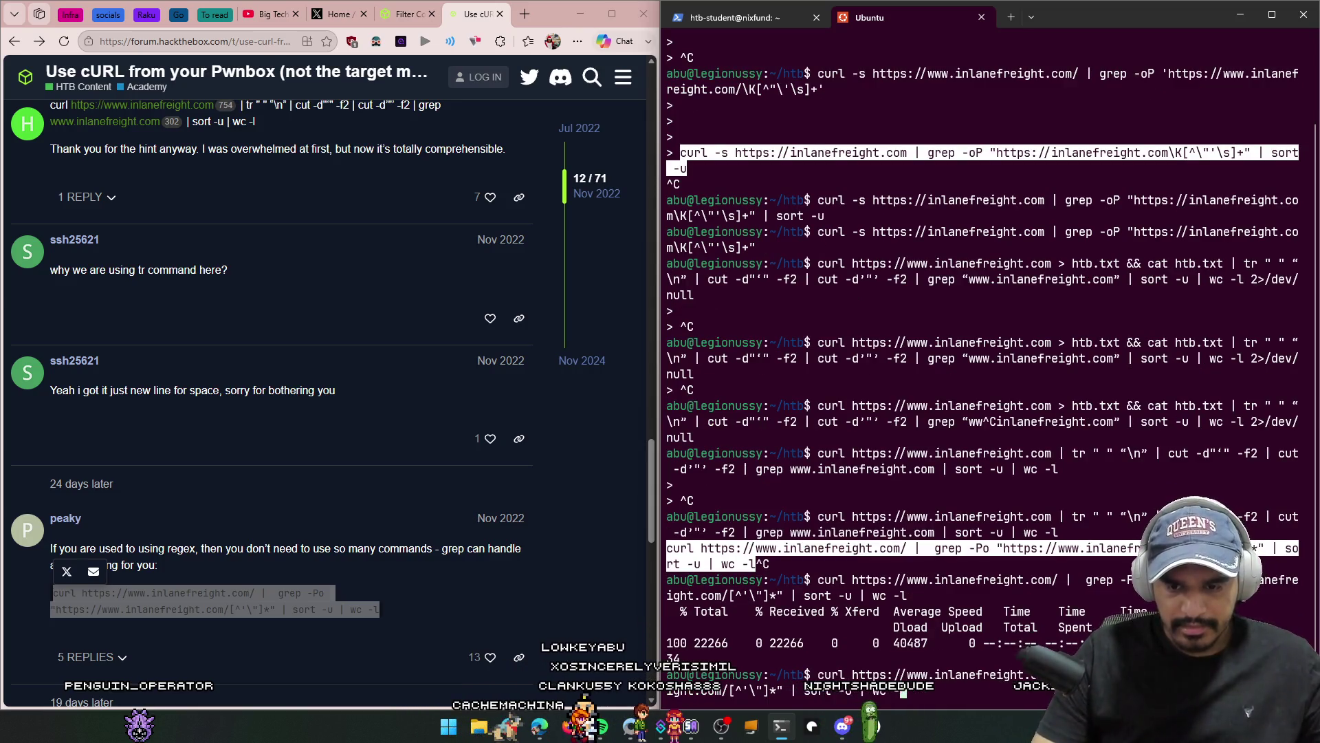
key(Return)
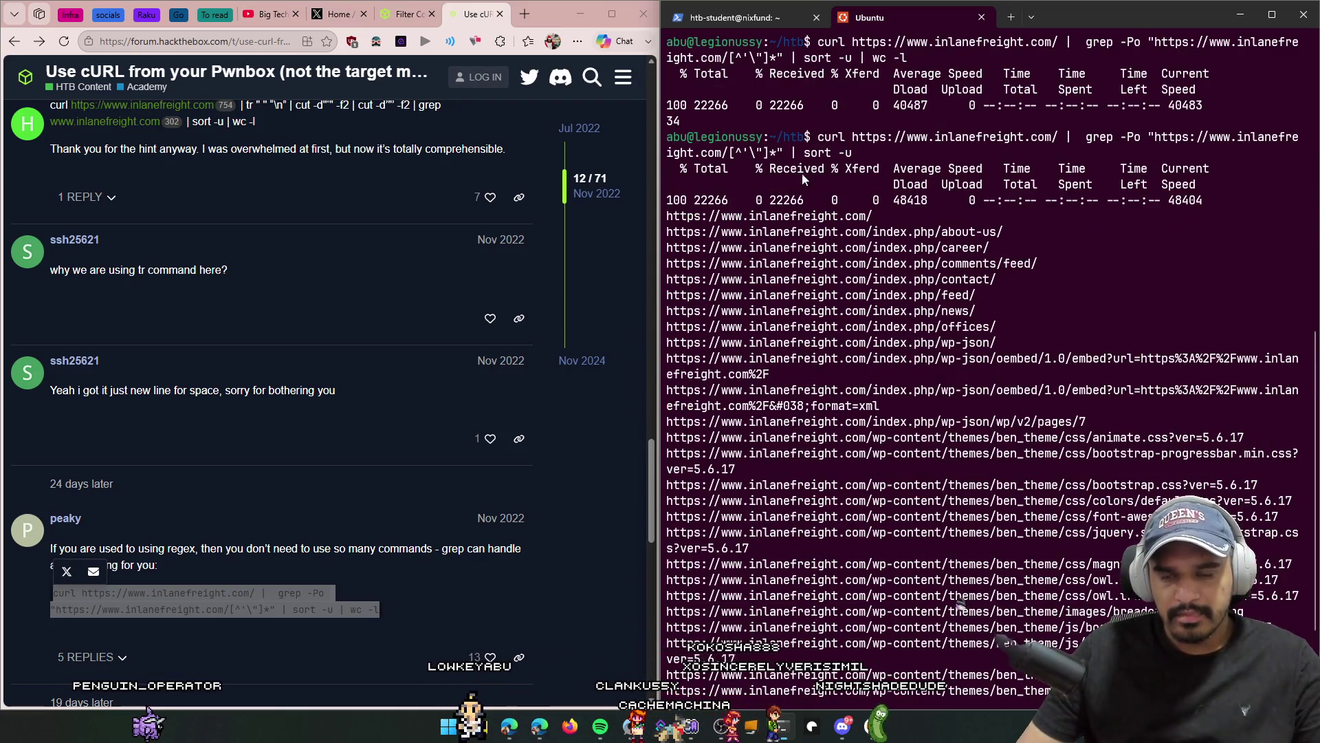
mouse_move(942, 218)
mouse_down()
mouse_move(864, 233)
mouse_move(1100, 440)
mouse_move(1025, 426)
mouse_move(1013, 443)
mouse_move(1016, 548)
mouse_up()
scroll(1016, 548, down, 3)
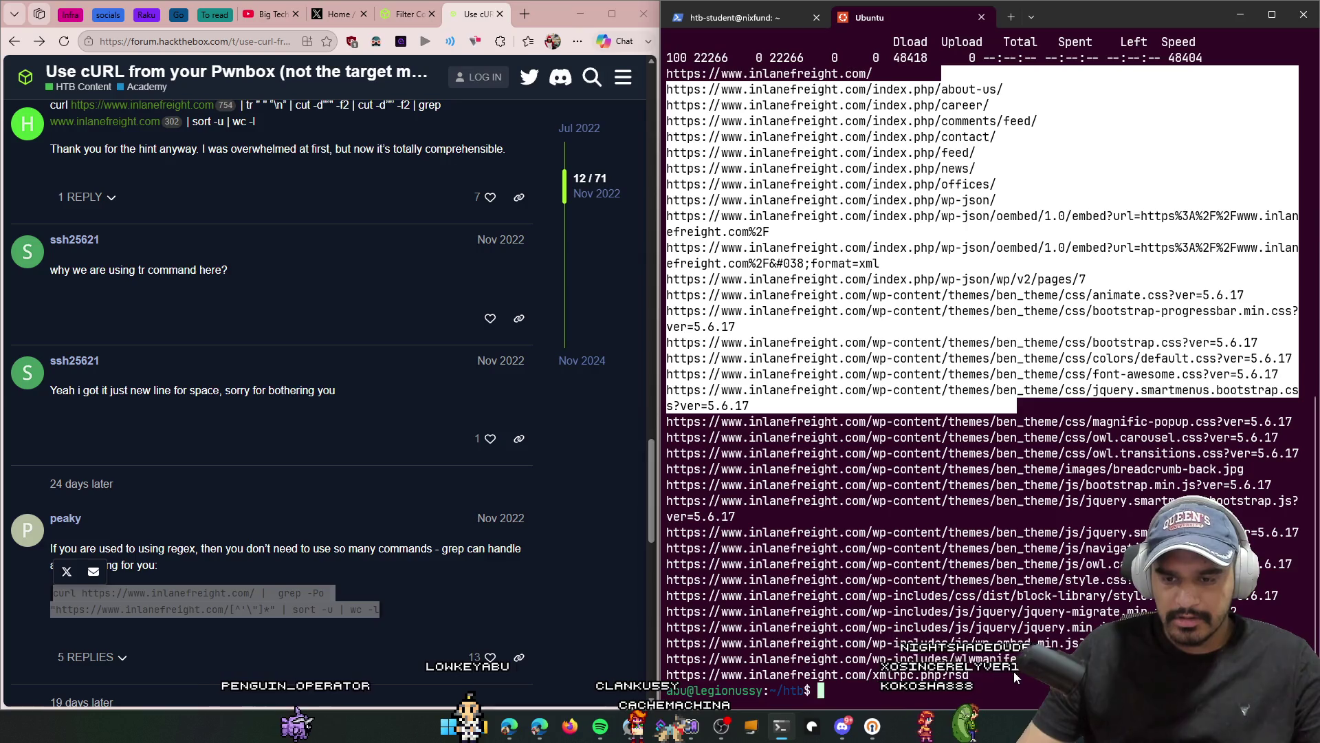
mouse_move(1013, 671)
mouse_down()
mouse_move(894, 474)
mouse_move(749, 390)
mouse_up()
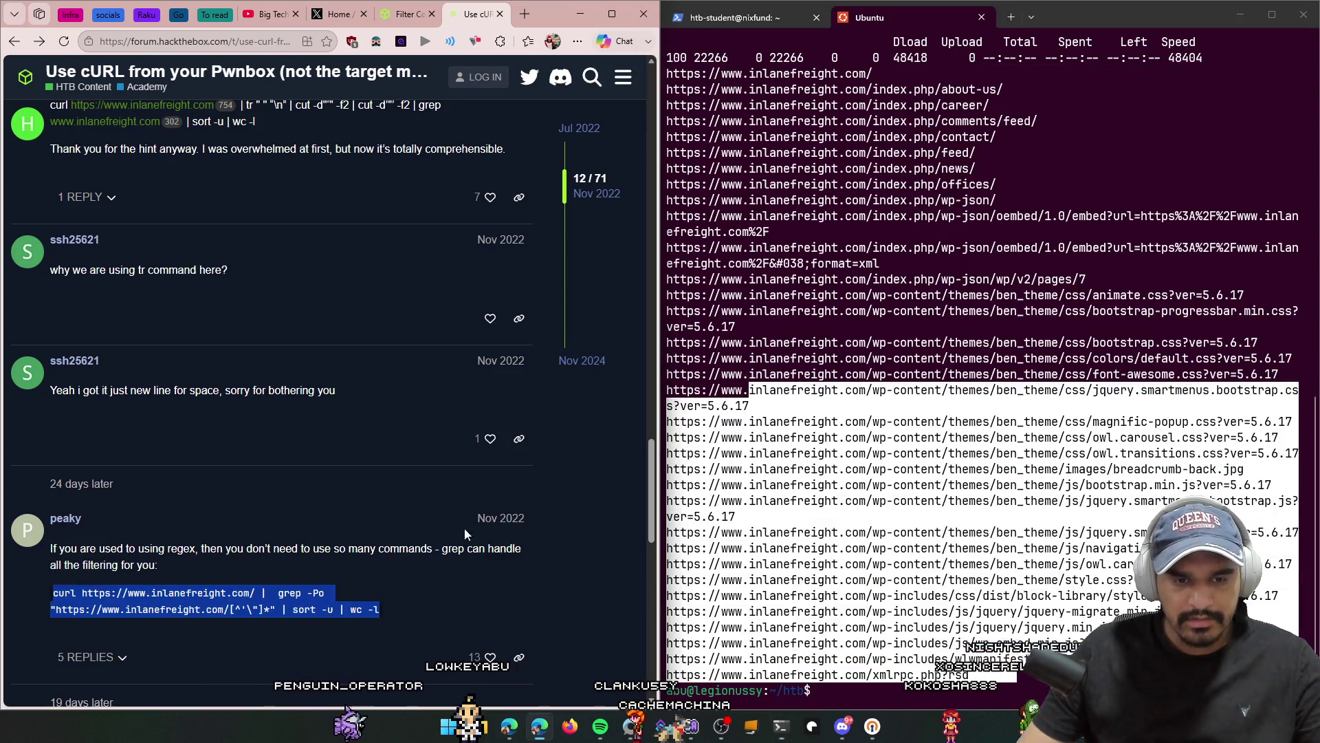
Step: Submit 34 for Question 3 and advance to Section 13, Regular Expressions
click(394, 15)
scroll(282, 481, down, 5)
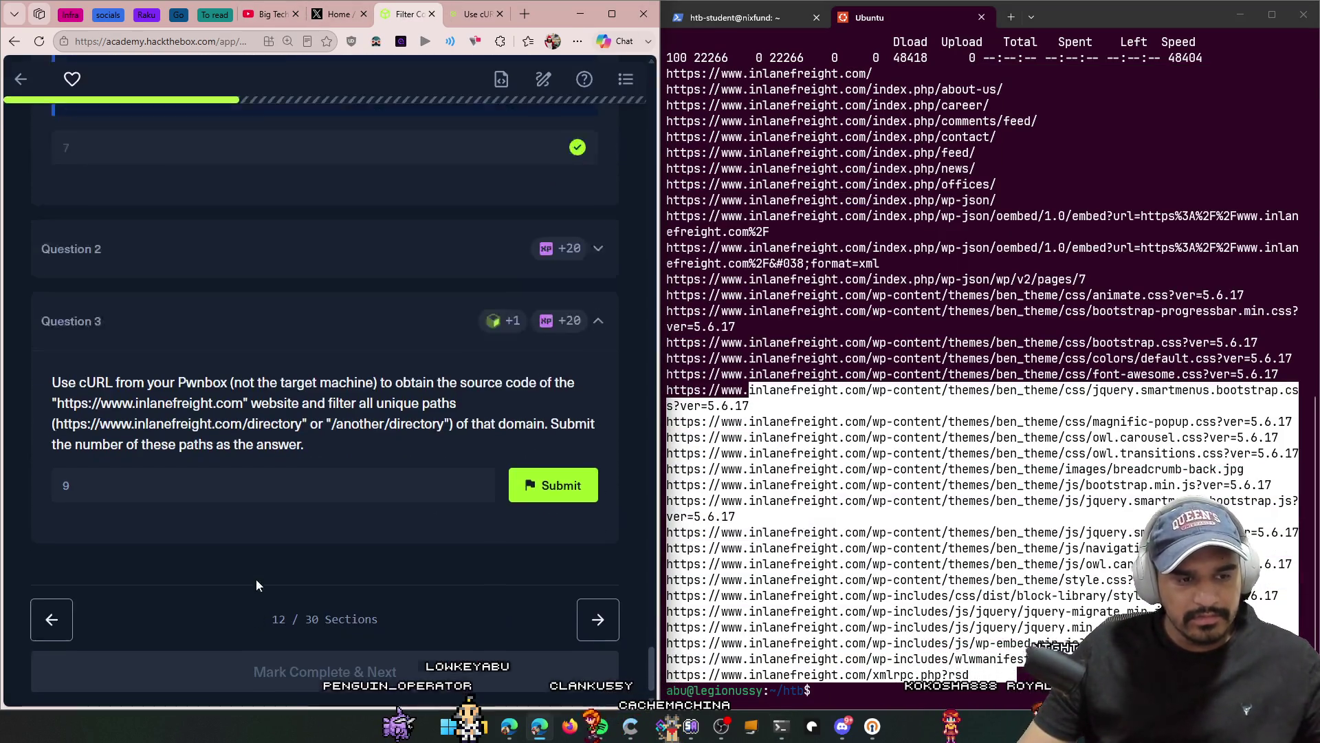
click(266, 458)
text(9)
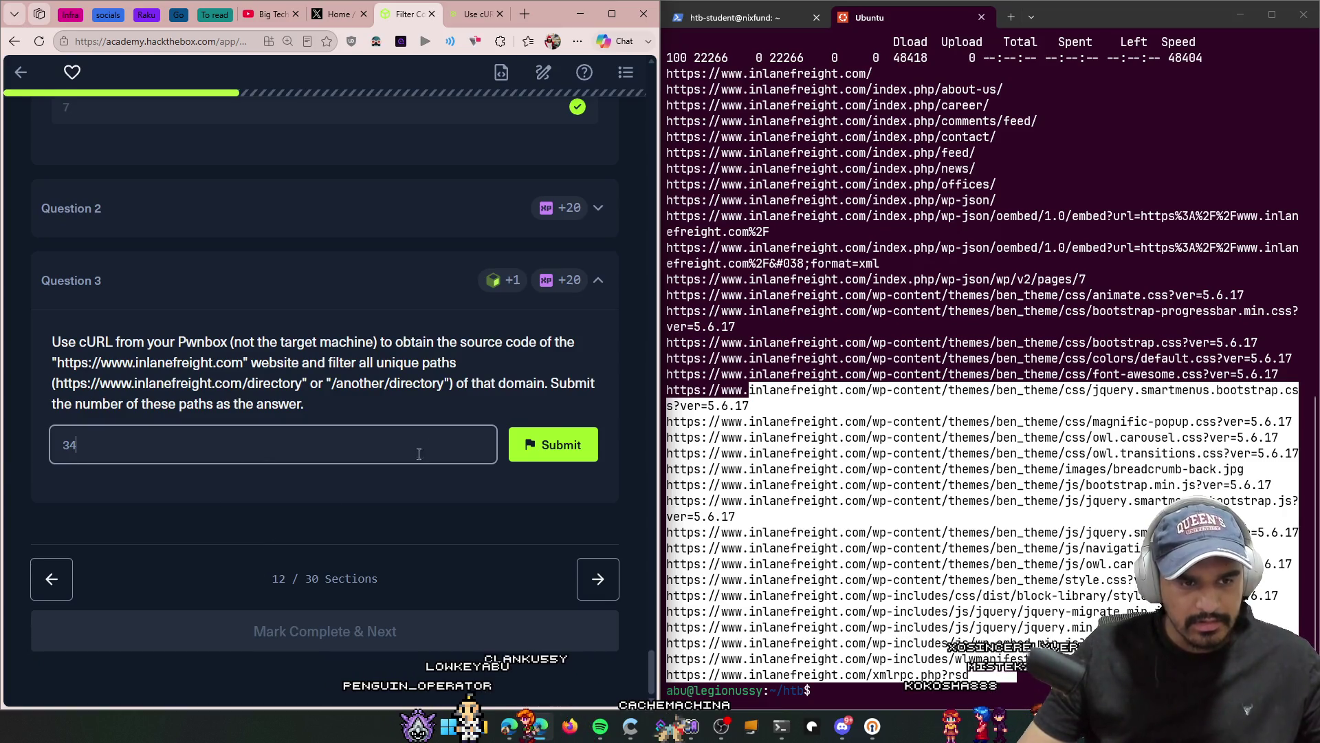
click(581, 455)
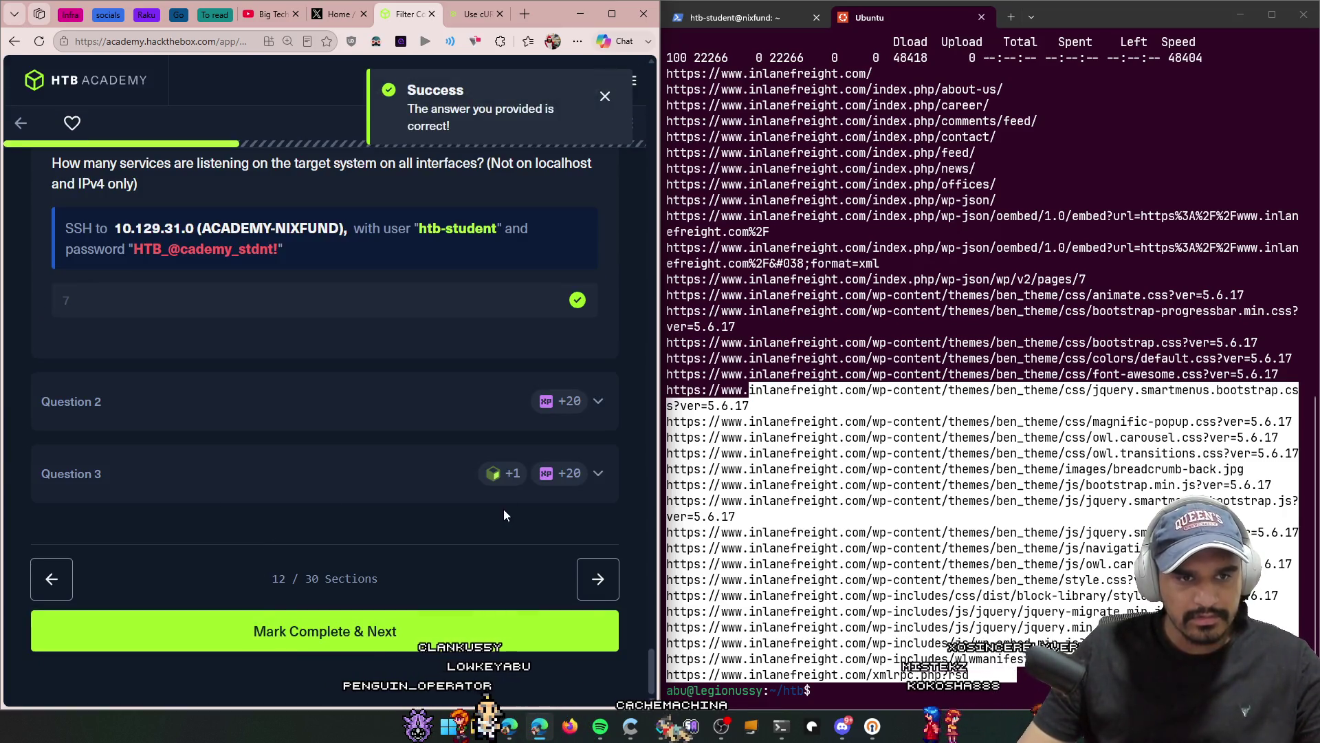
click(579, 587)
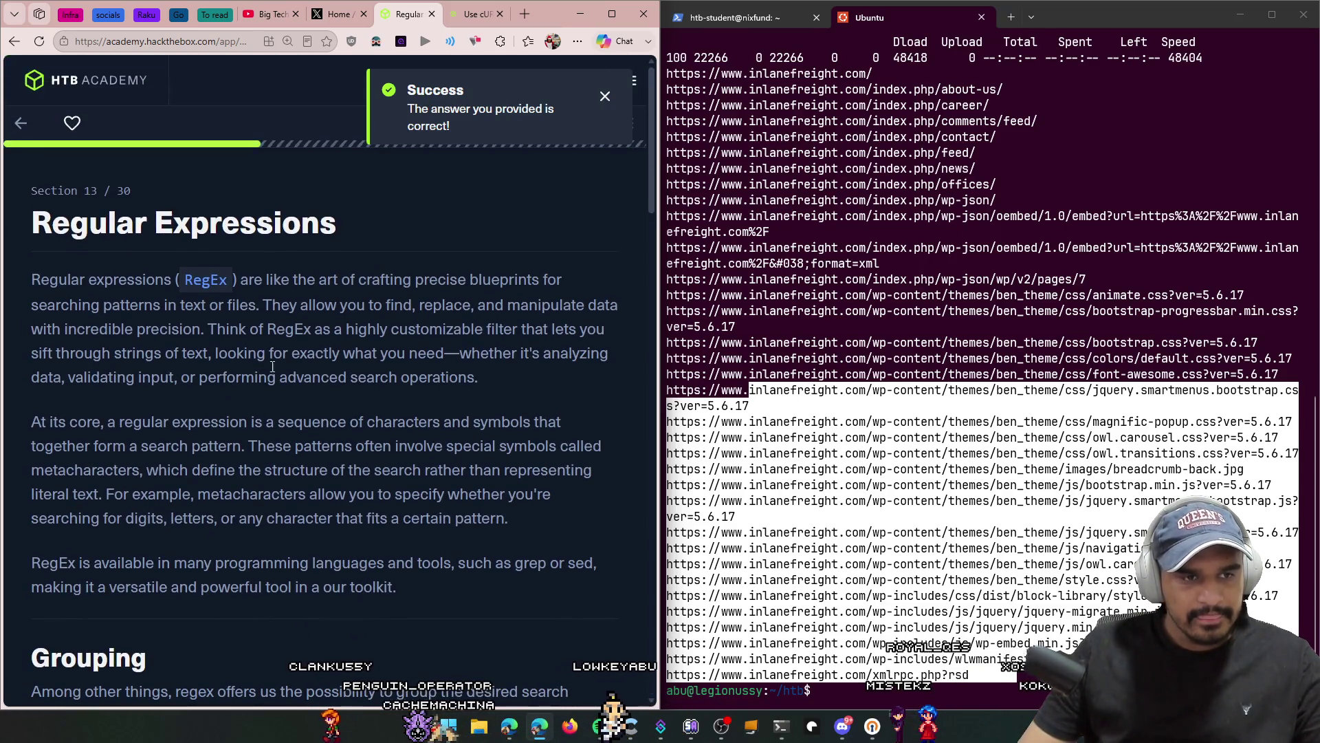
scroll(245, 310, down, 15)
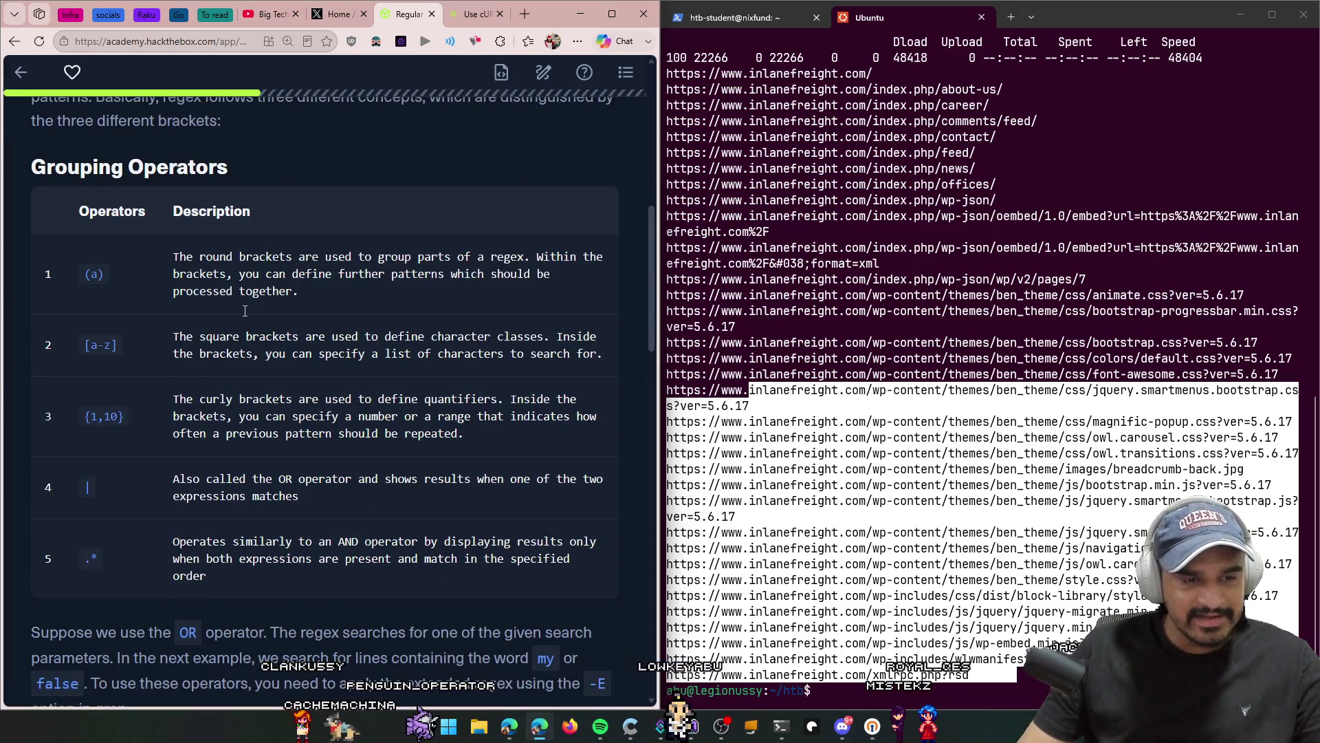
scroll(245, 315, down, 15)
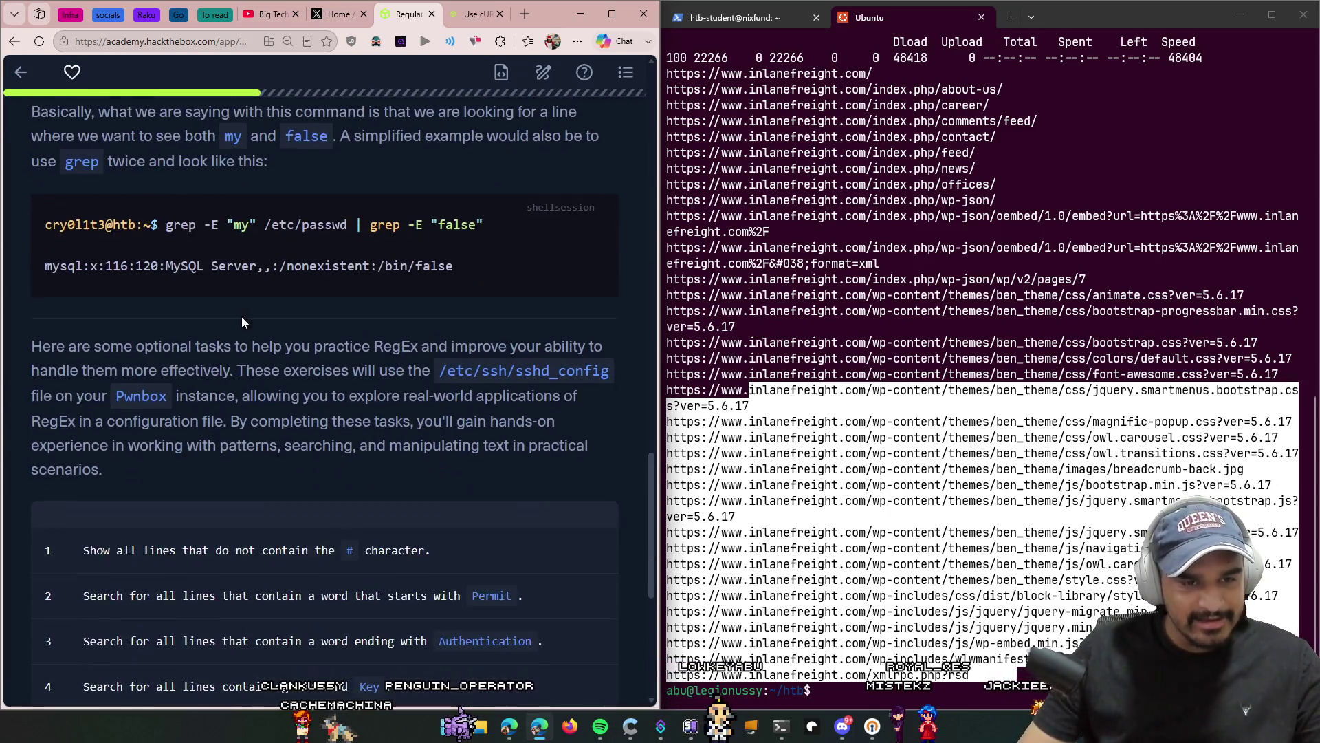
scroll(248, 345, down, 2)
scroll(358, 480, up, 20)
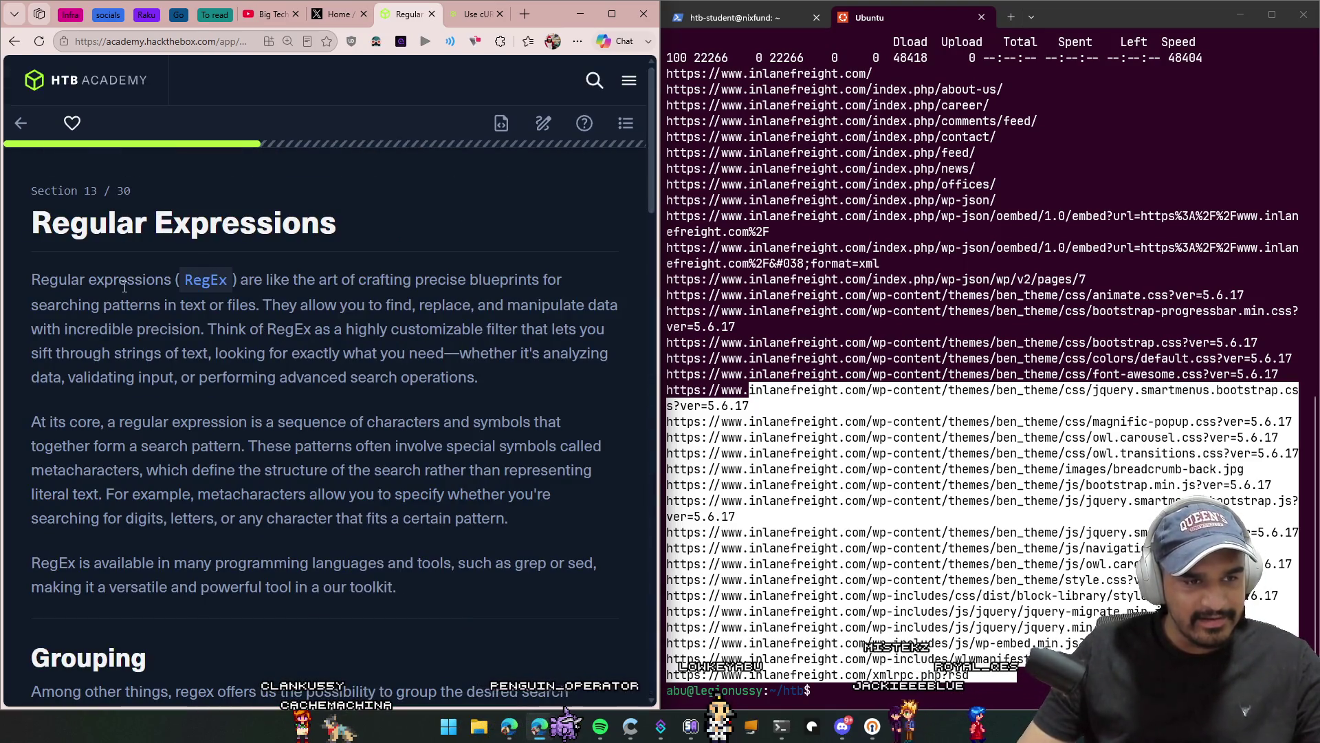
mouse_move(187, 294)
mouse_down()
mouse_move(451, 279)
mouse_move(584, 303)
mouse_move(604, 356)
mouse_move(454, 378)
mouse_move(222, 353)
mouse_up()
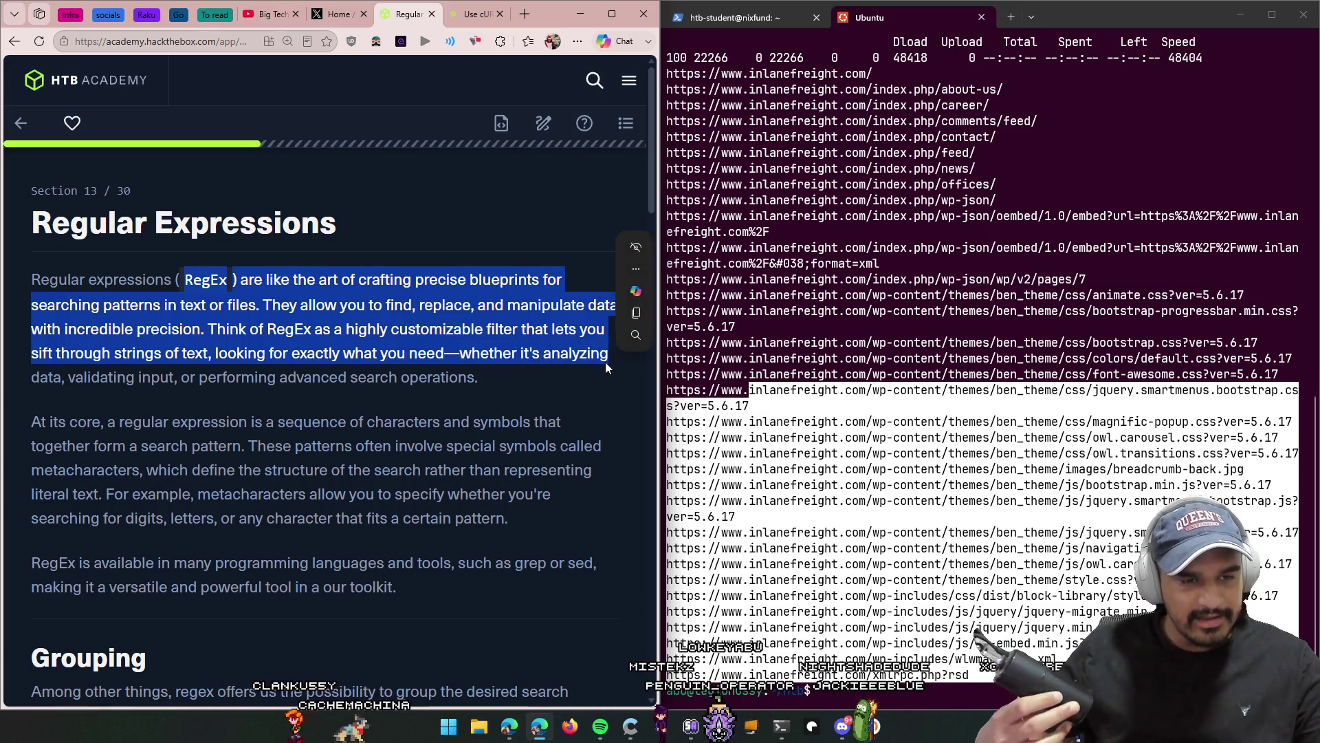
scroll(221, 368, down, 1)
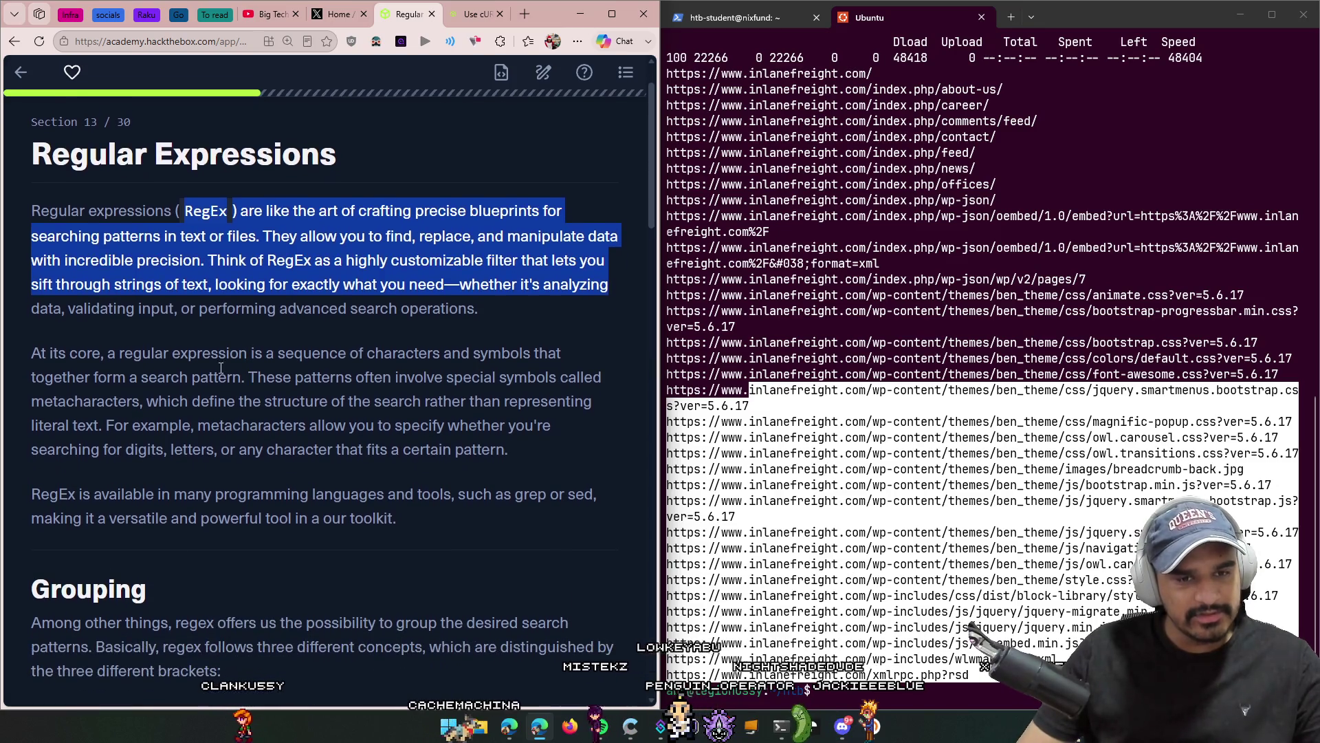
scroll(40, 348, down, 1)
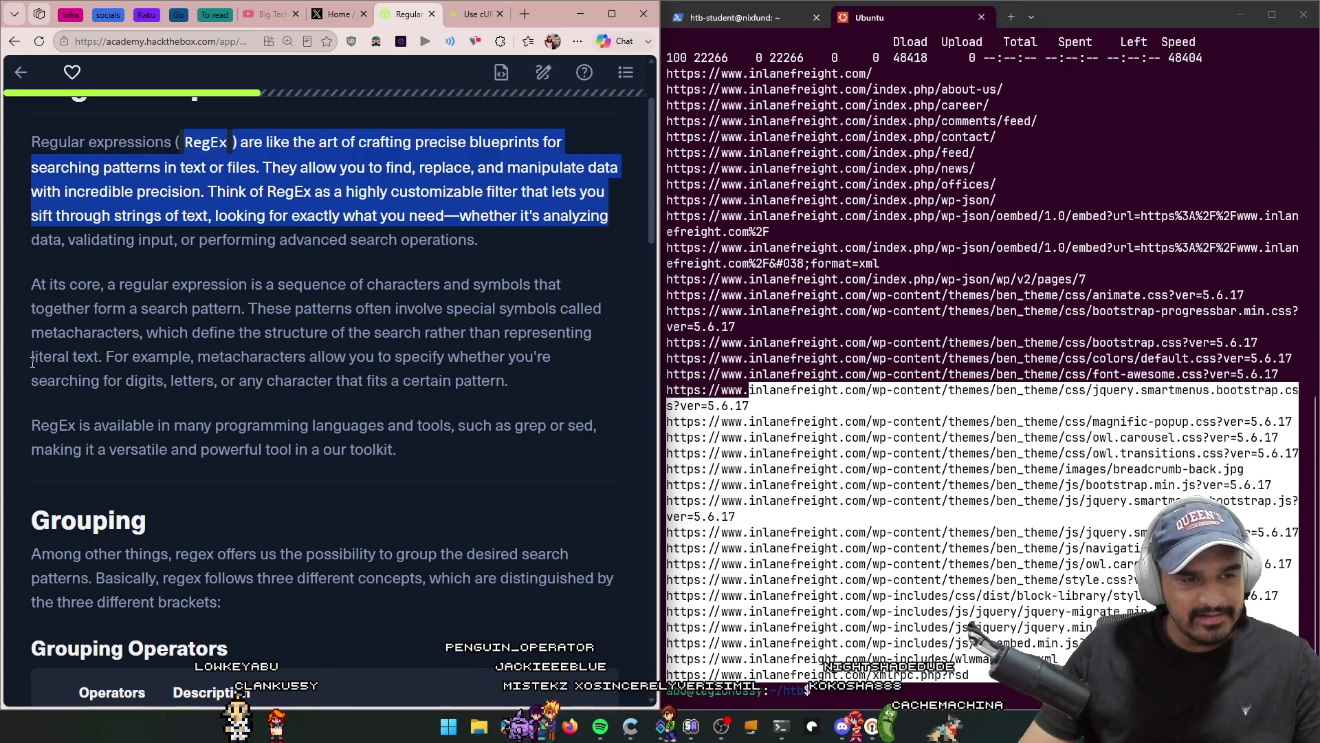
drag(32, 362, 137, 356)
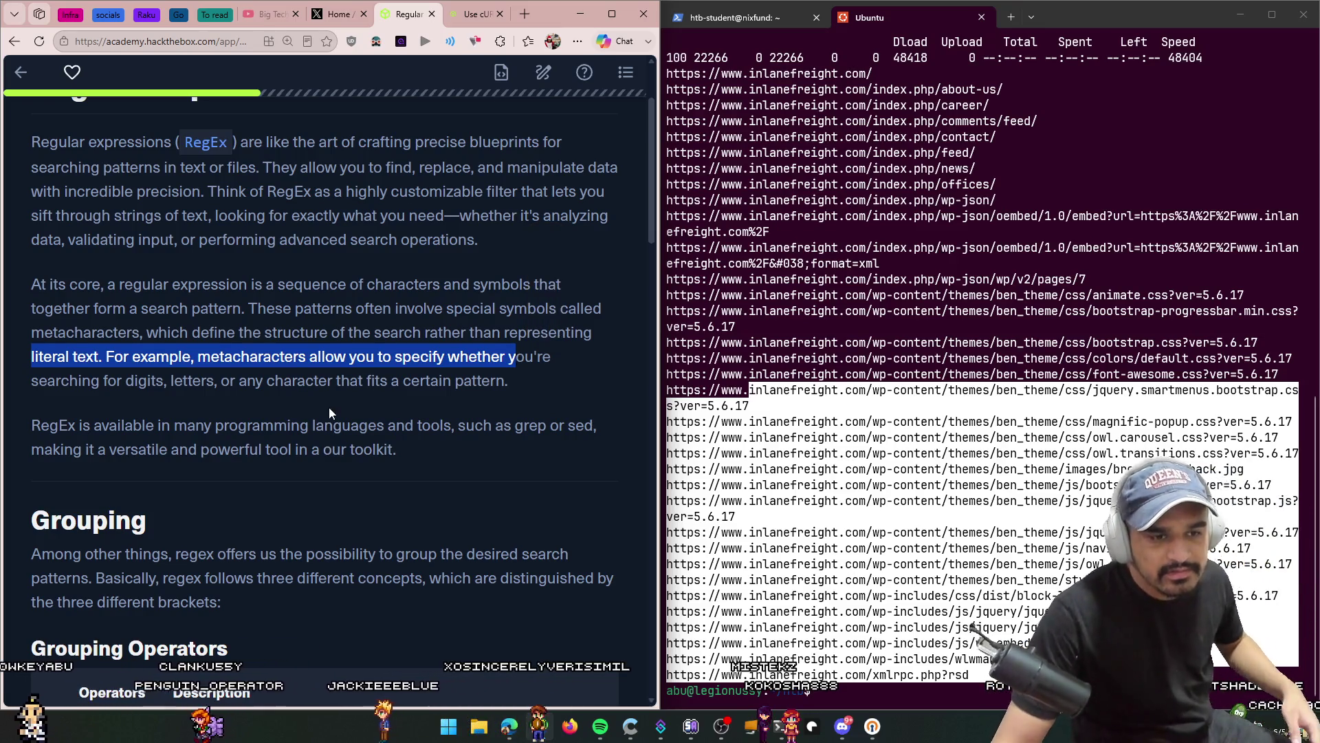
scroll(329, 407, down, 5)
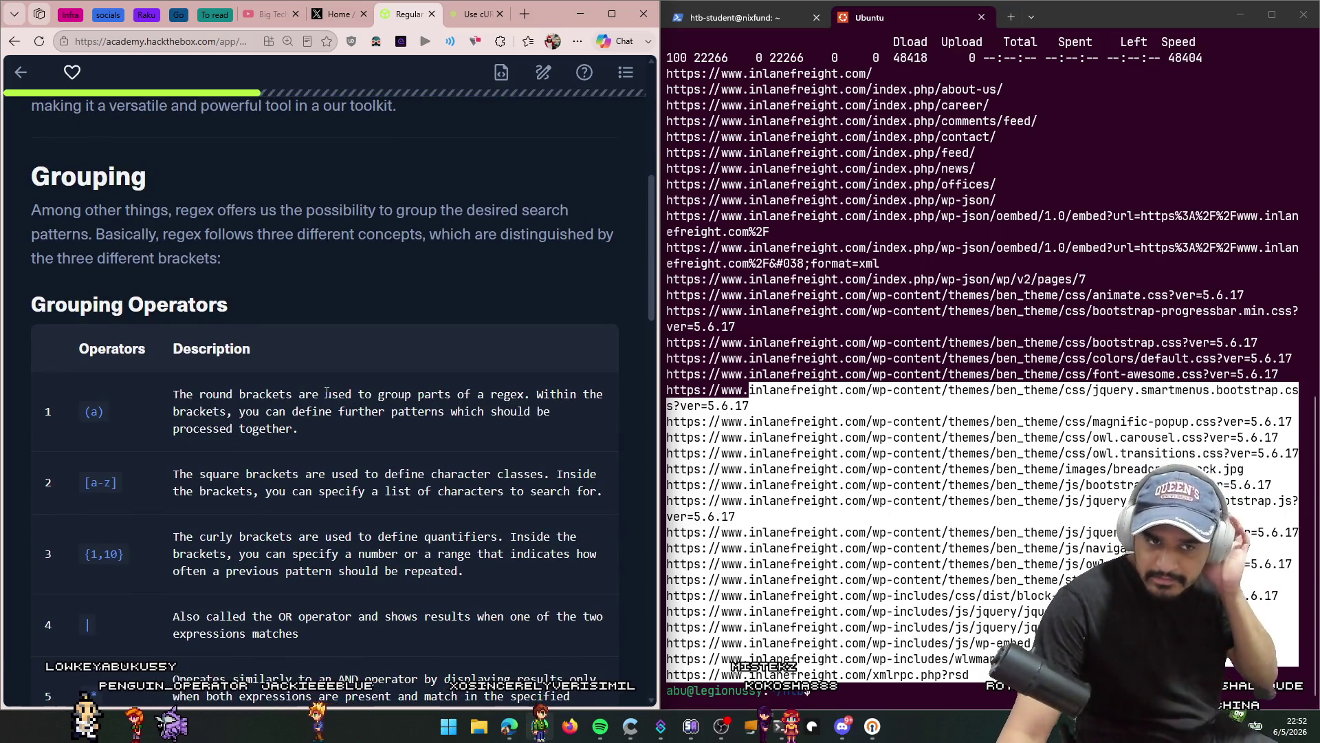
Step: Scroll to the Grouping Operators table and maximize the browser window
scroll(501, 377, down, 1)
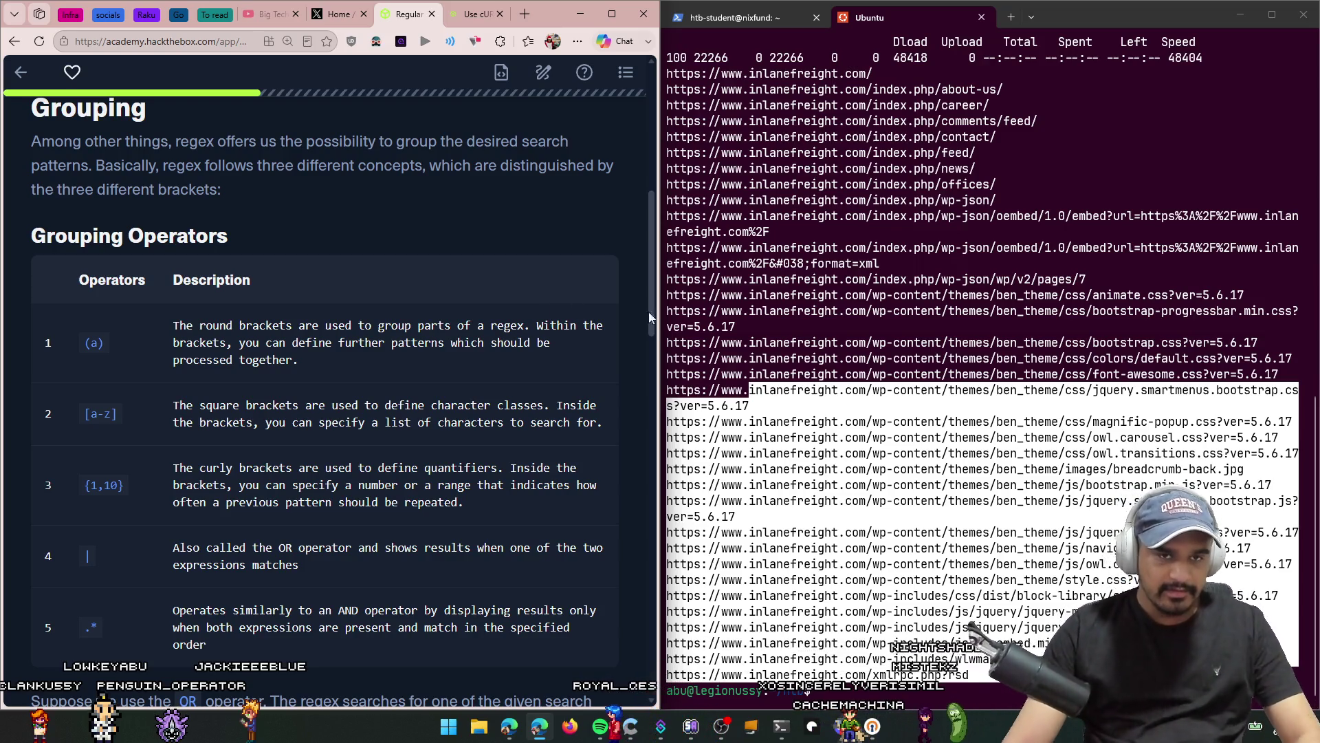
click(611, 13)
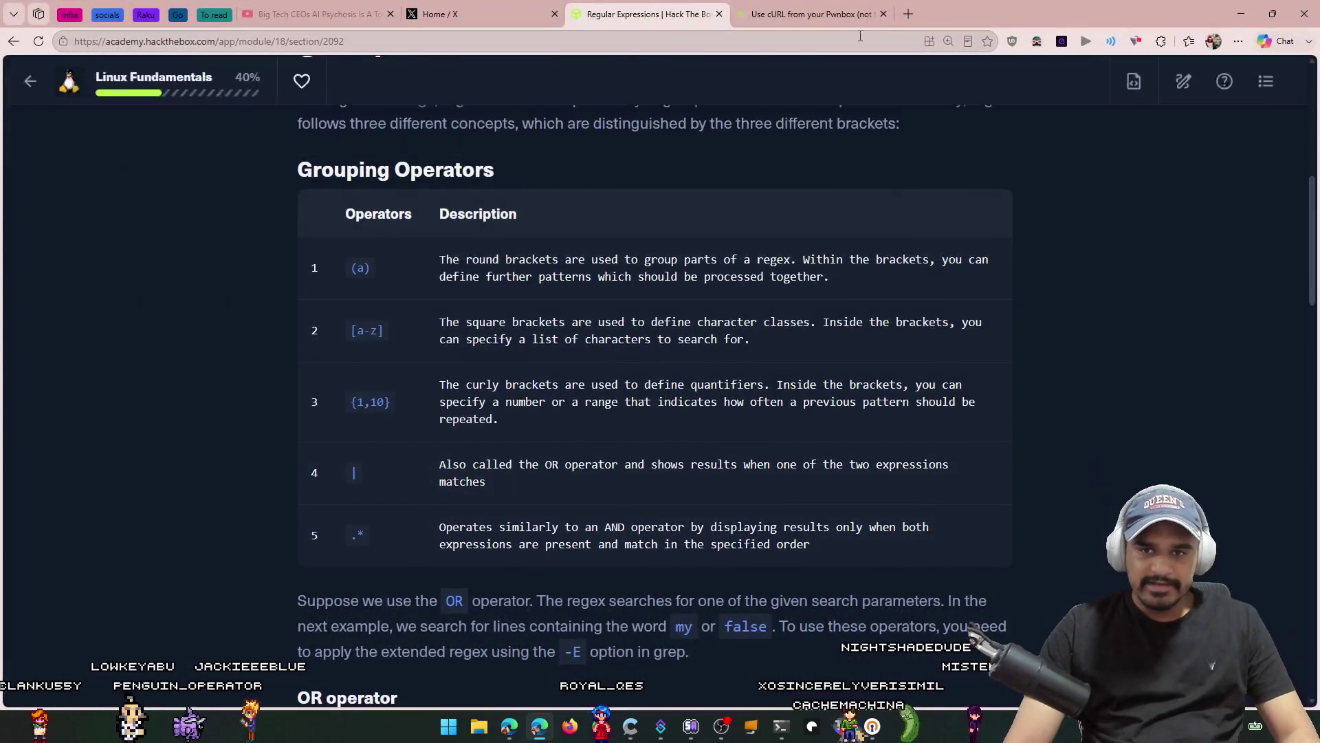
Step: In a new tab, search for regex101, then refine the search to 'regex101 vs'
click(908, 14)
text(regex)
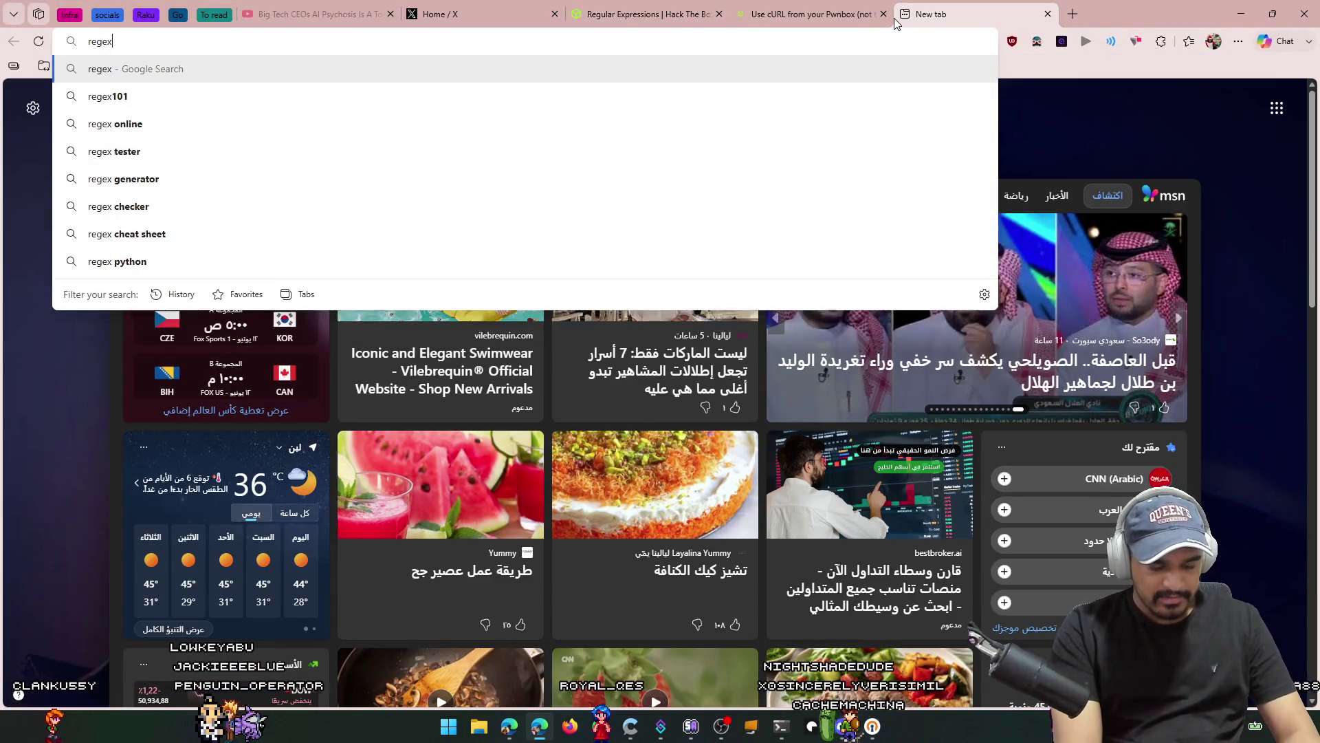
key(Down)
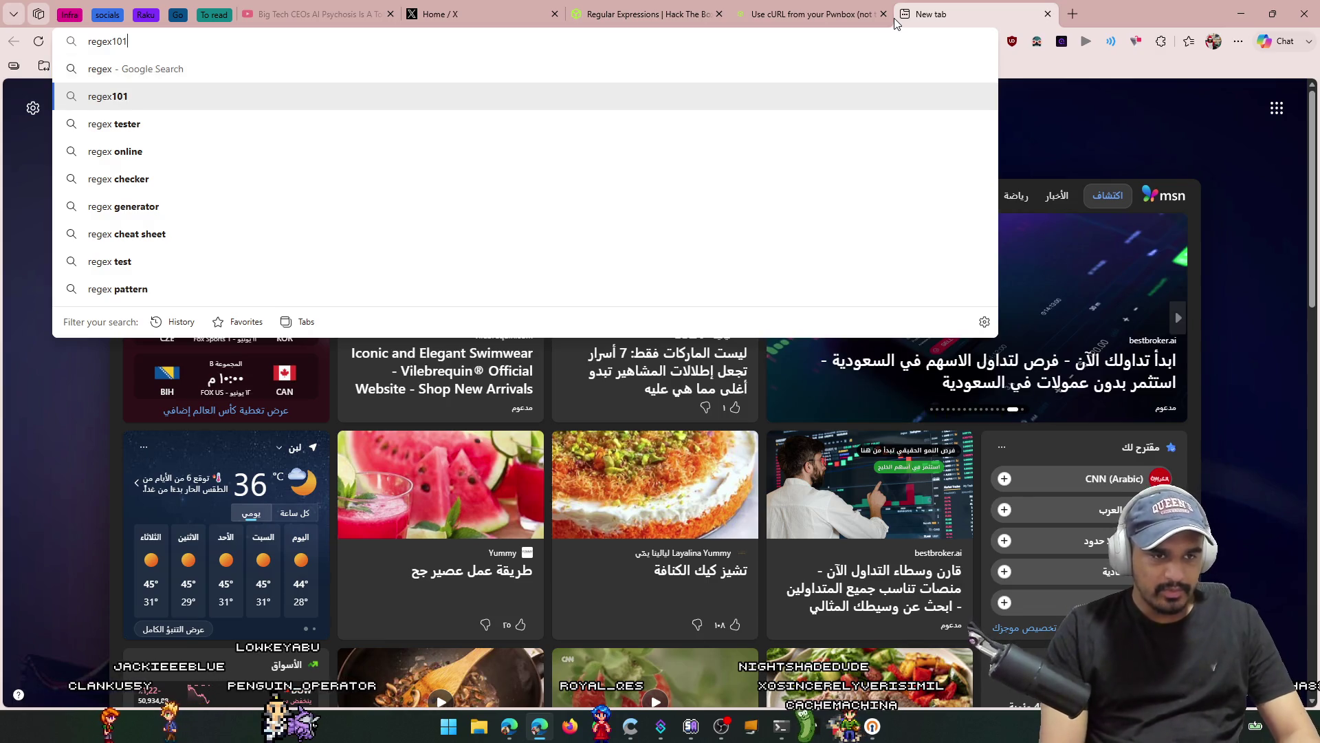
key(Return)
scroll(346, 463, down, 14)
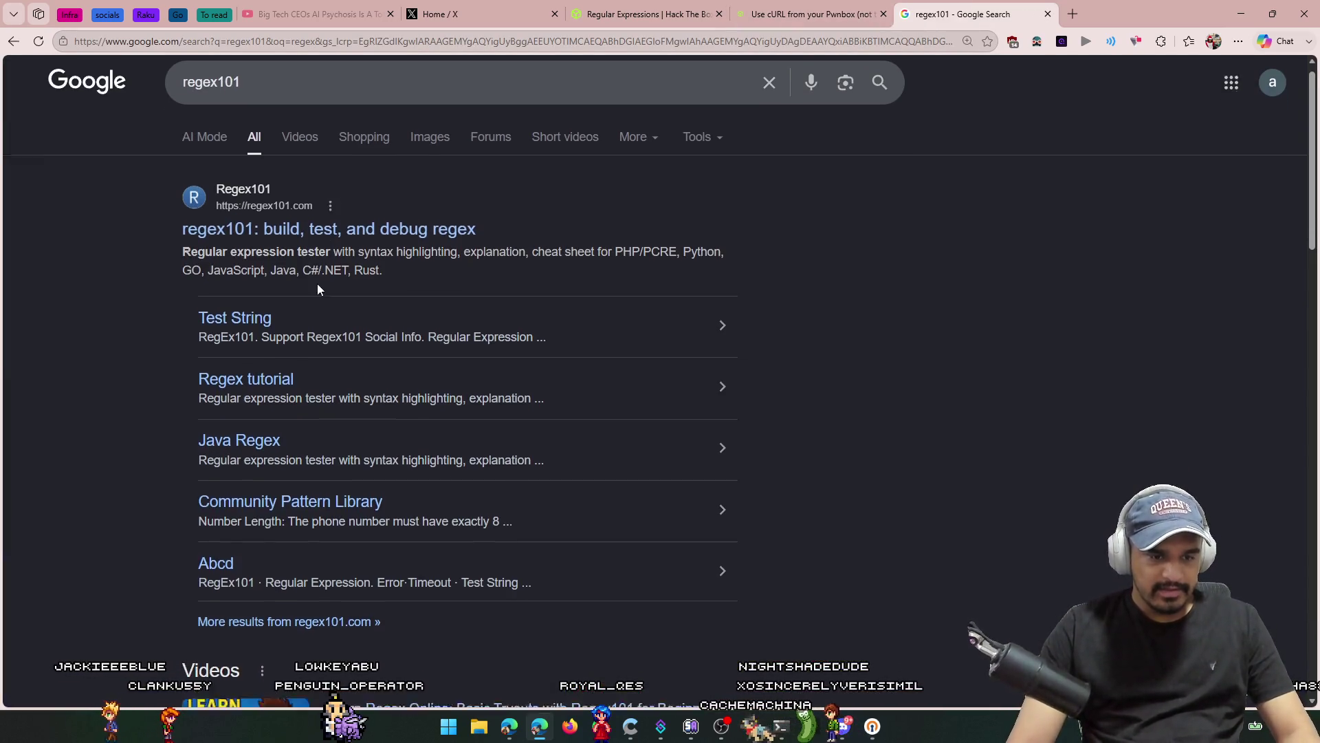
scroll(346, 463, down, 6)
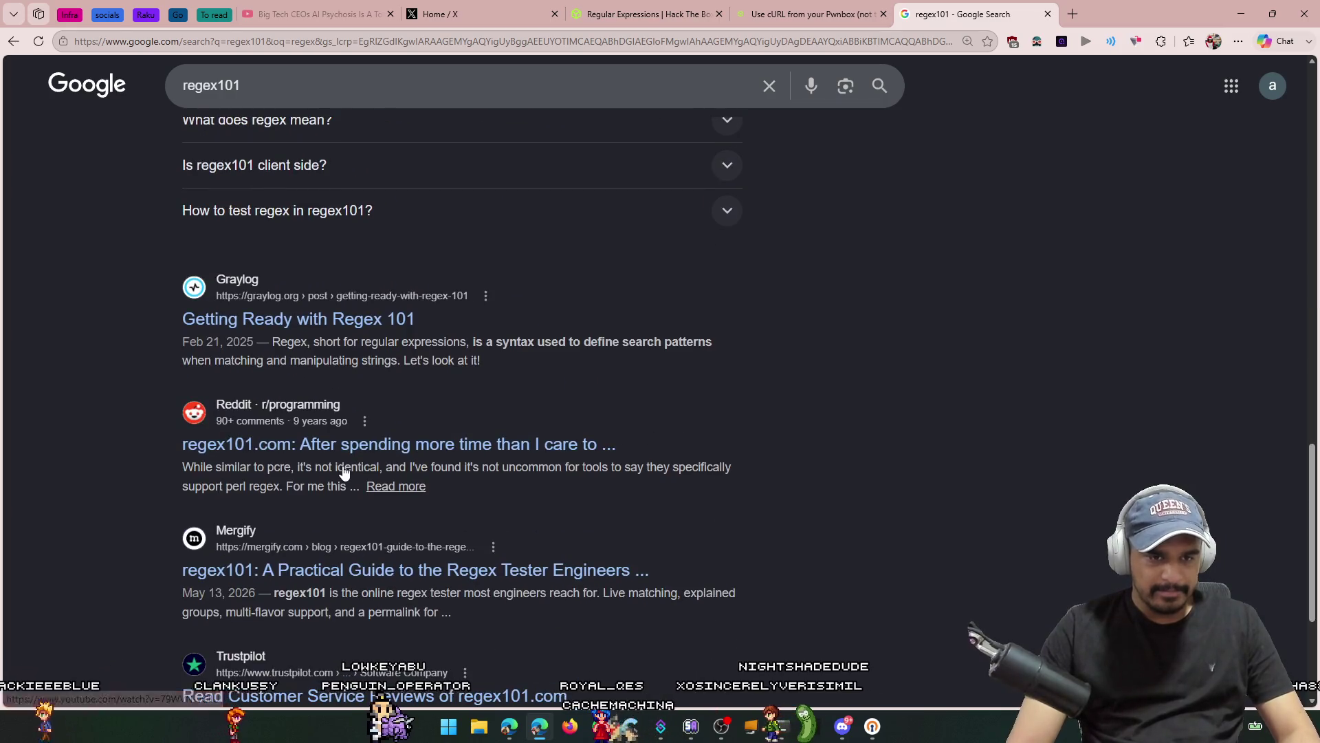
scroll(345, 463, up, 7)
click(268, 80)
text(vs)
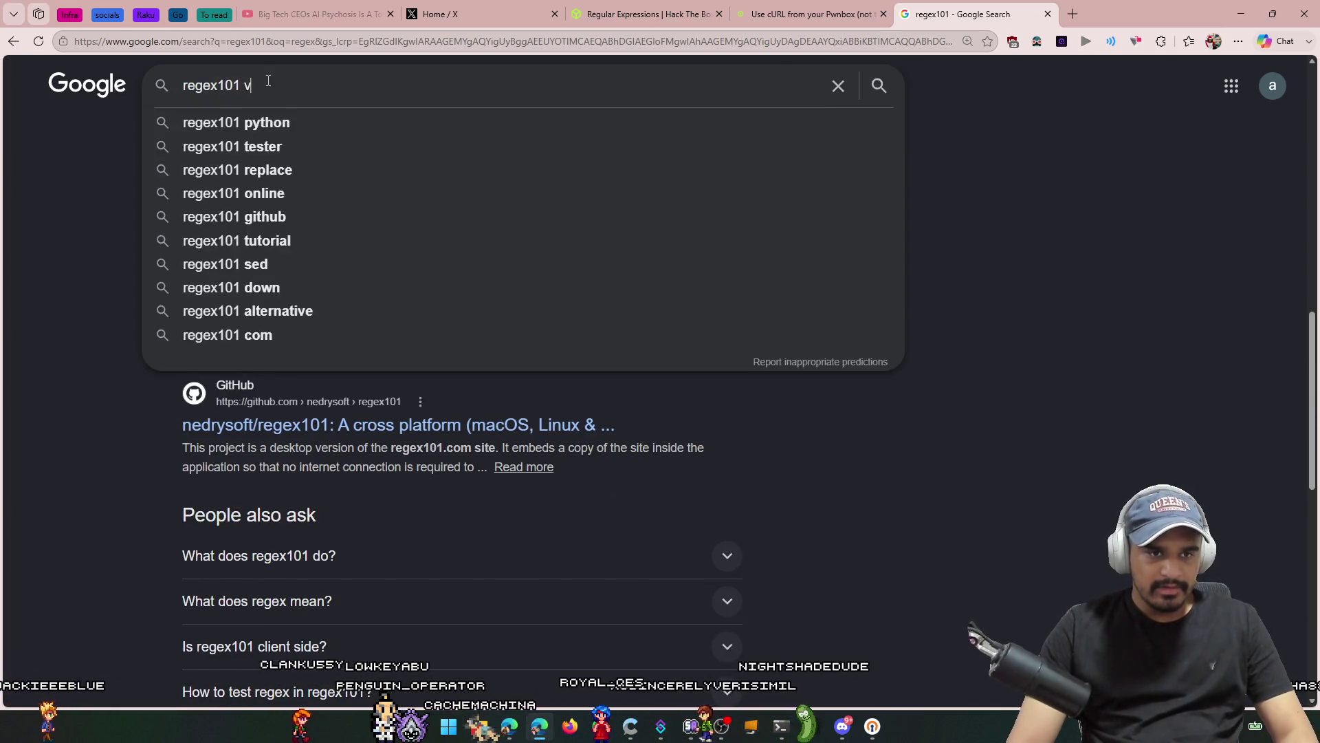
key(Return)
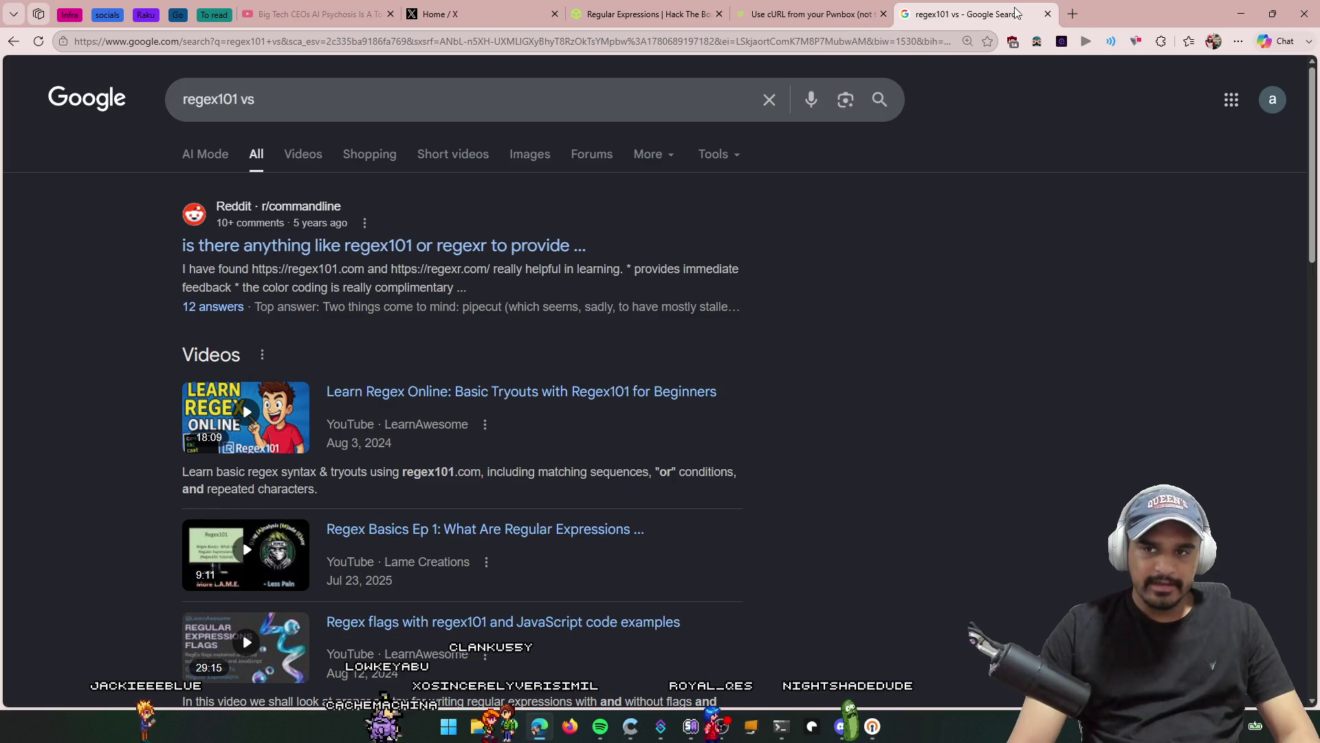
Step: Search 'google search trends' in another new tab
click(1073, 15)
text(googl)
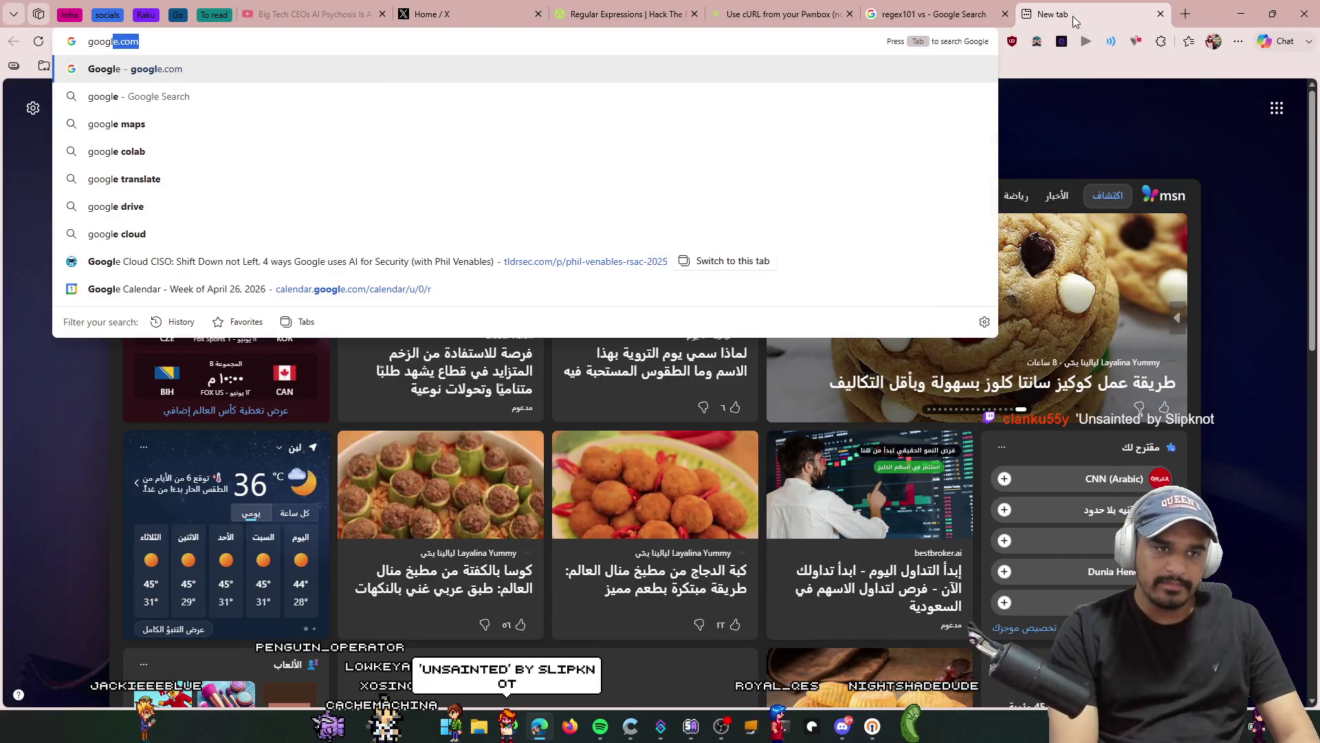
text(e sear)
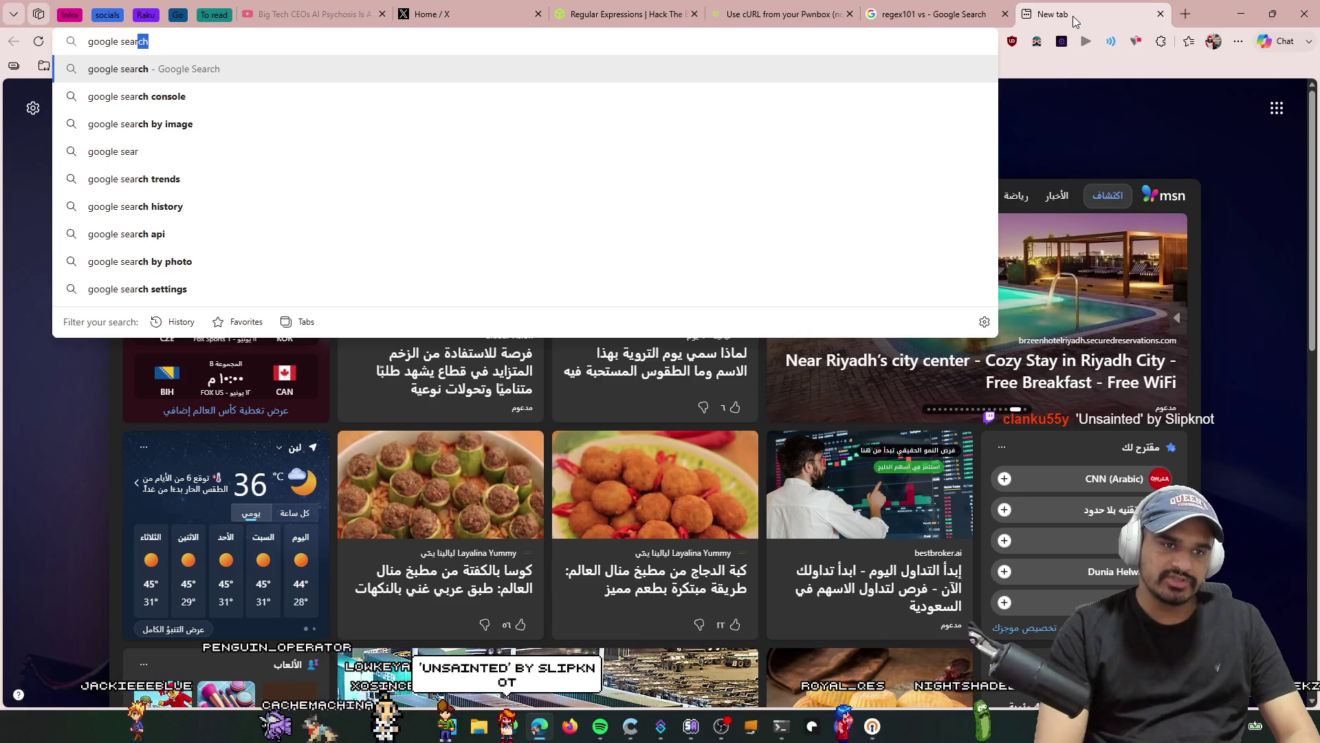
key(Down)
key(ctrl+BackSpace)
text(trend)
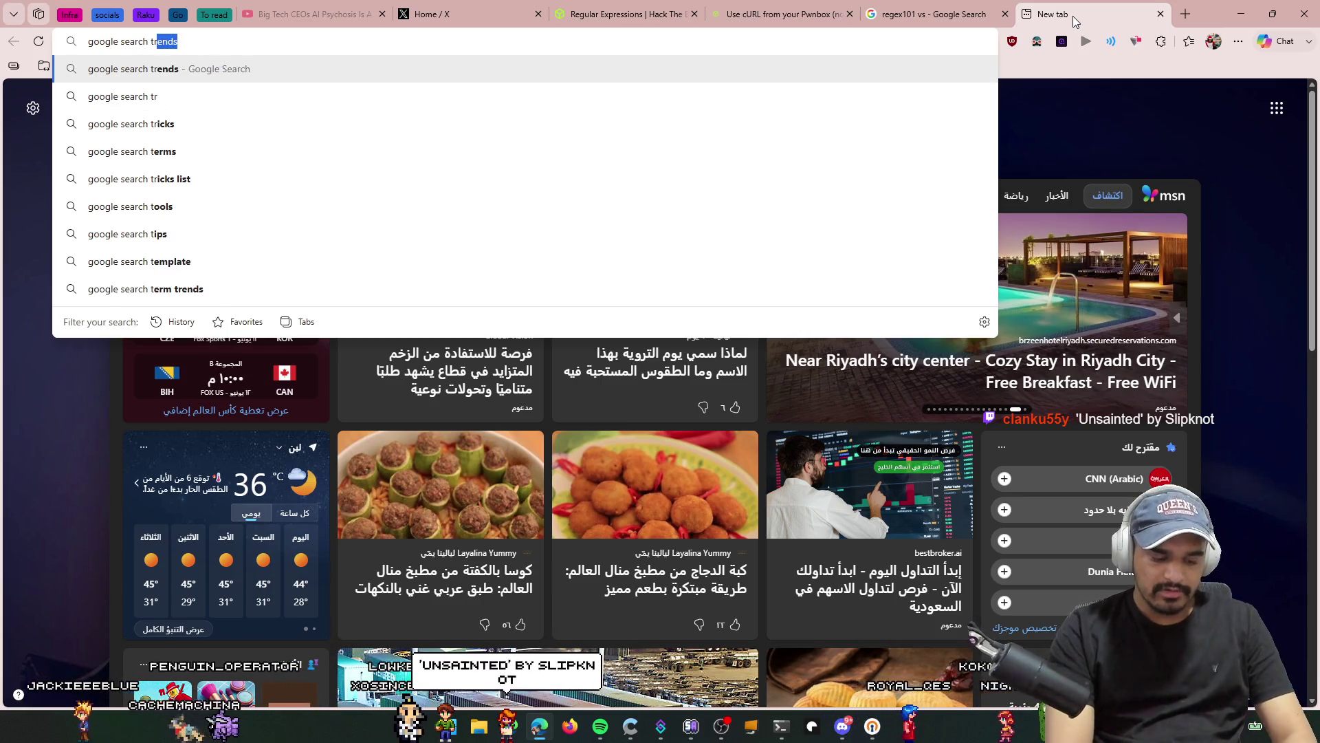
key(Return)
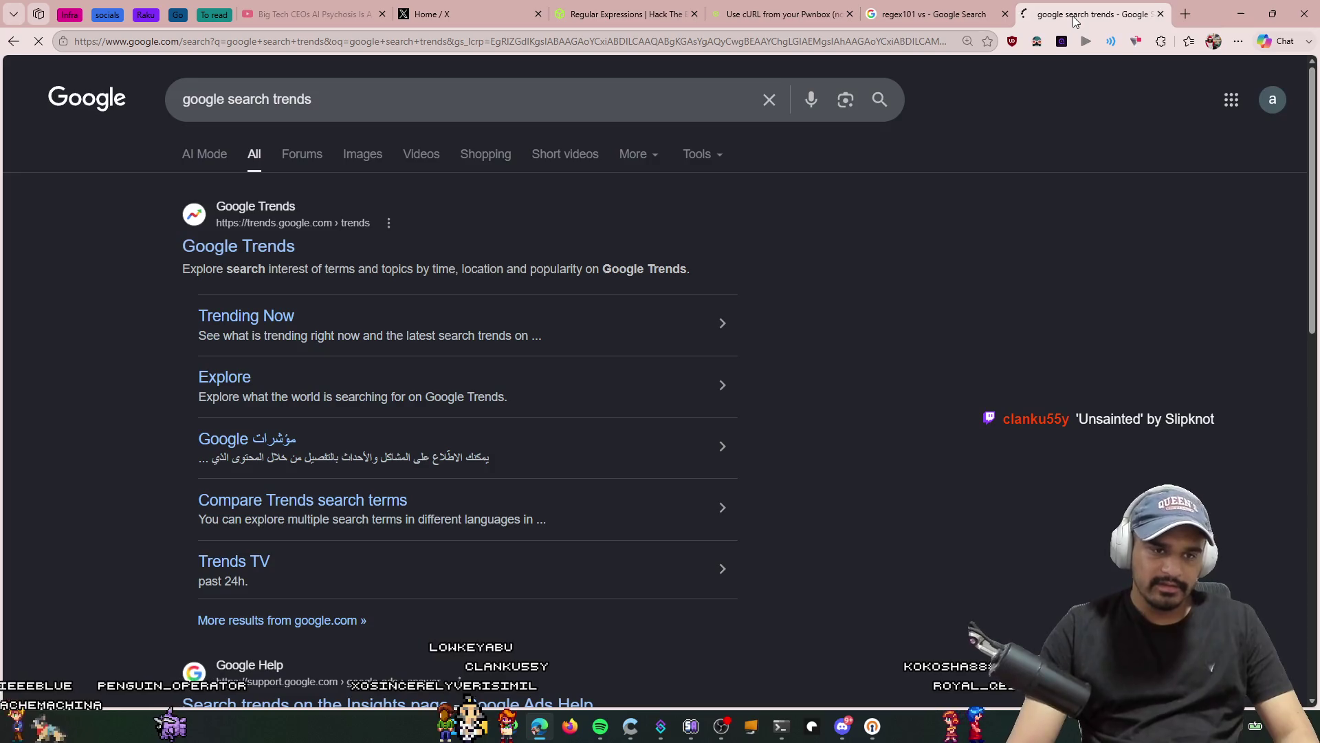
Step: Open Google Trends and explore search interest in regex101
click(289, 247)
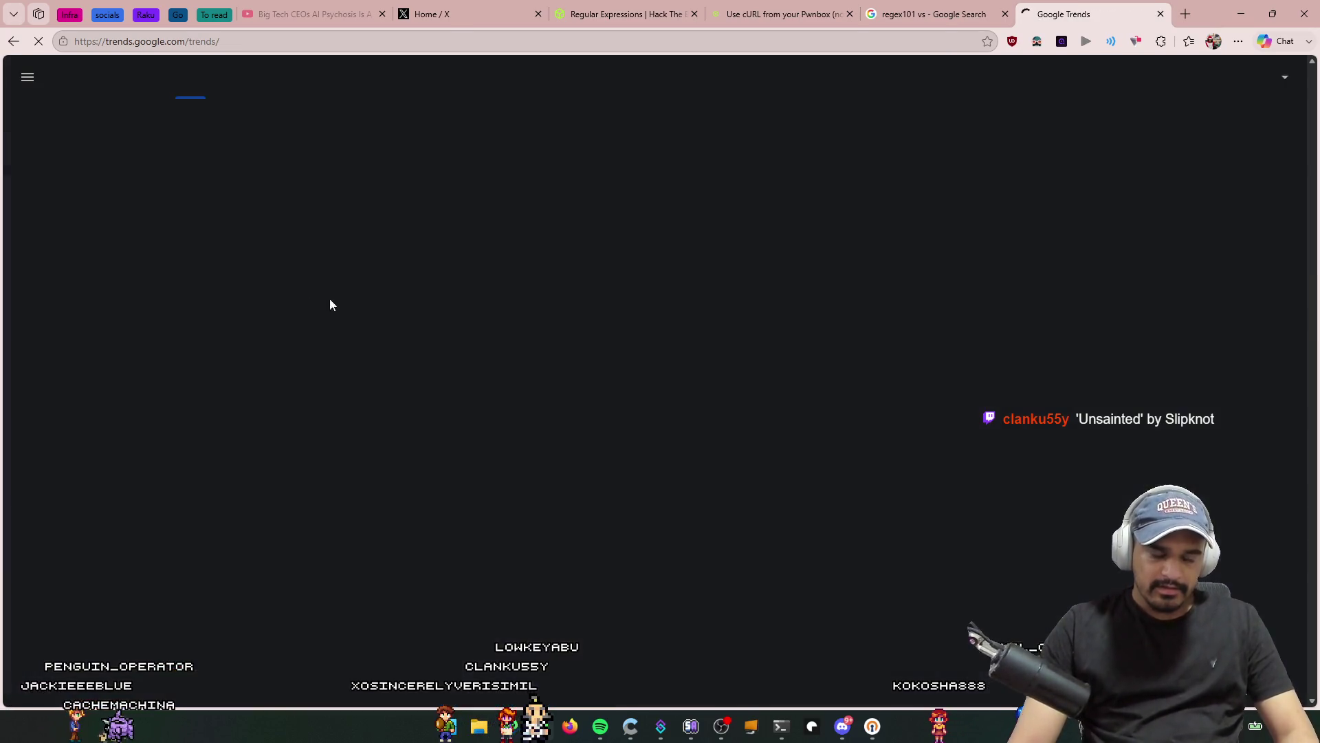
text(reg)
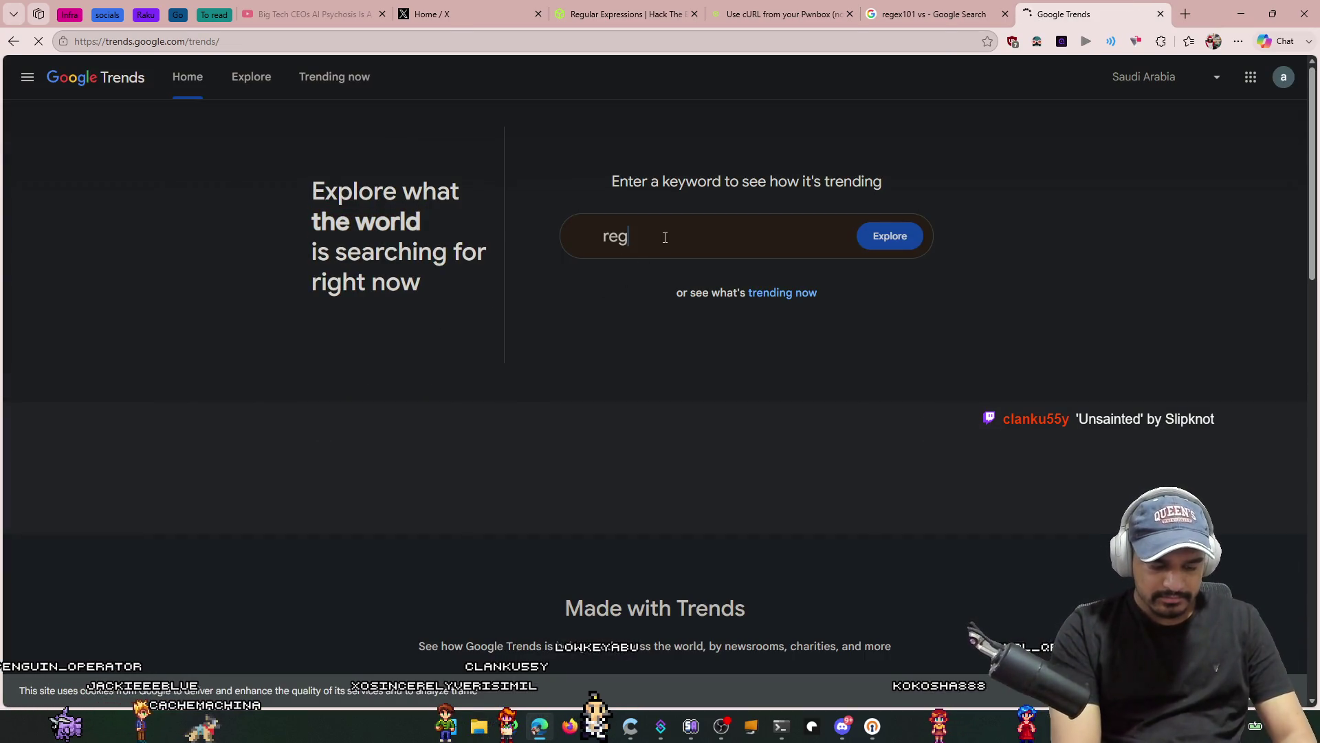
text(ex101)
key(Return)
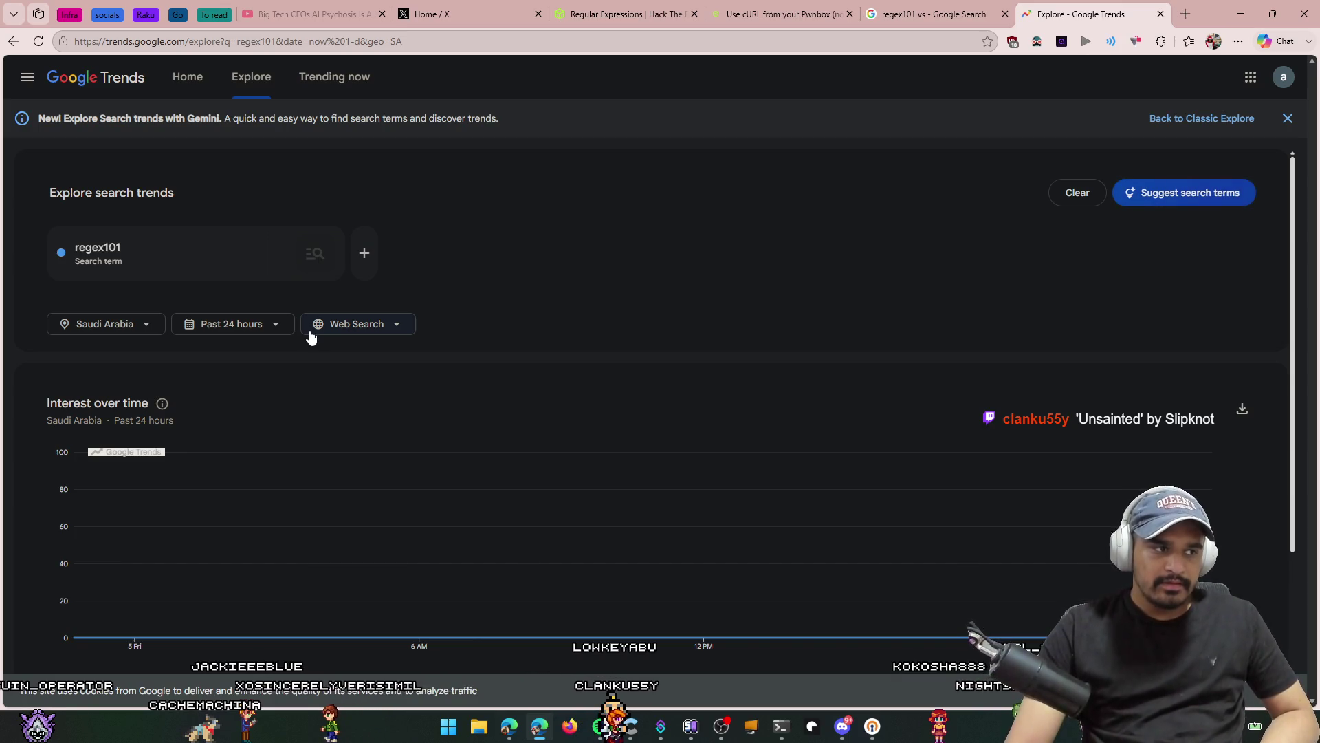
click(274, 326)
click(137, 332)
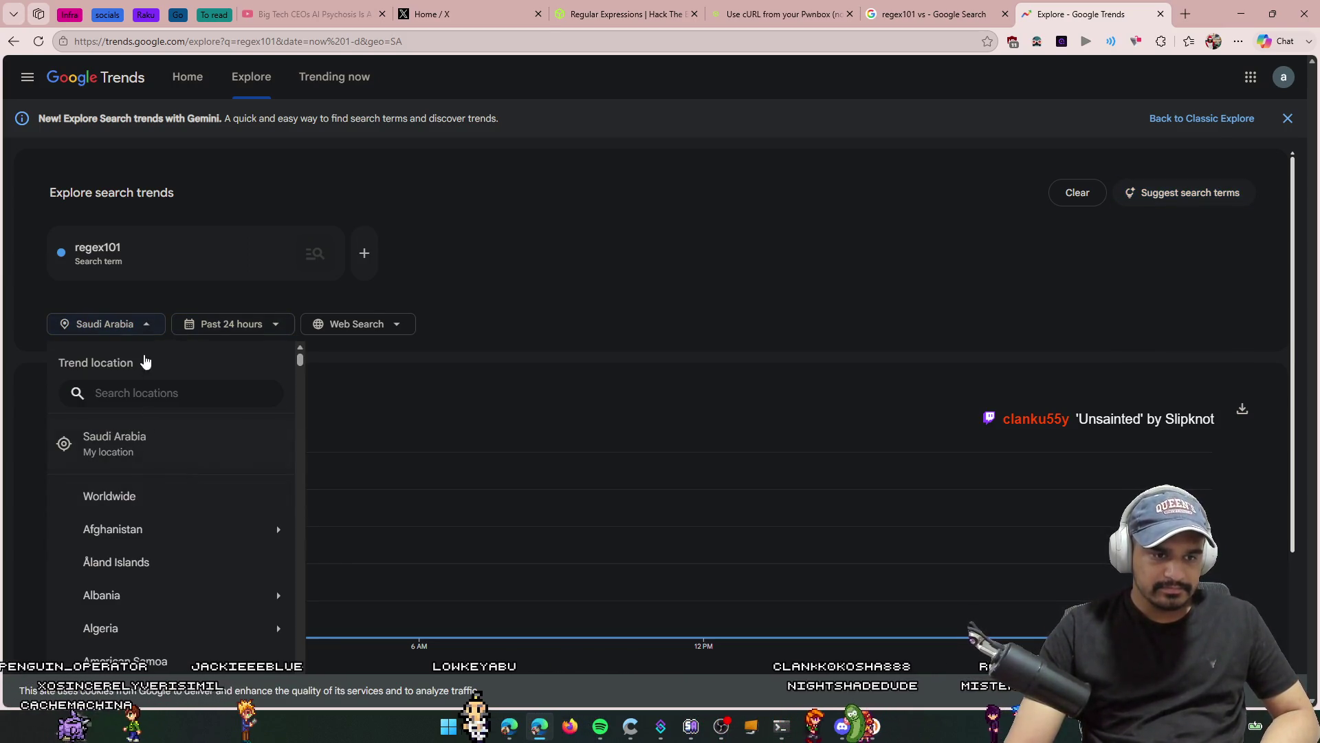
Step: Change the location from Saudi Arabia to Worldwide and the range to 2004 – present, then study the chart
click(135, 326)
click(137, 332)
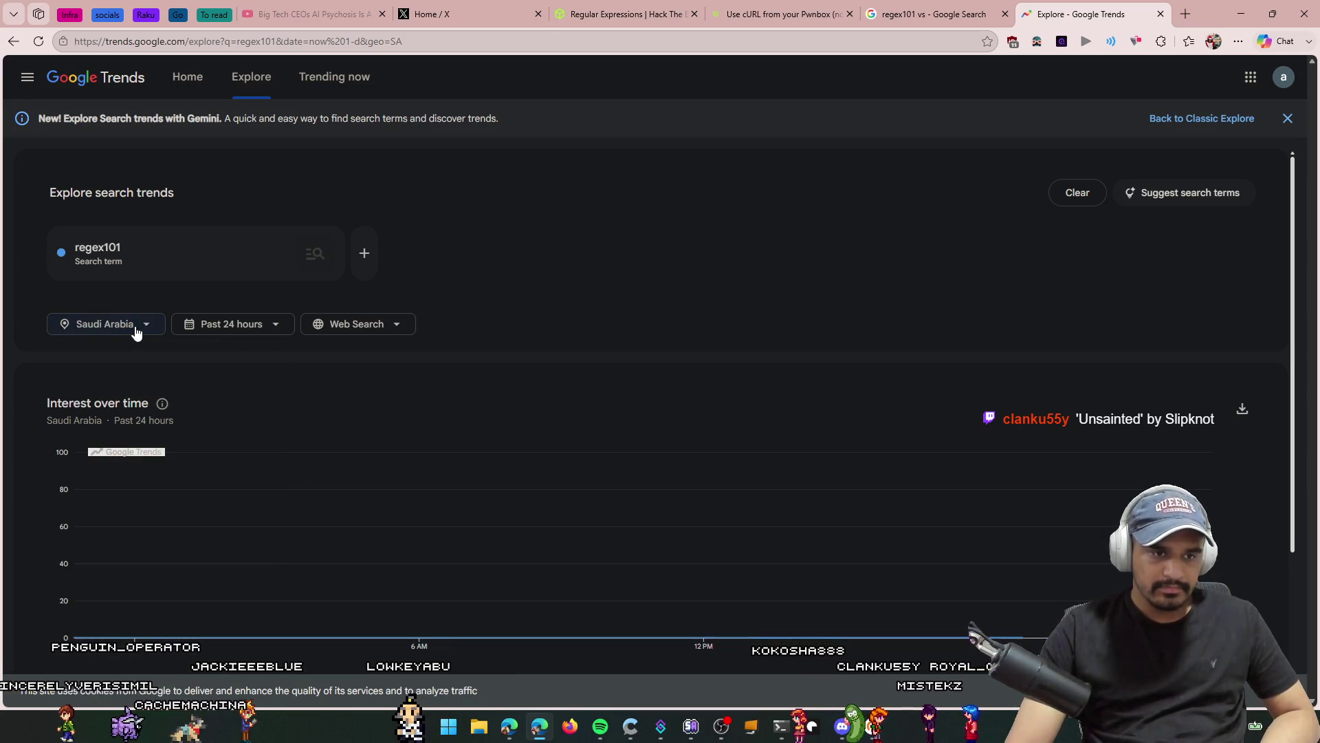
click(136, 330)
click(110, 529)
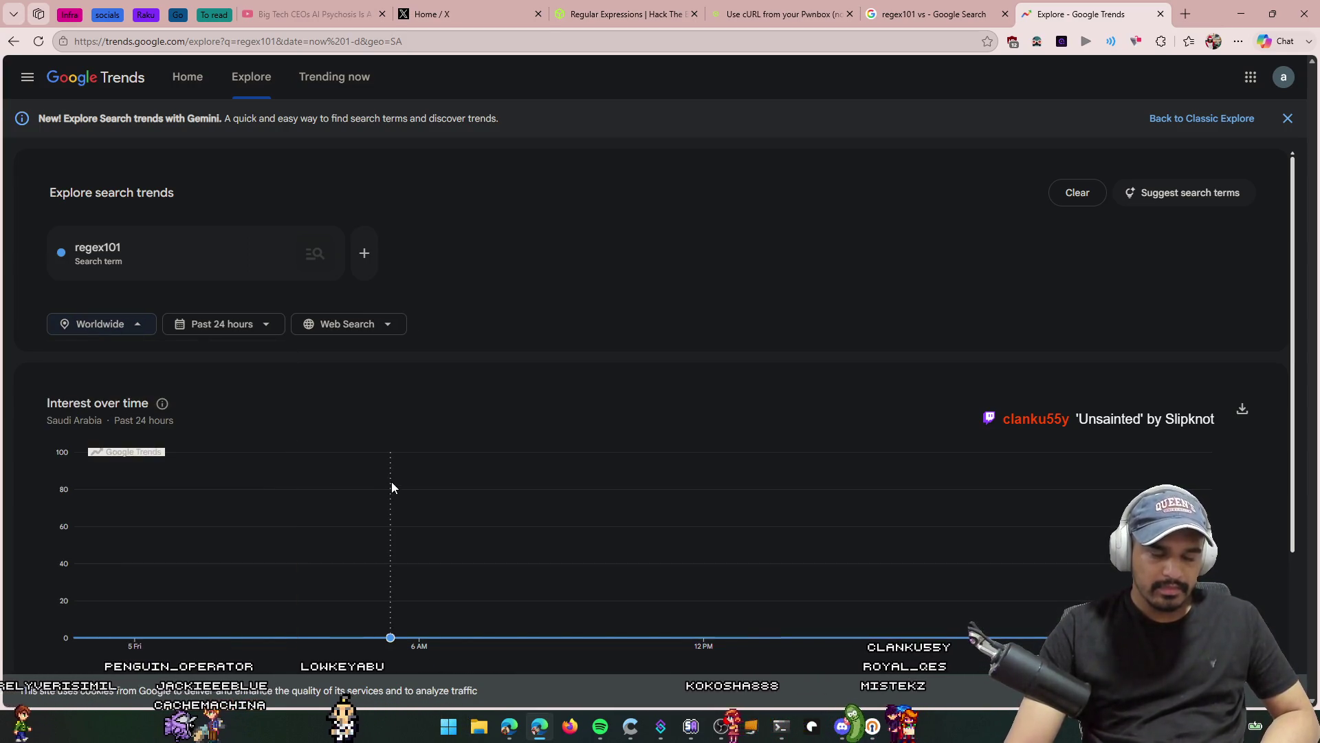
click(227, 324)
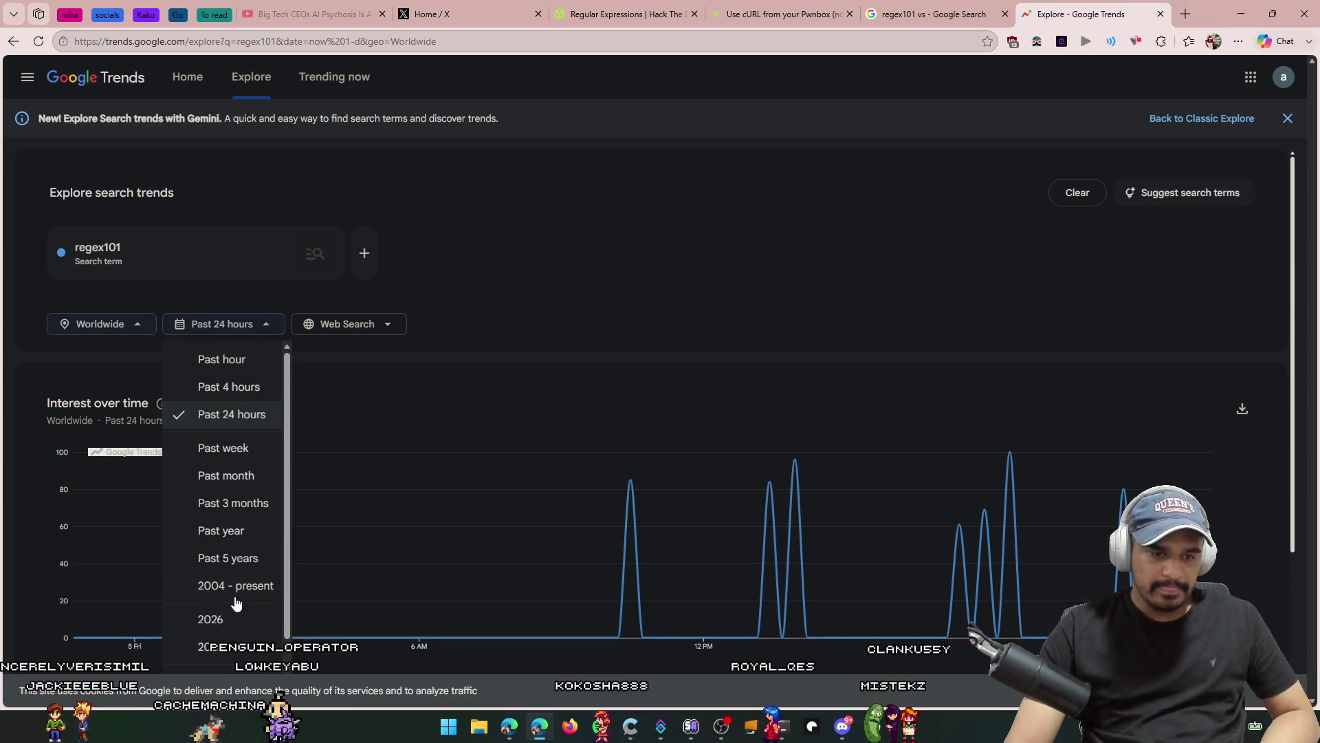
click(235, 596)
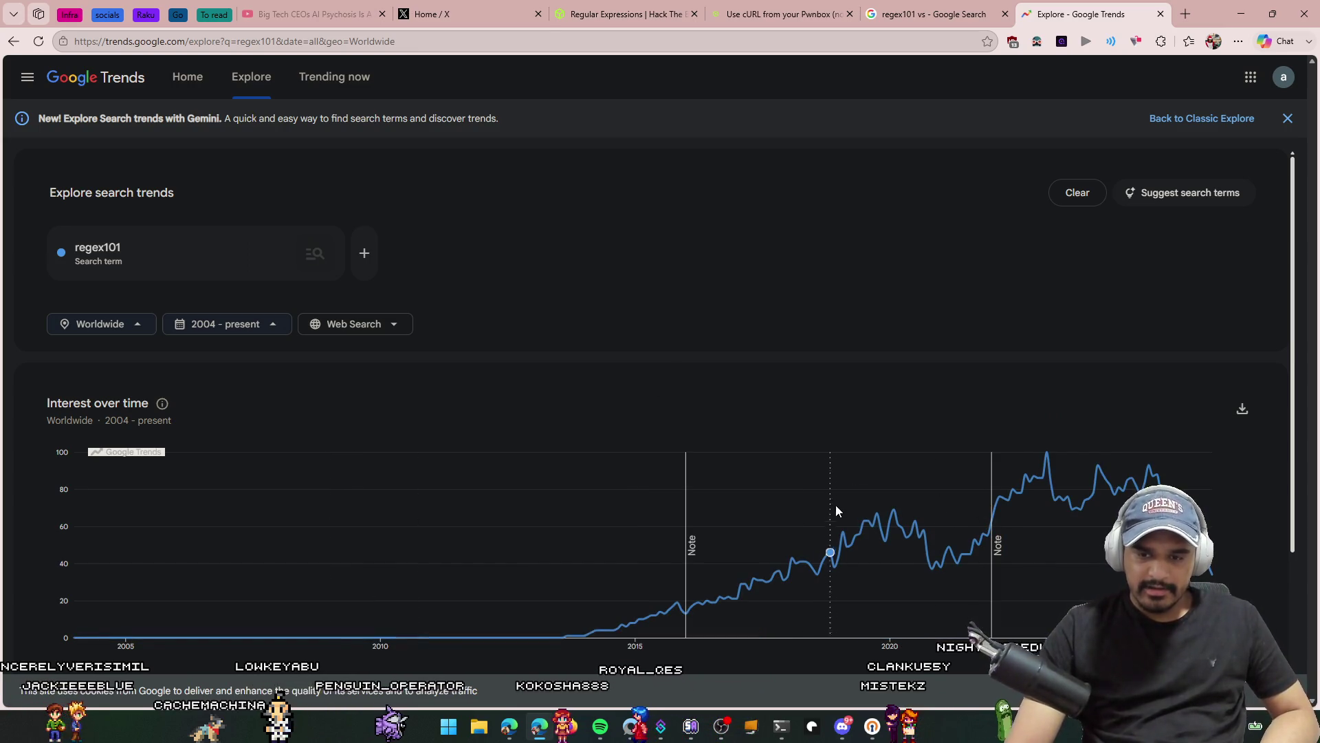
mouse_move(893, 510)
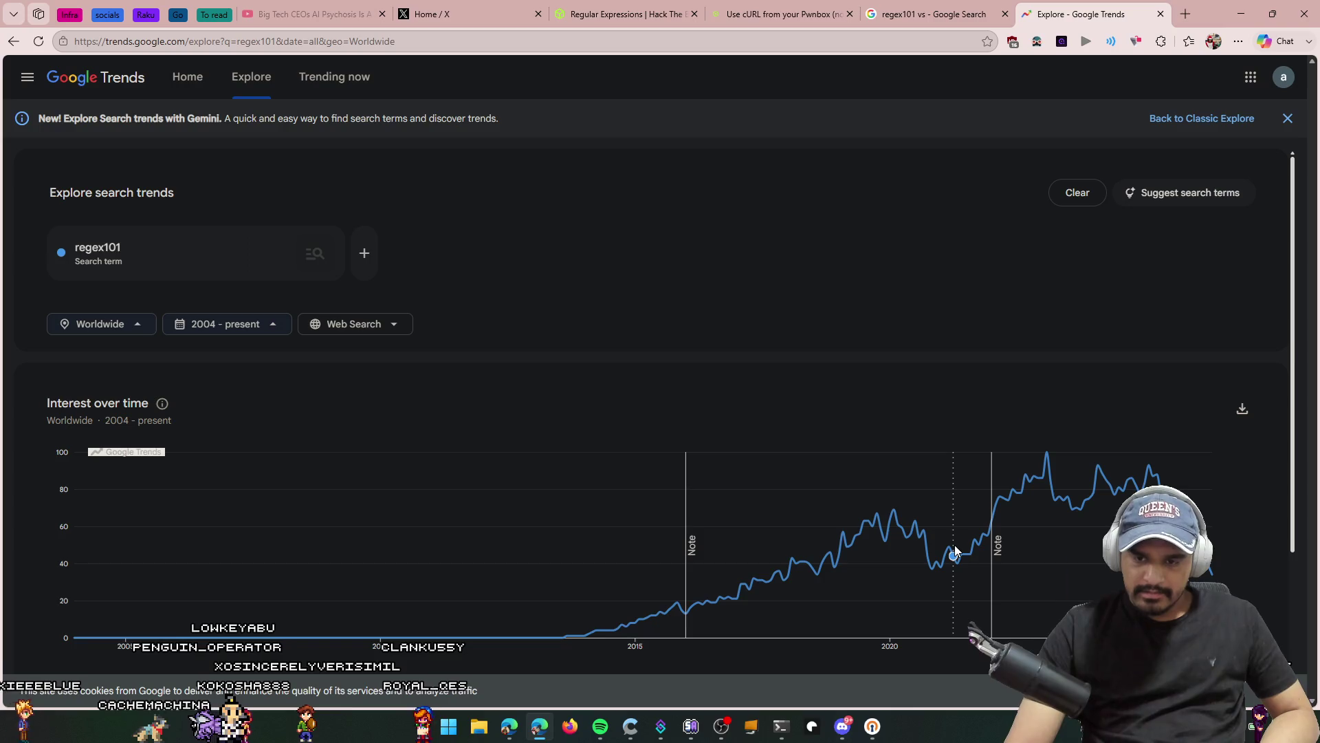
mouse_move(934, 552)
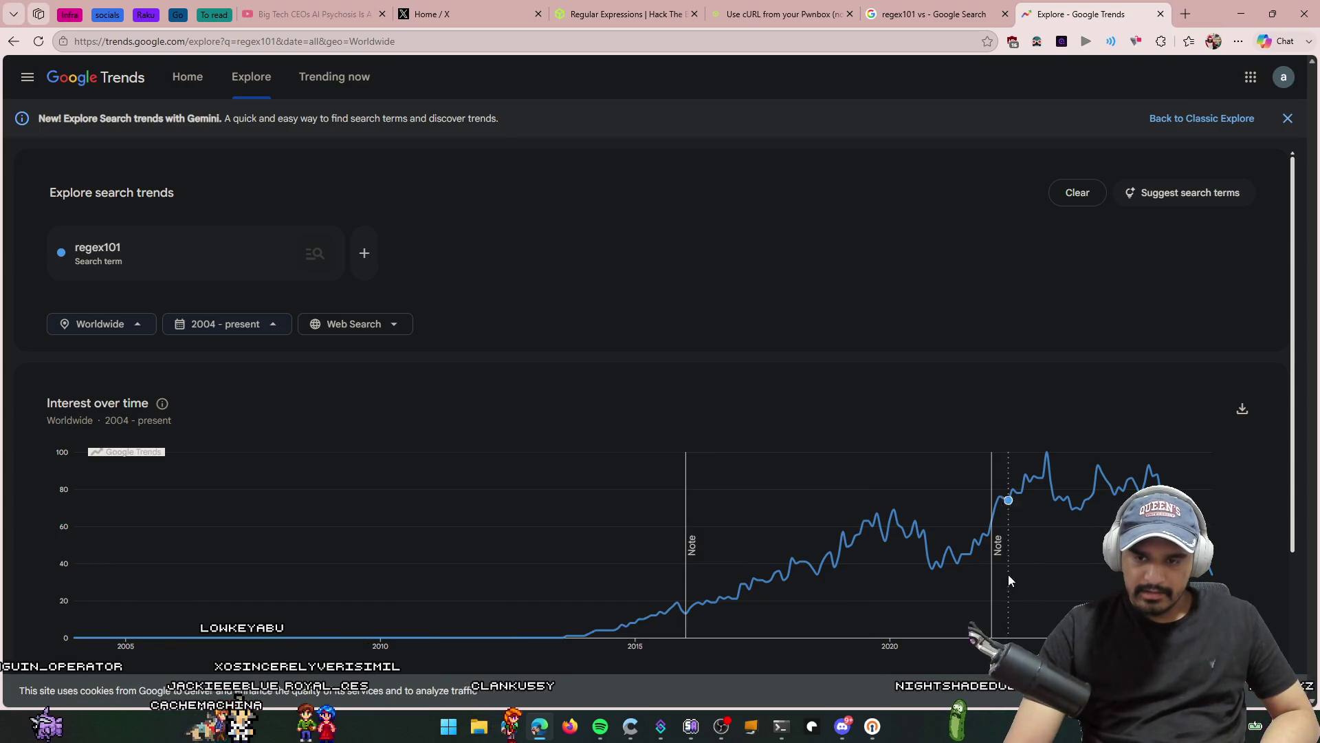
mouse_move(816, 584)
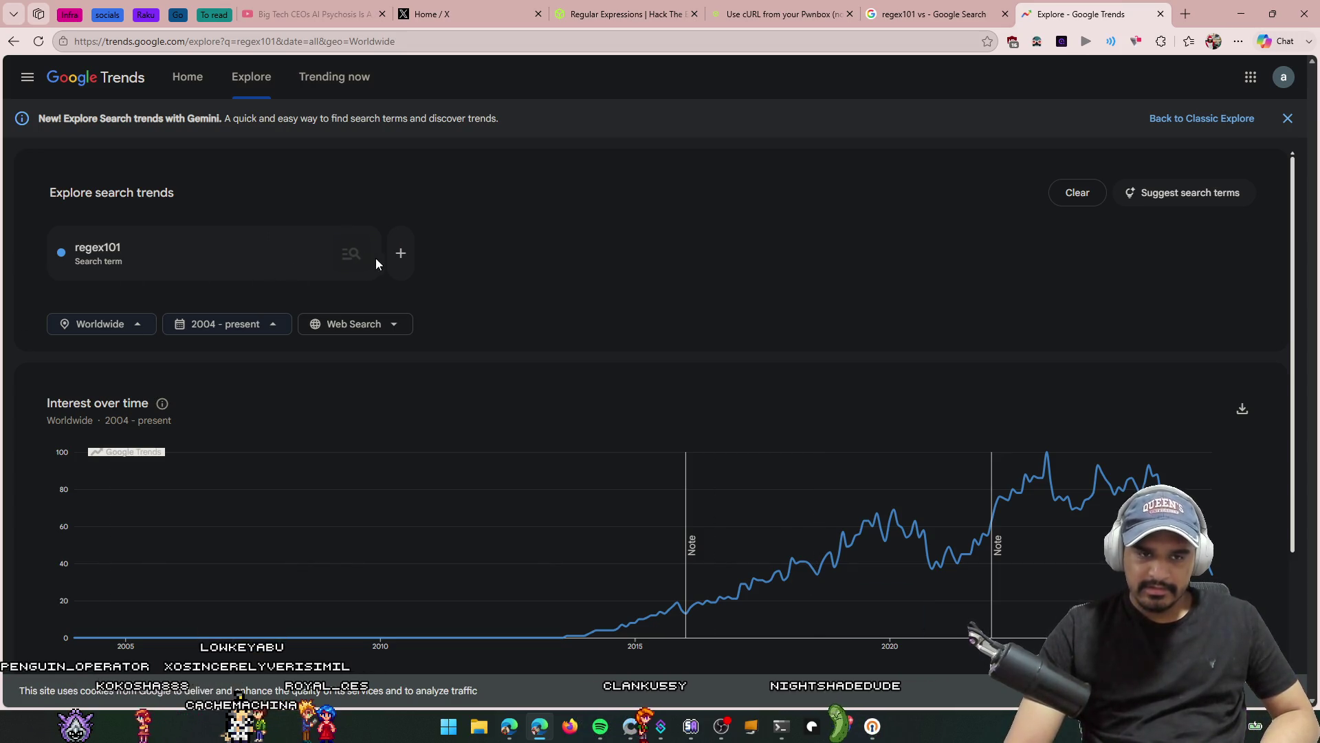
Step: Add regexr and regex calculator as comparison terms alongside regex101
click(385, 256)
text(r)
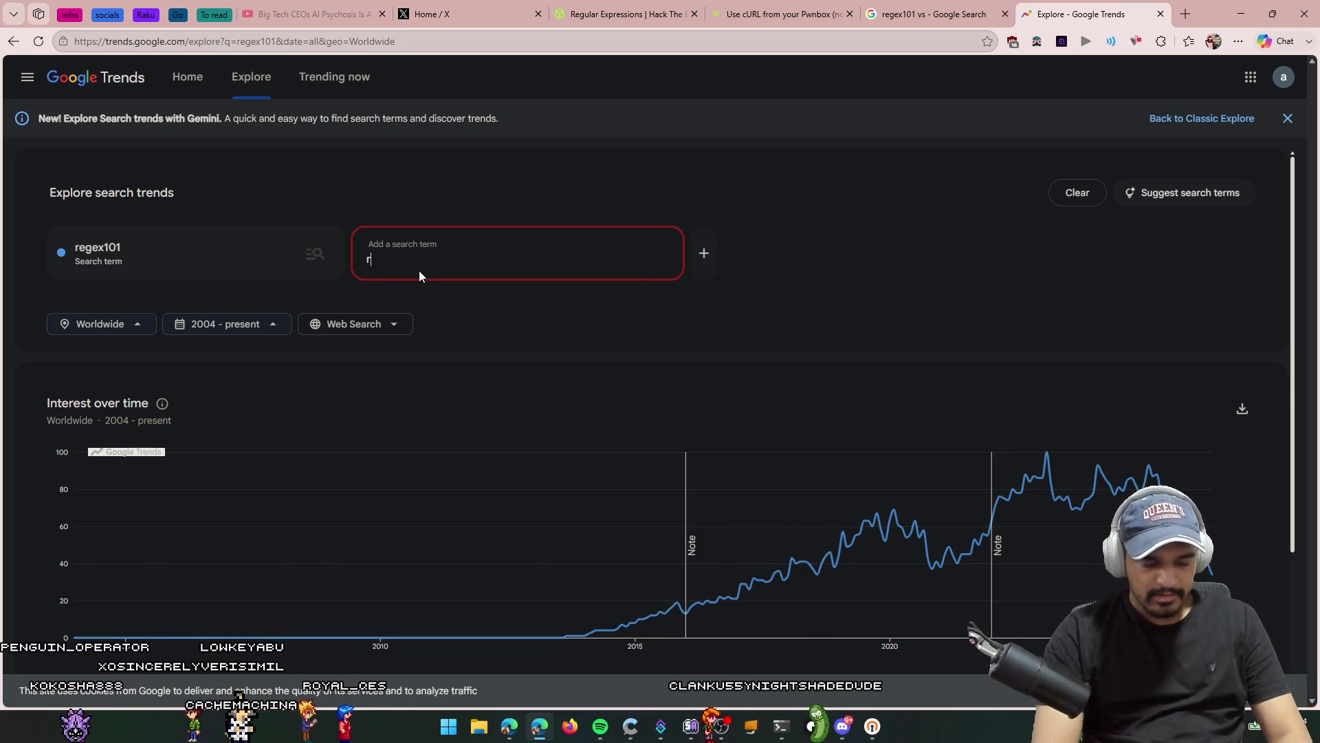
text(egexr)
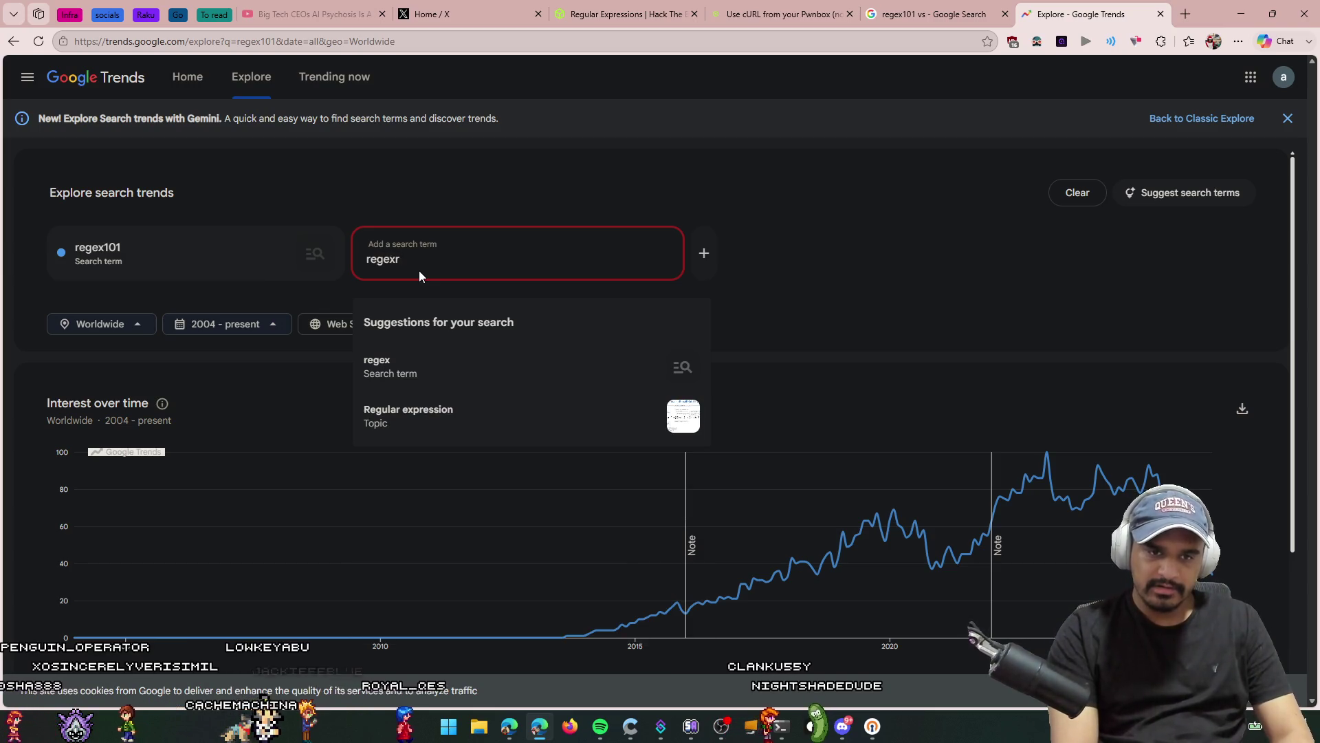
key(Return)
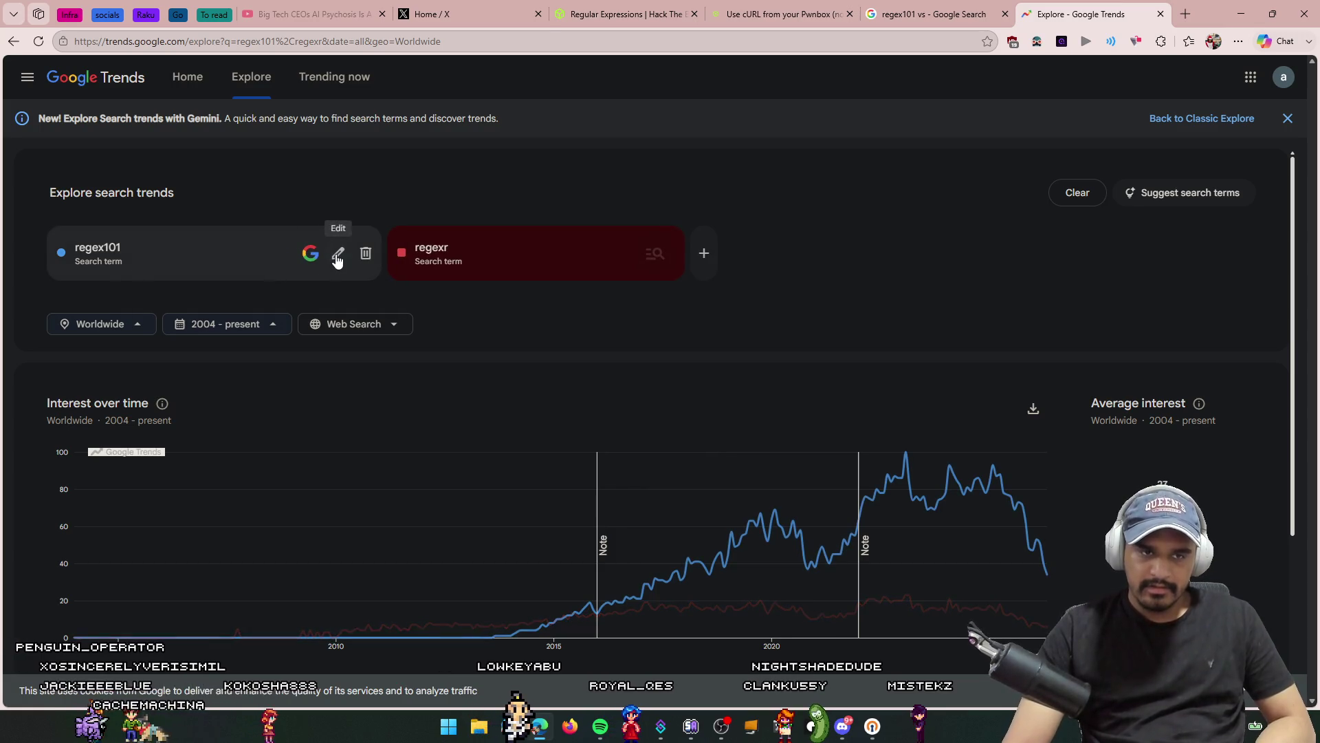
click(935, 14)
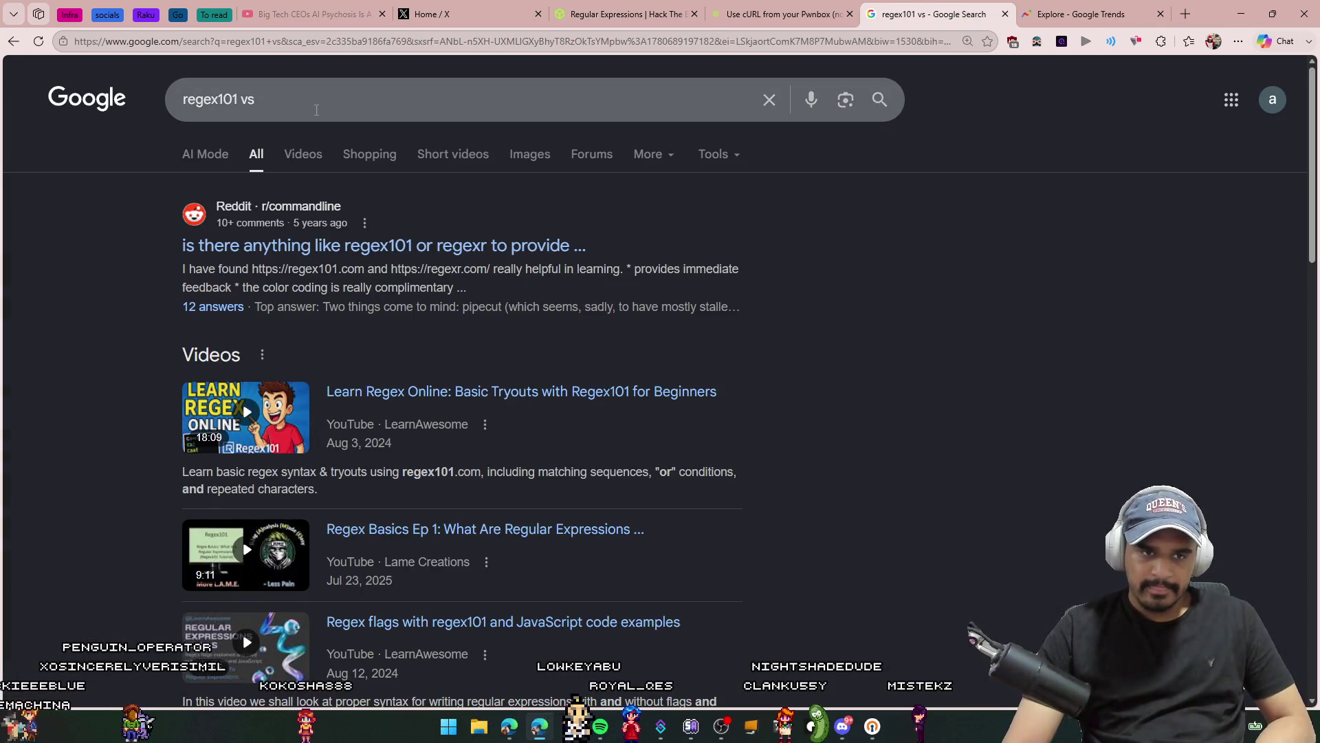
text(ex ca)
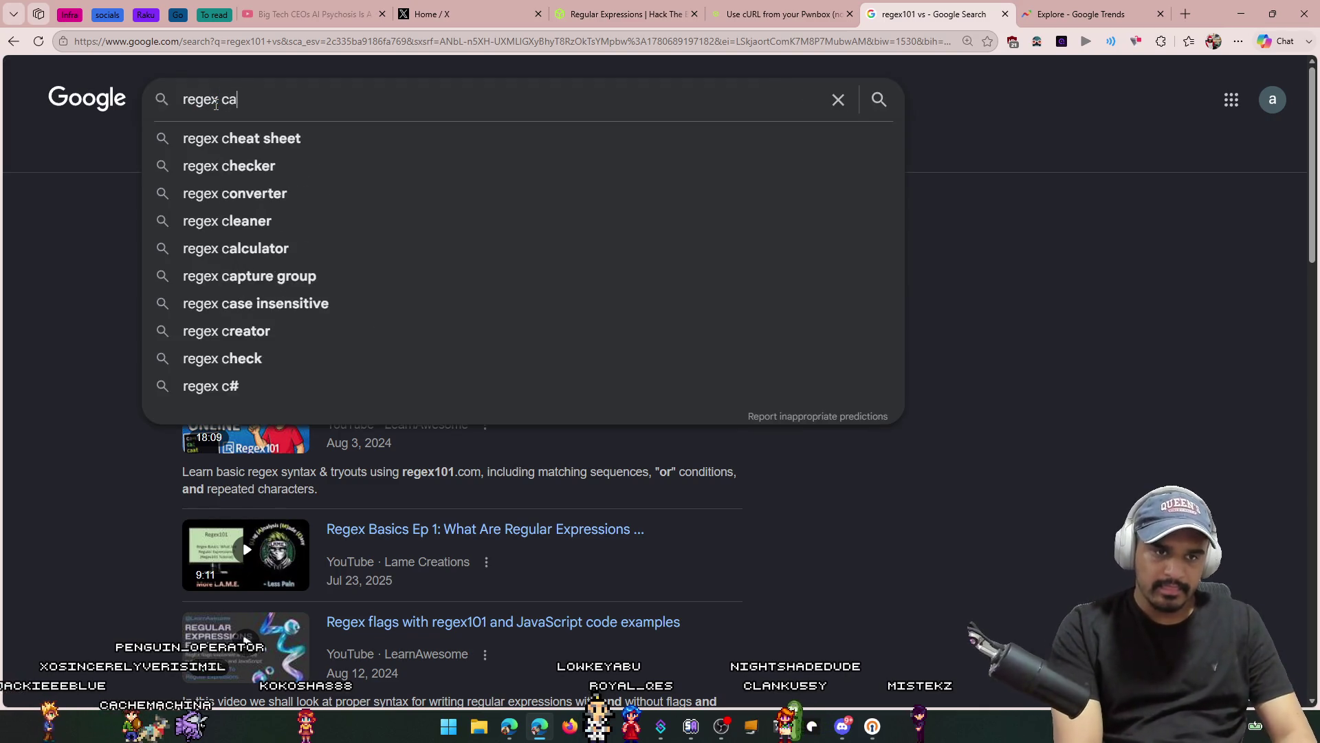
key(Down)
key(Return)
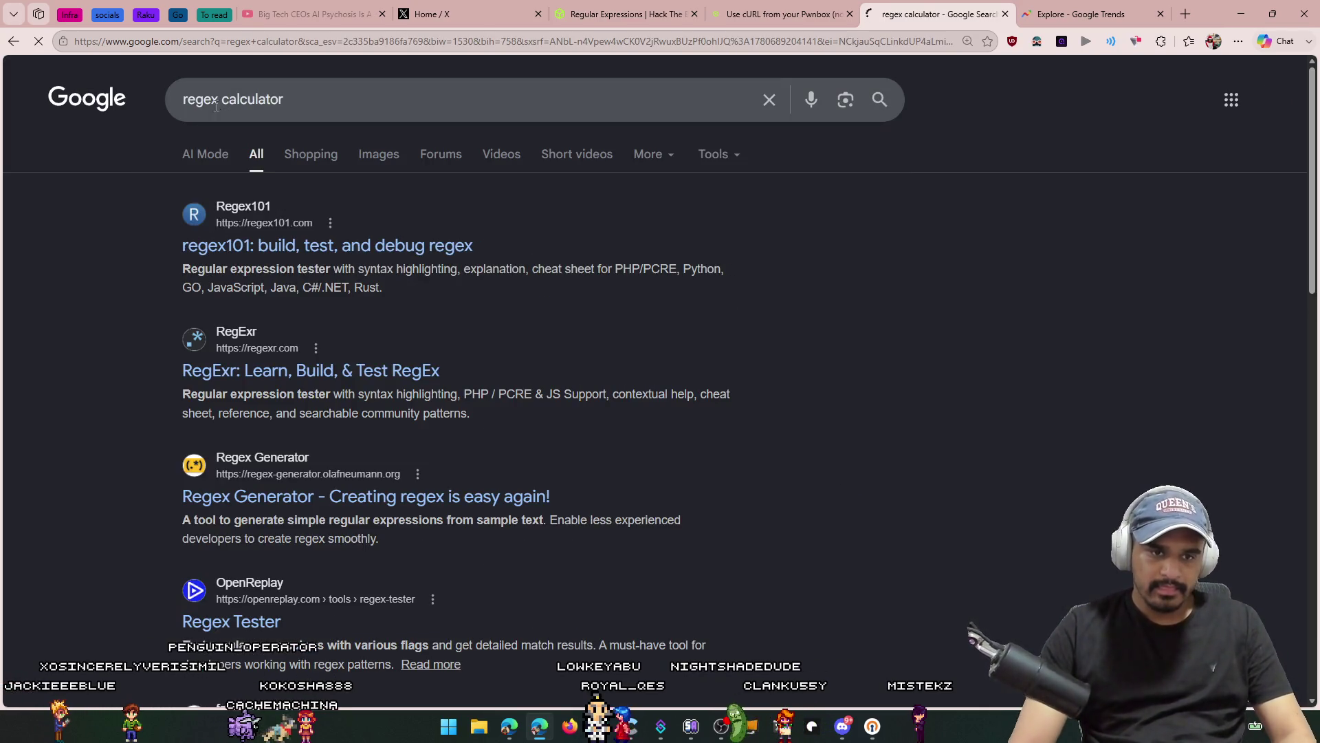
key(slash)
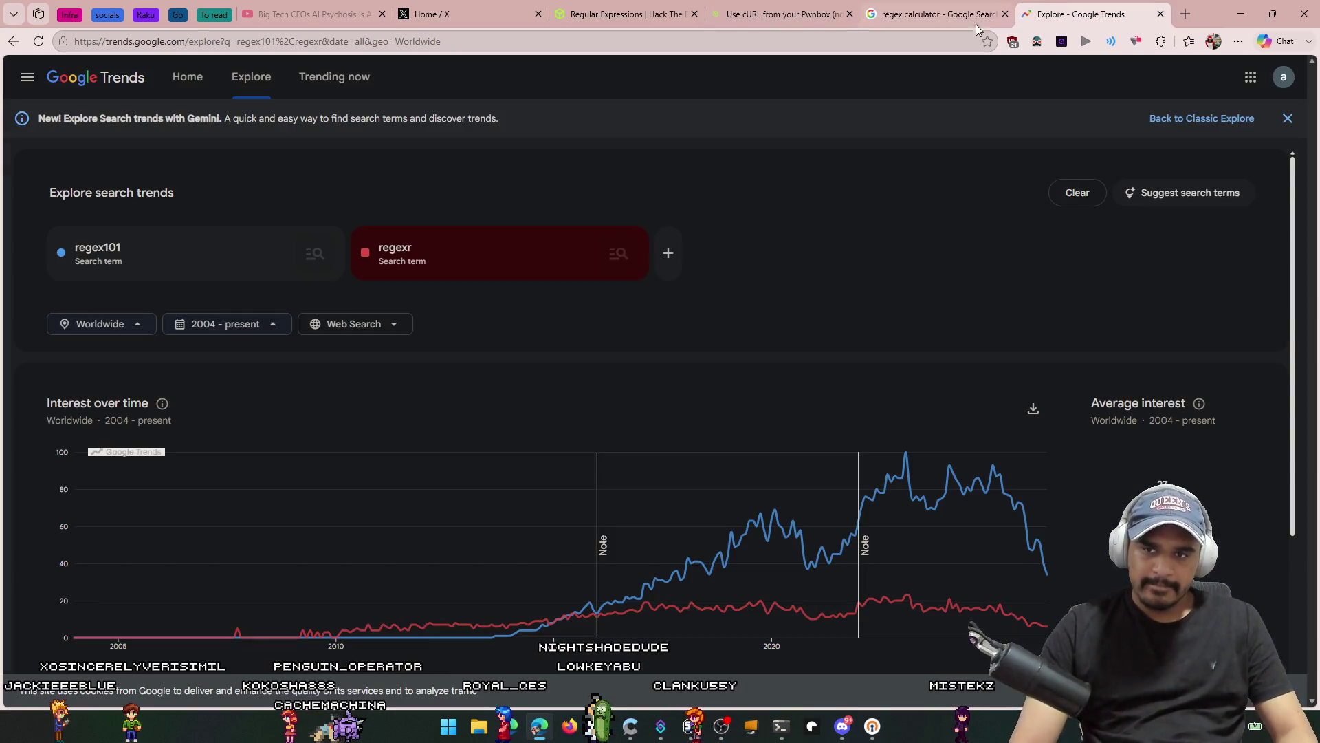
key(ctrl+Tab)
click(667, 254)
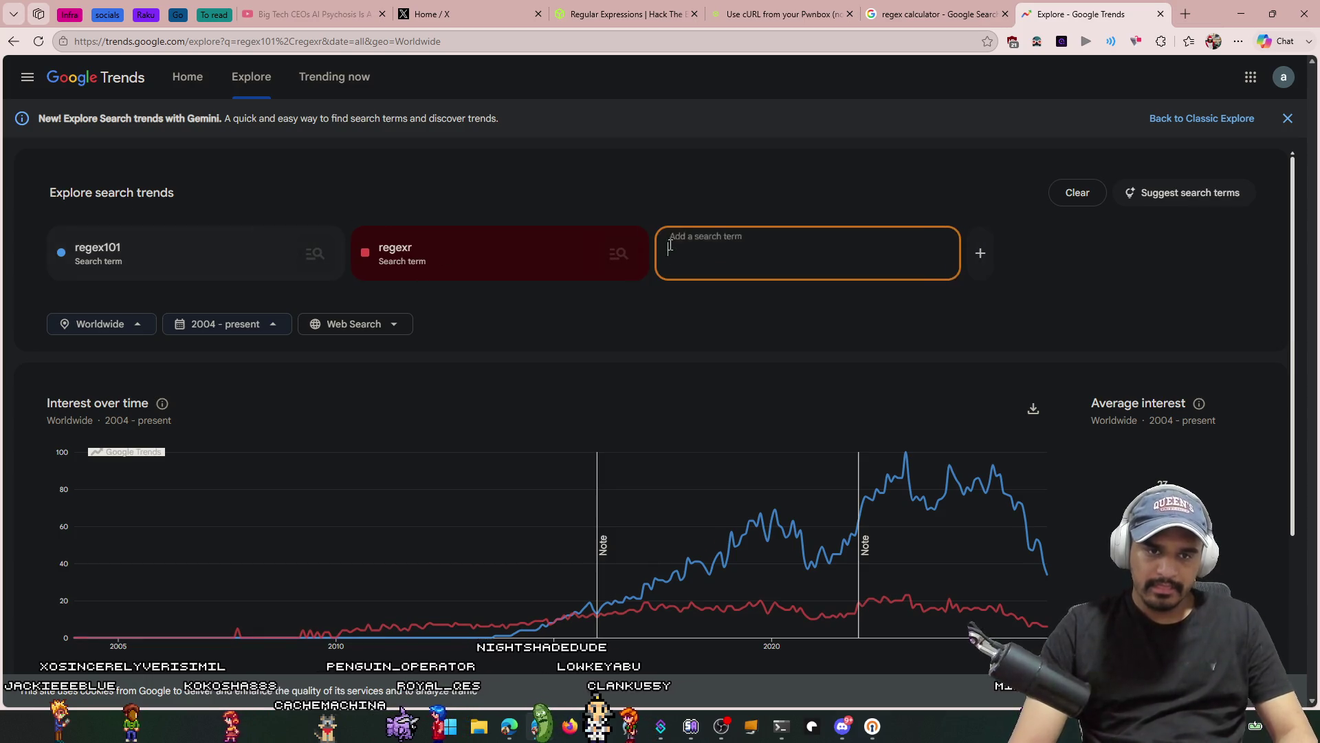
text(regex calculator)
key(Return)
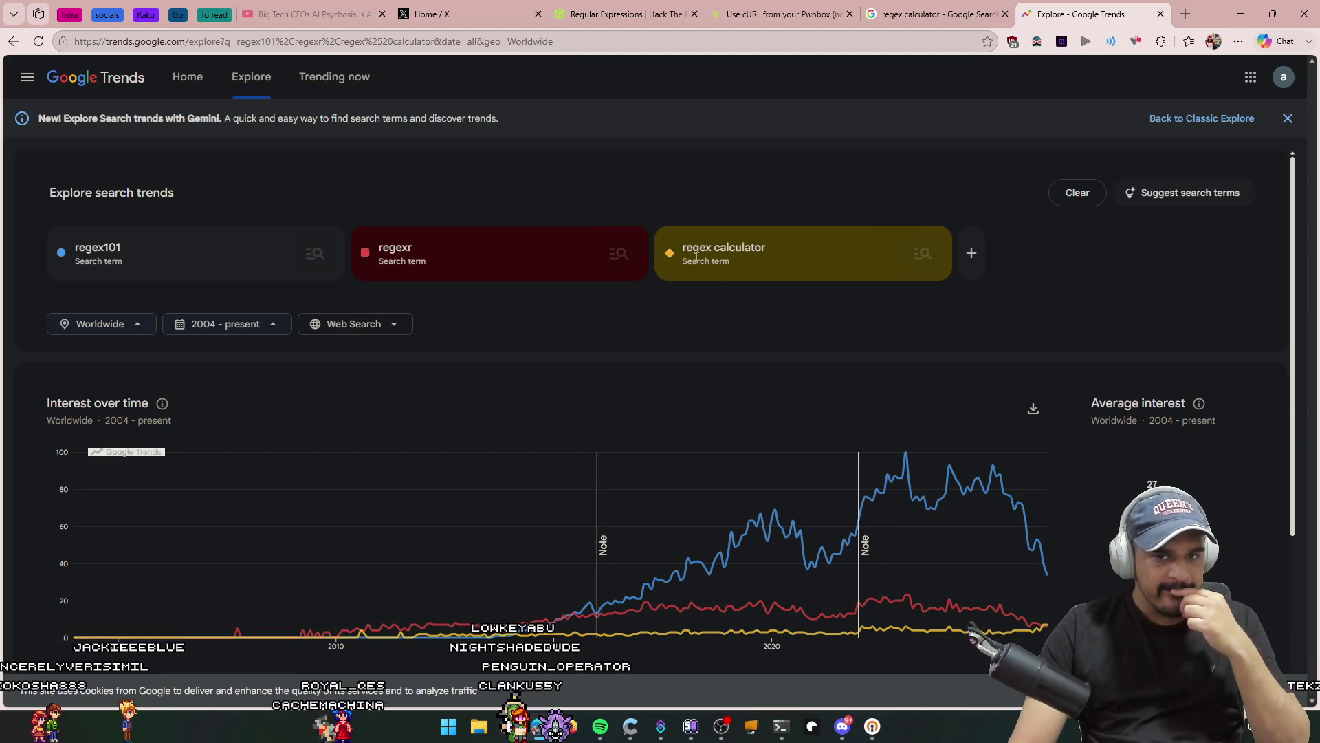
Step: Remove all three comparison terms and chart interest in regex alone
click(667, 253)
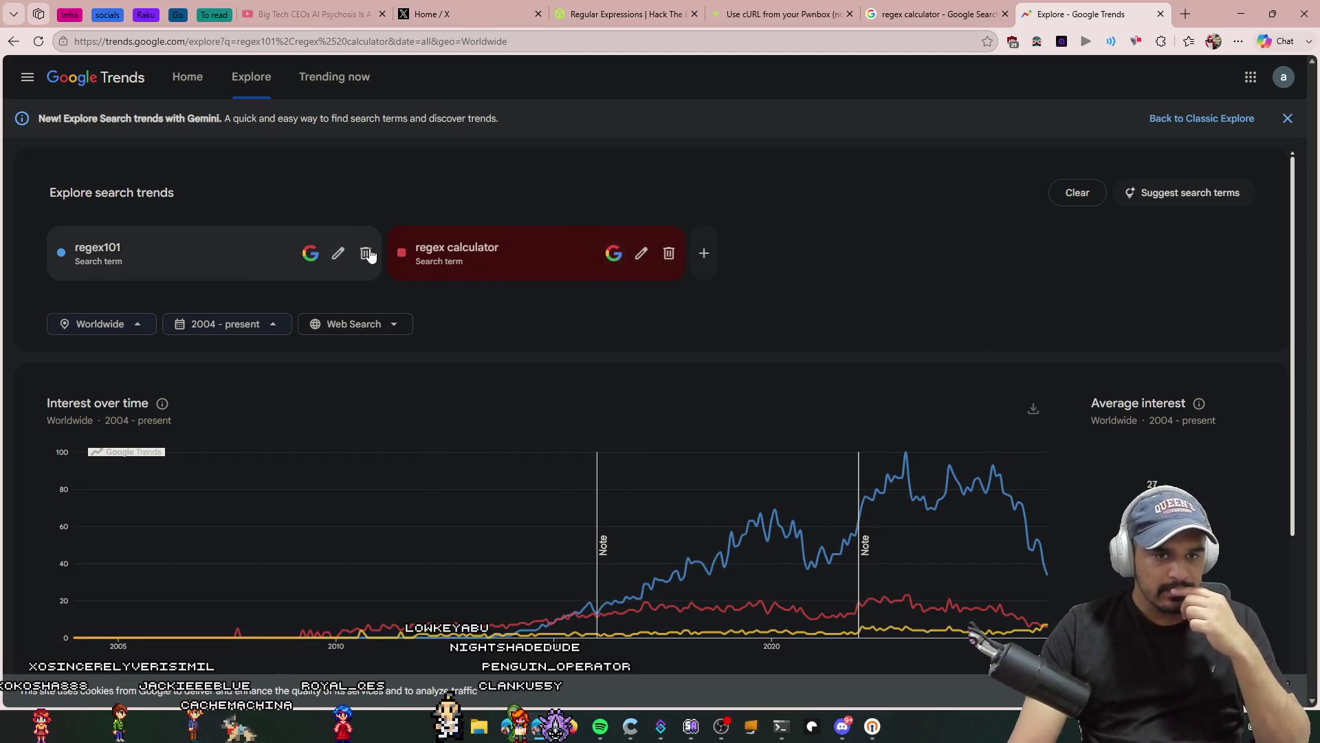
click(367, 253)
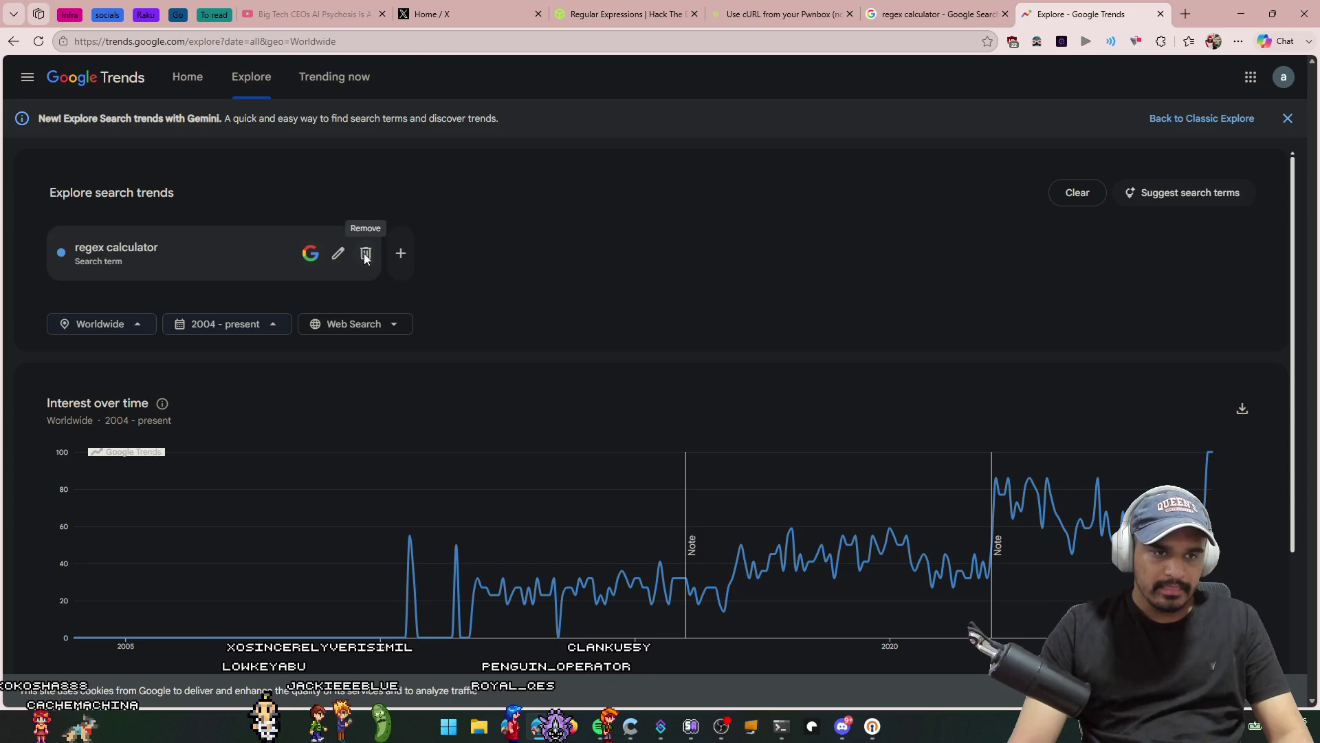
click(365, 254)
click(178, 249)
text(rege)
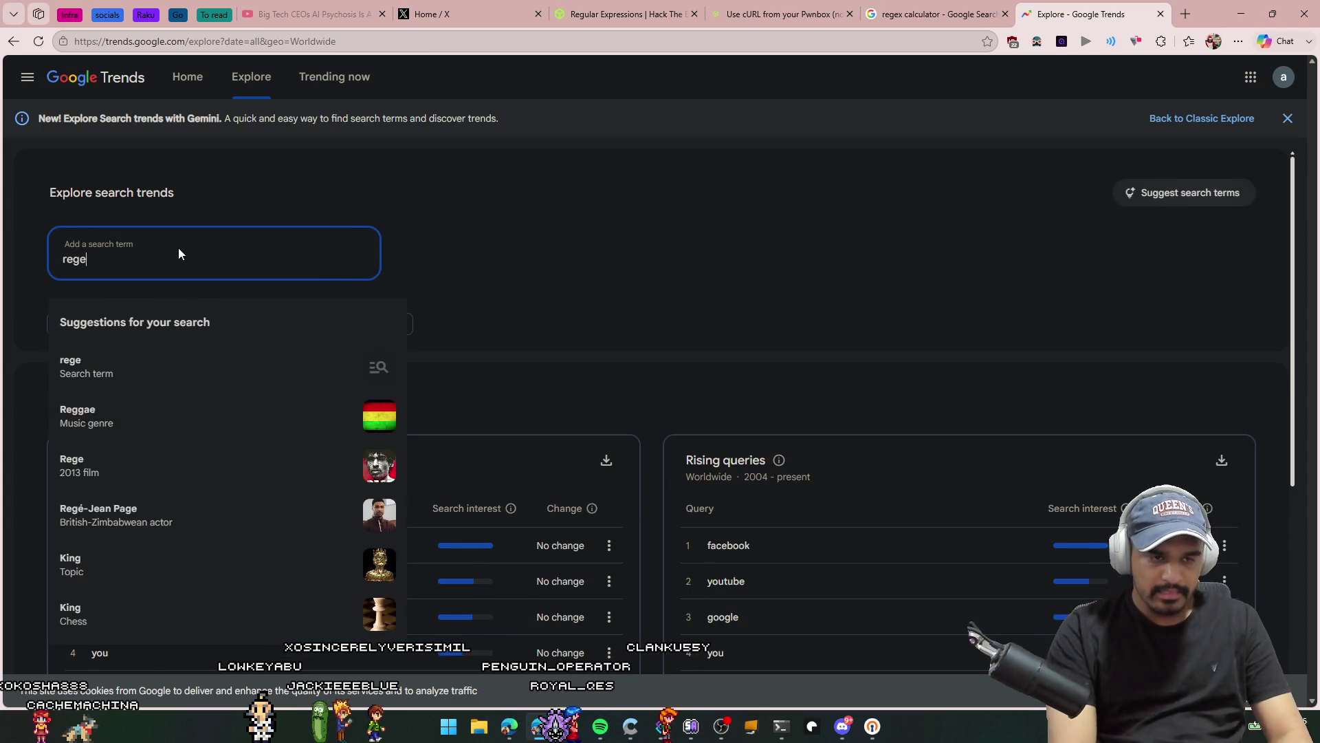
text(x)
key(Return)
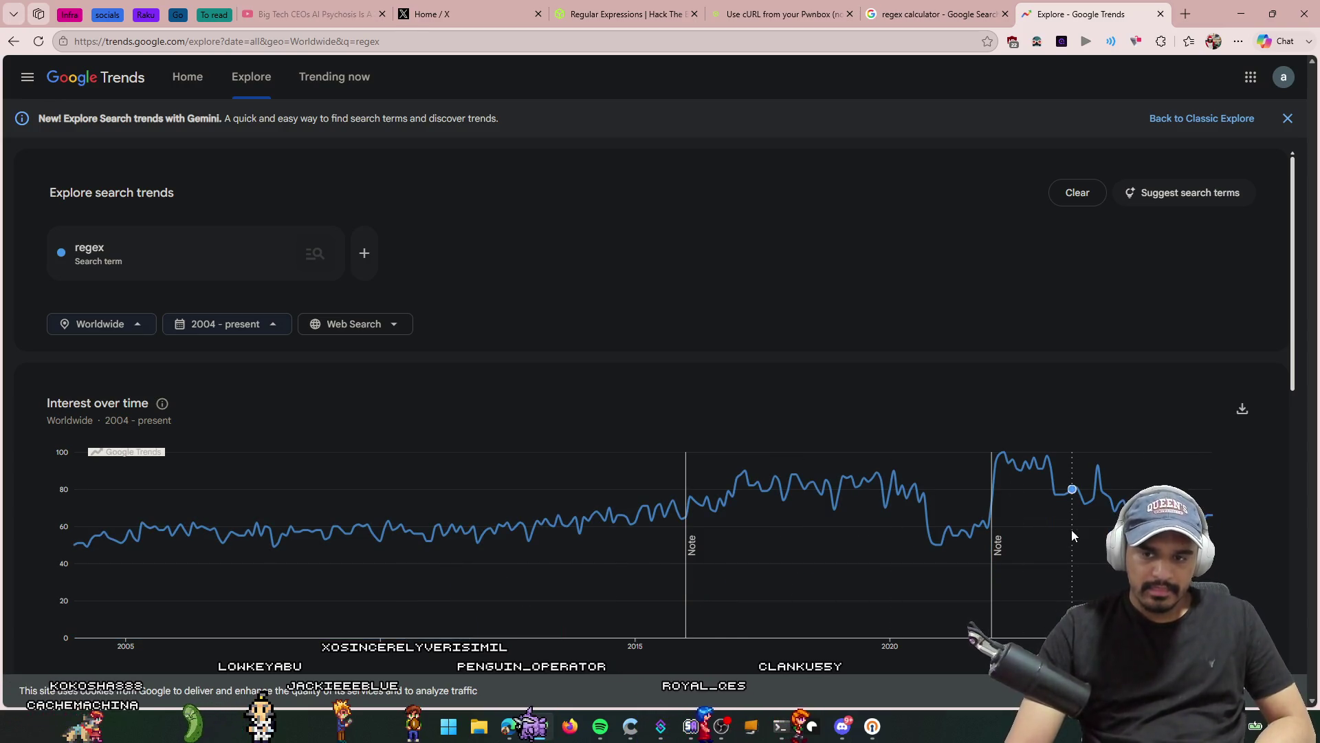
mouse_move(1009, 529)
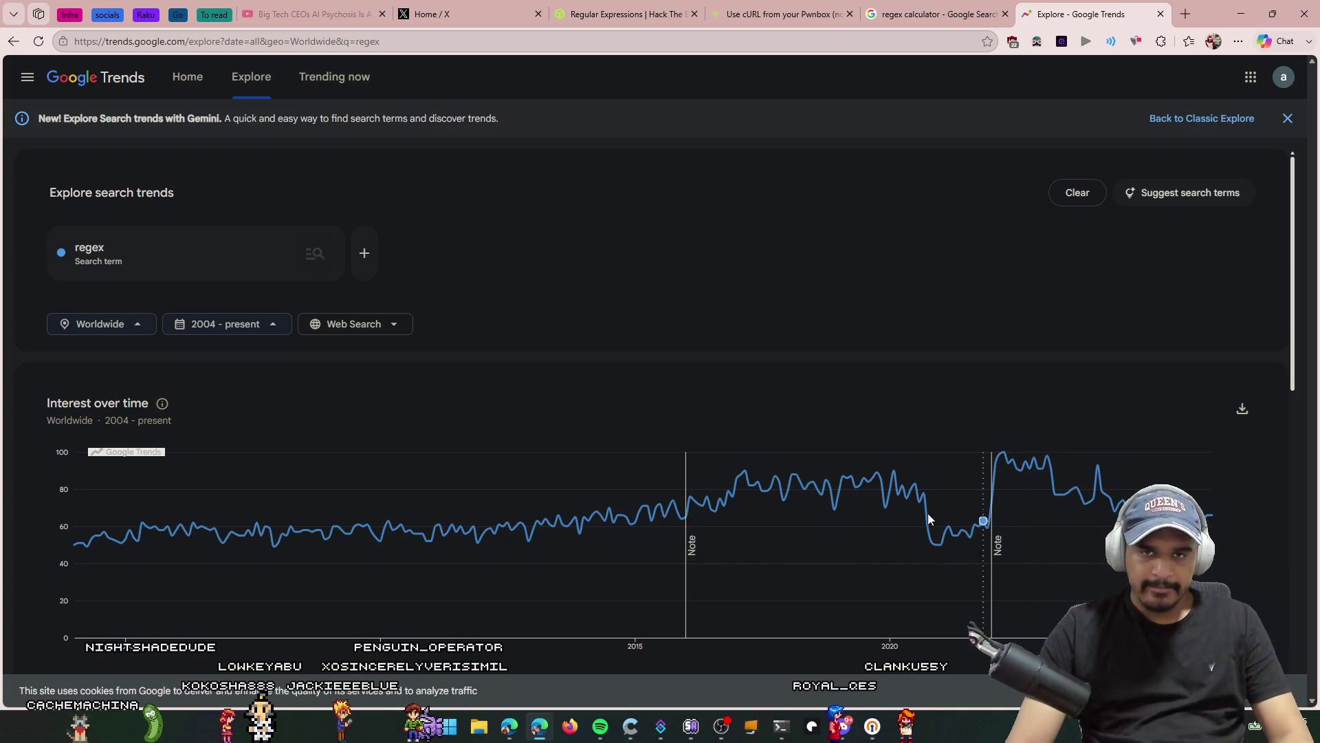
click(634, 43)
Step: Search Google for 'pattern day trader rule' via the address-bar suggestion
text(pa)
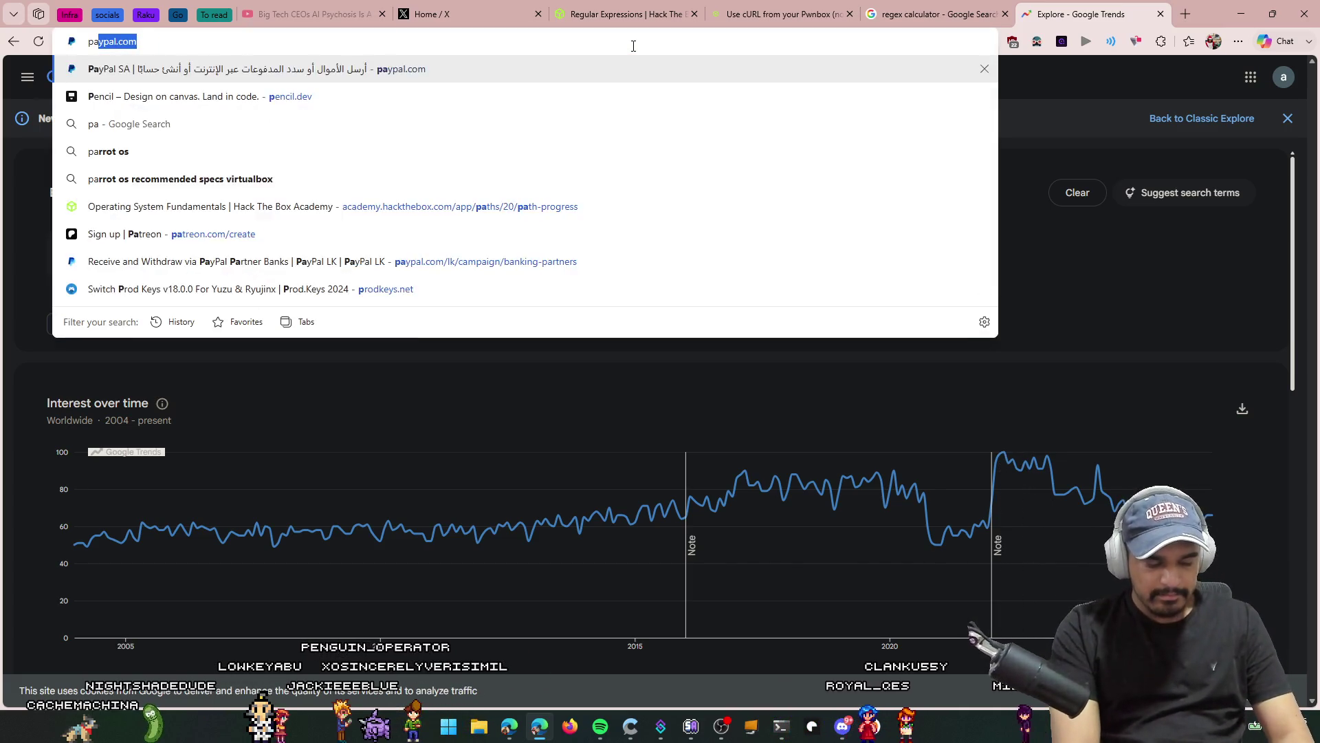
text(rttern )
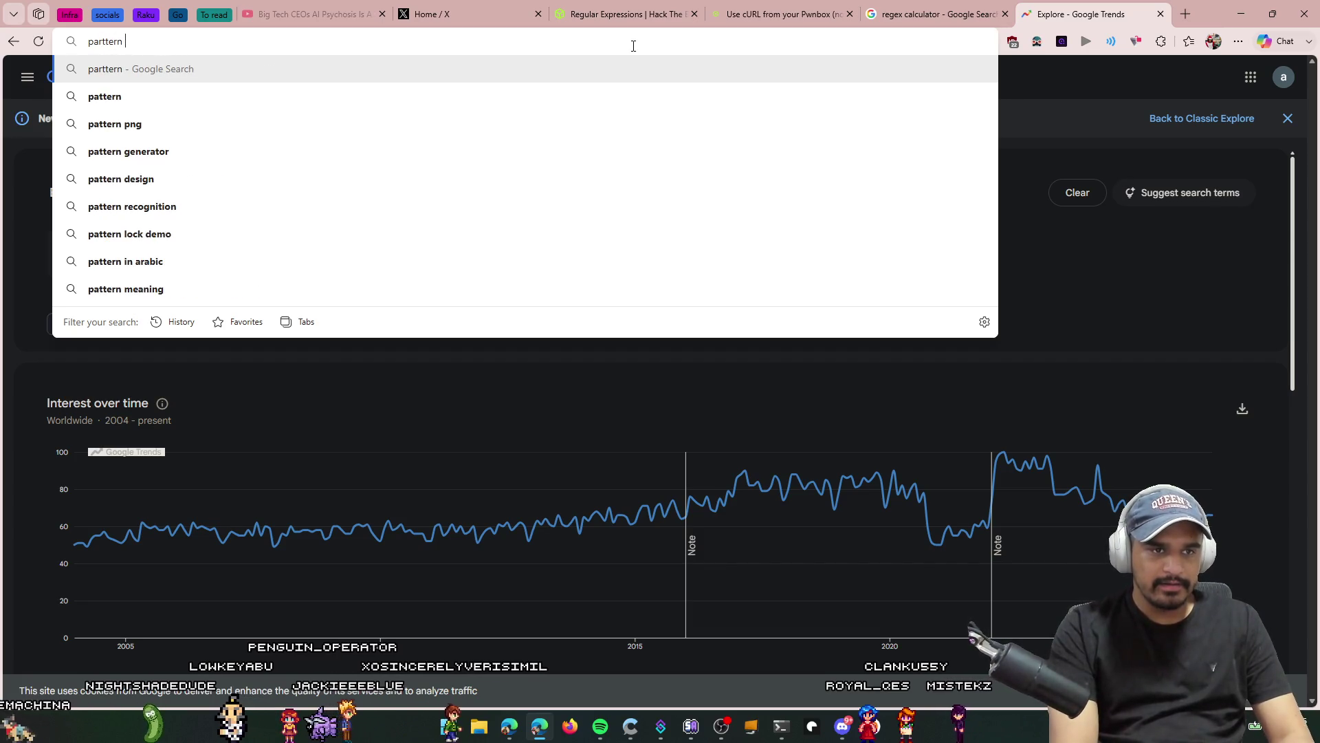
text(day)
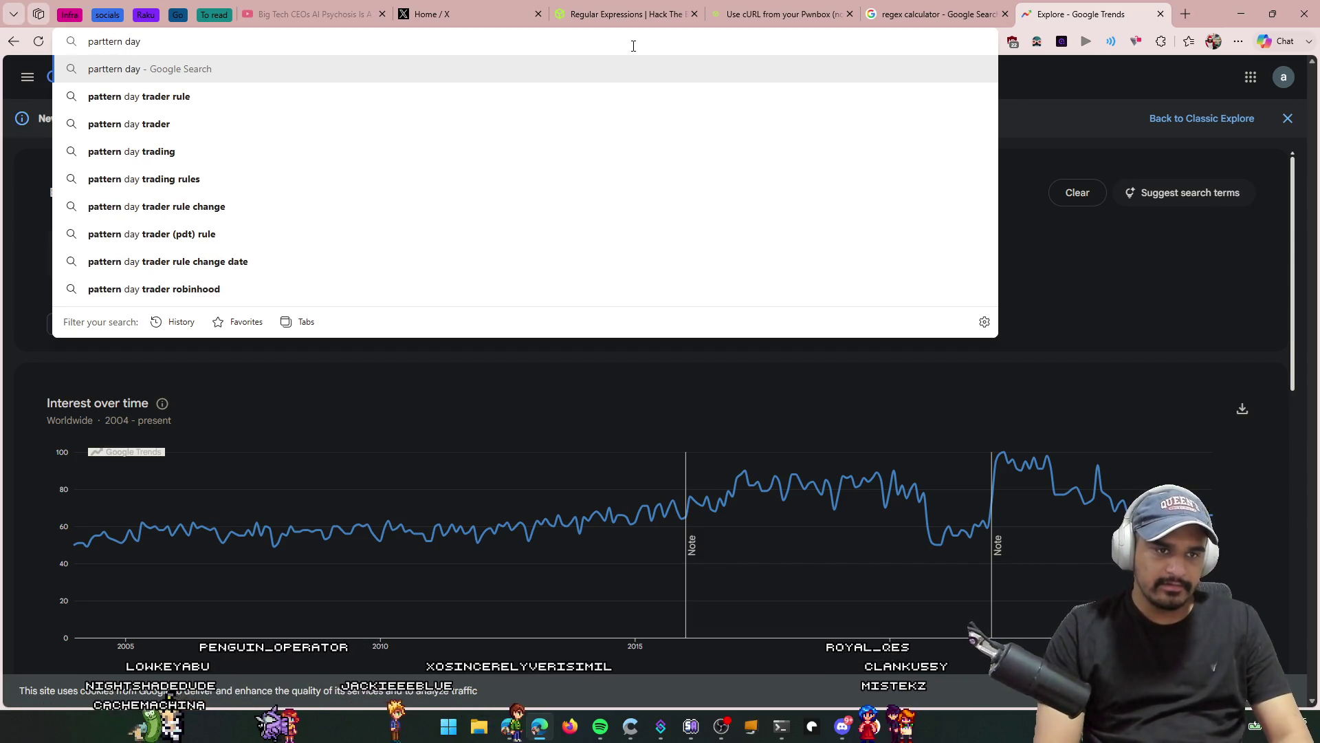
key(Down)
key(Down)
key(Up)
key(Return)
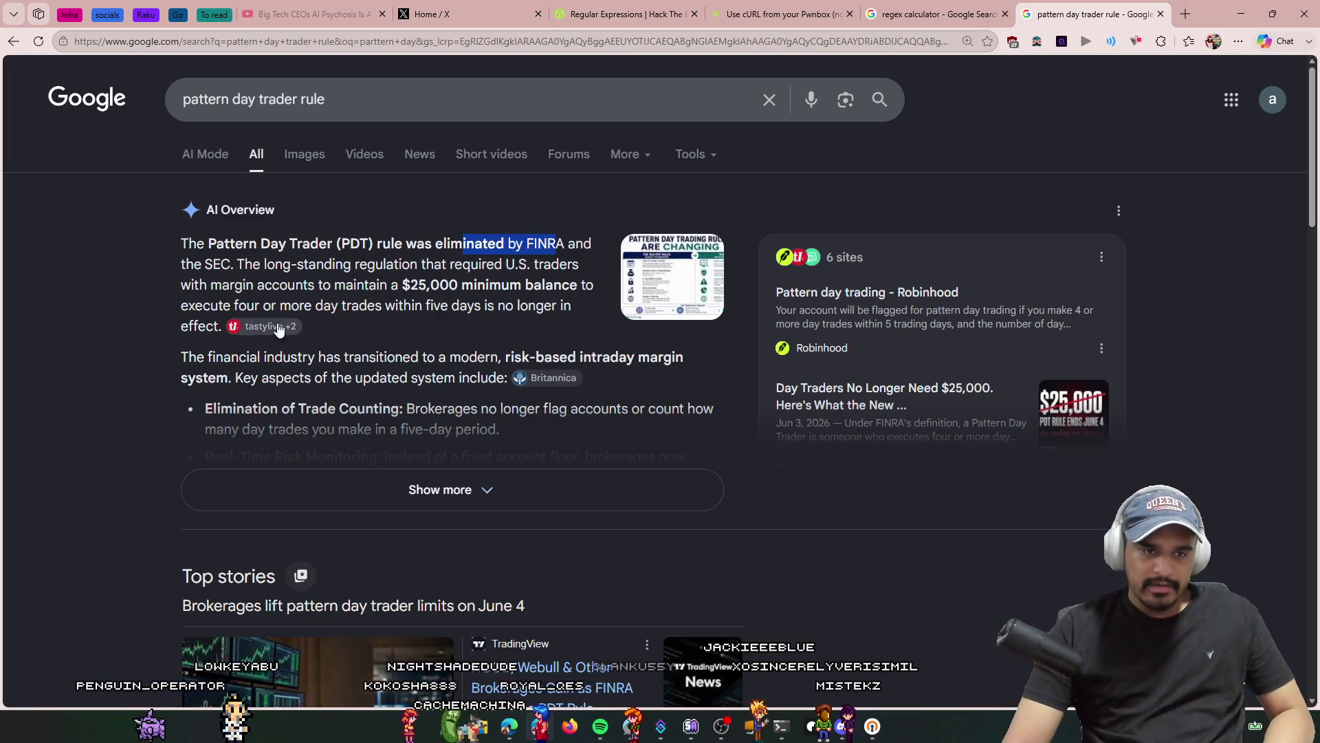
click(226, 305)
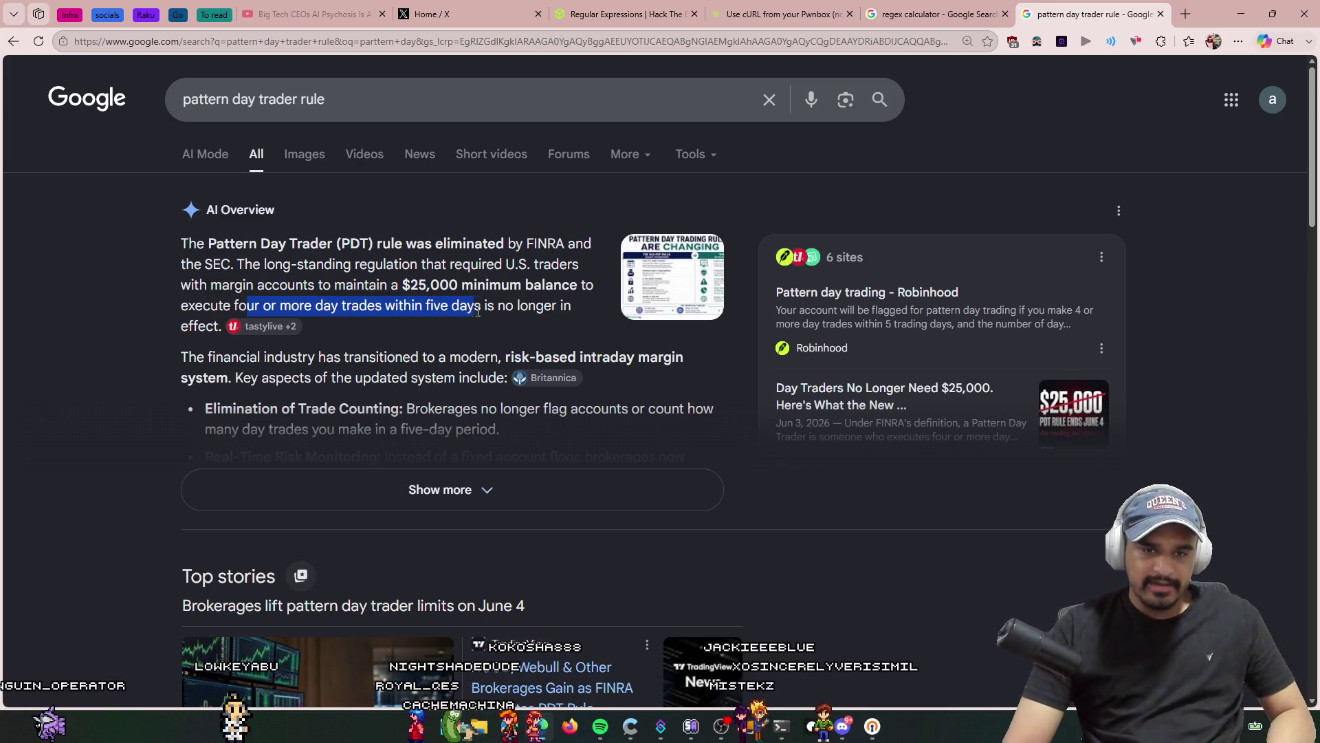
click(415, 308)
scroll(402, 410, down, 4)
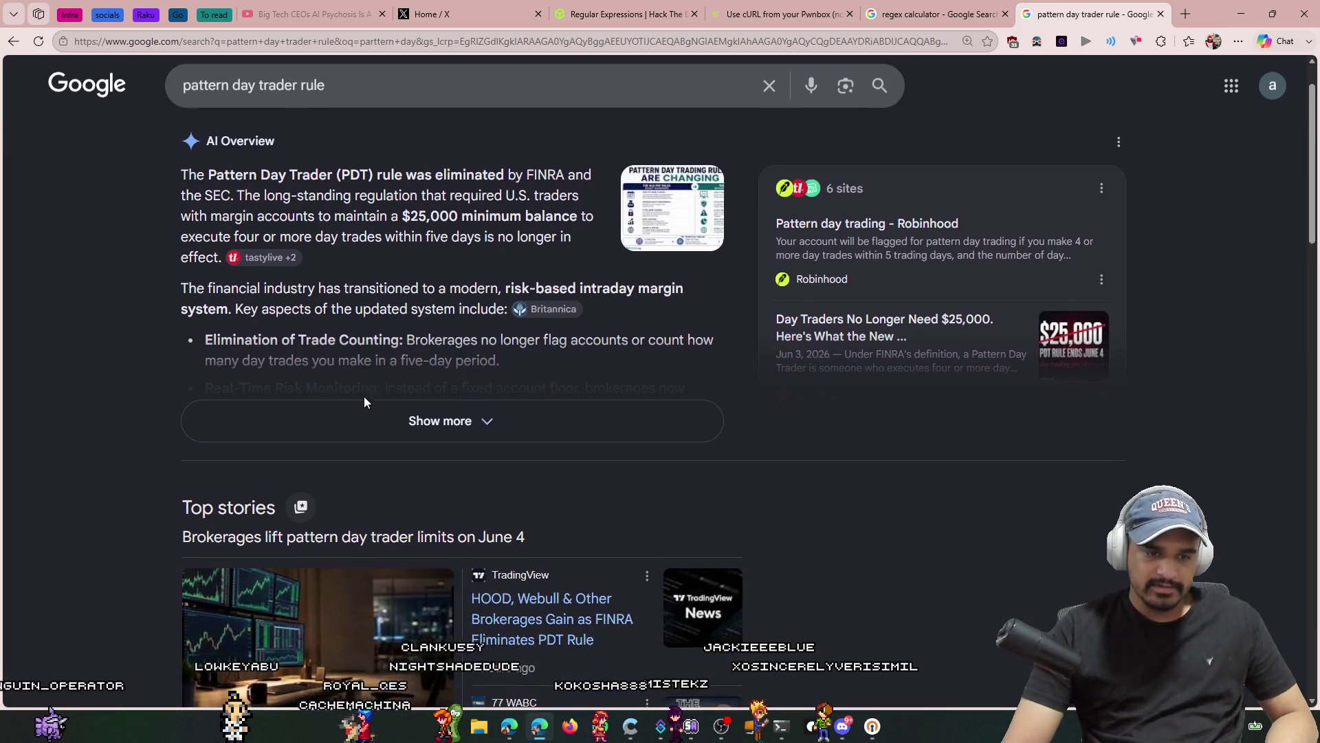
Step: Open five Top stories, including the Gotrade, HOOD/Webull and Stock Titan ones, in background tabs
middle_click(339, 555)
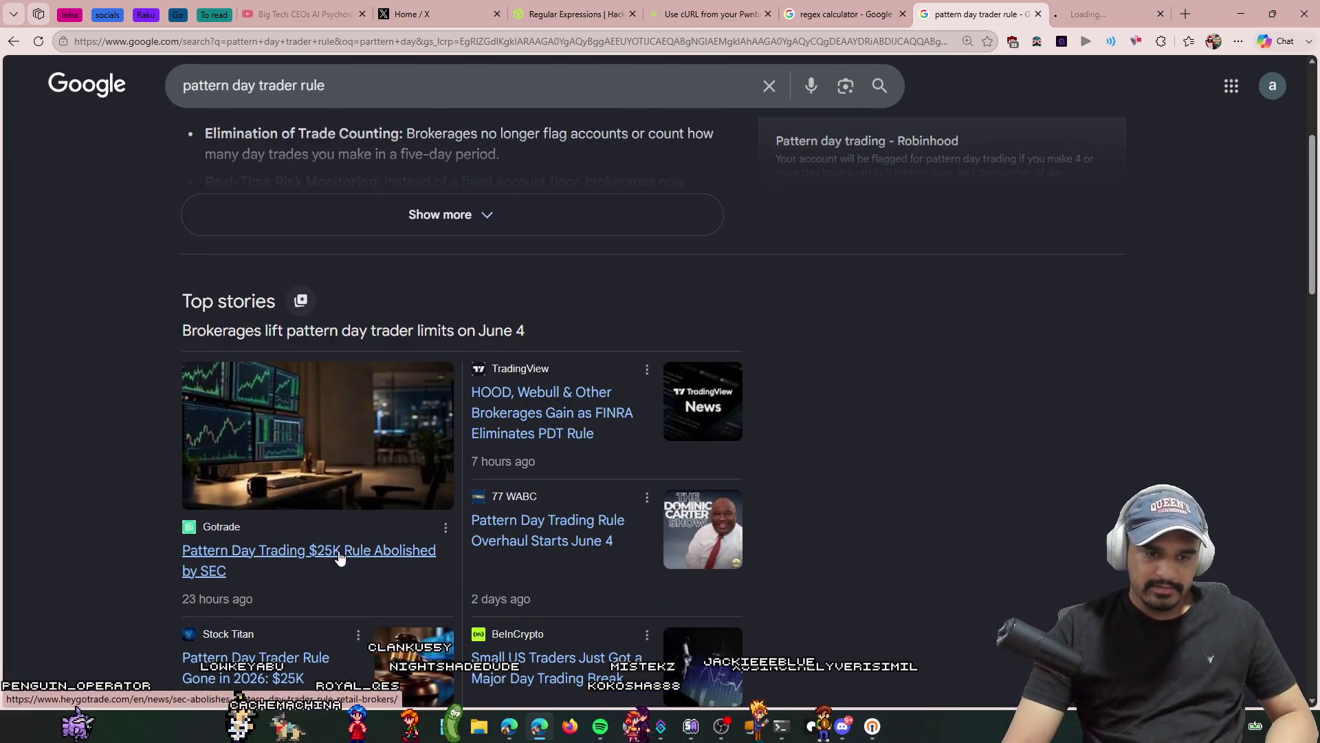
middle_click(556, 441)
middle_click(560, 521)
scroll(313, 495, down, 3)
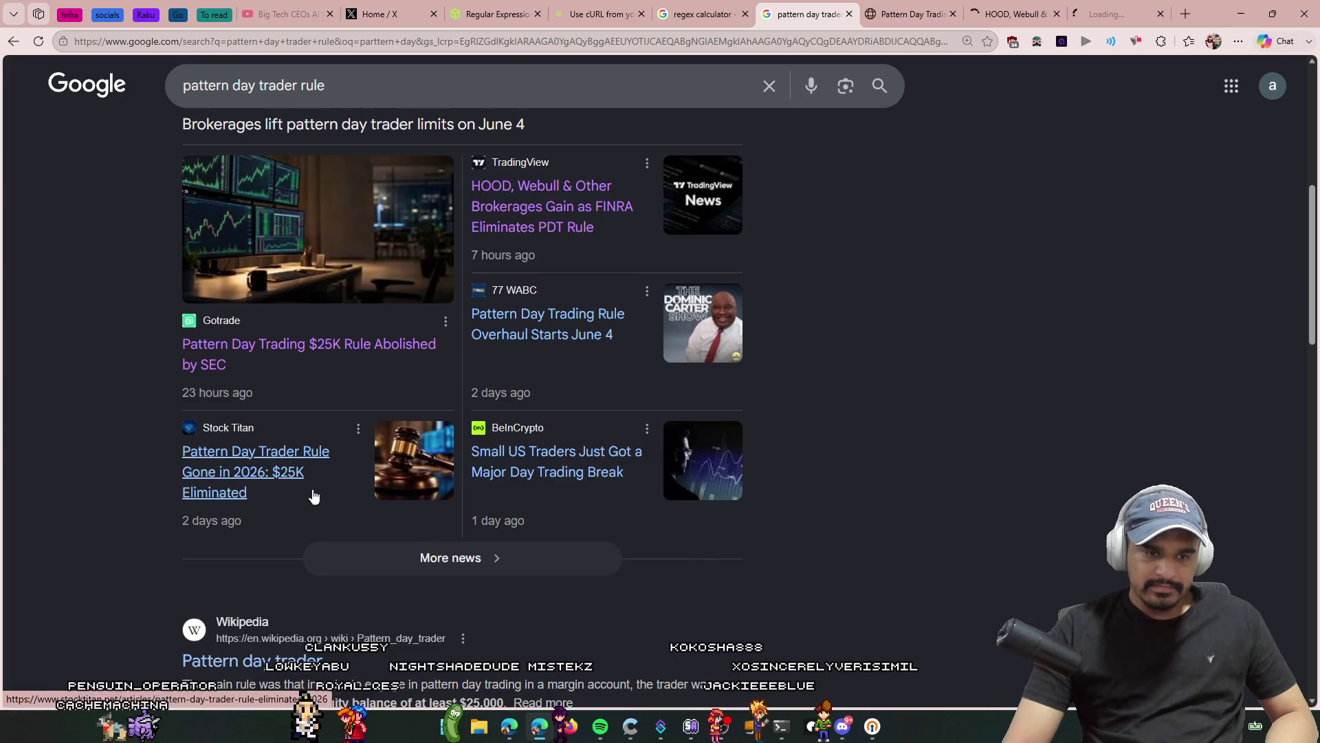
middle_click(204, 462)
middle_click(493, 472)
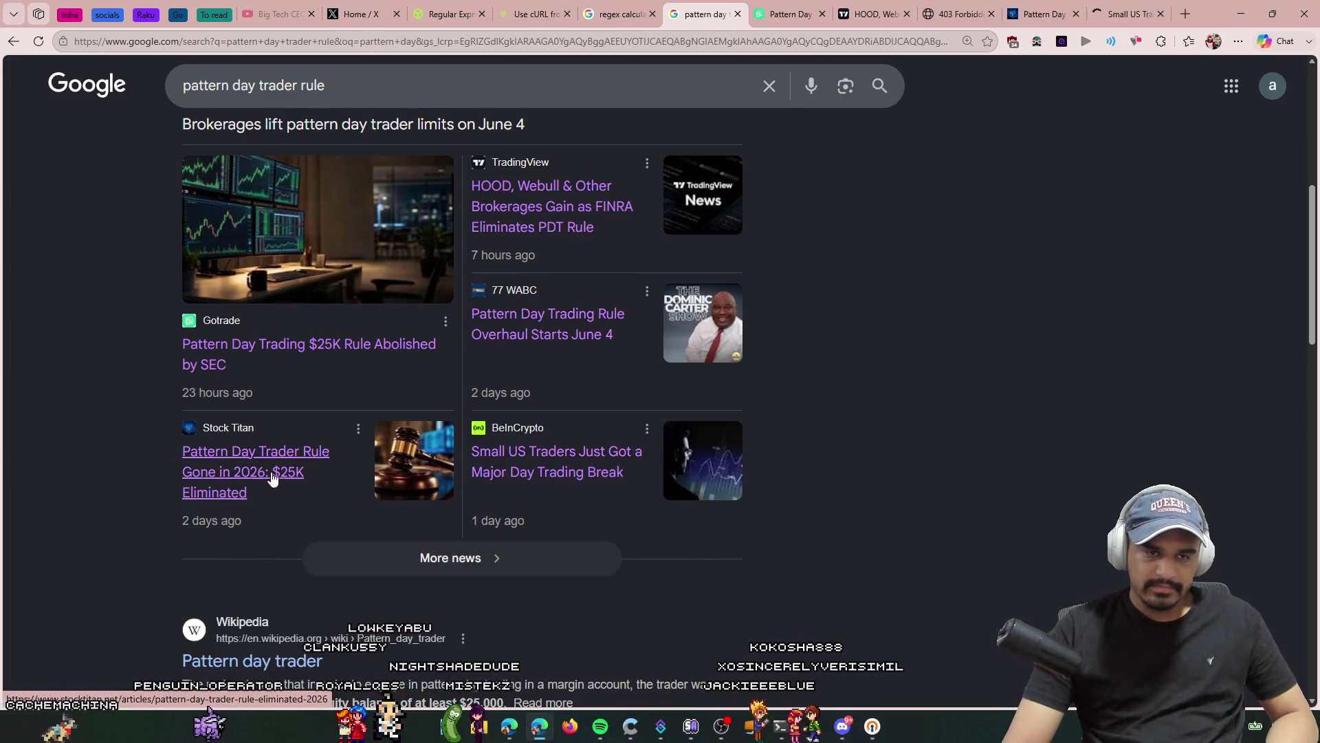
scroll(273, 477, up, 7)
Step: Expand the full AI Overview, read through it, and begin a follow-up question
click(361, 489)
mouse_move(237, 408)
mouse_down()
mouse_move(340, 455)
mouse_move(447, 477)
mouse_move(354, 498)
mouse_up()
scroll(239, 445, down, 2)
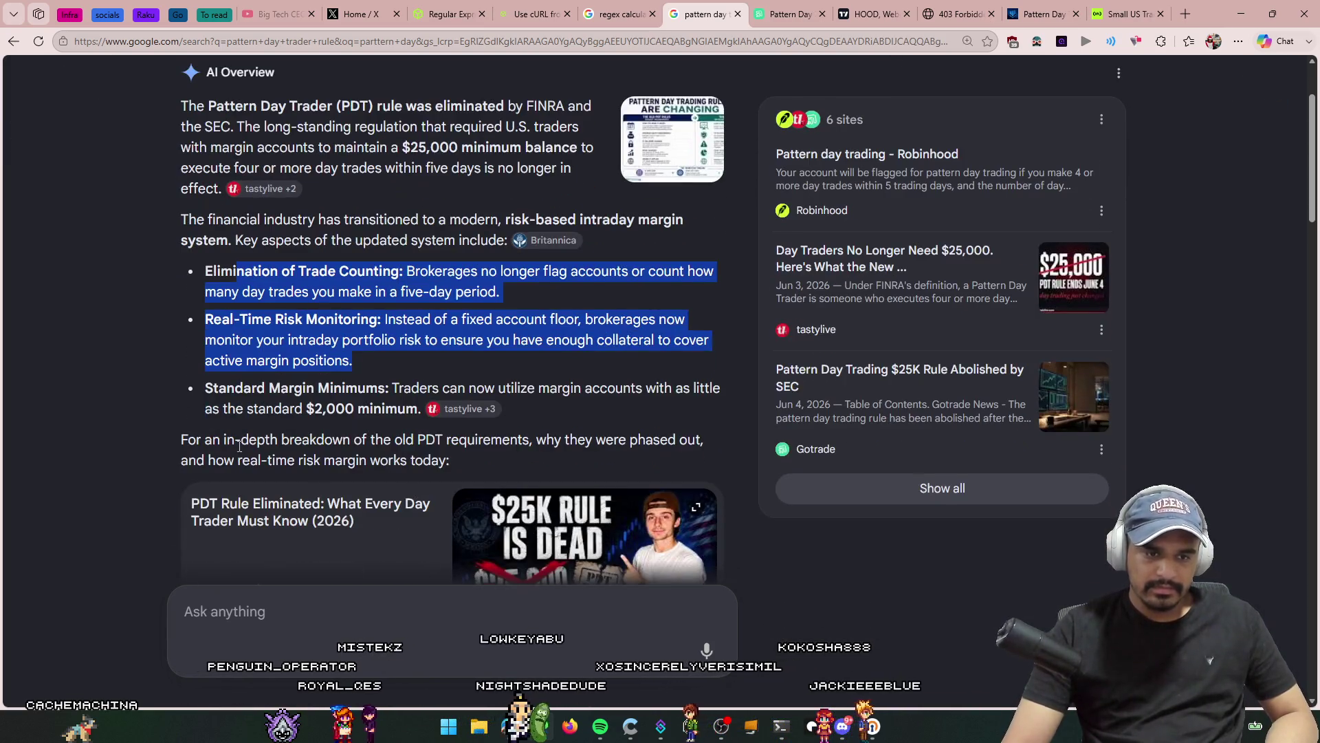
scroll(239, 446, down, 3)
scroll(275, 427, down, 1)
drag(270, 420, 463, 473)
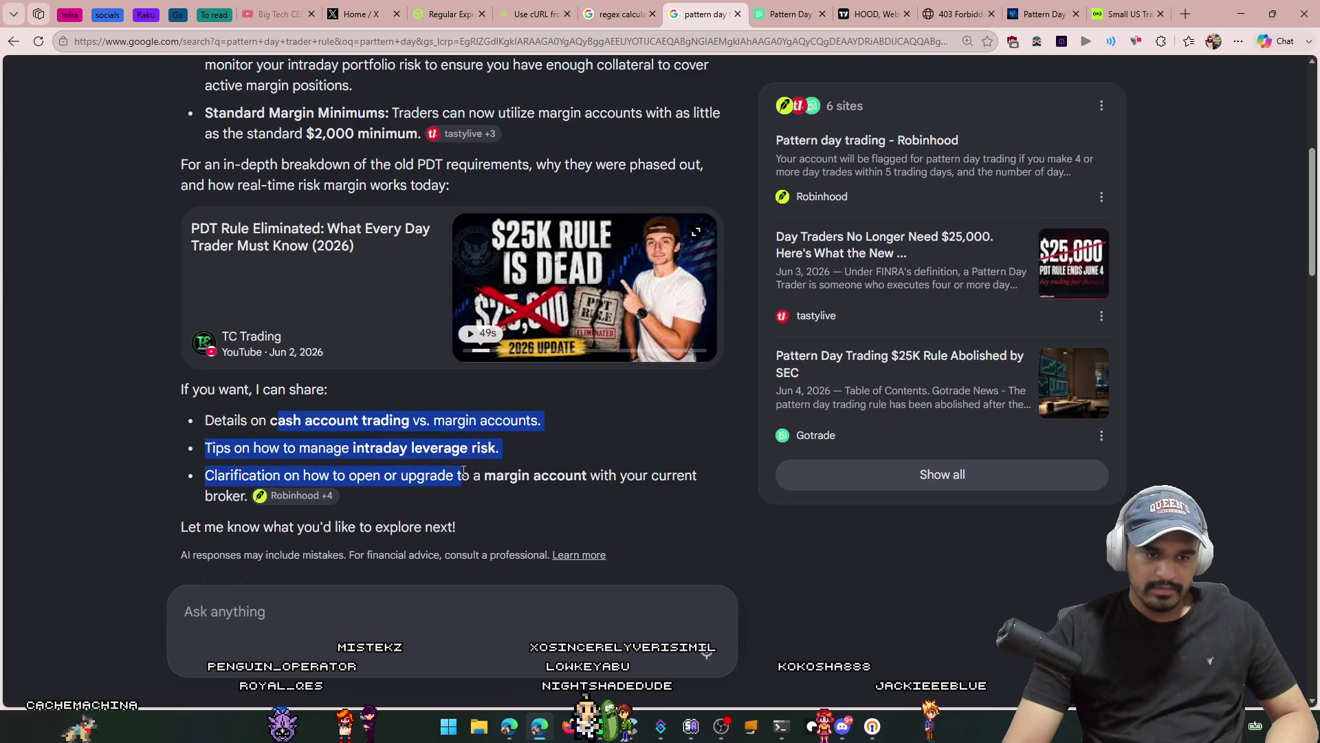
scroll(532, 538, down, 4)
click(354, 385)
Step: Ask AI Mode 'why did they do this' and read why the PDT rule was removed
text(why did they do this)
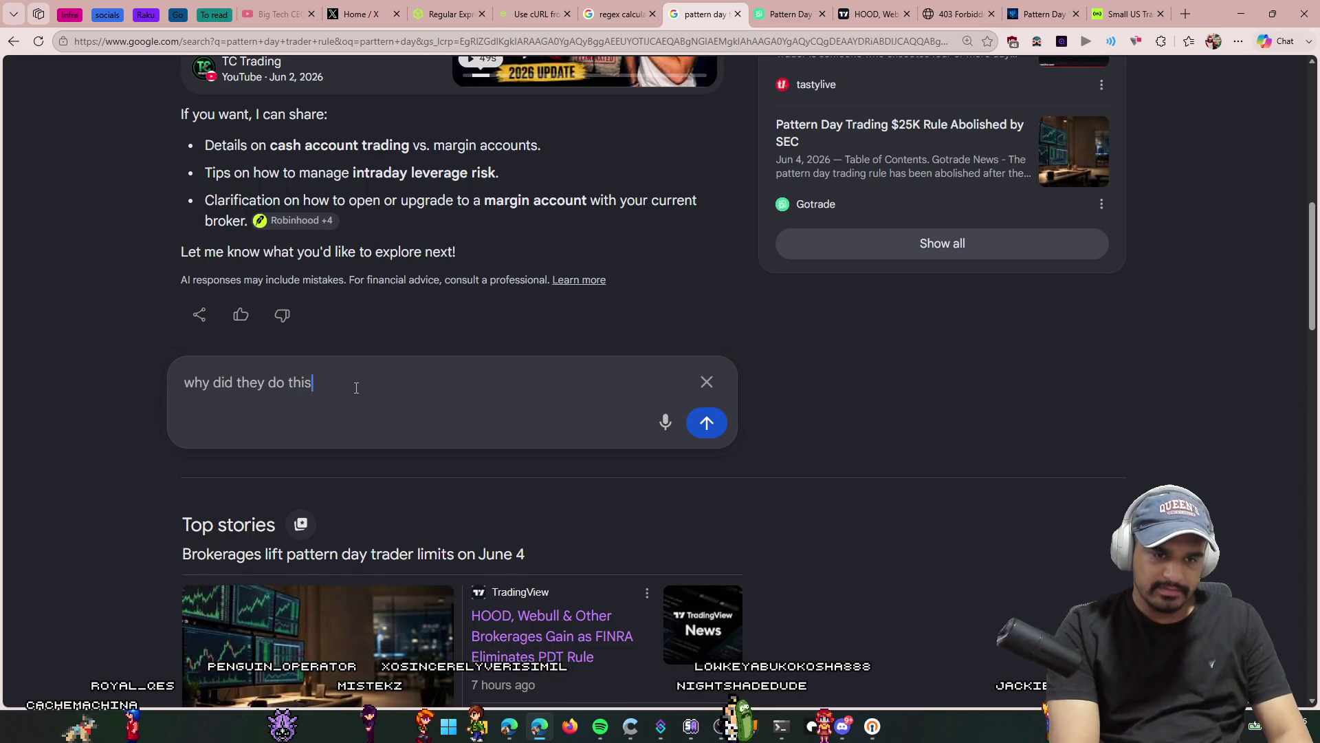
key(Return)
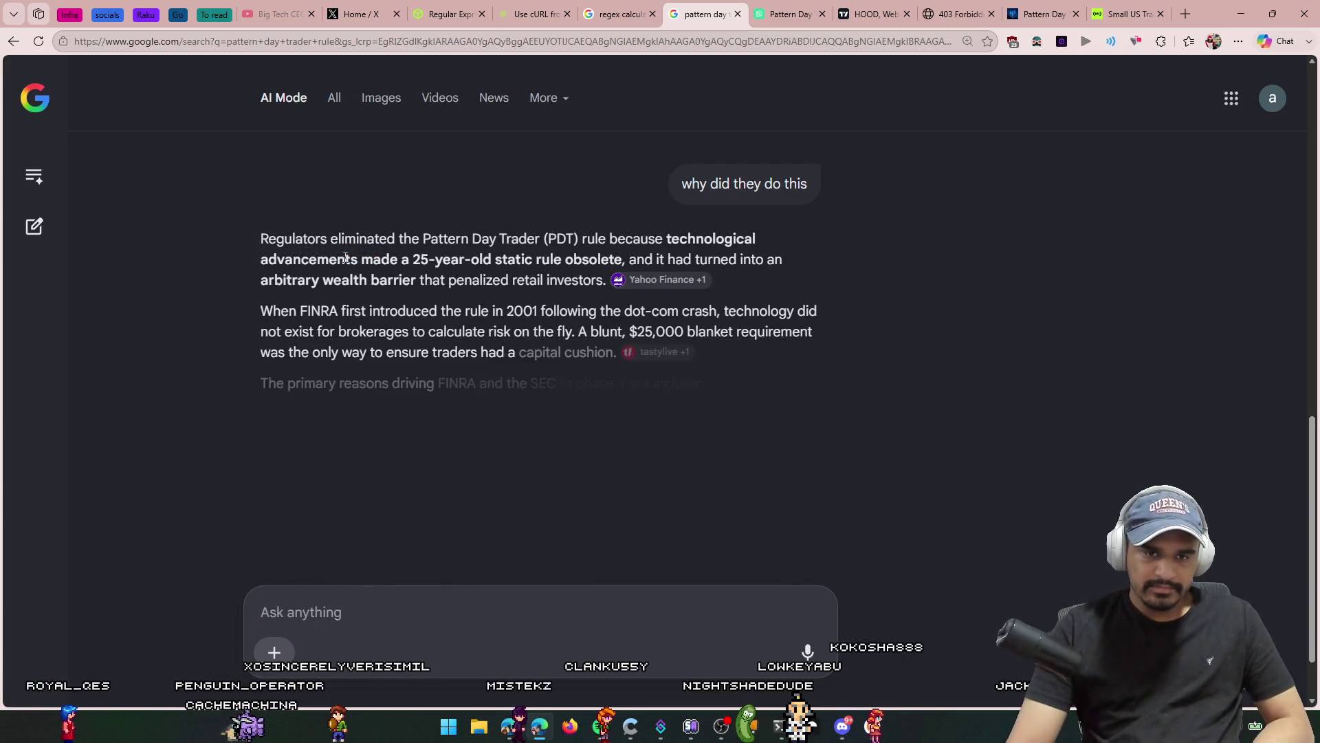
drag(430, 260, 626, 263)
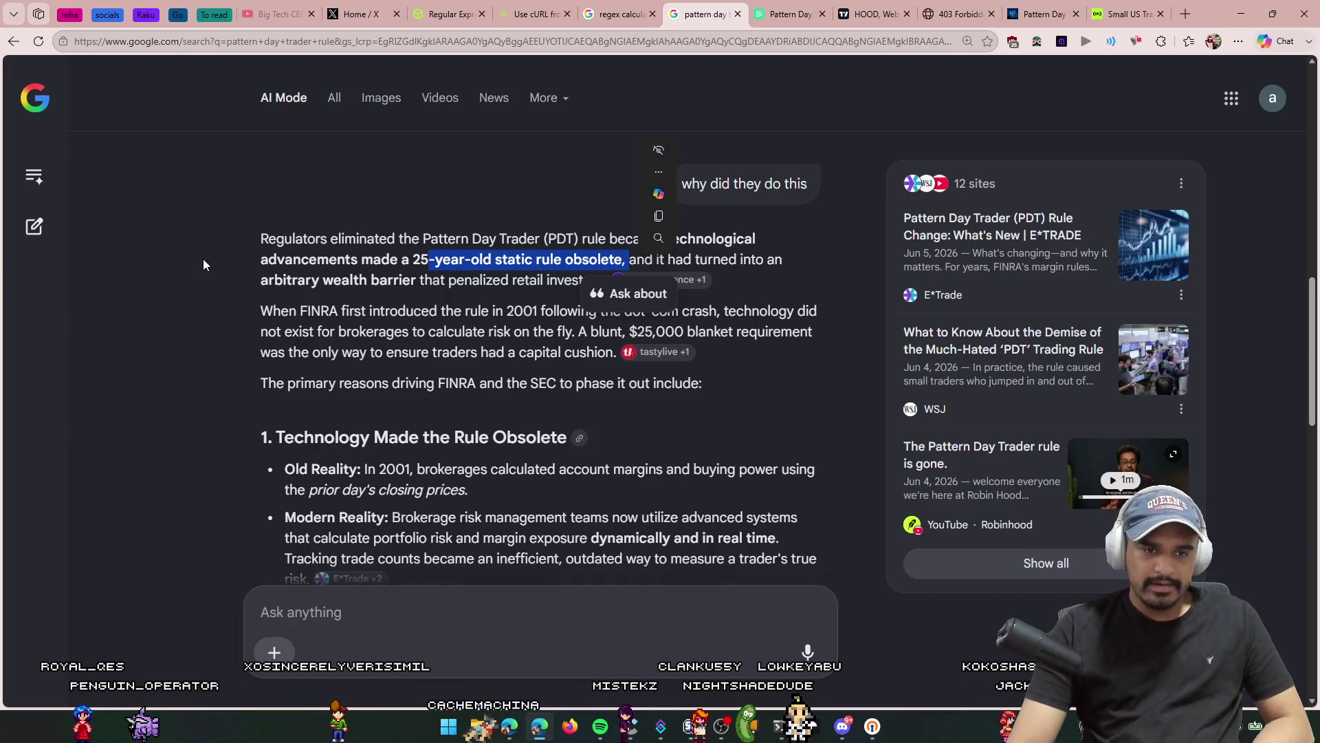
click(745, 488)
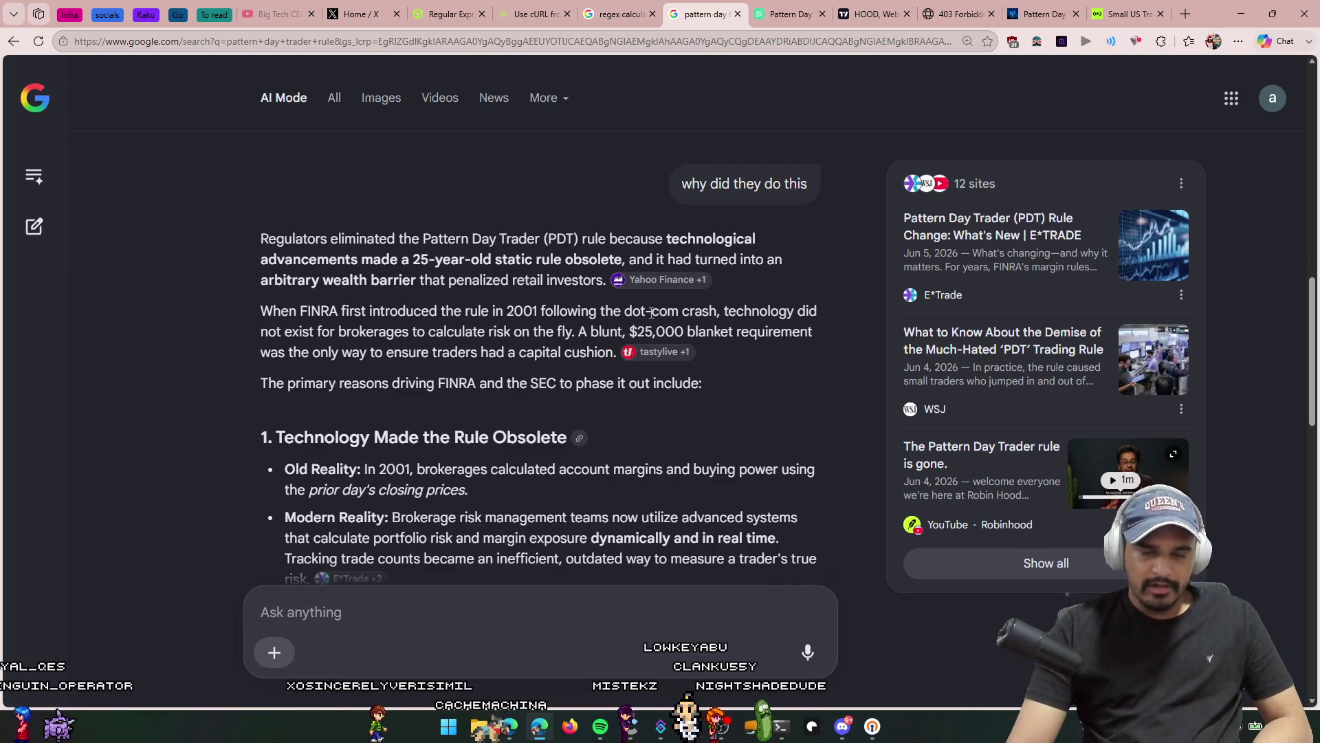
drag(614, 310, 716, 316)
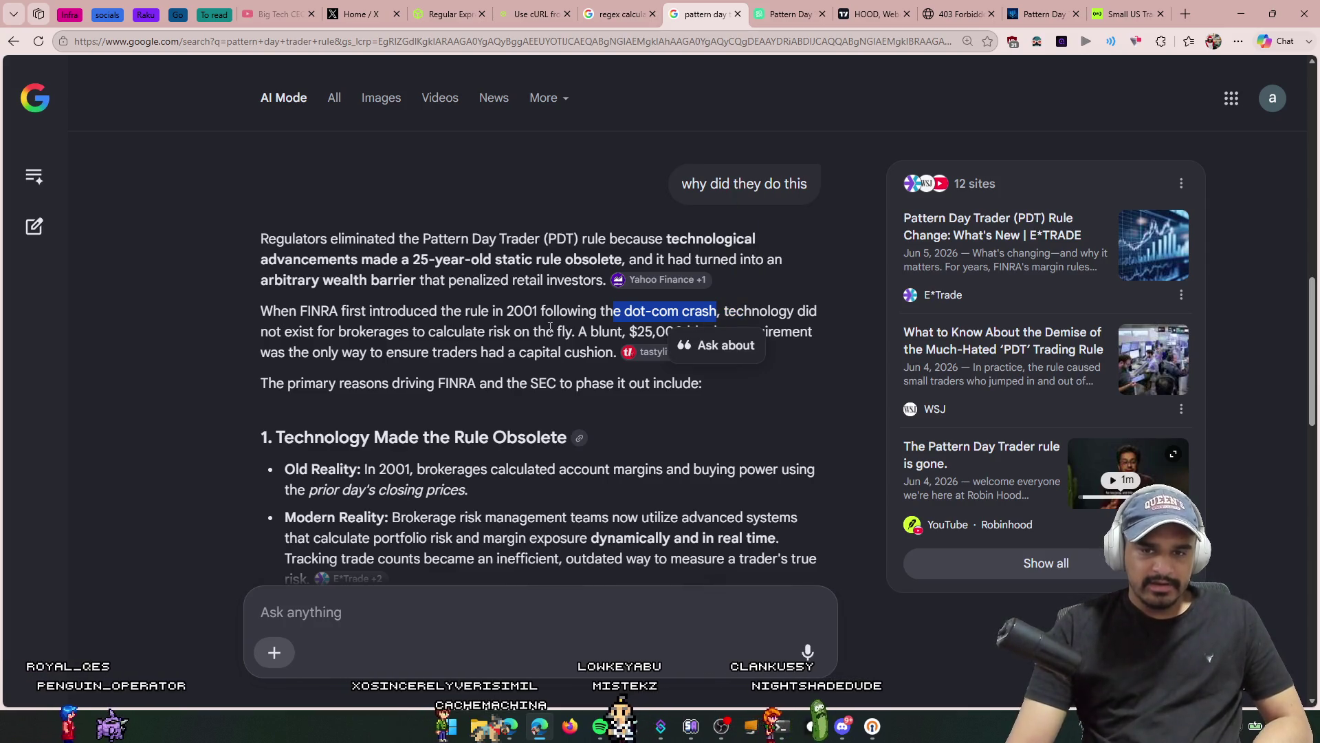
click(250, 319)
drag(292, 332, 571, 333)
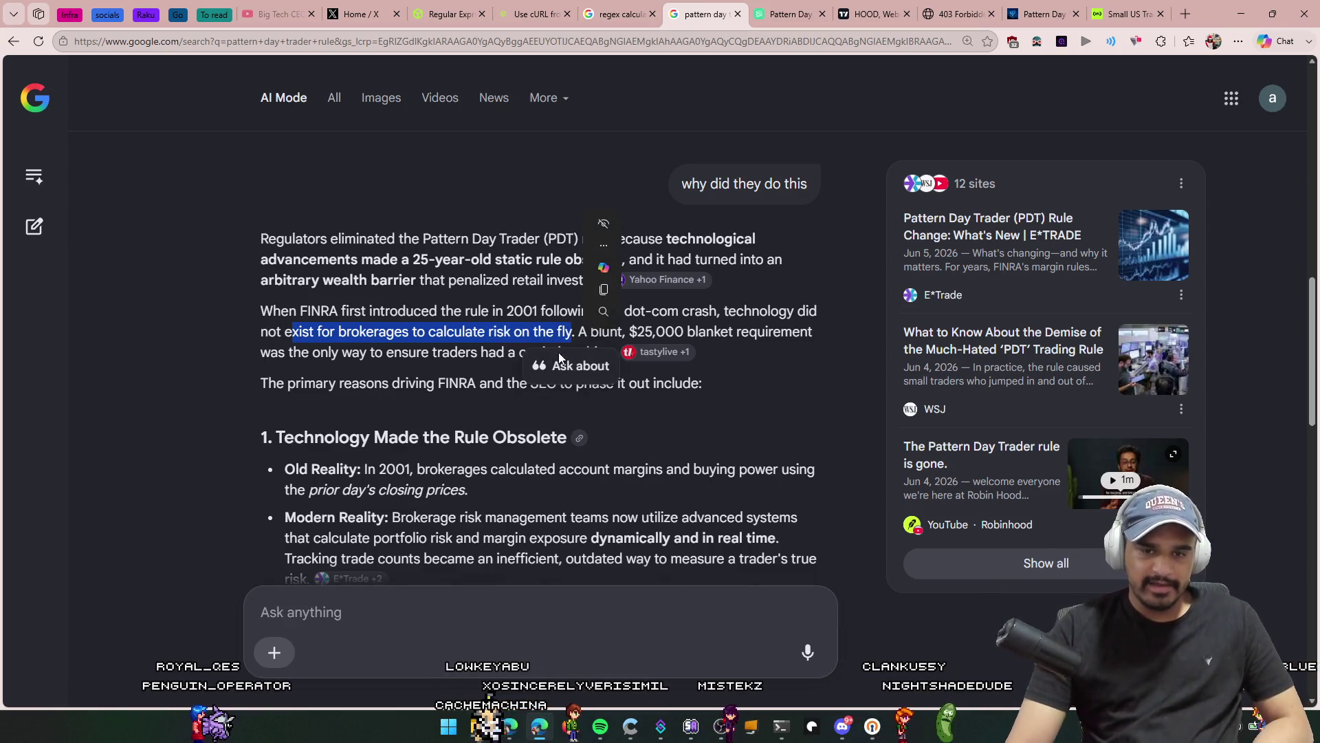
click(539, 376)
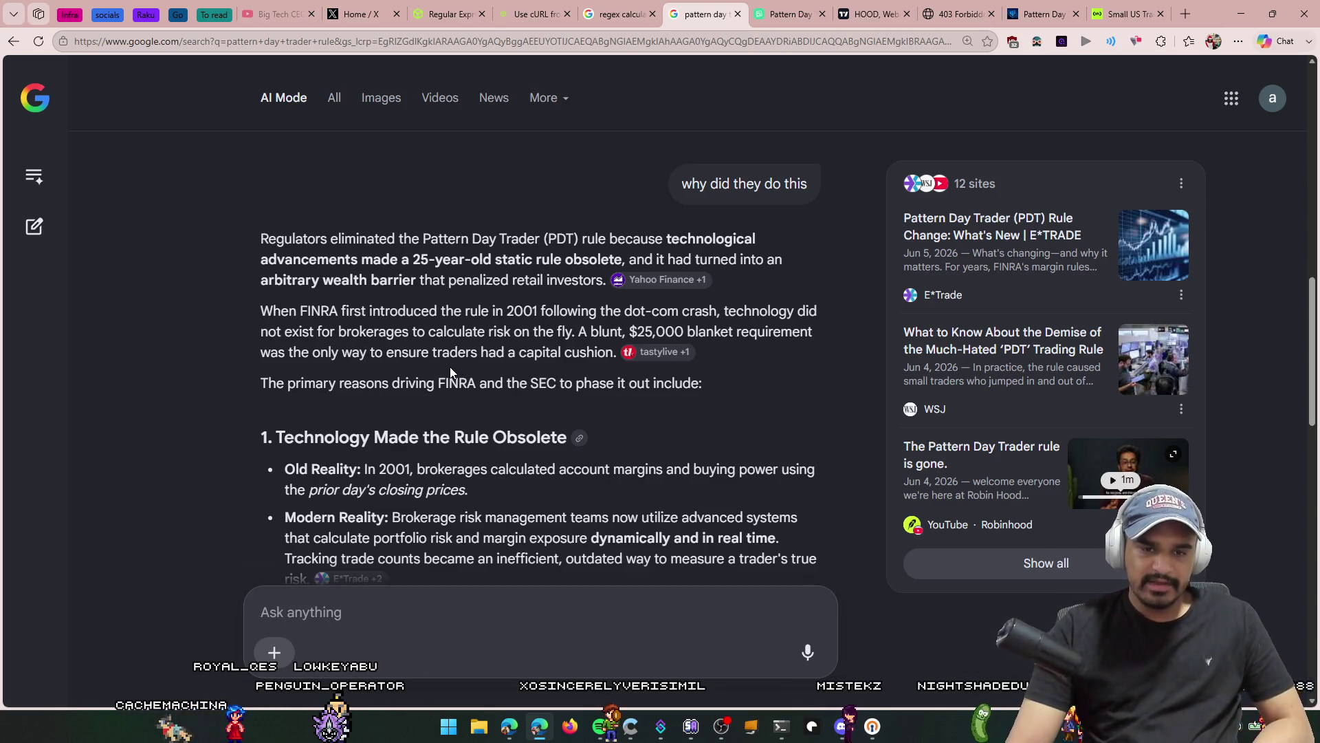
scroll(482, 361, down, 3)
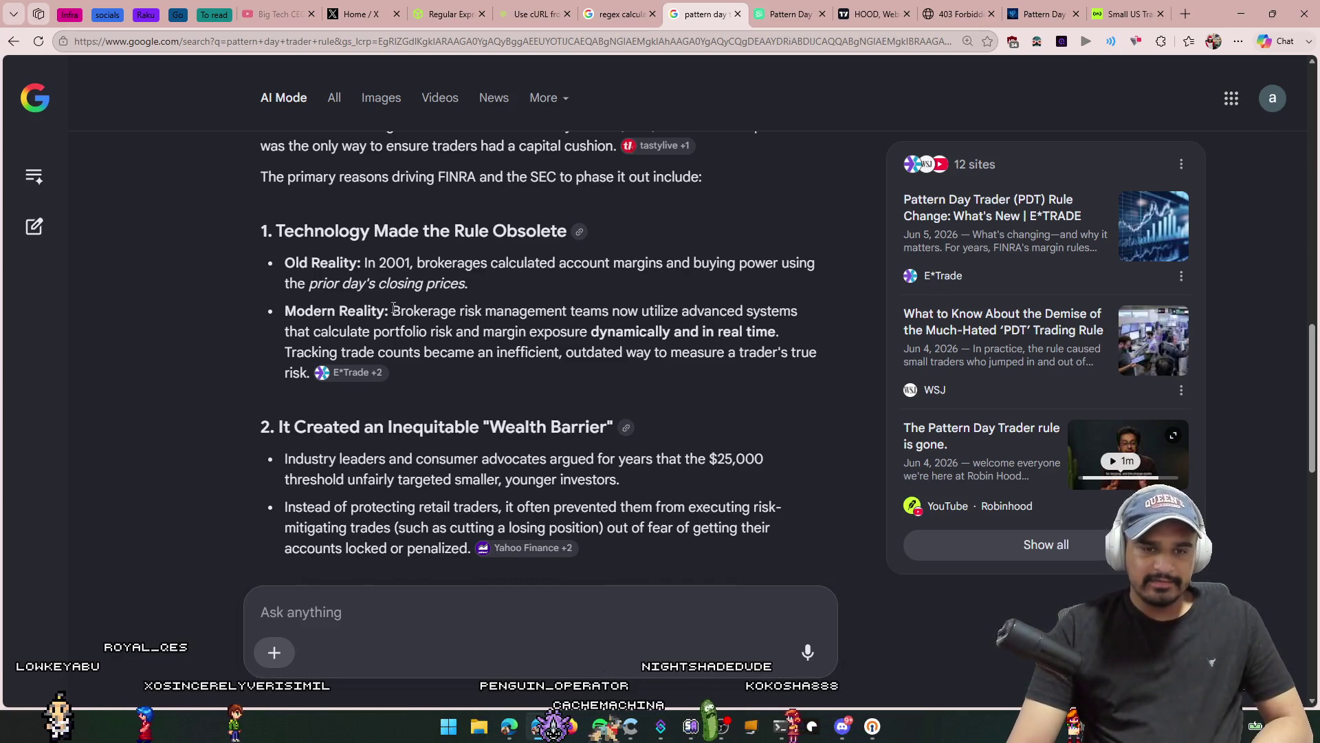
drag(388, 311, 609, 310)
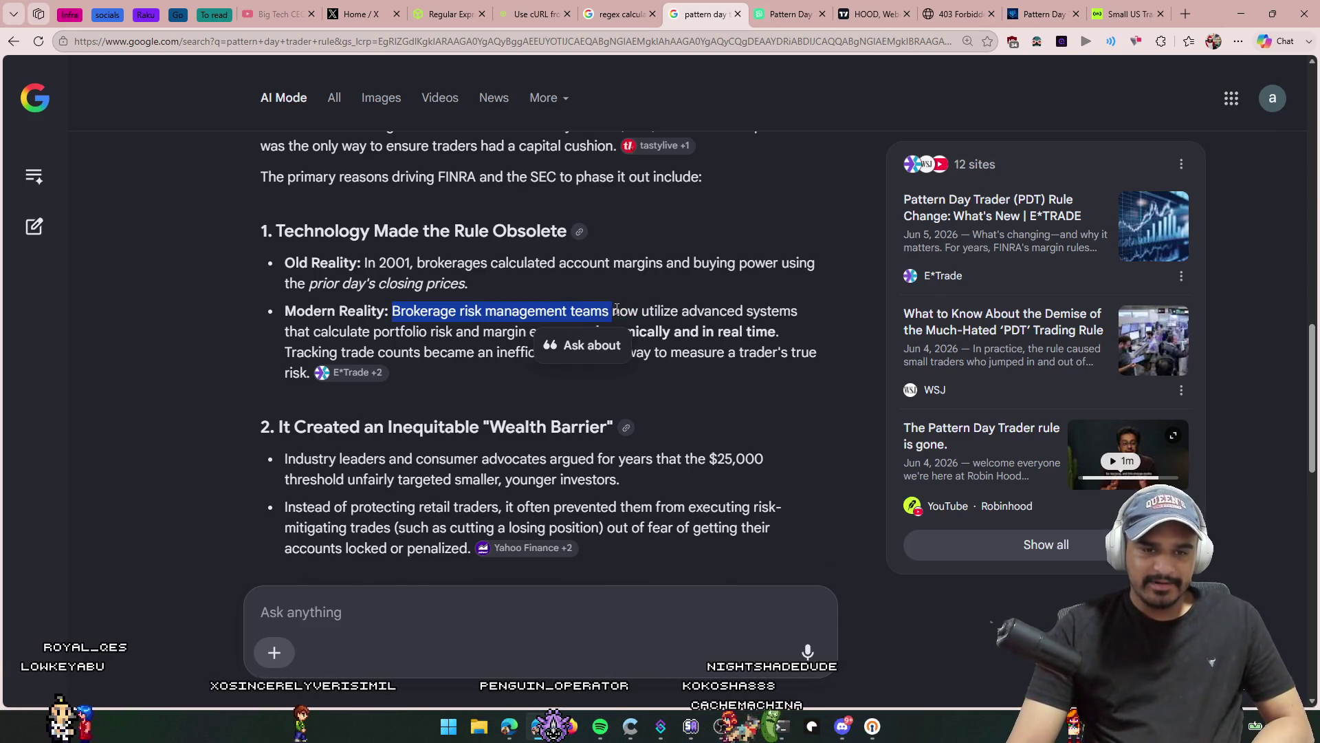
click(610, 312)
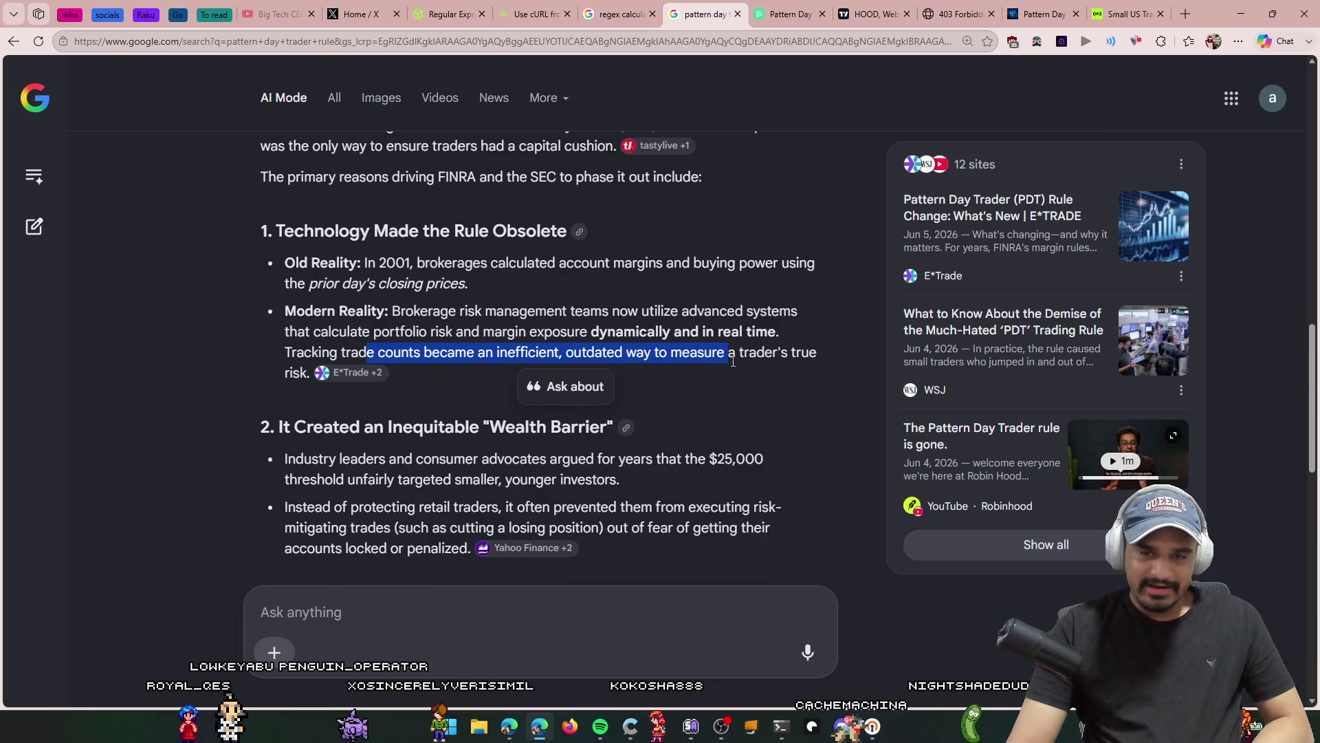
click(426, 377)
scroll(426, 377, down, 1)
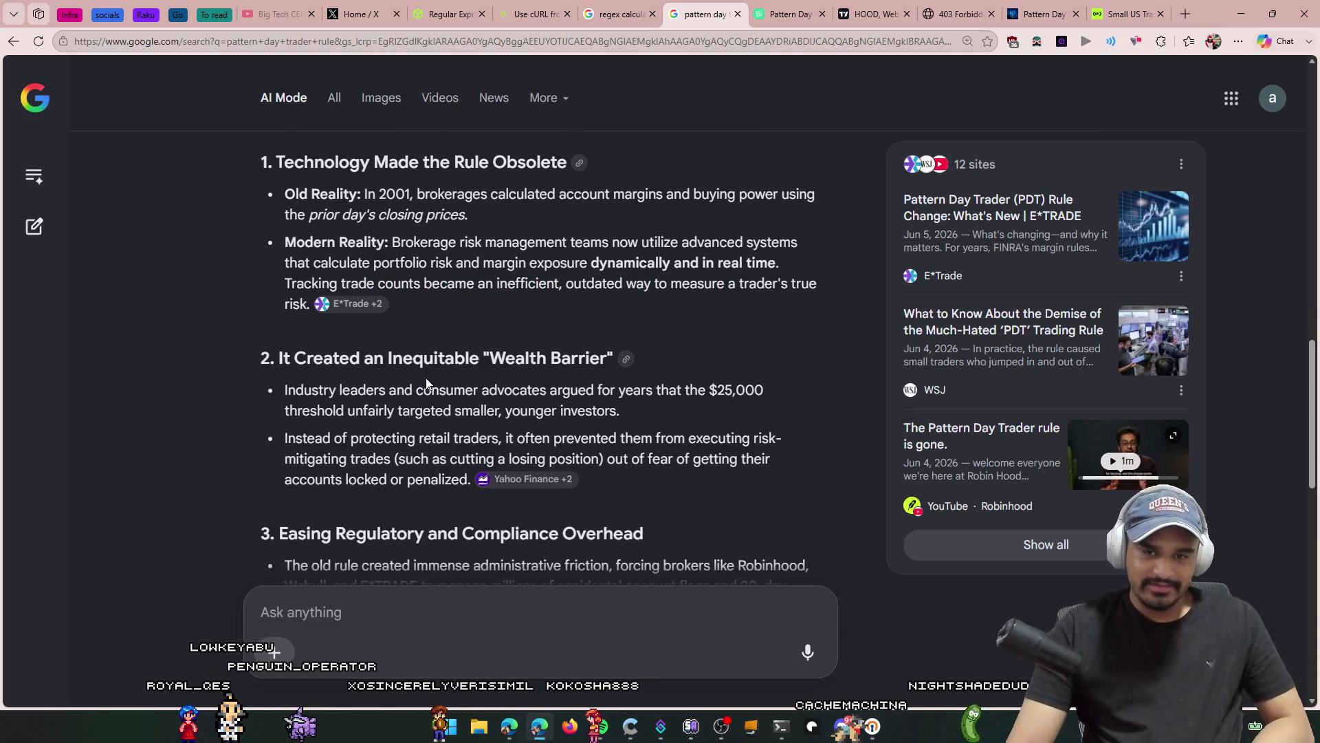
scroll(315, 372, down, 1)
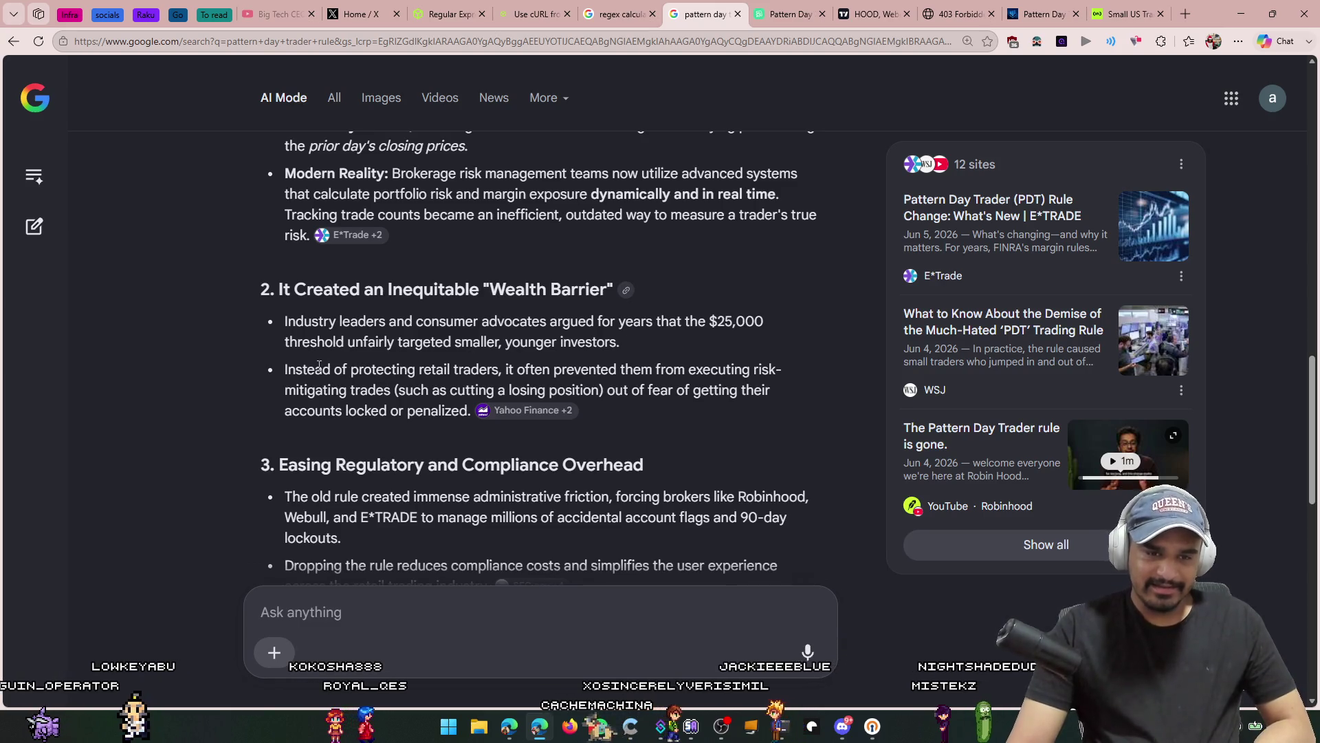
scroll(314, 373, down, 1)
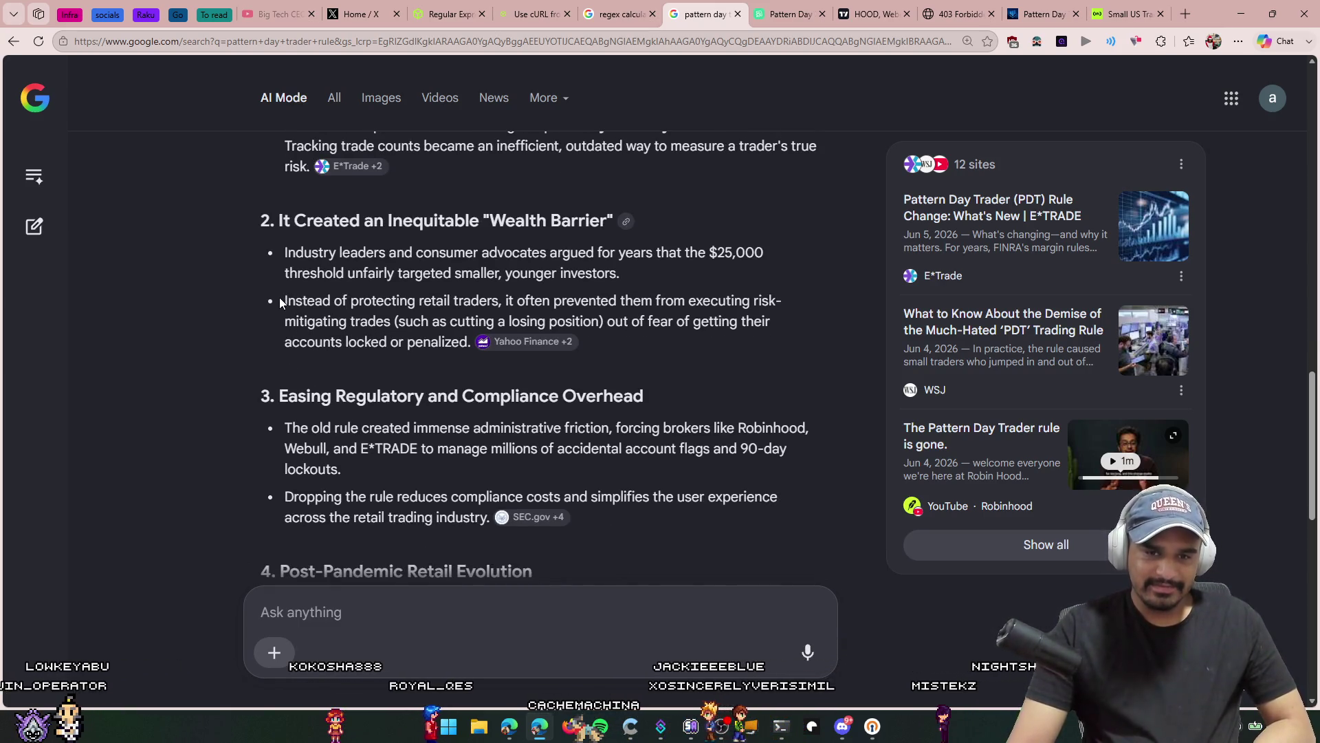
drag(285, 301, 500, 300)
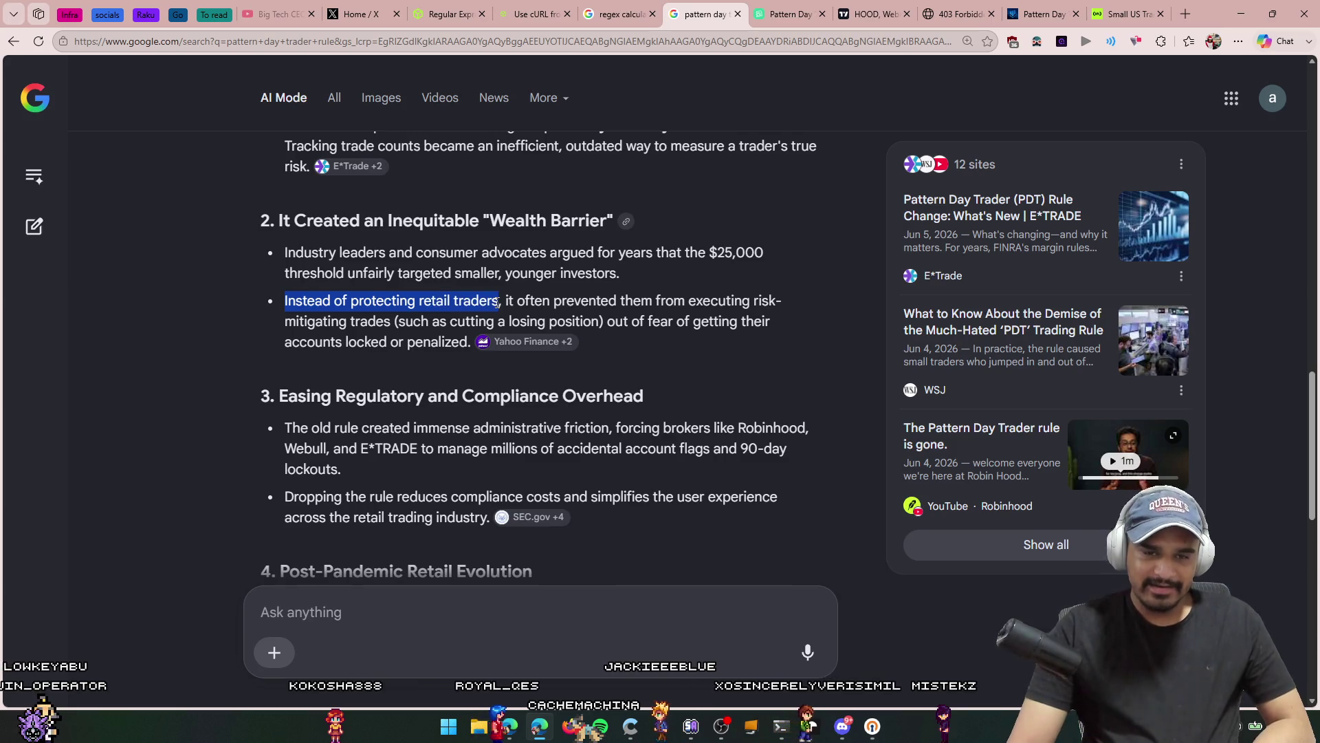
click(645, 321)
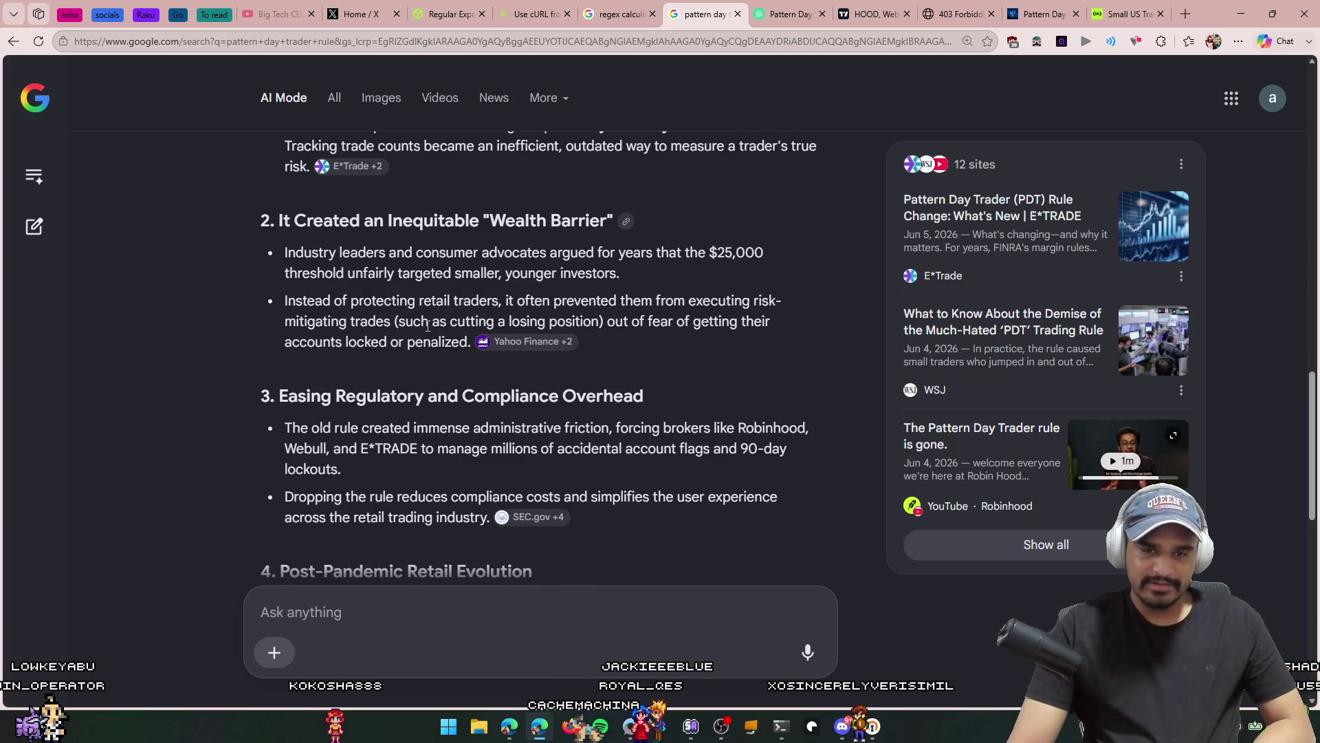
scroll(427, 326, down, 1)
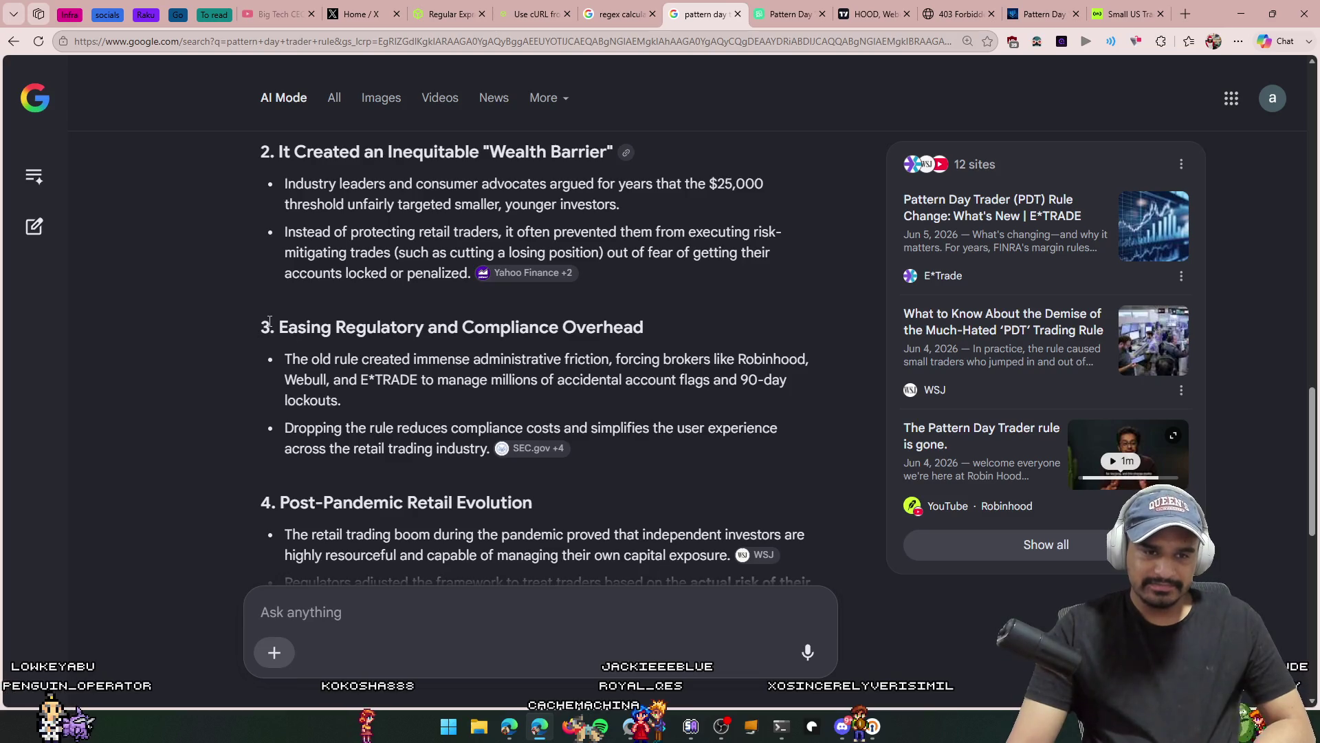
click(381, 348)
mouse_move(261, 151)
mouse_down()
mouse_move(560, 327)
mouse_move(655, 327)
mouse_up()
click(654, 328)
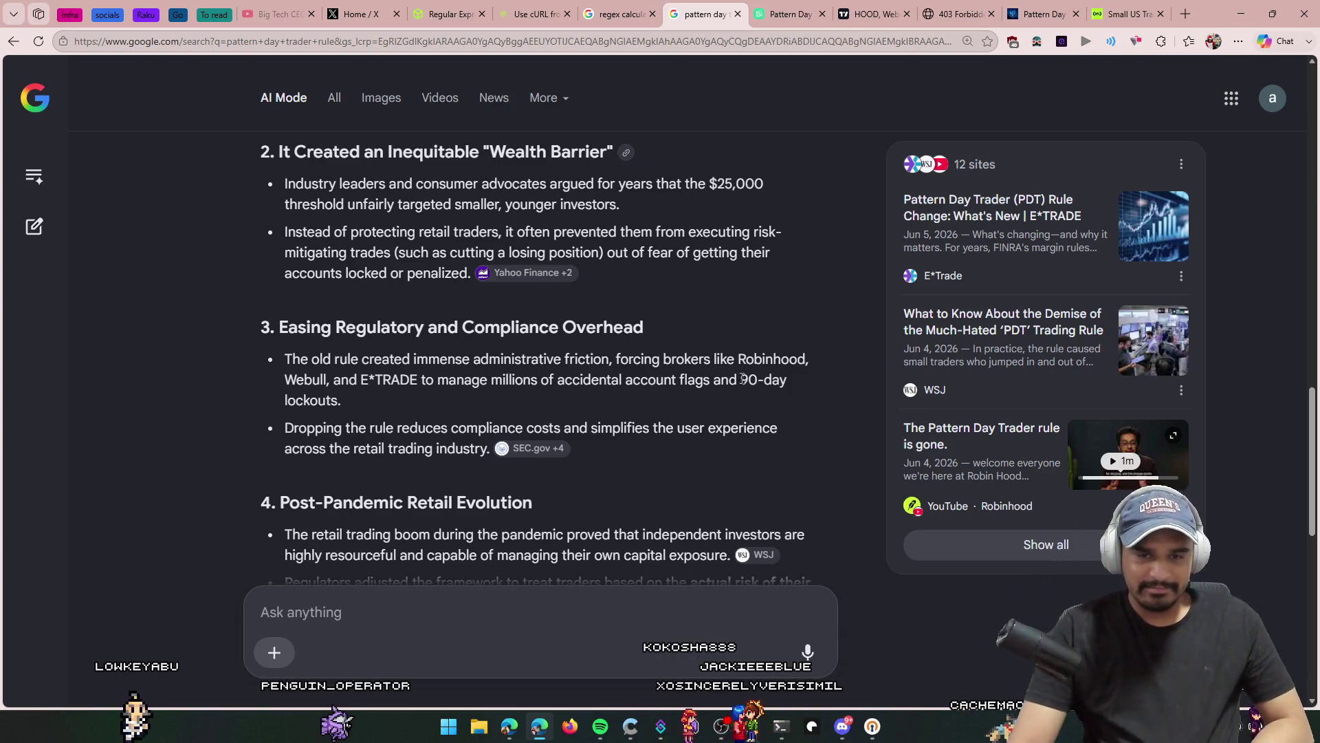
scroll(536, 375, down, 1)
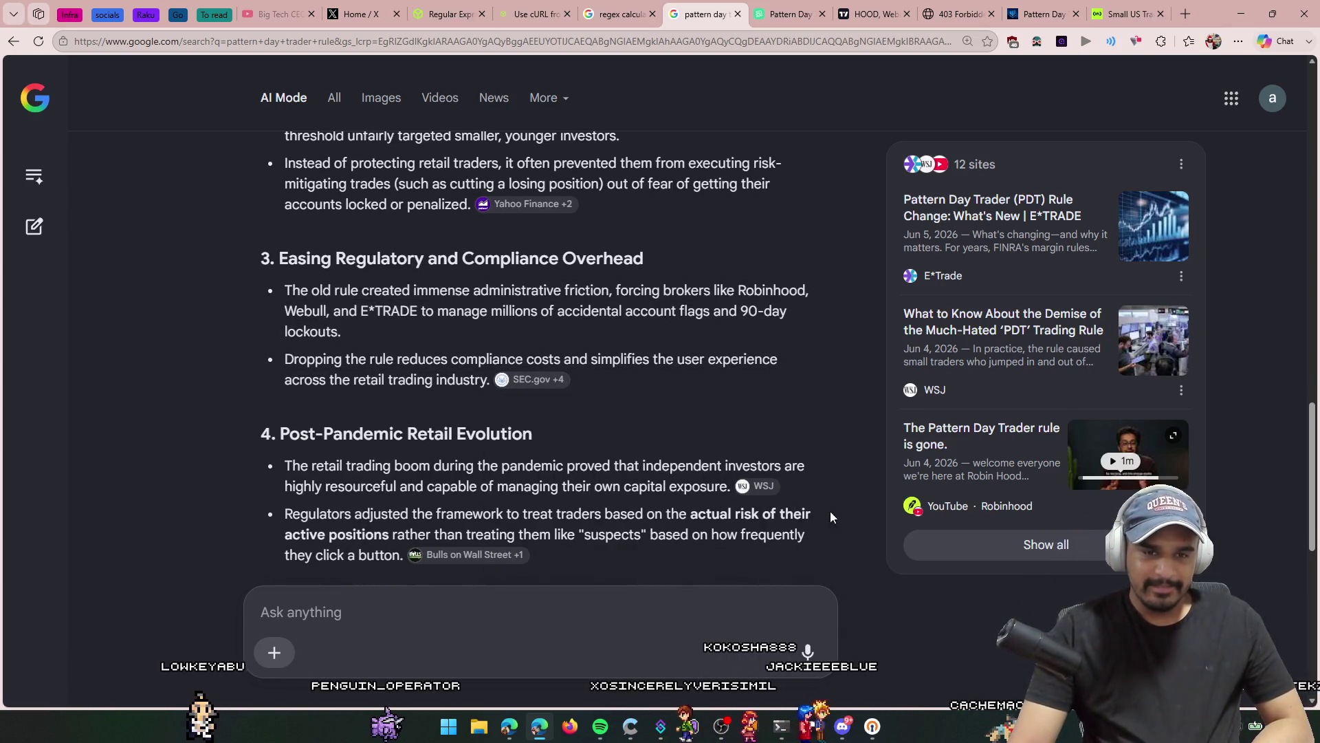
scroll(449, 404, down, 1)
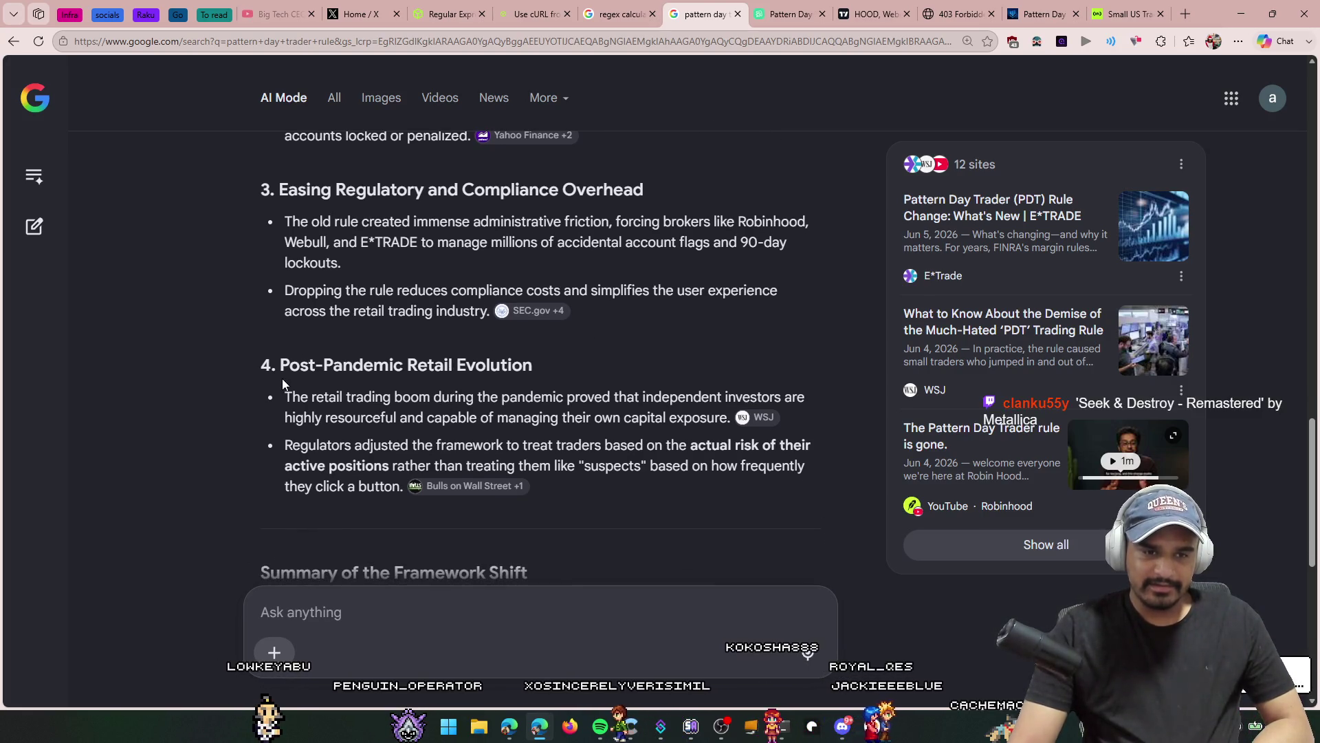
mouse_move(277, 365)
mouse_down()
mouse_move(404, 365)
mouse_move(551, 398)
mouse_up()
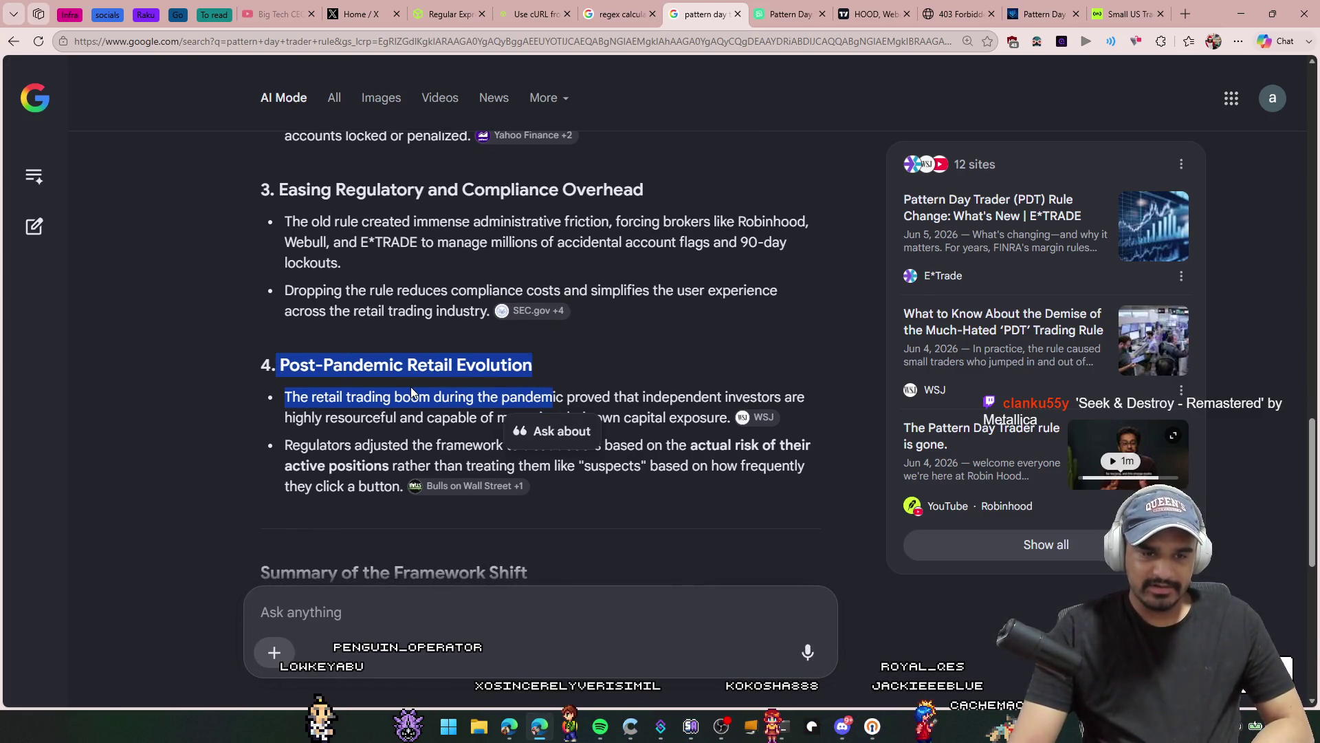
drag(363, 397, 628, 398)
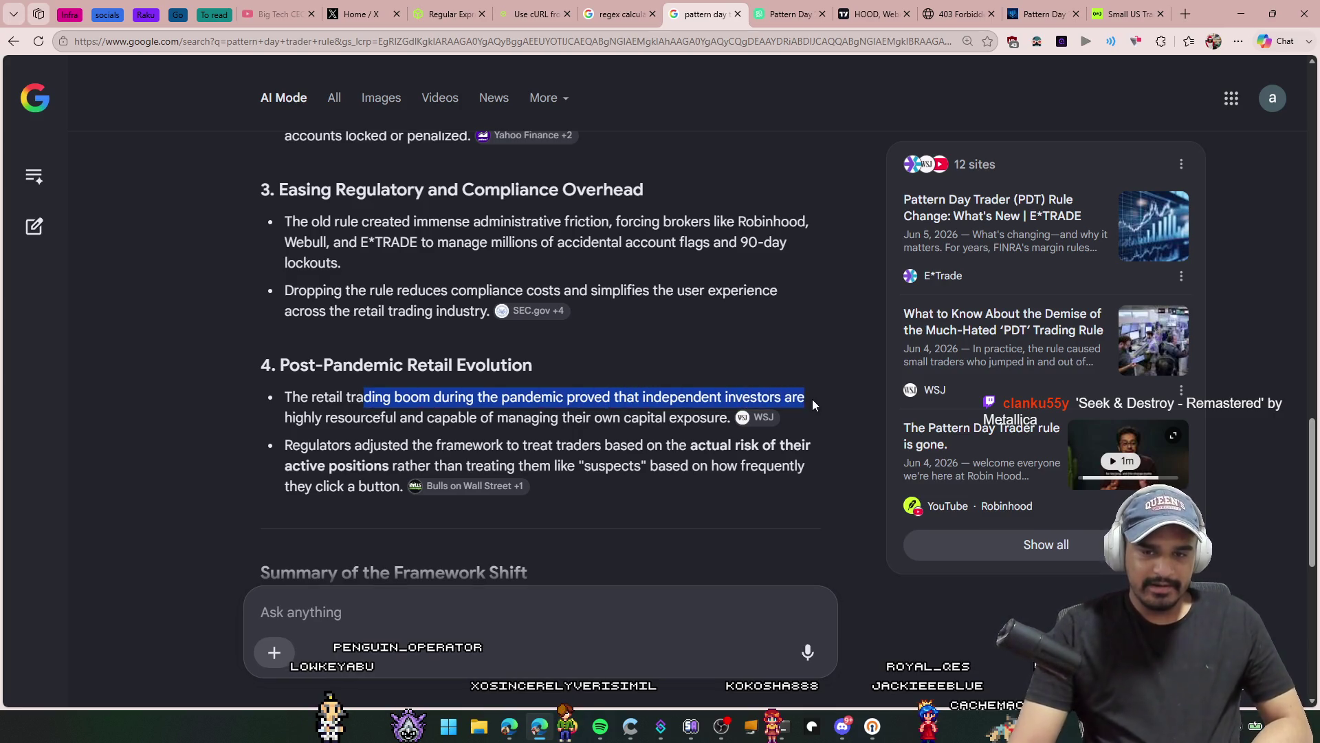
mouse_move(813, 404)
mouse_down()
mouse_move(392, 399)
mouse_move(357, 416)
mouse_up()
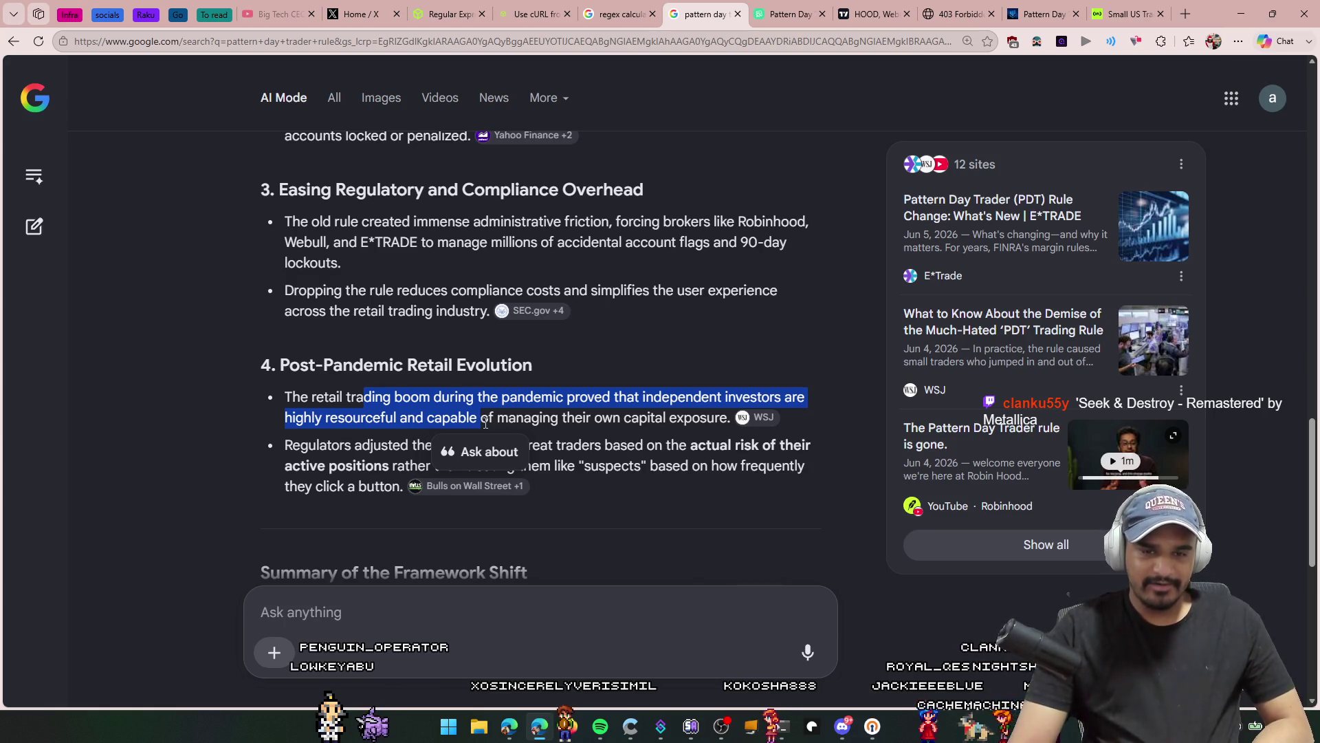
triple_click(729, 421)
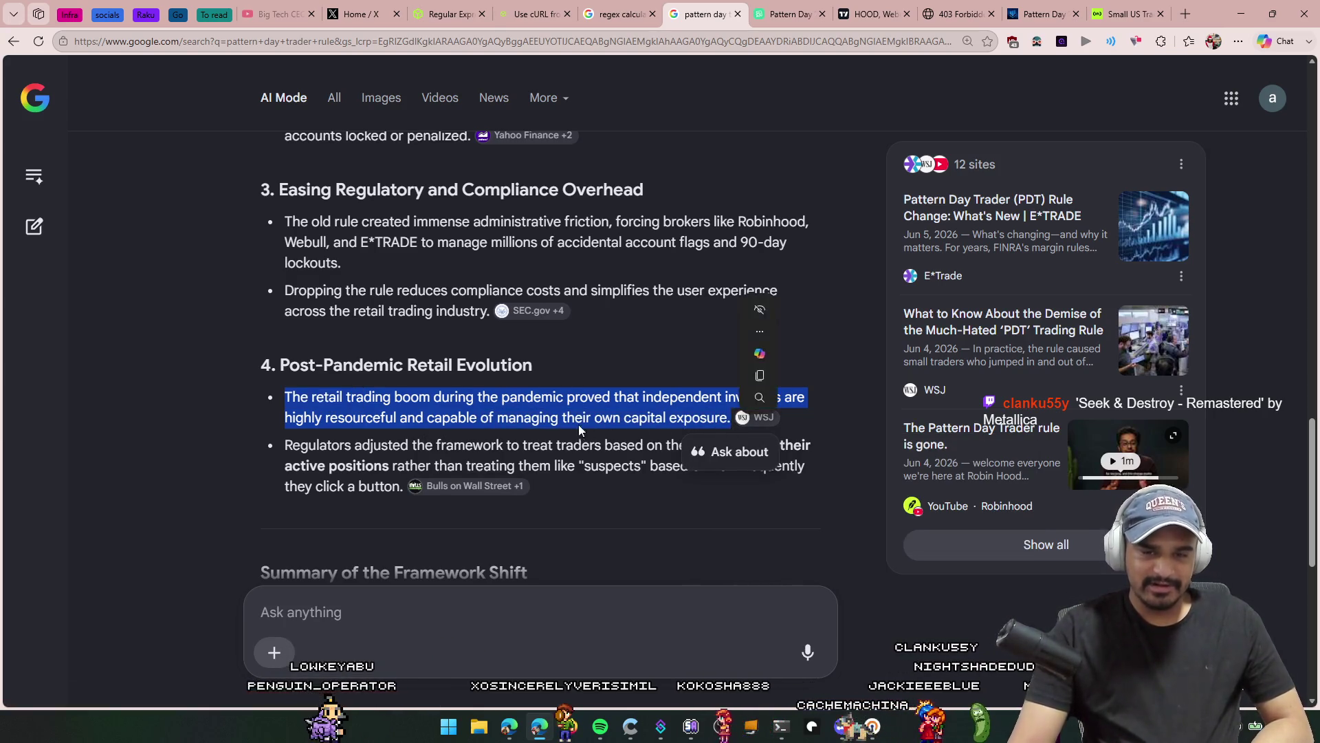
click(269, 432)
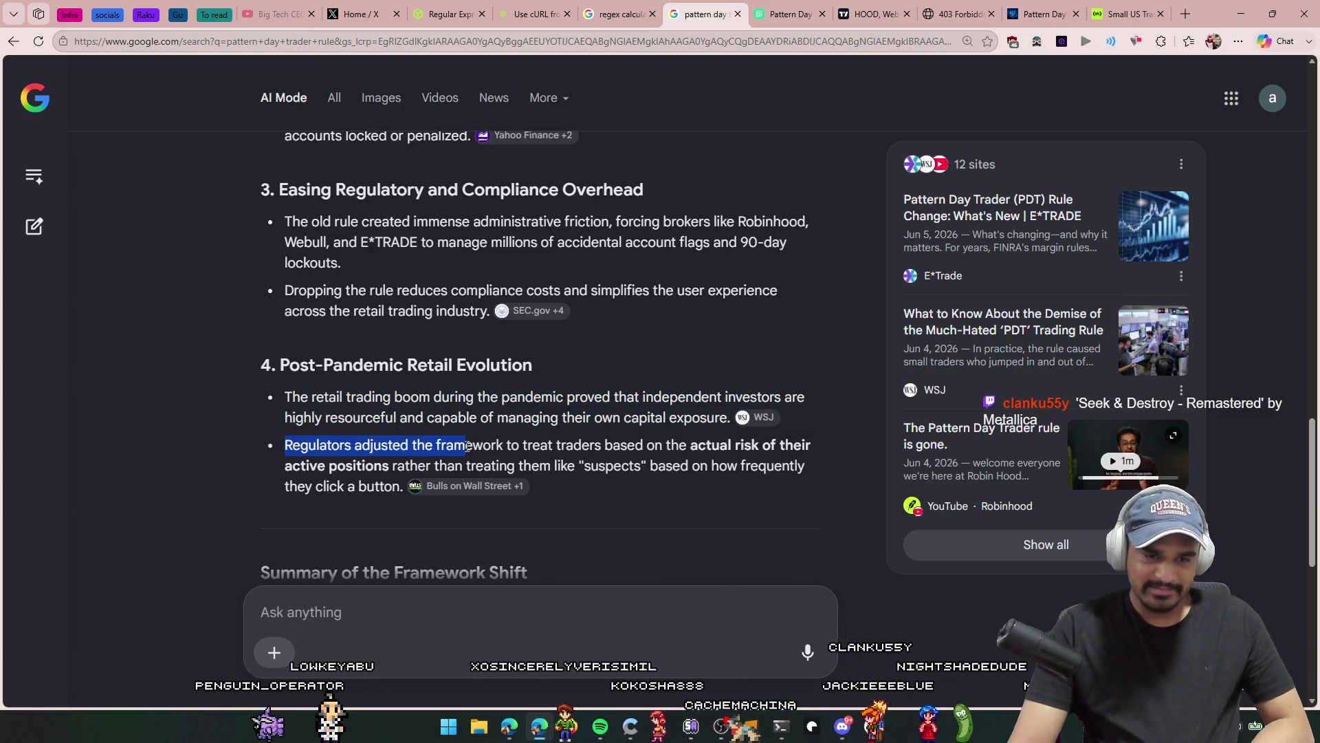
drag(467, 447, 818, 455)
click(280, 480)
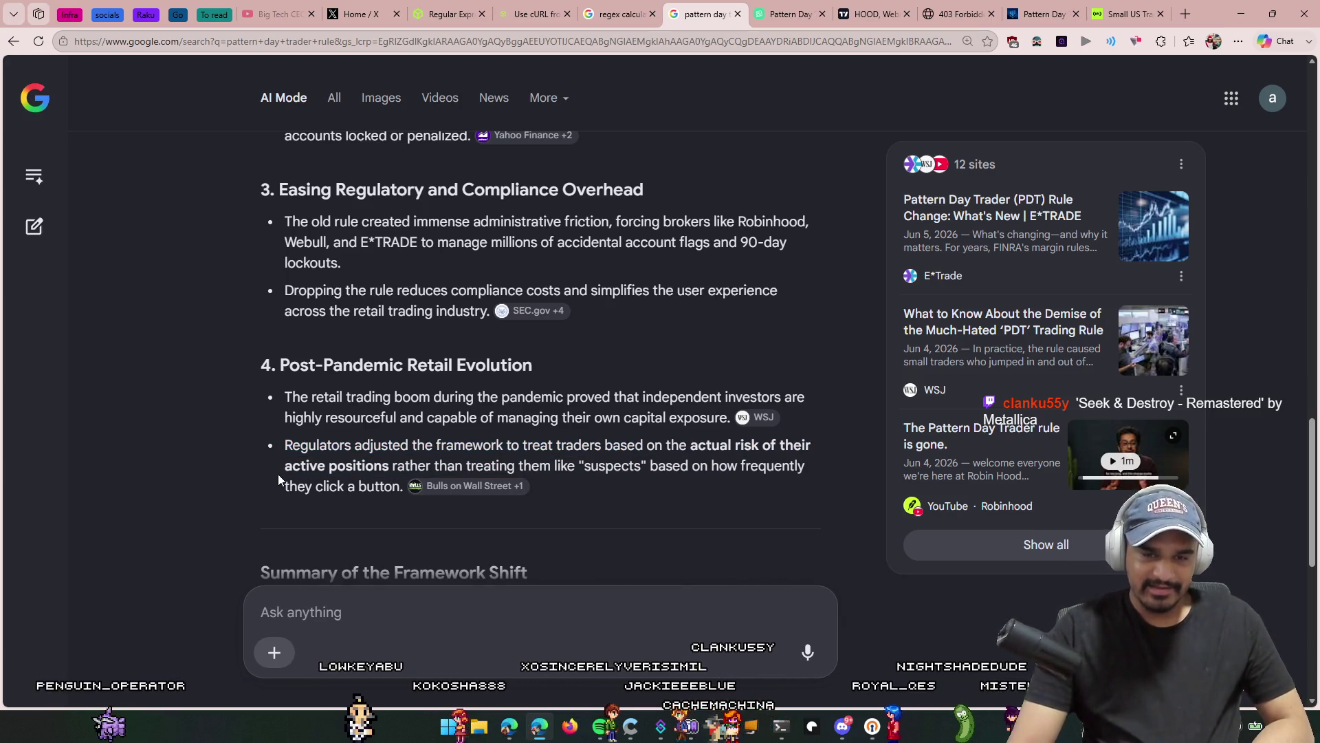
scroll(279, 479, down, 5)
scroll(280, 479, up, 3)
scroll(280, 480, down, 3)
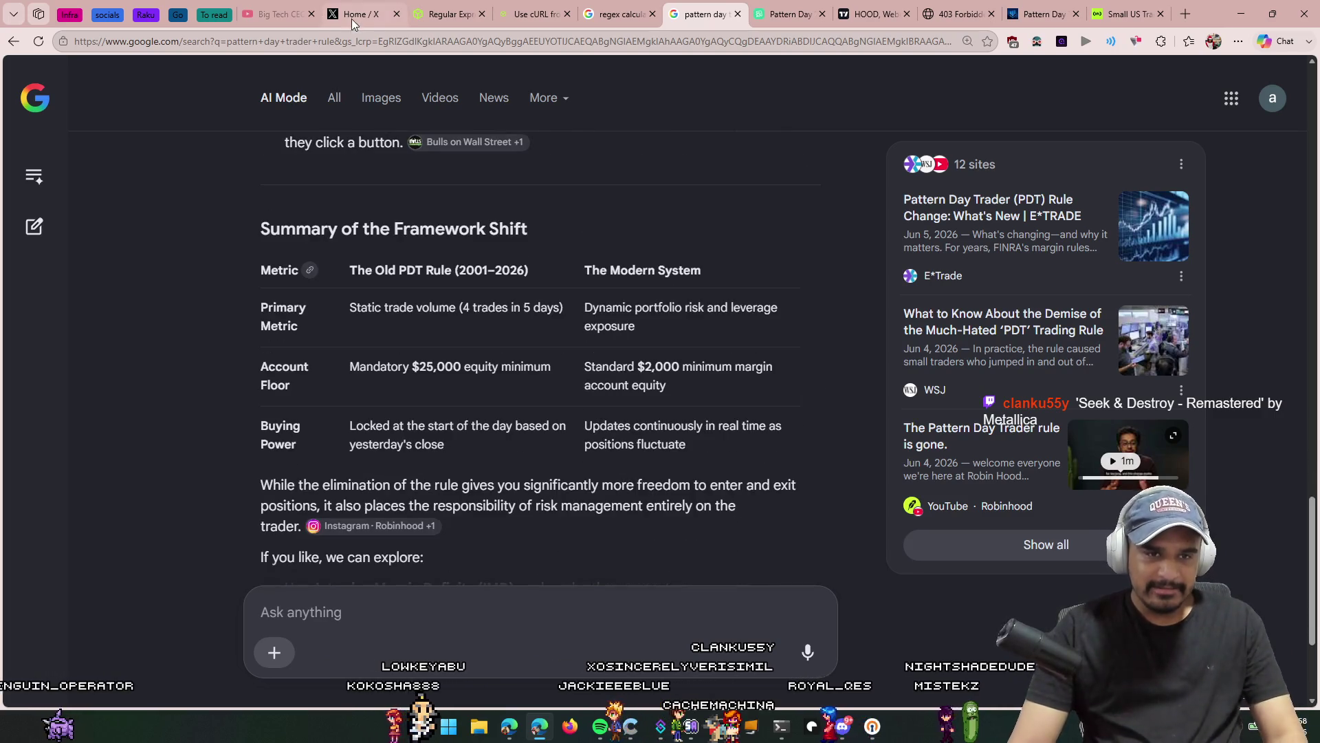
click(353, 47)
Step: Search 'coinmark' and open the CoinMarketCap website
text(coin)
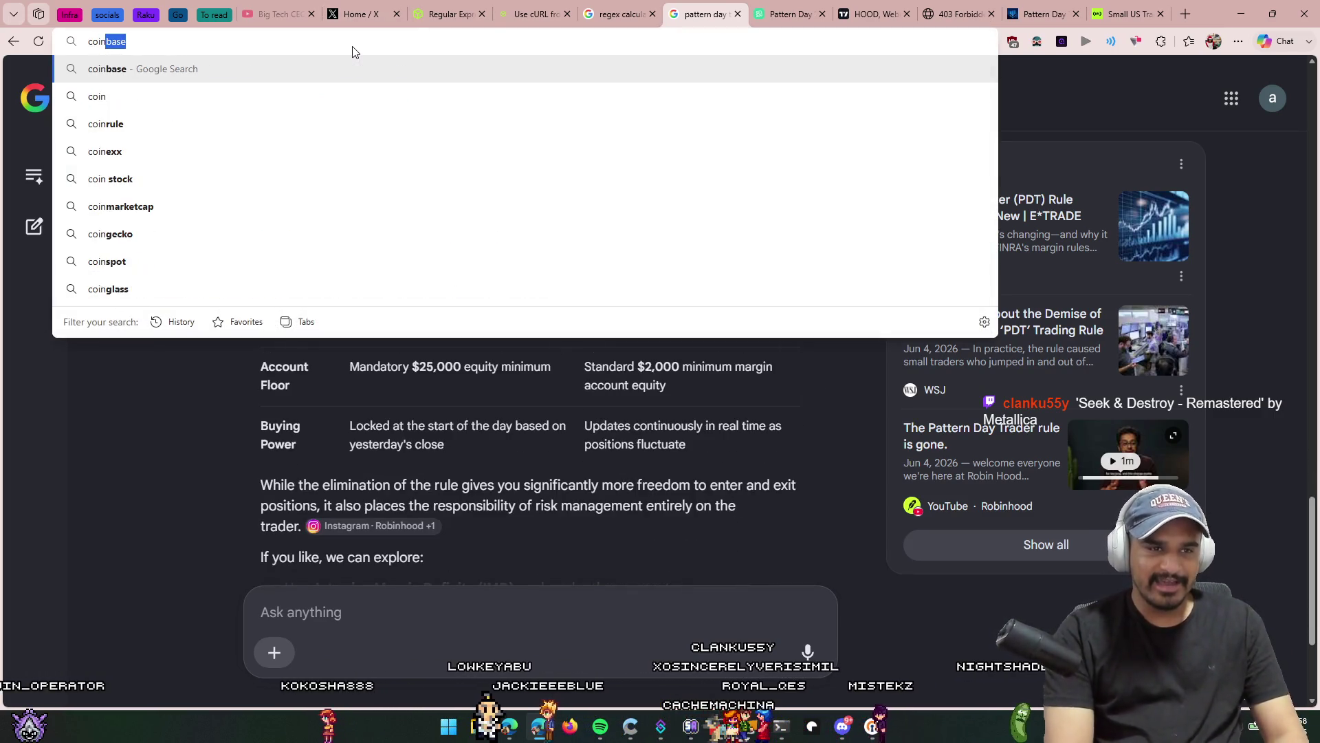
text(mark)
key(Return)
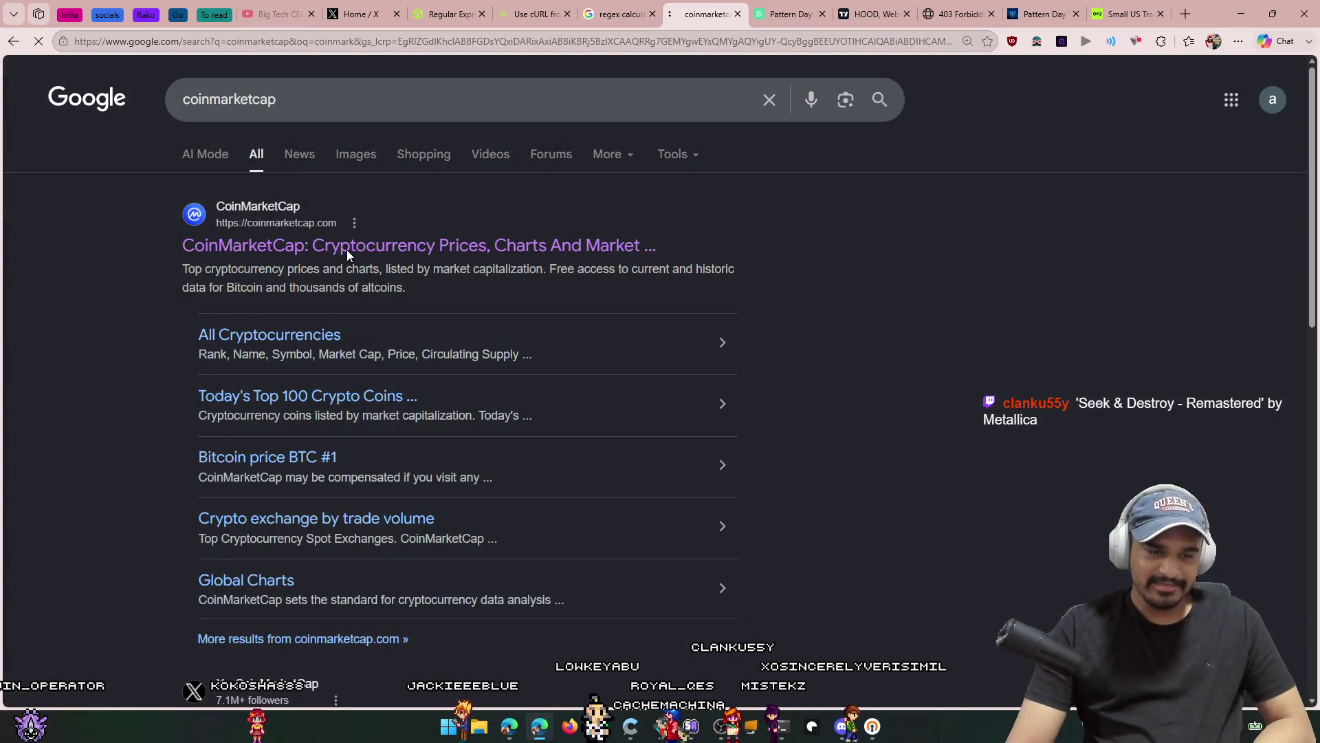
click(347, 250)
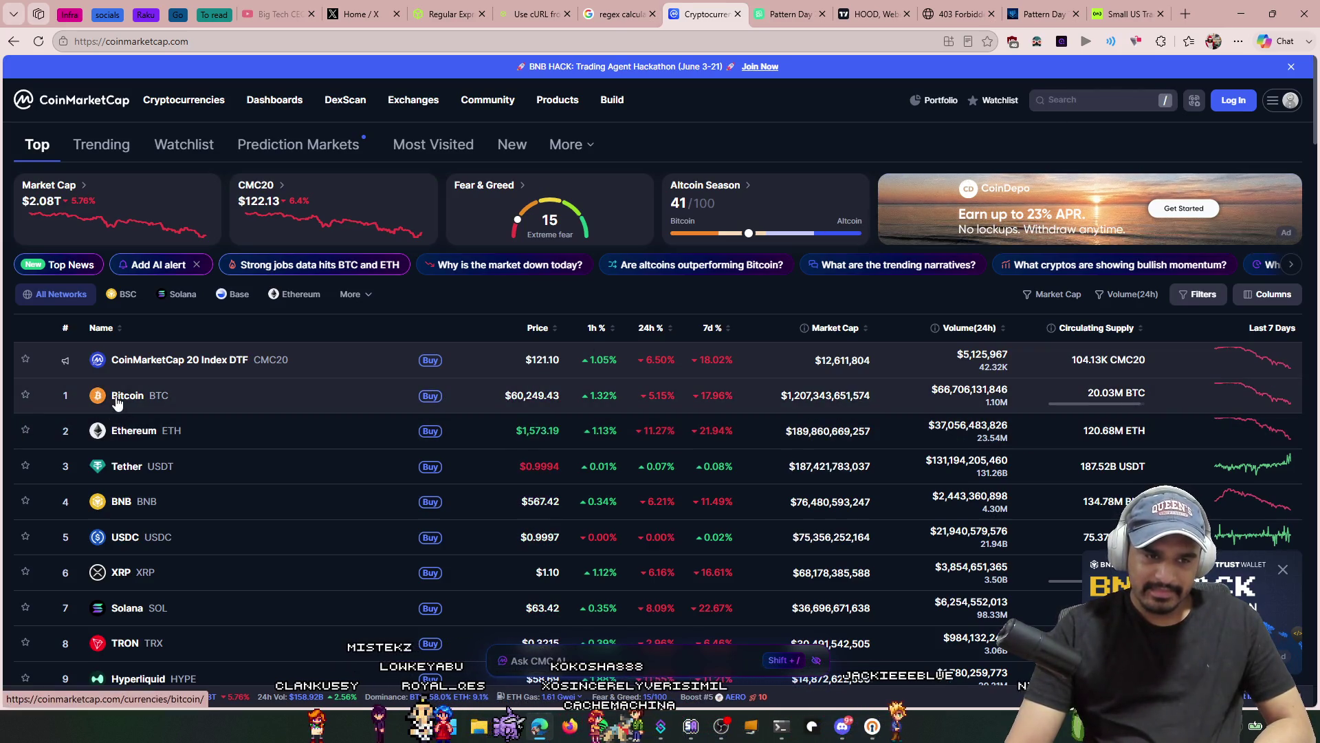
Step: Open the Bitcoin, Solana, Hyperliquid and XRP price pages in background tabs
middle_click(234, 397)
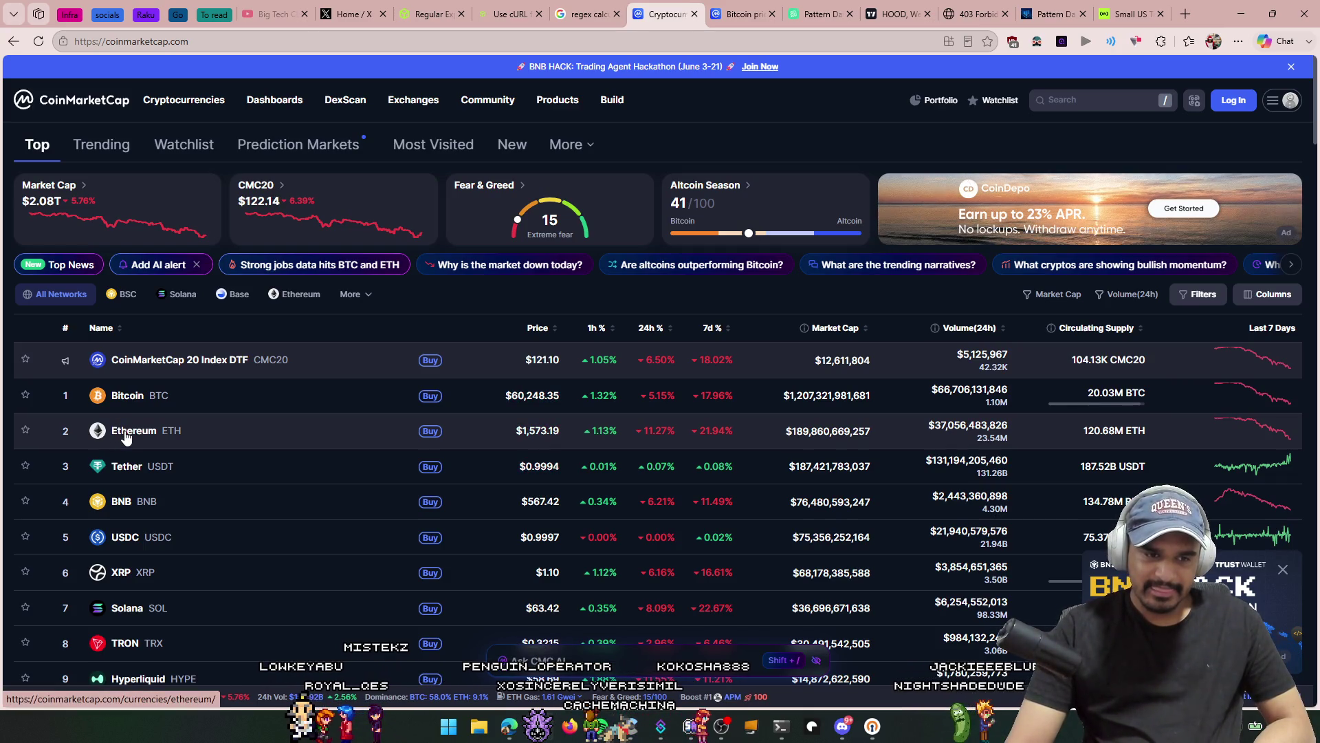
scroll(125, 438, down, 1)
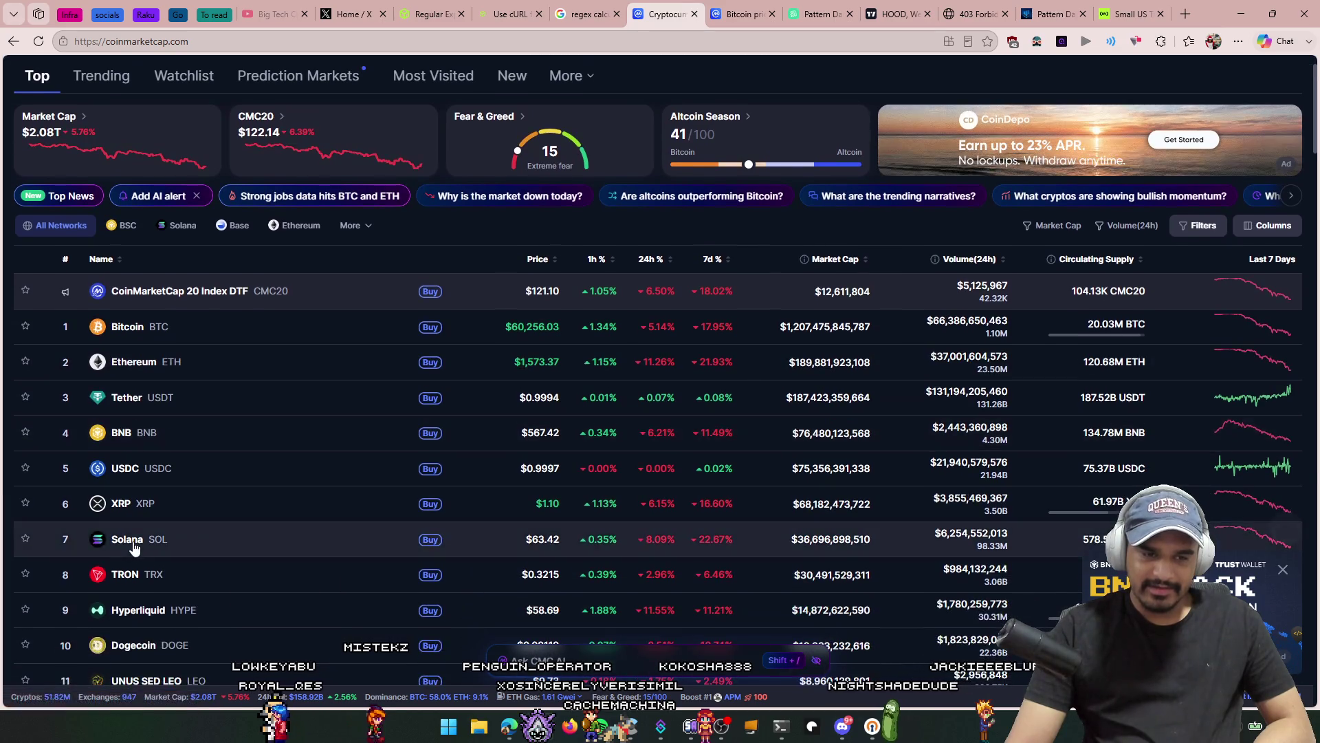
middle_click(134, 547)
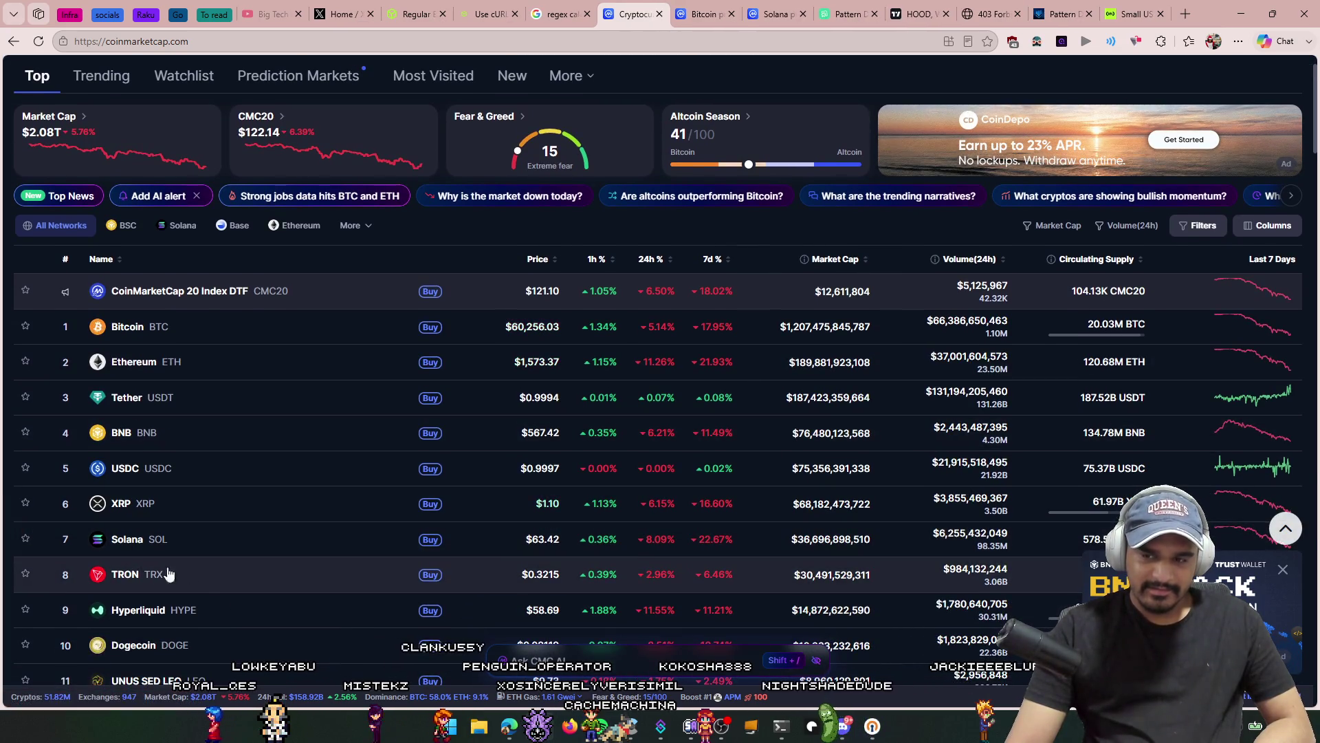
scroll(220, 569, down, 1)
scroll(220, 569, down, 1)
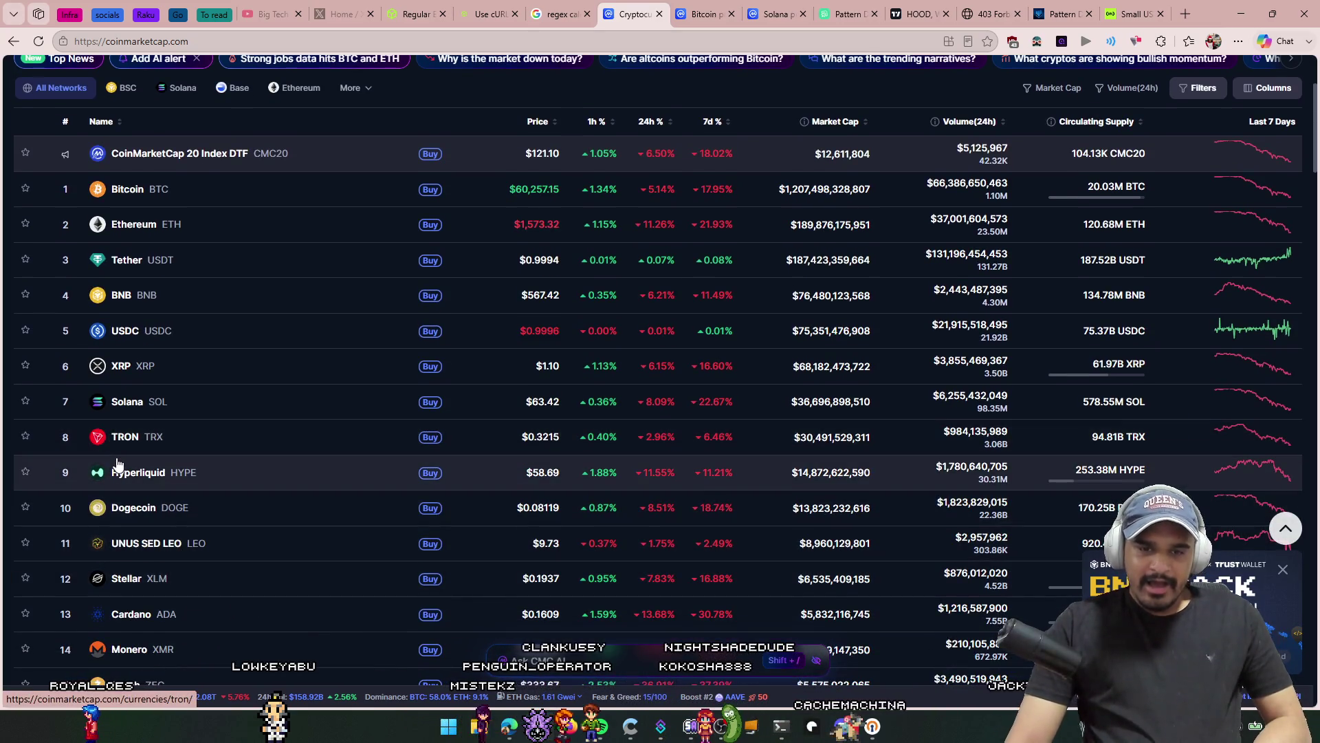
middle_click(121, 480)
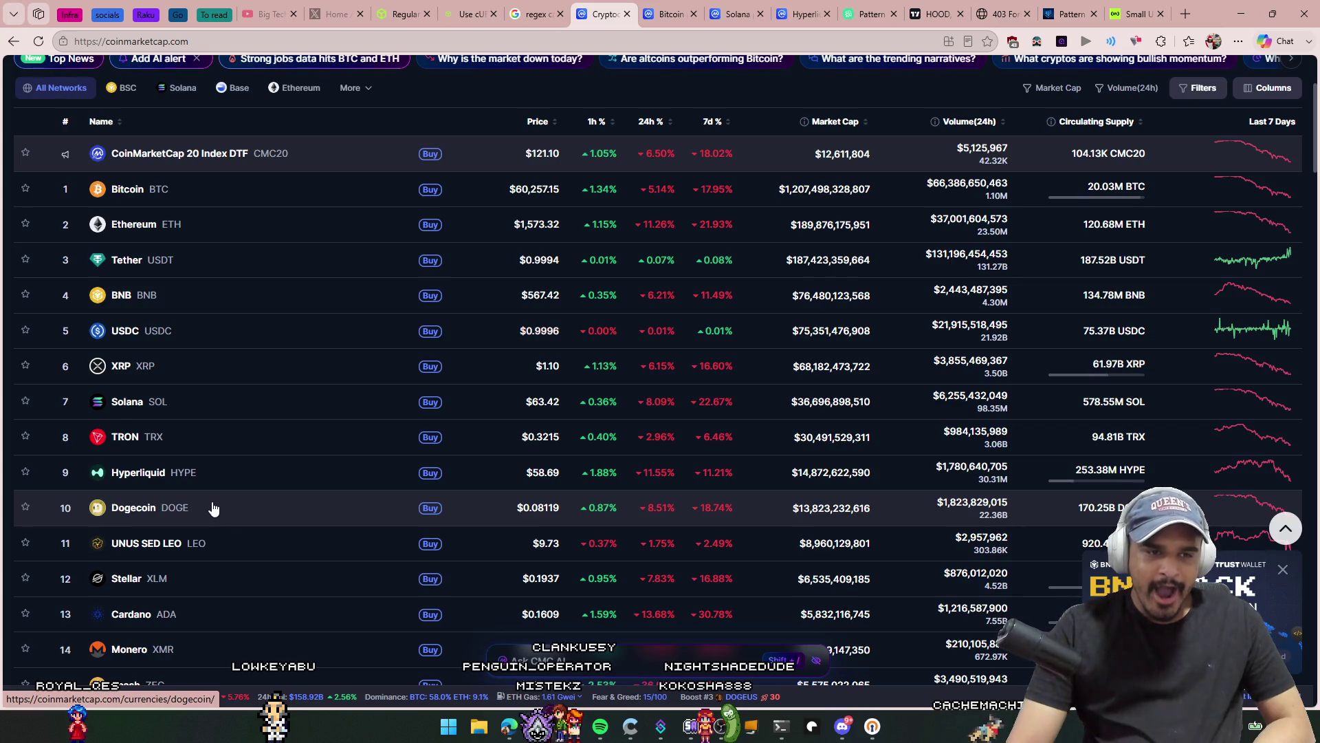
middle_click(122, 369)
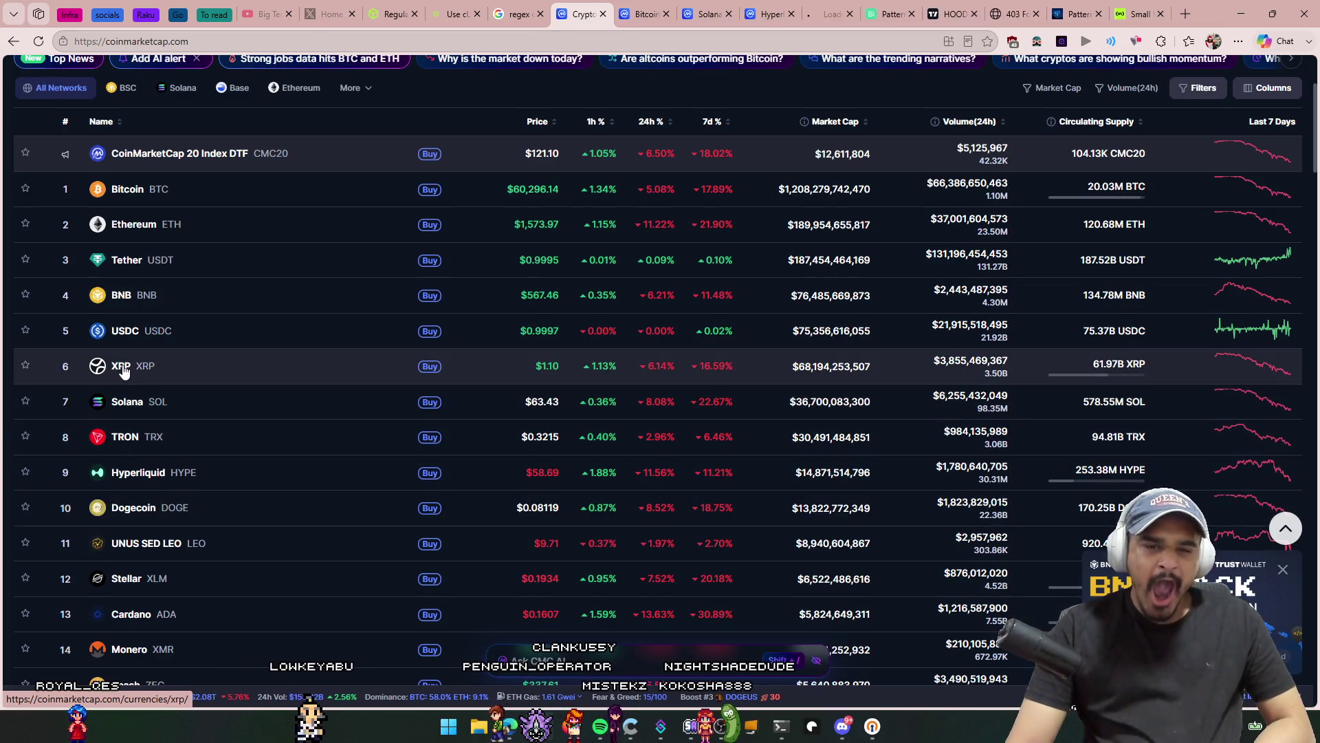
scroll(131, 386, down, 1)
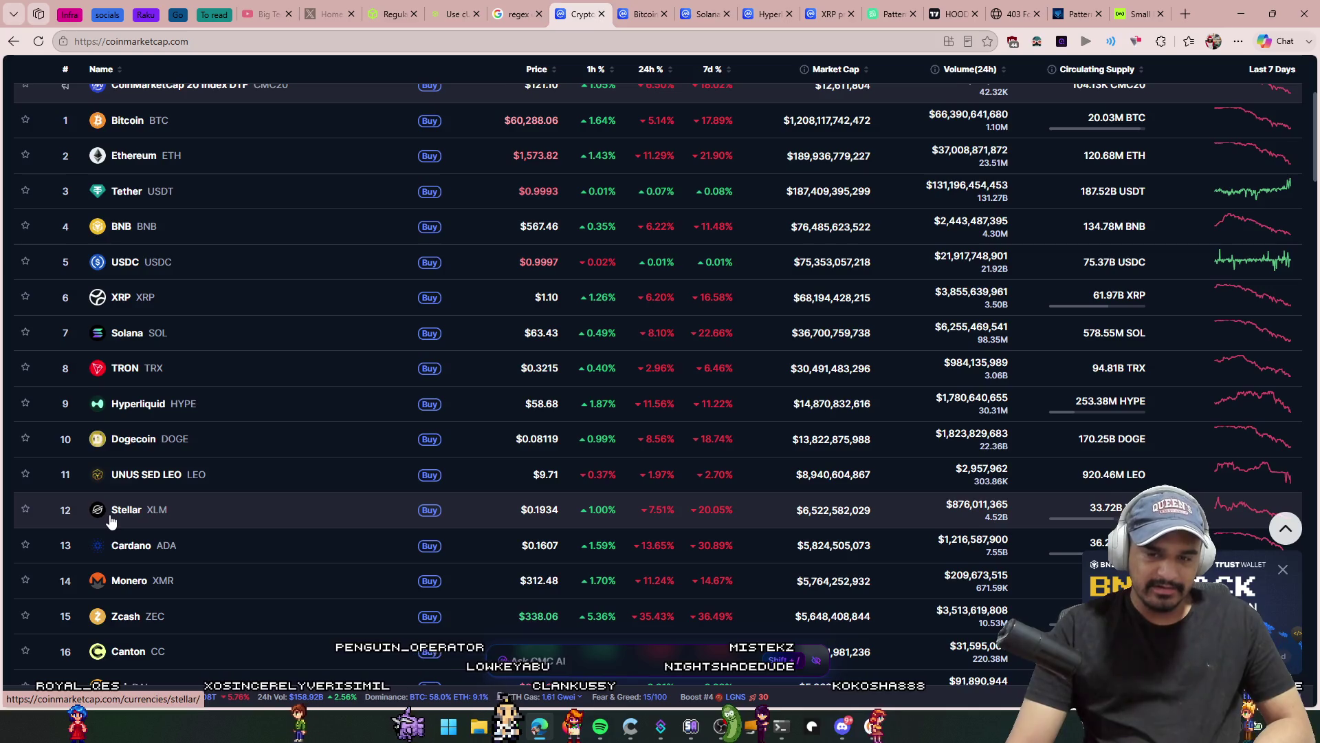
Step: Run a web search for 'stellar', skipping the streamlabs autocomplete
click(436, 43)
text(s)
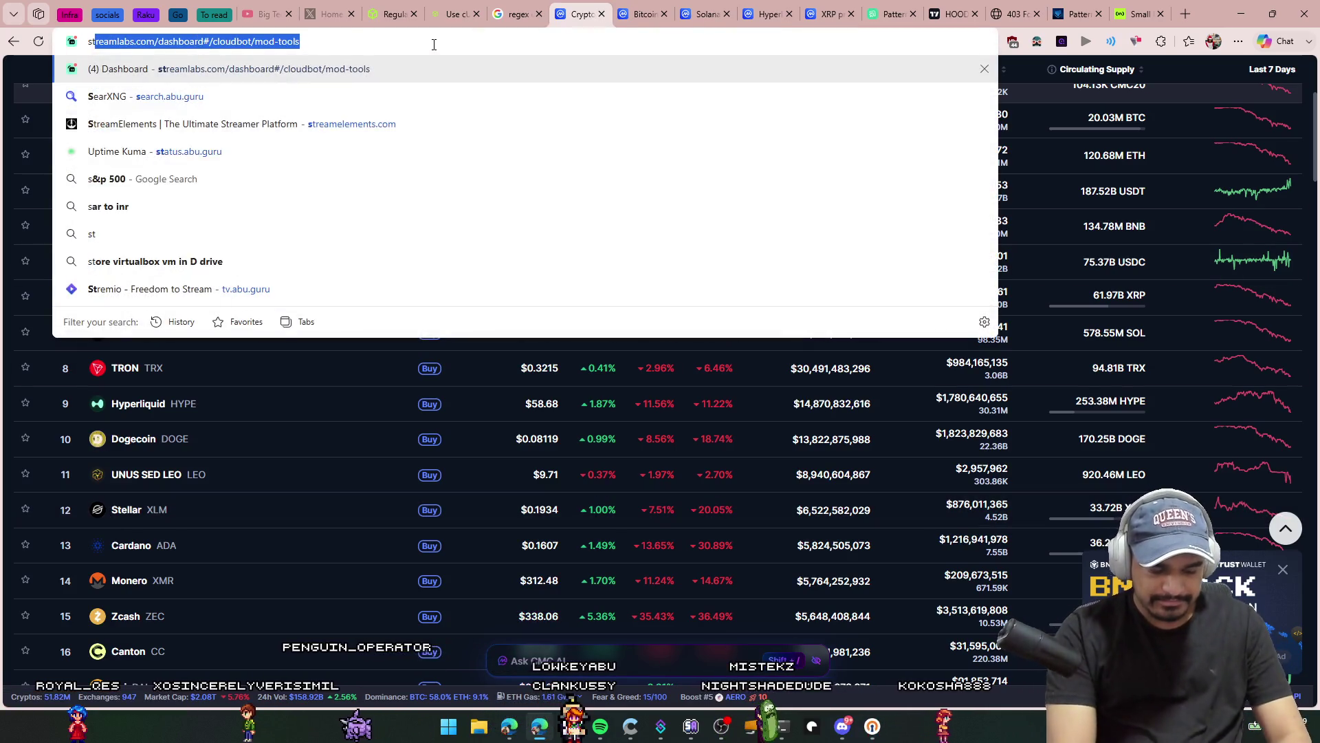
key(BackSpace)
text(te)
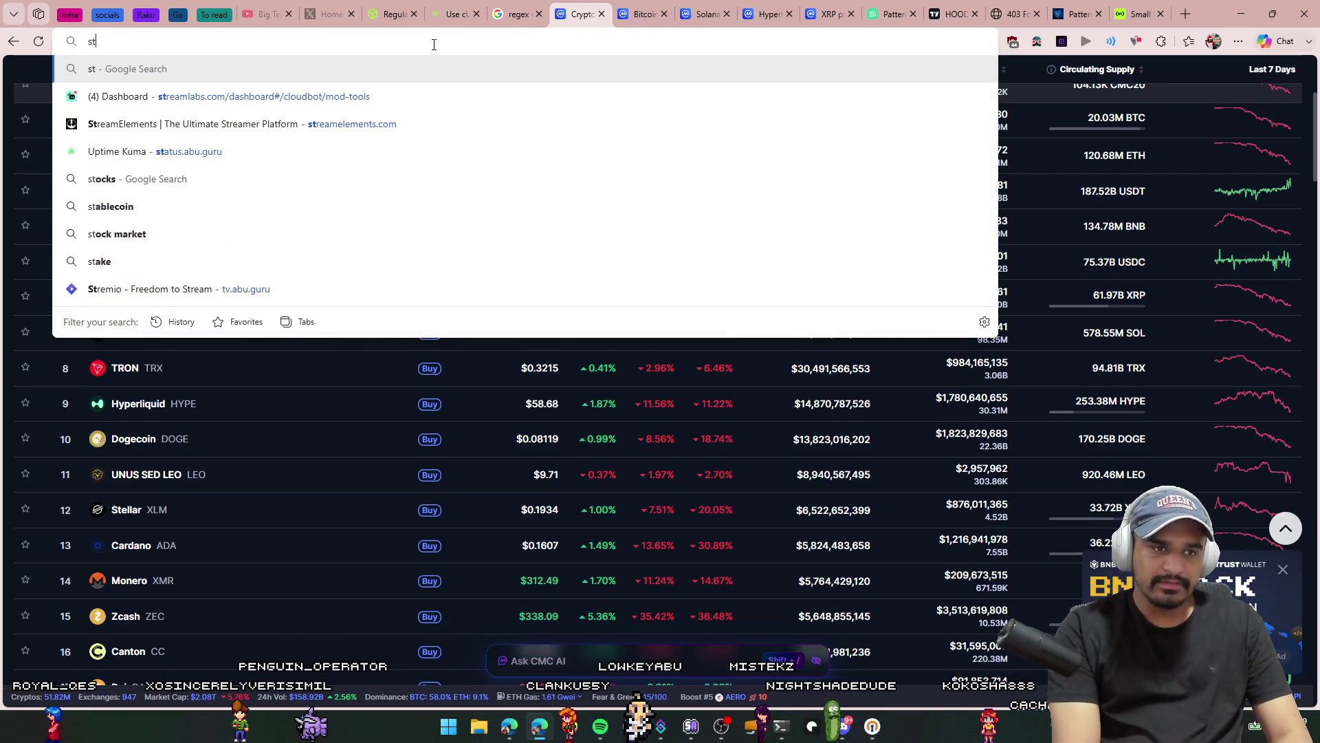
text(llar clm)
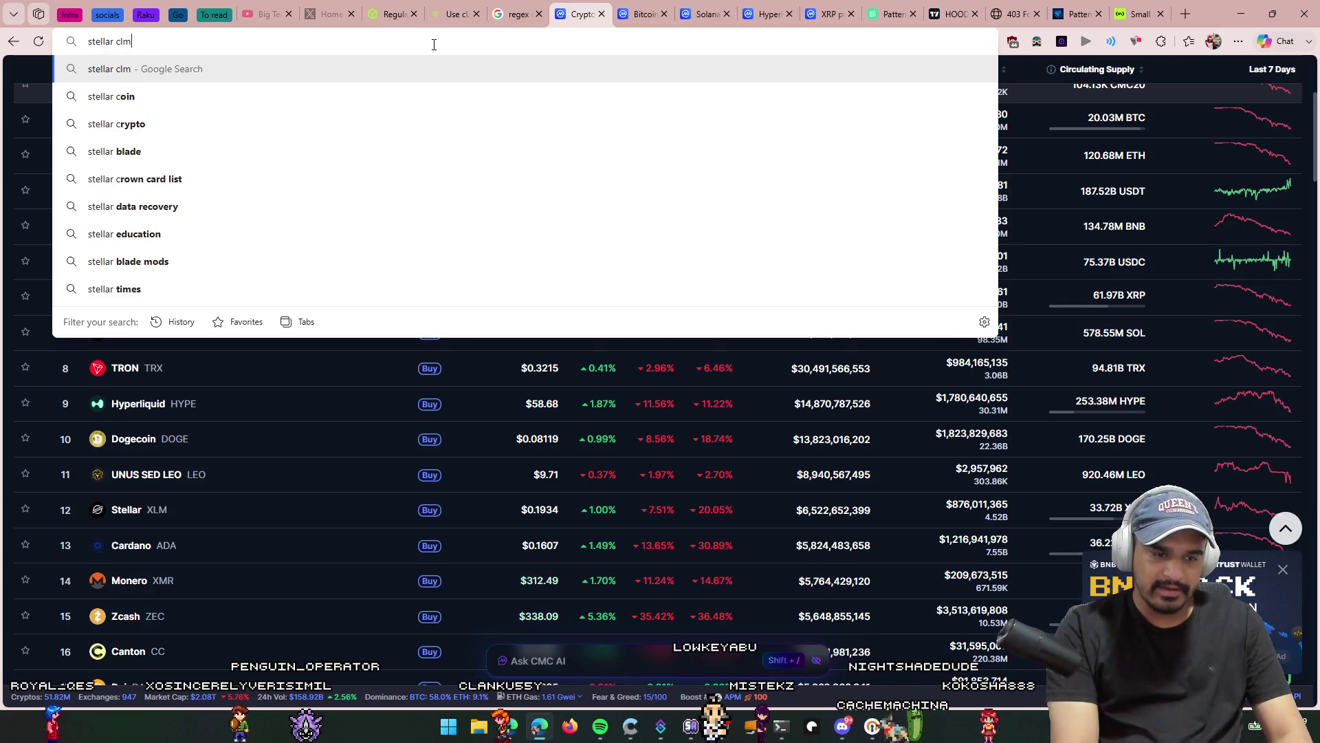
key(Return)
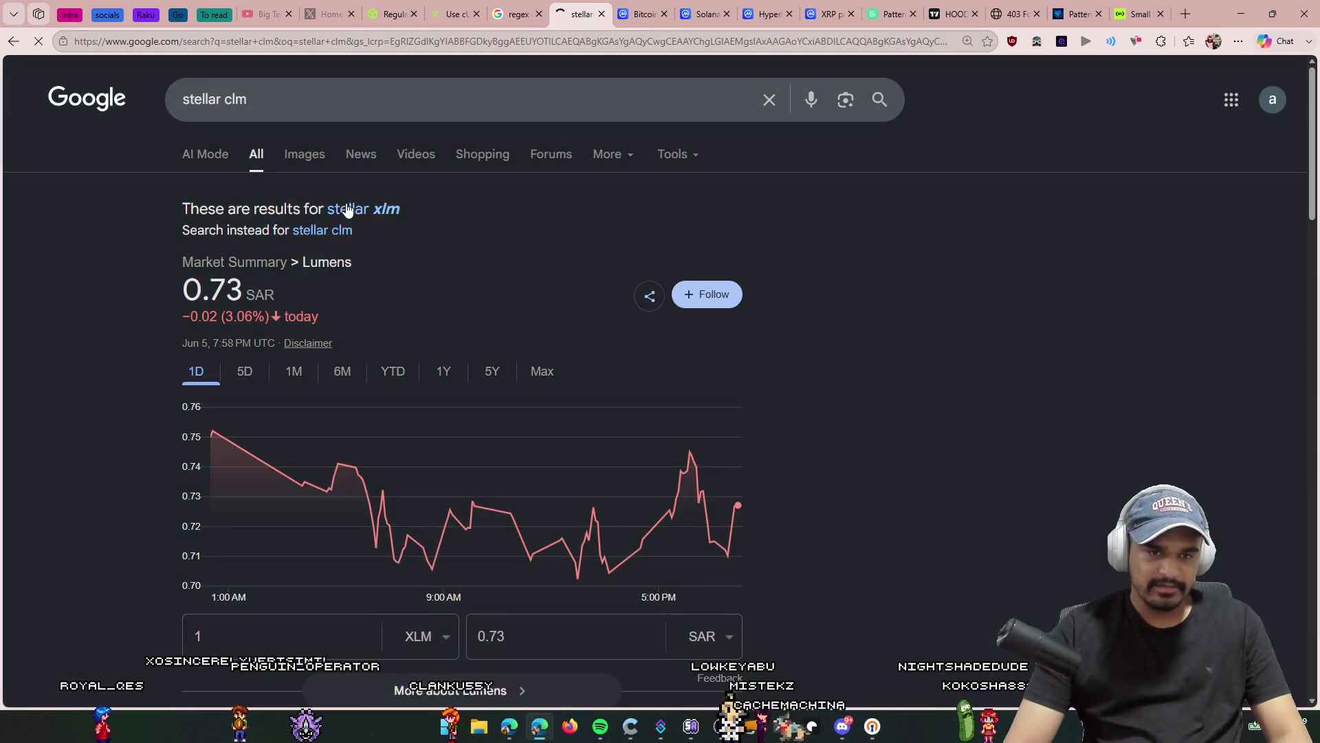
Step: Open the X post, Reddit XLM thread, stellar.org and r/Stellar in tabs, then close the results
scroll(415, 242, down, 8)
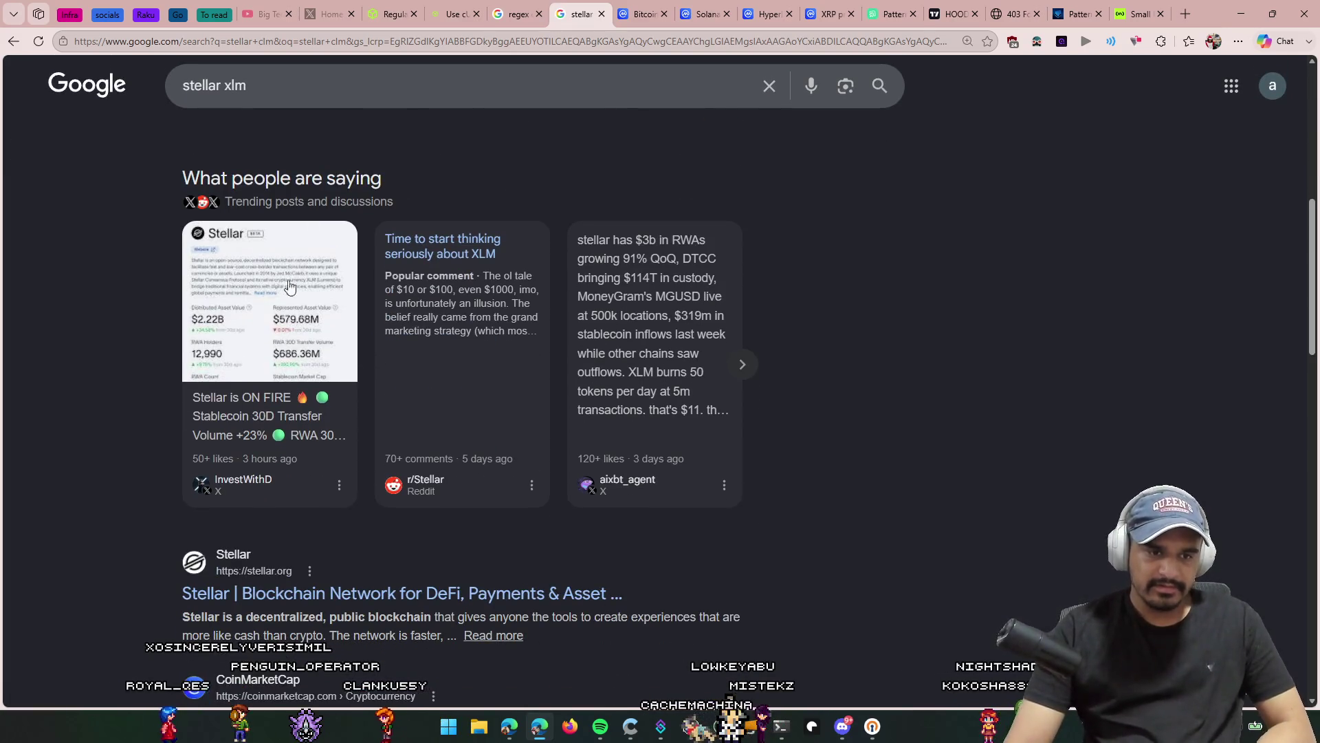
middle_click(261, 450)
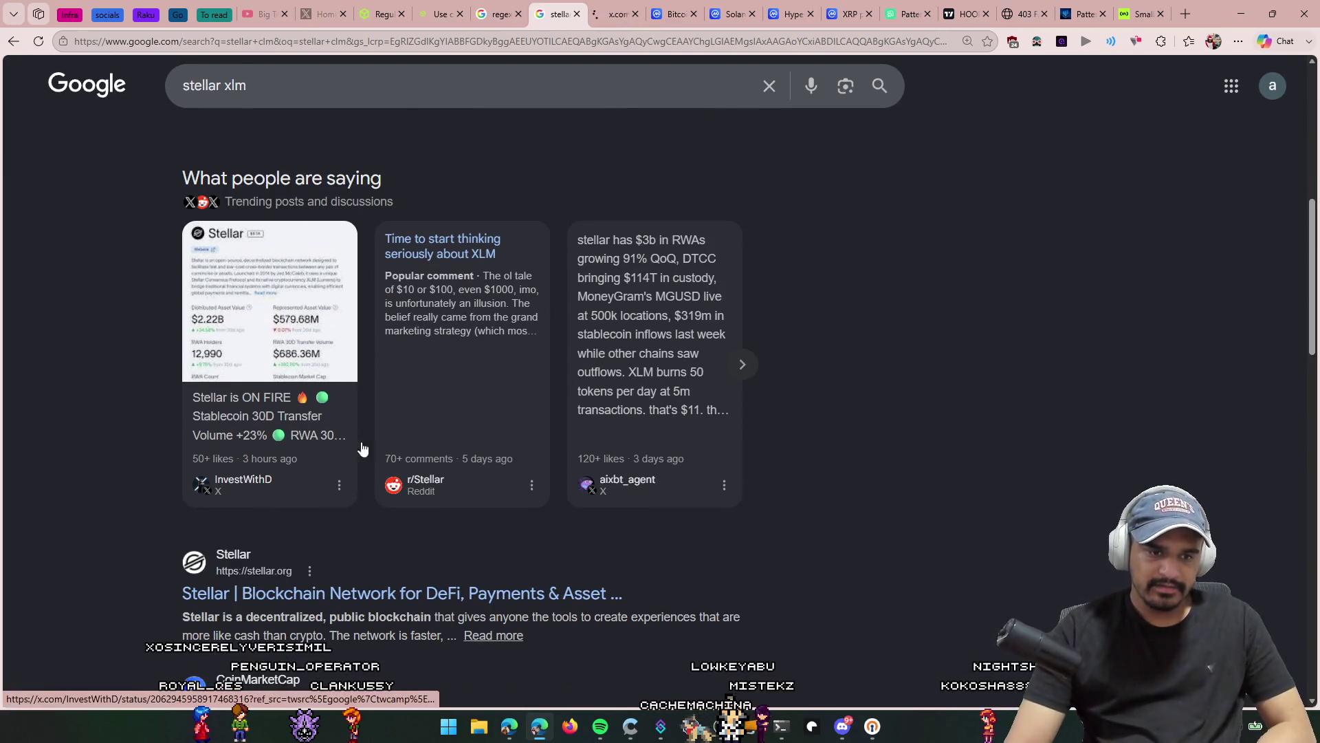
middle_click(464, 281)
scroll(466, 330, down, 4)
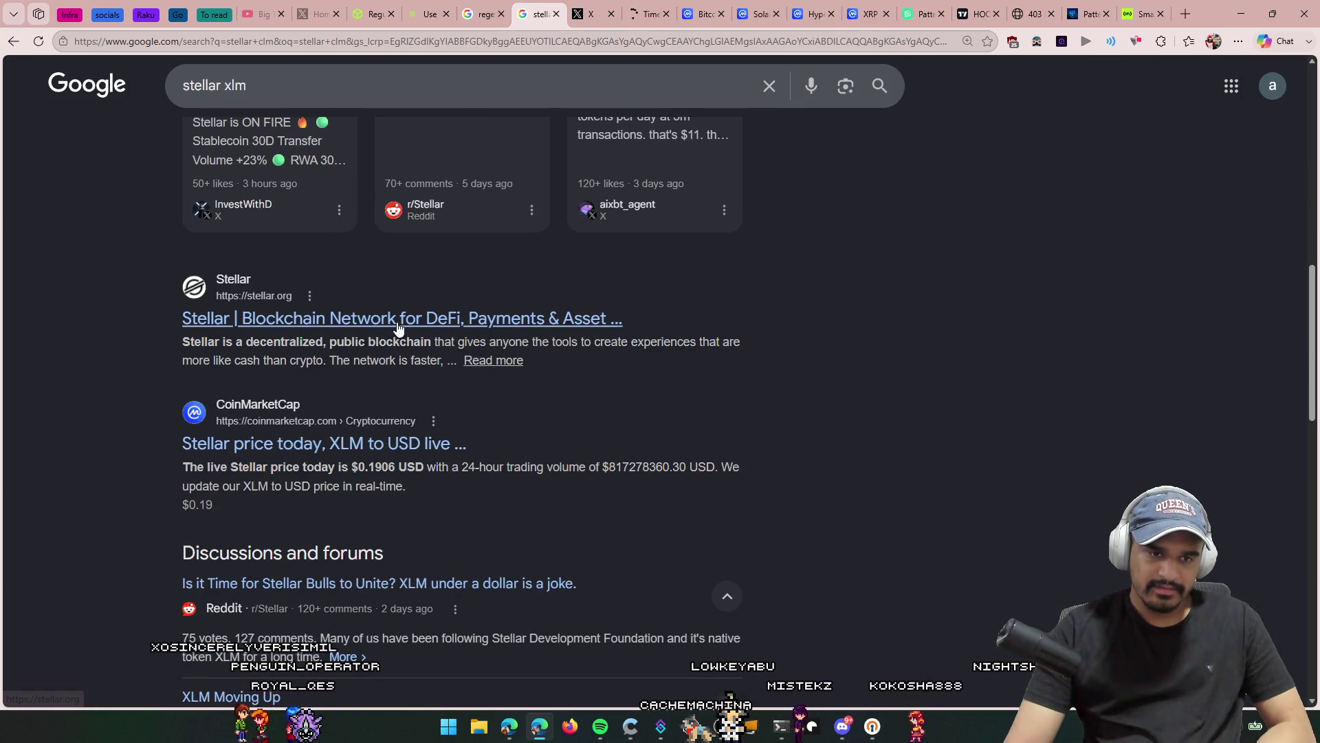
middle_click(432, 320)
scroll(569, 519, down, 8)
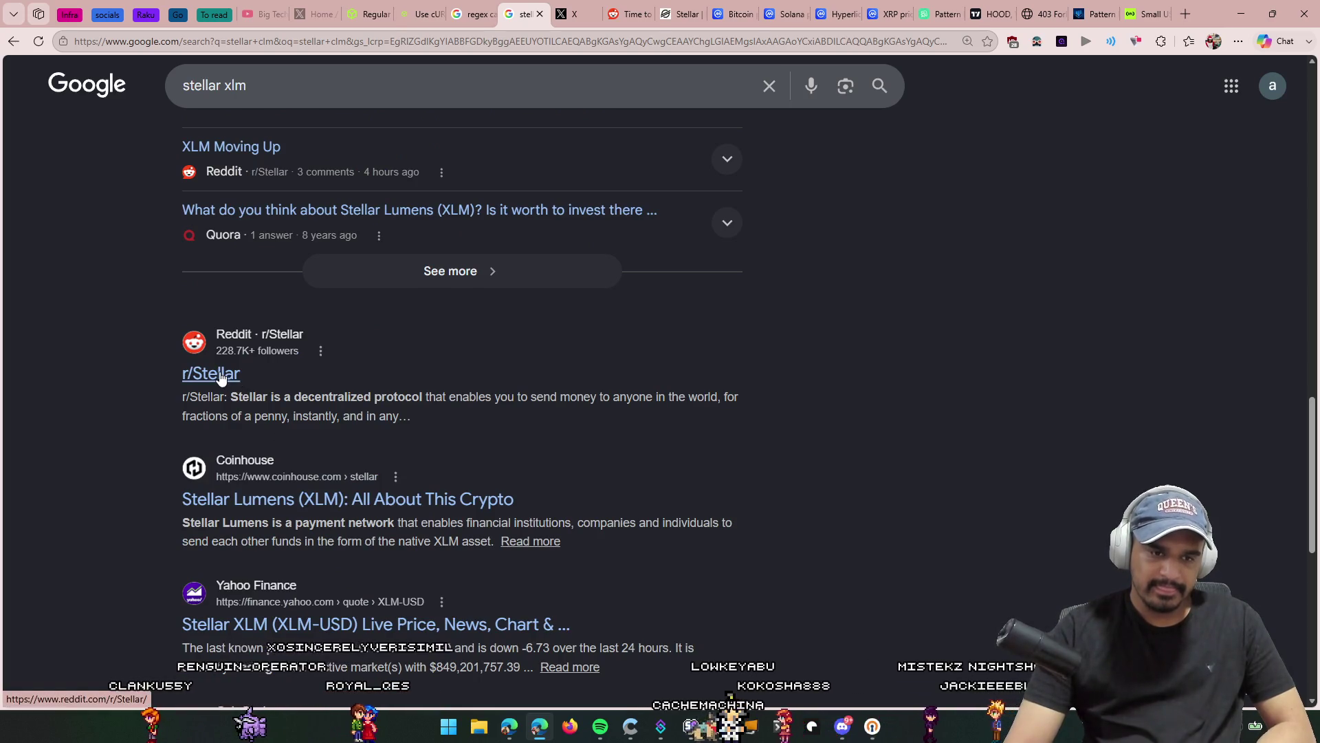
middle_click(220, 377)
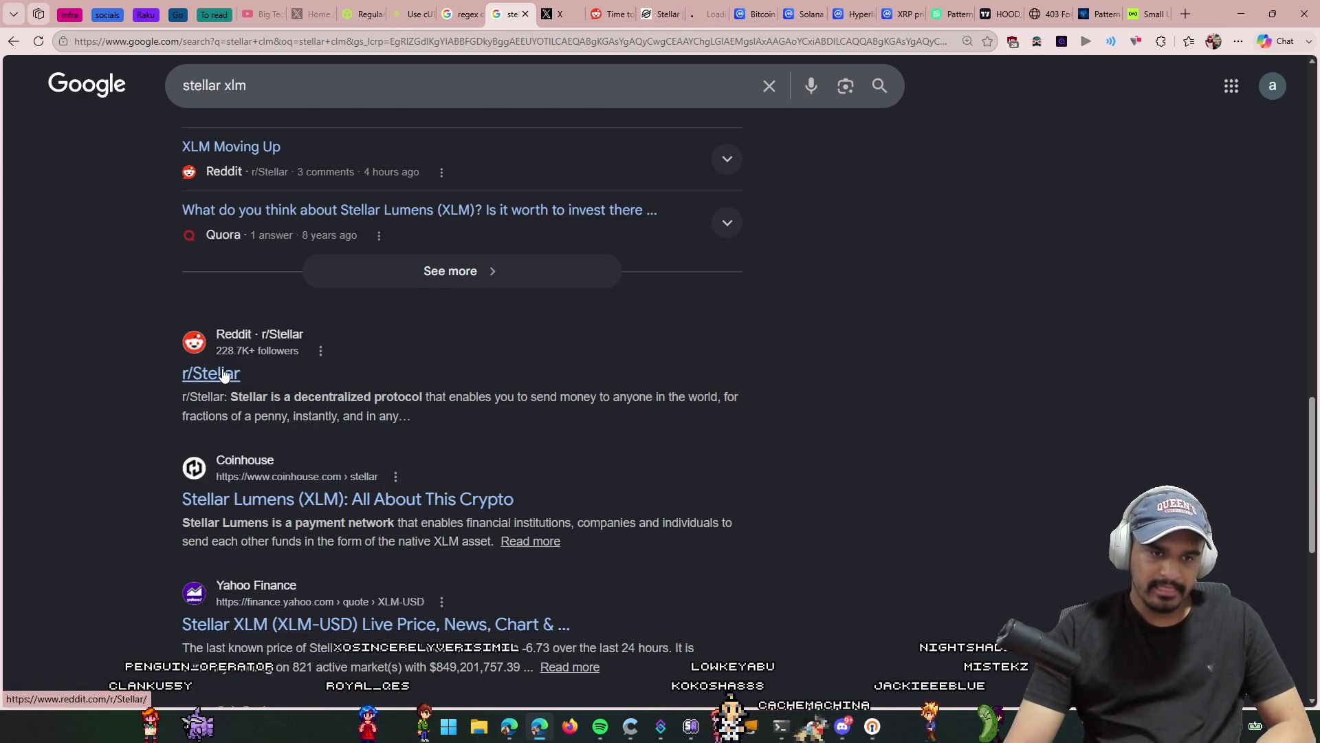
scroll(494, 414, down, 3)
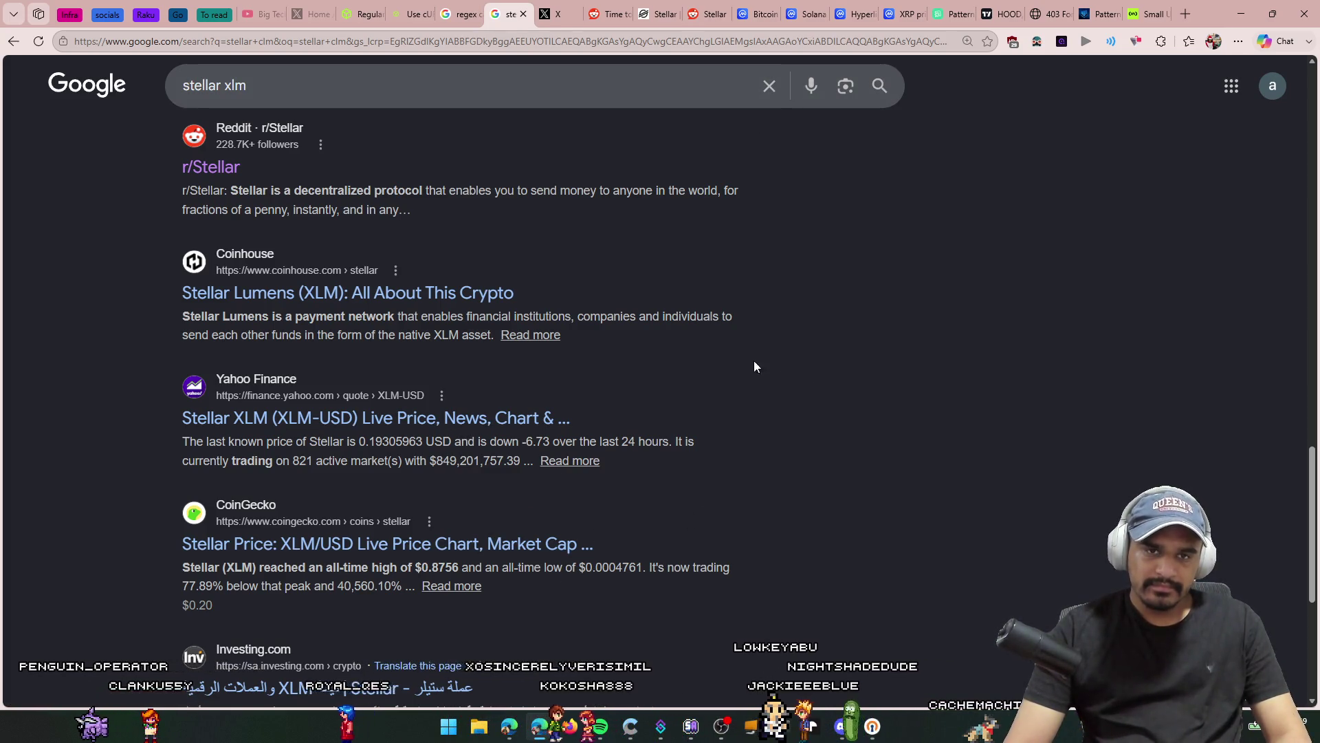
key(ctrl+w)
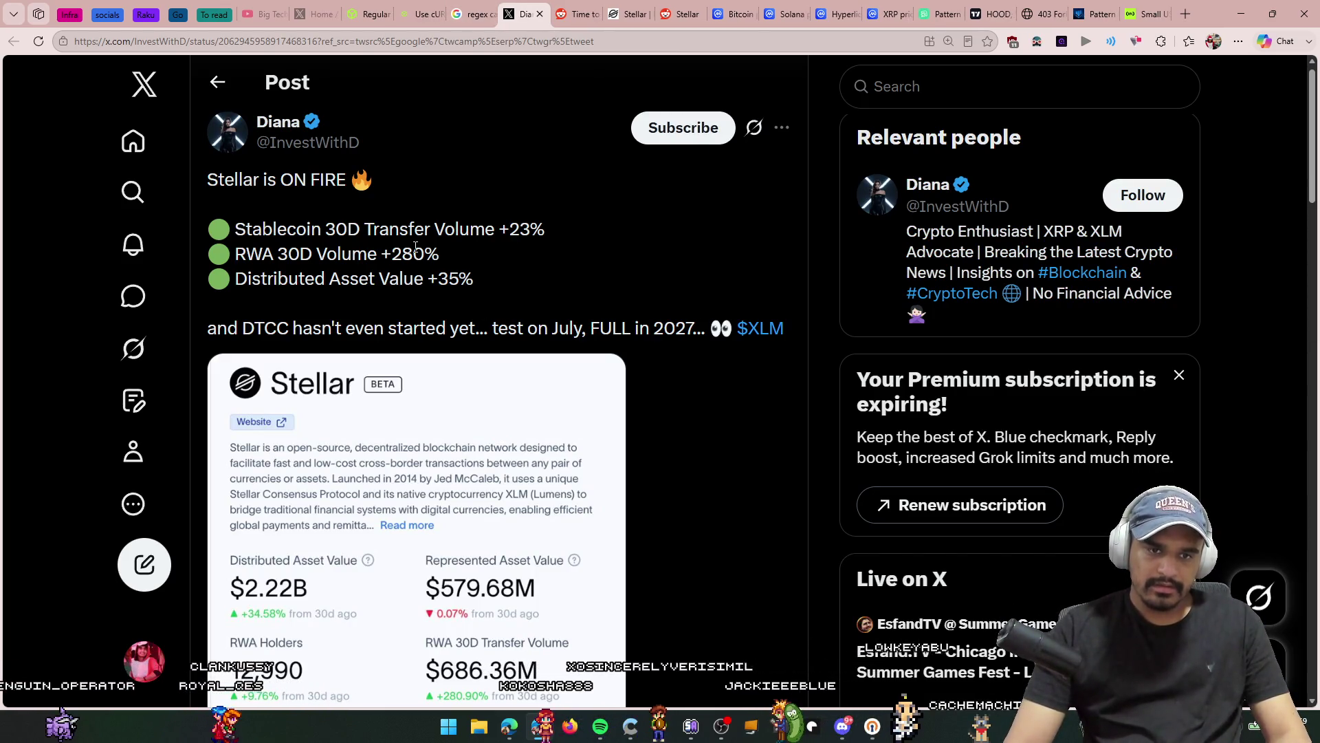
Step: Read the Stellar X post and its replies, then close it to return to Reddit
scroll(415, 247, down, 2)
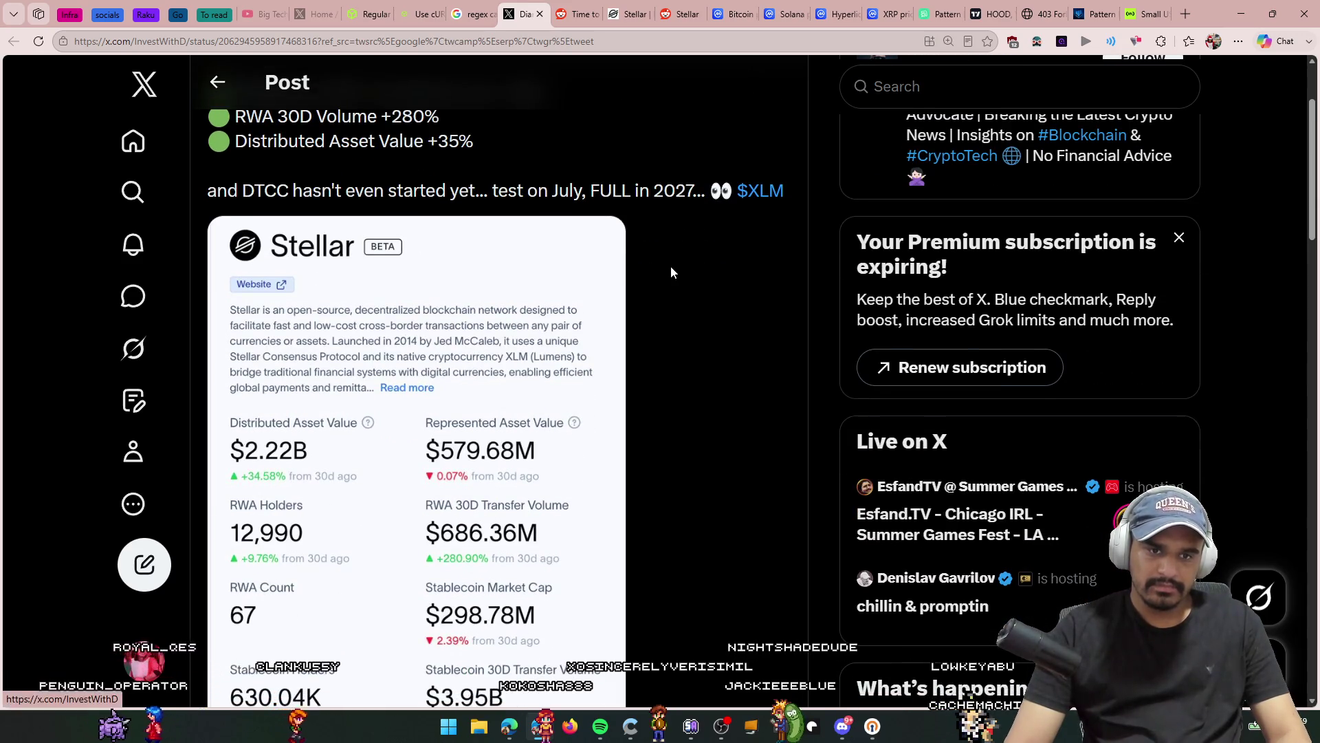
scroll(666, 222, down, 4)
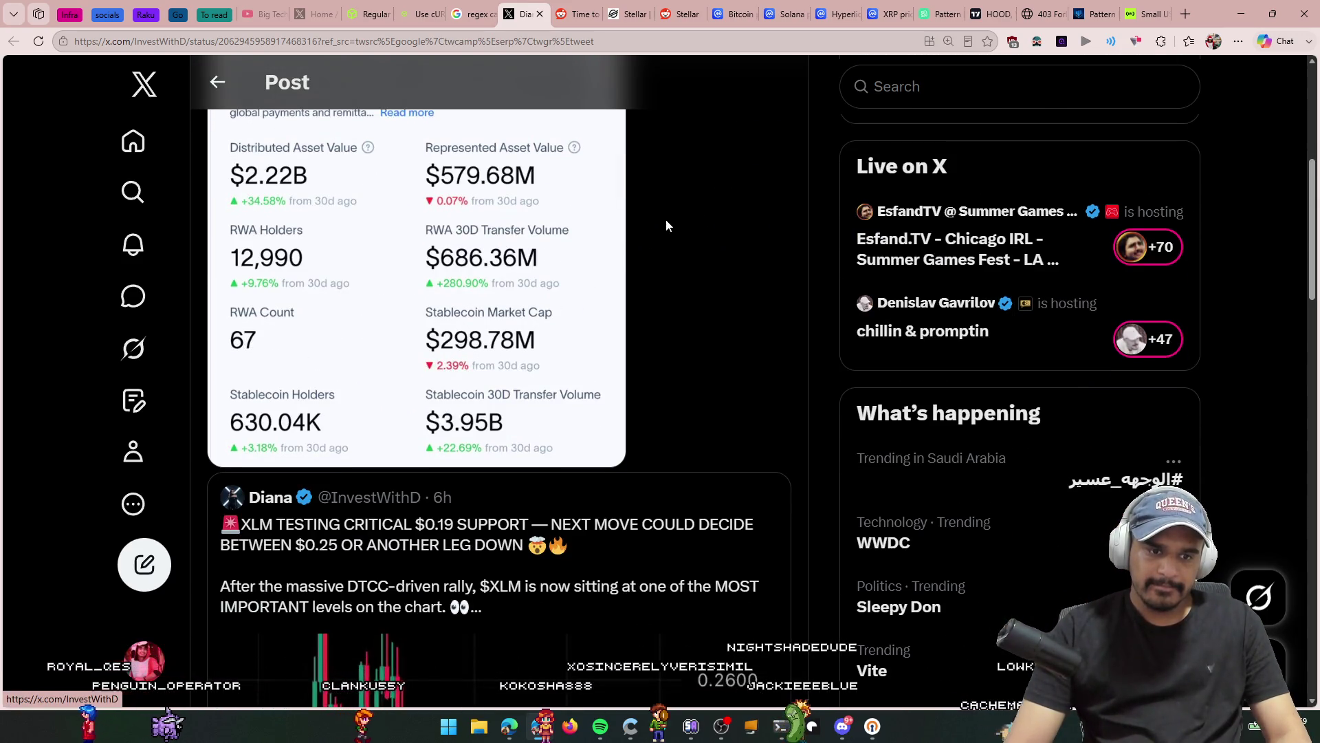
scroll(665, 220, down, 4)
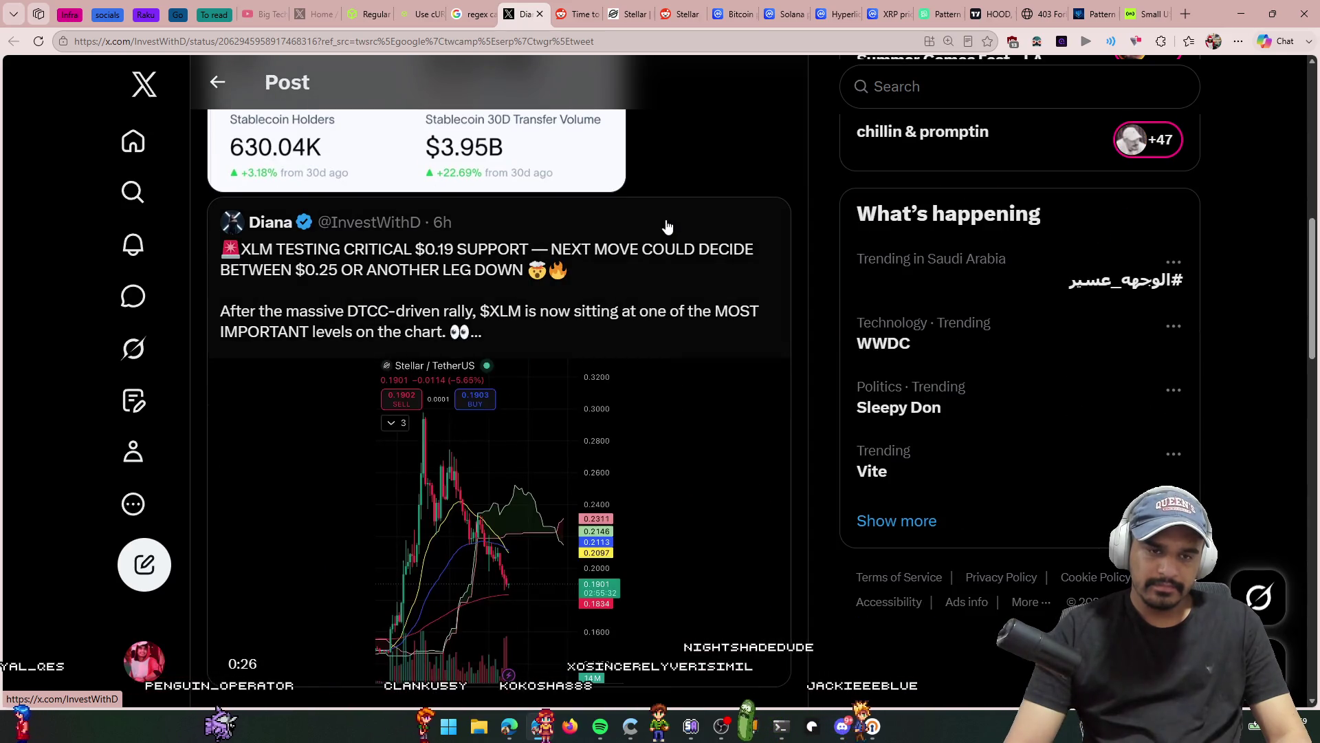
scroll(655, 327, up, 9)
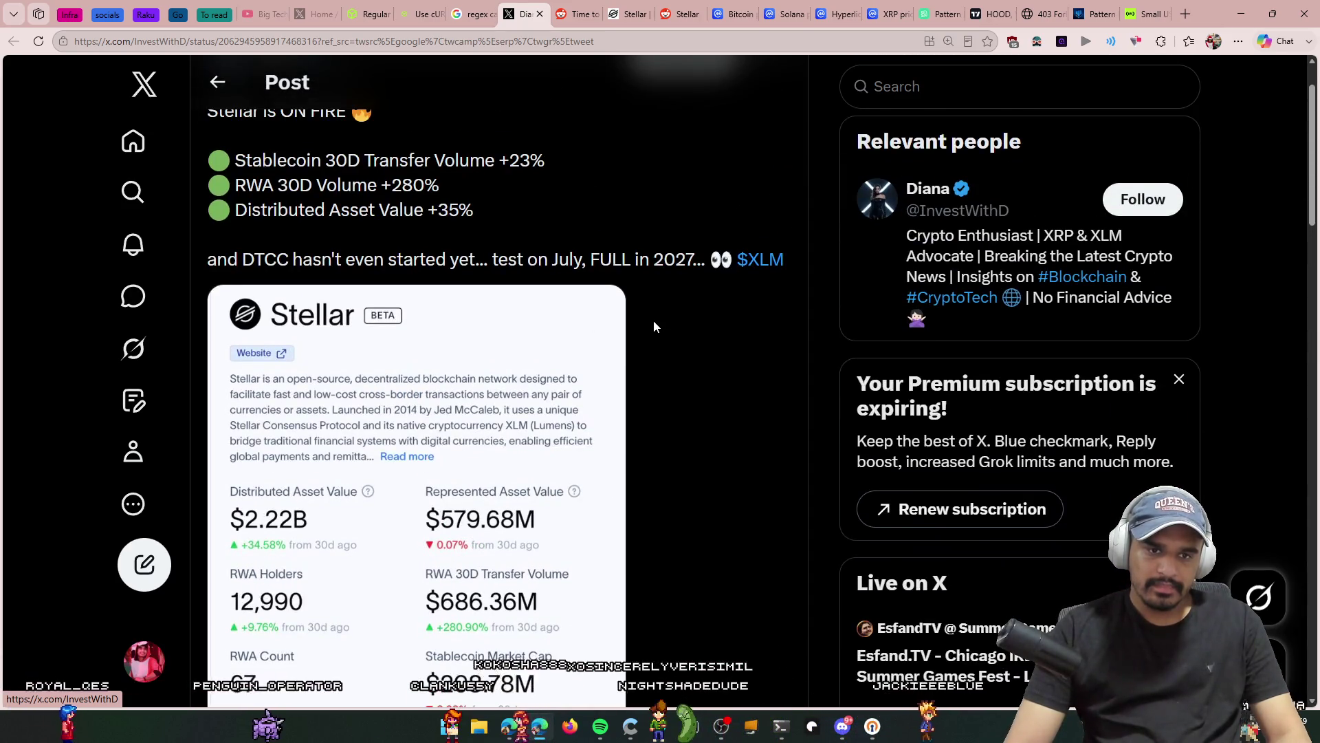
scroll(654, 327, down, 14)
scroll(654, 336, down, 3)
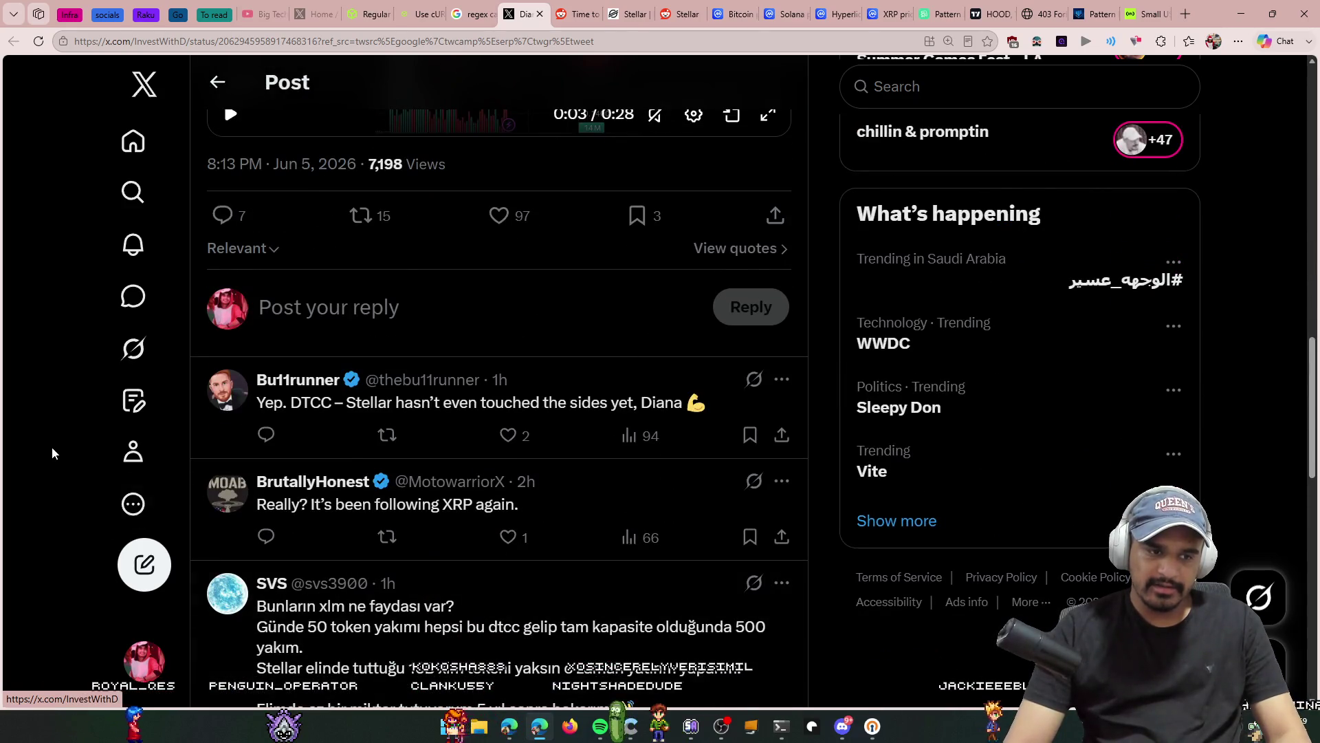
key(ctrl+w)
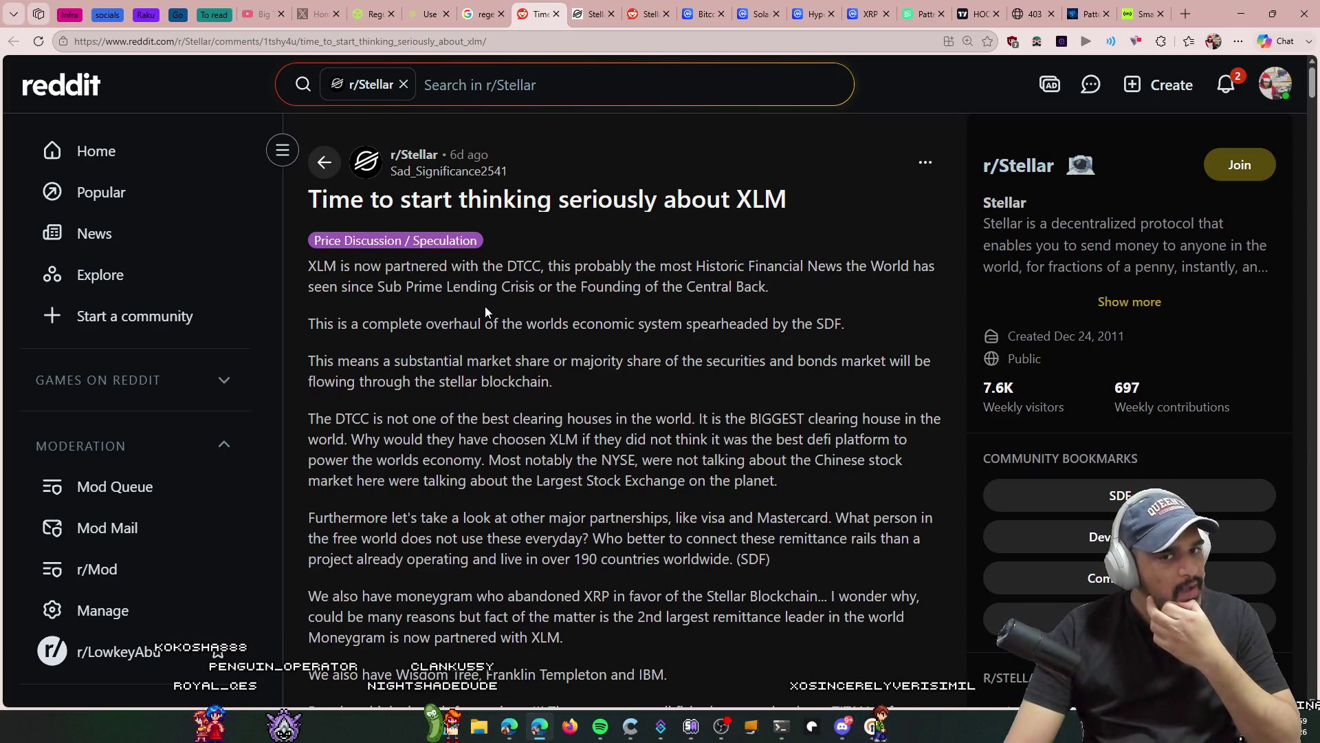
Step: Read the 'Time to start thinking seriously about XLM' post into its comments, marking key passages
scroll(486, 310, down, 2)
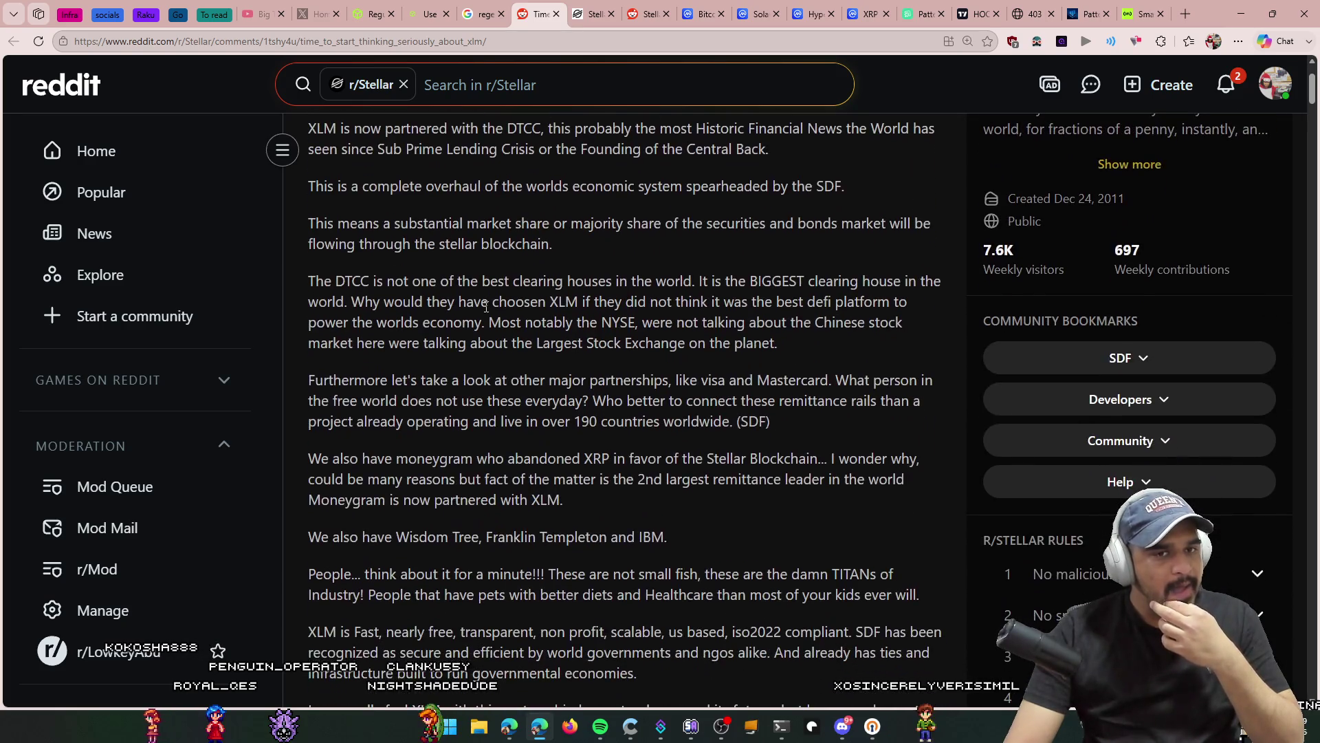
scroll(485, 306, down, 2)
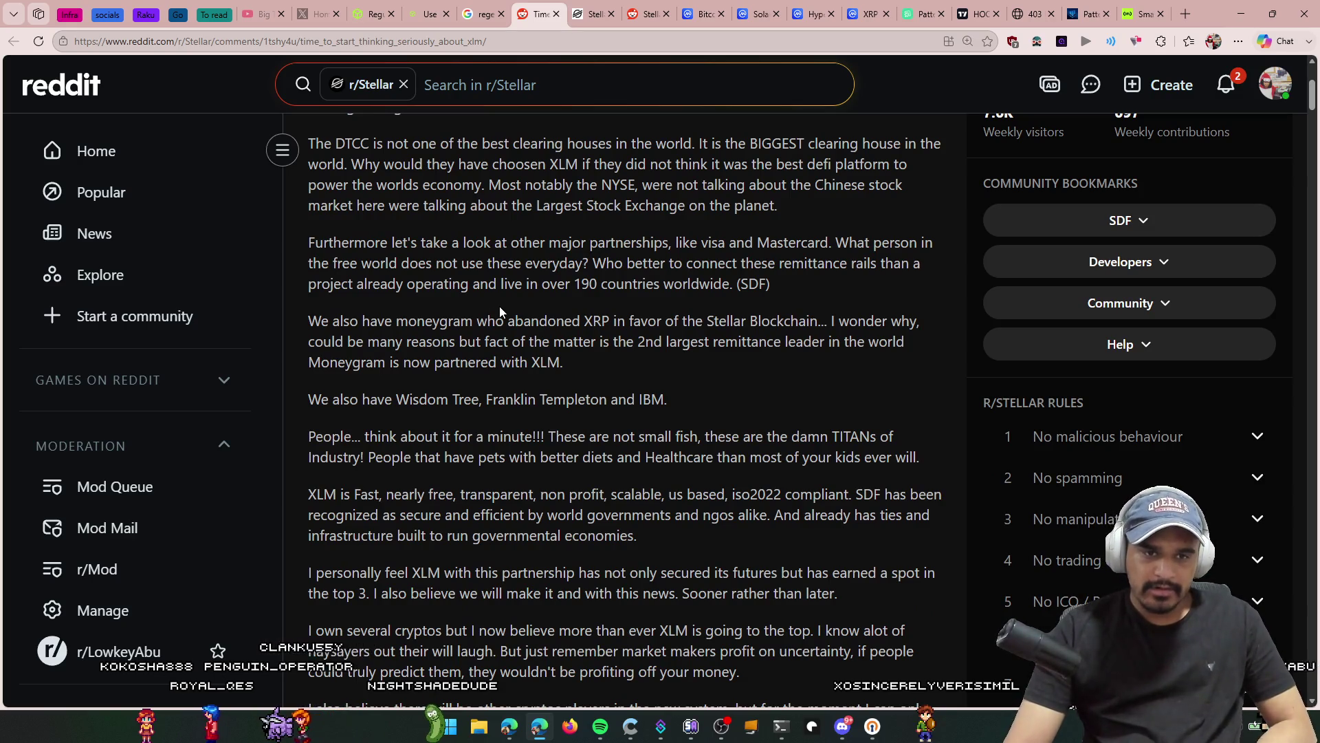
scroll(498, 306, down, 1)
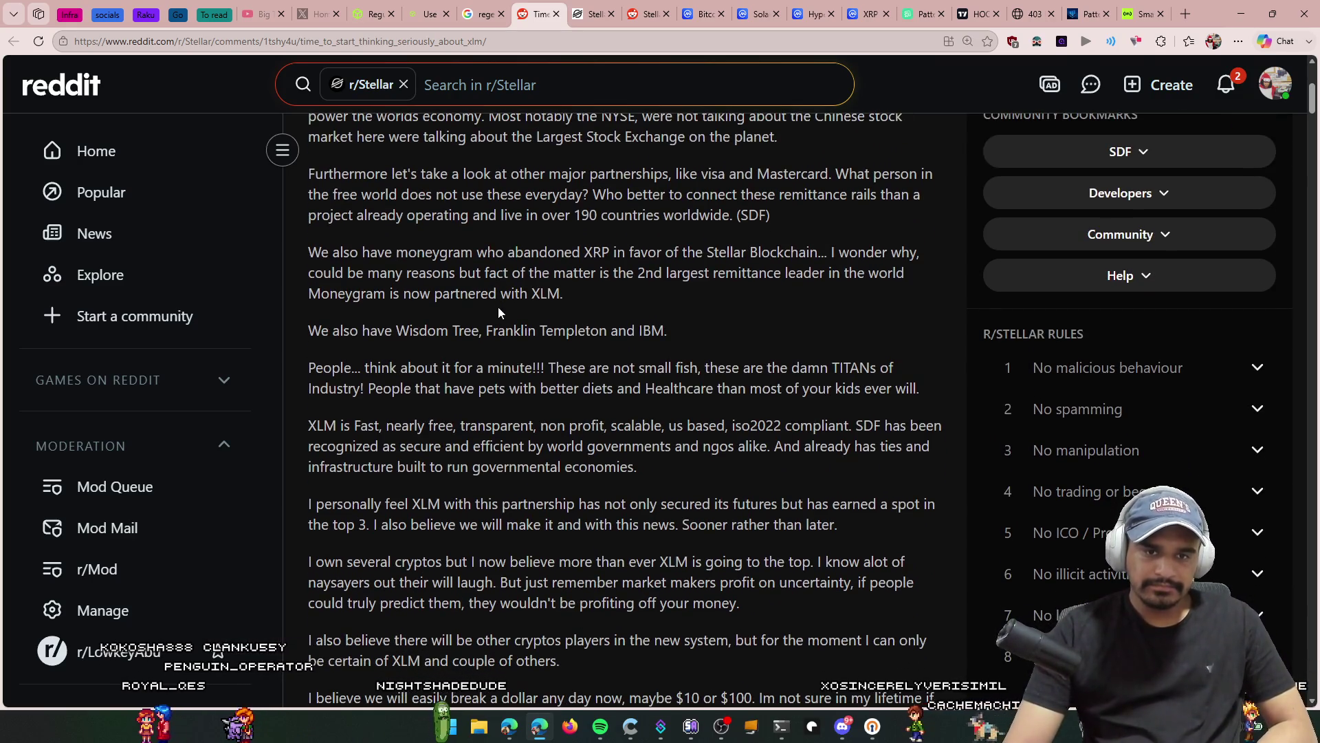
scroll(498, 307, down, 2)
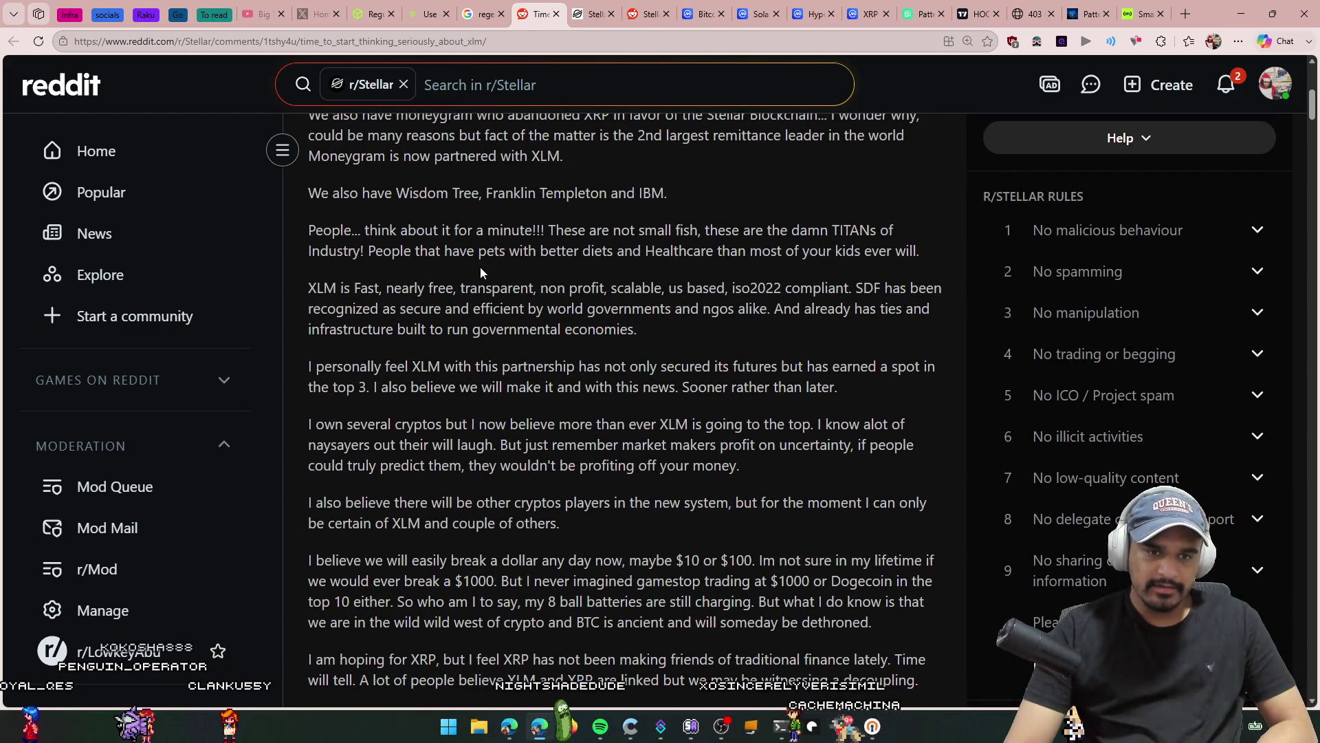
scroll(481, 274, down, 1)
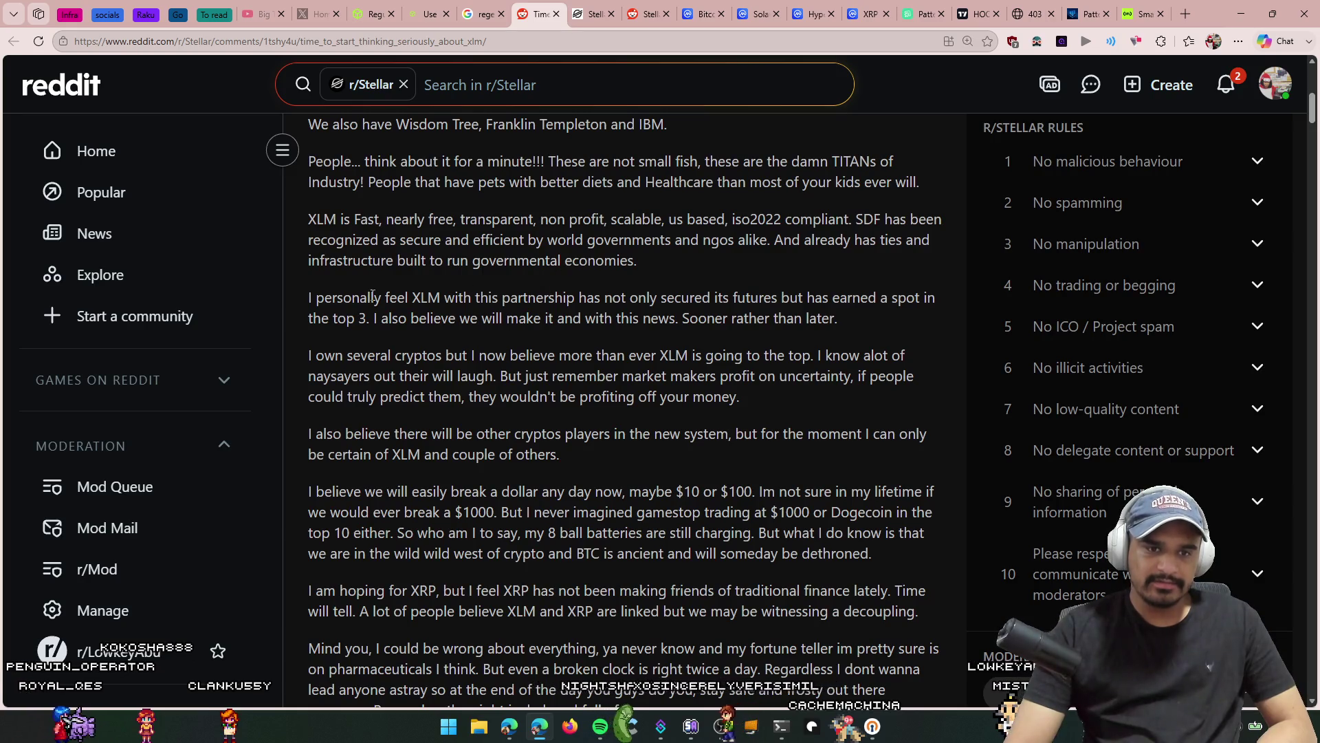
mouse_move(352, 297)
mouse_down()
mouse_move(606, 297)
mouse_move(900, 333)
mouse_up()
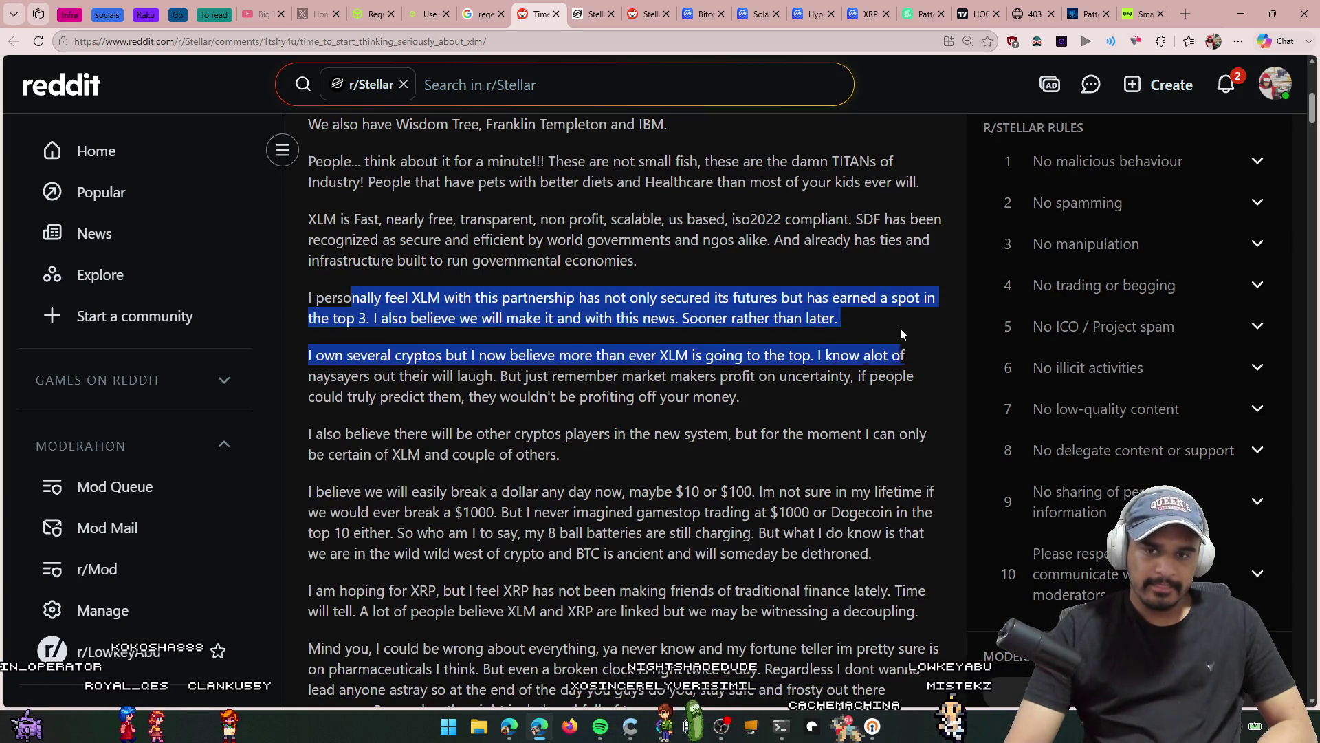
click(485, 354)
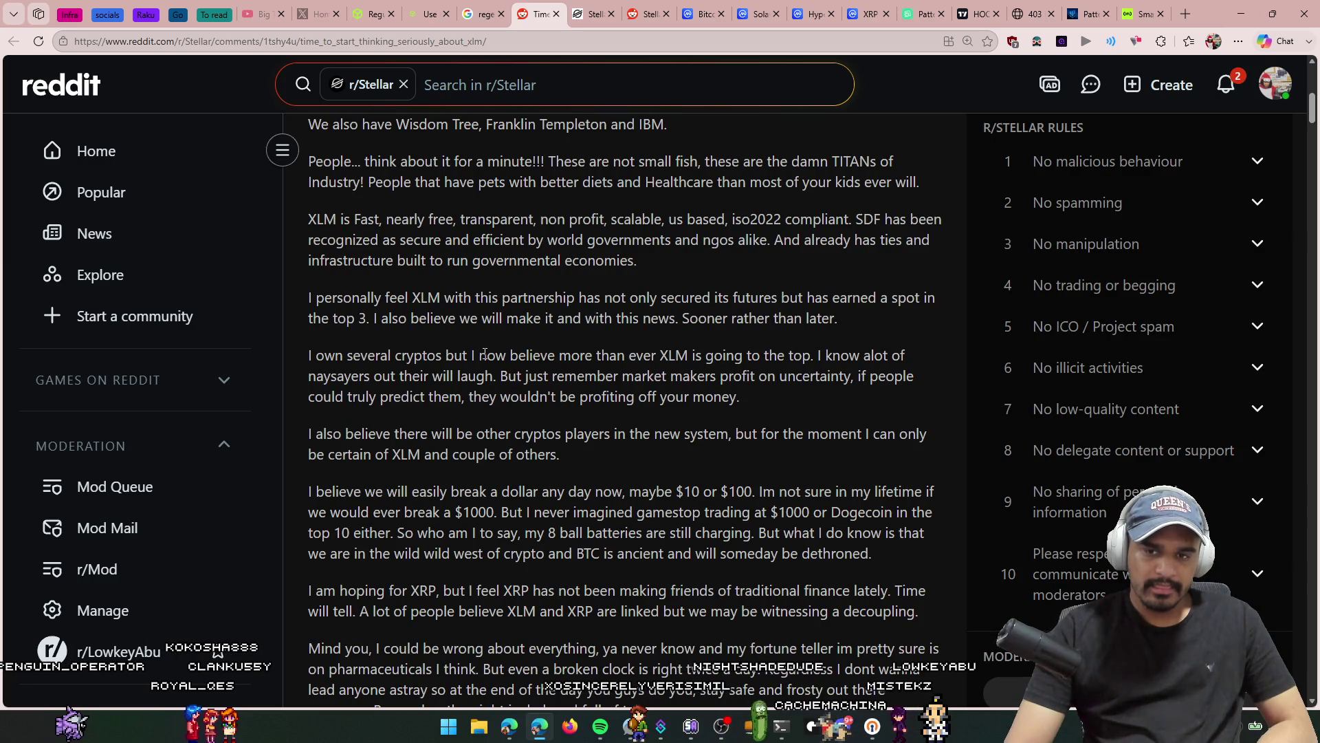
scroll(485, 354, down, 1)
scroll(484, 353, down, 1)
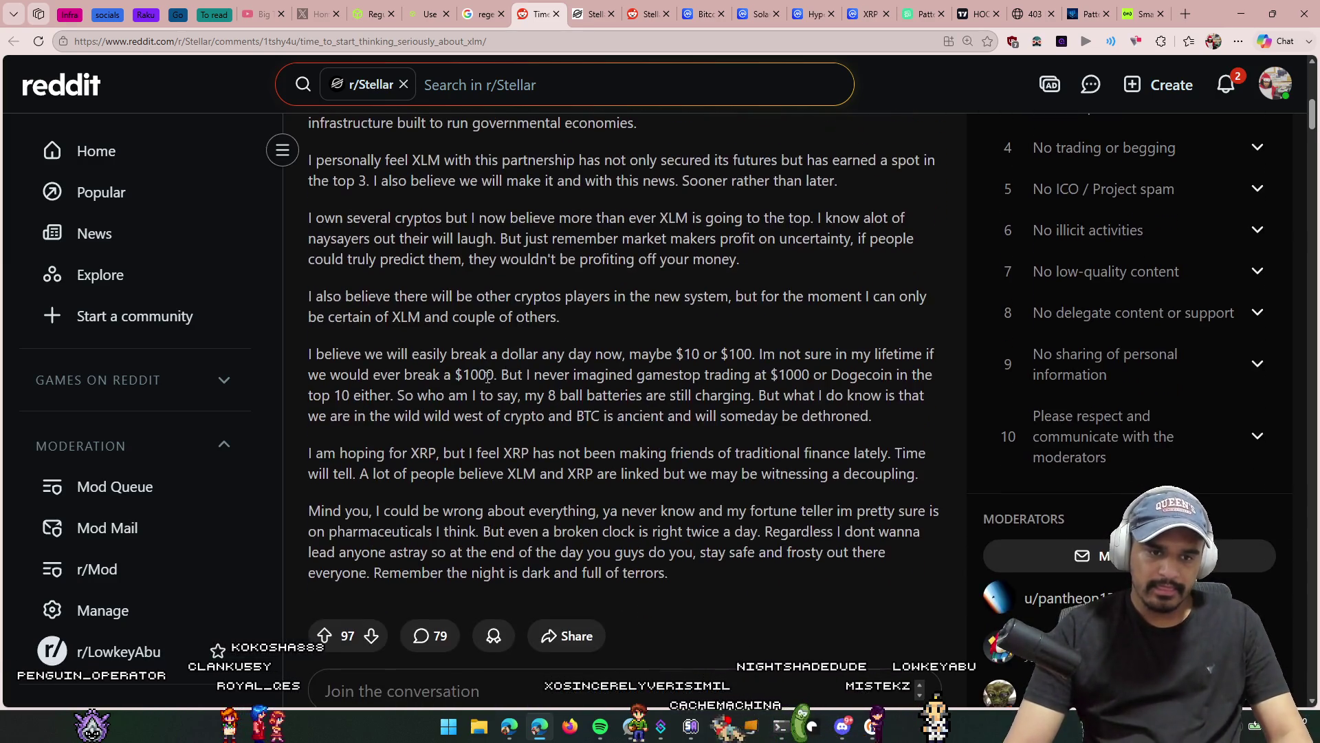
scroll(487, 377, down, 2)
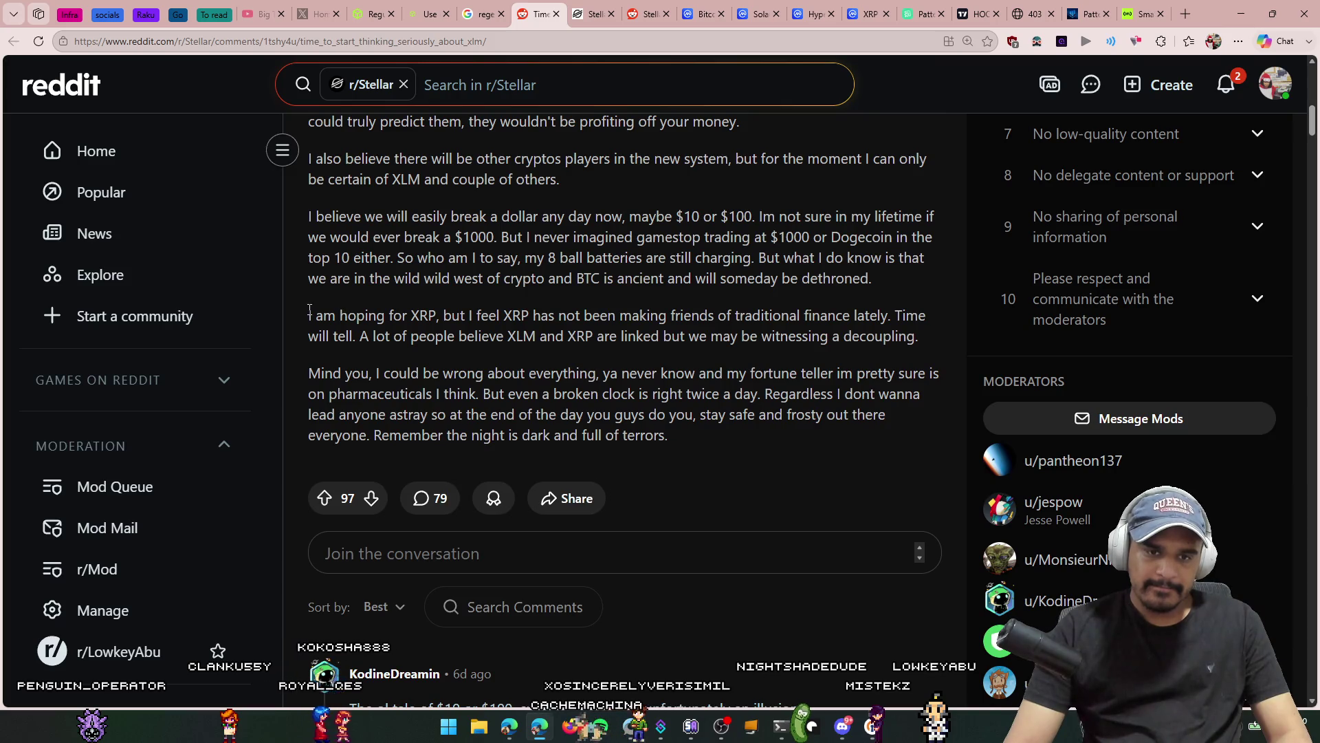
mouse_move(309, 311)
mouse_down()
mouse_move(554, 375)
mouse_move(662, 337)
mouse_move(825, 336)
mouse_move(891, 416)
mouse_move(795, 439)
mouse_up()
scroll(795, 439, down, 4)
click(740, 180)
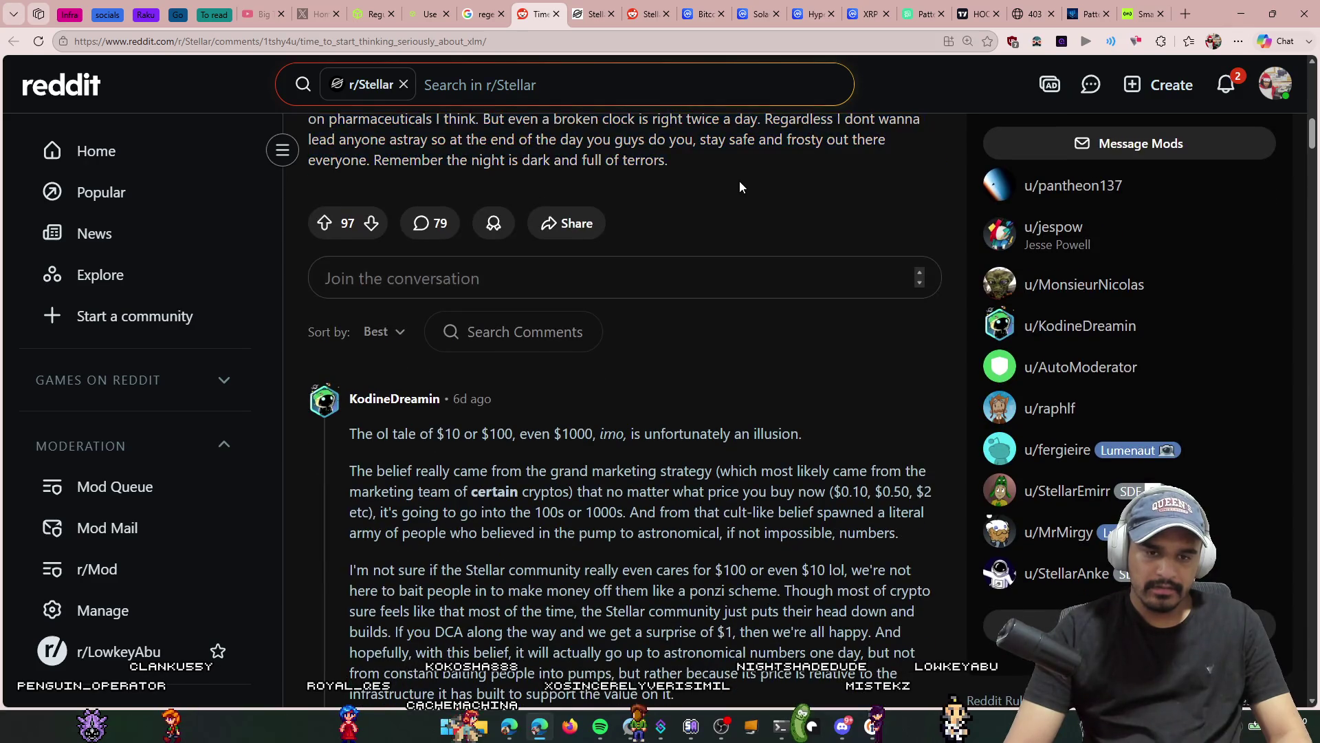
scroll(686, 258, down, 5)
scroll(686, 257, down, 4)
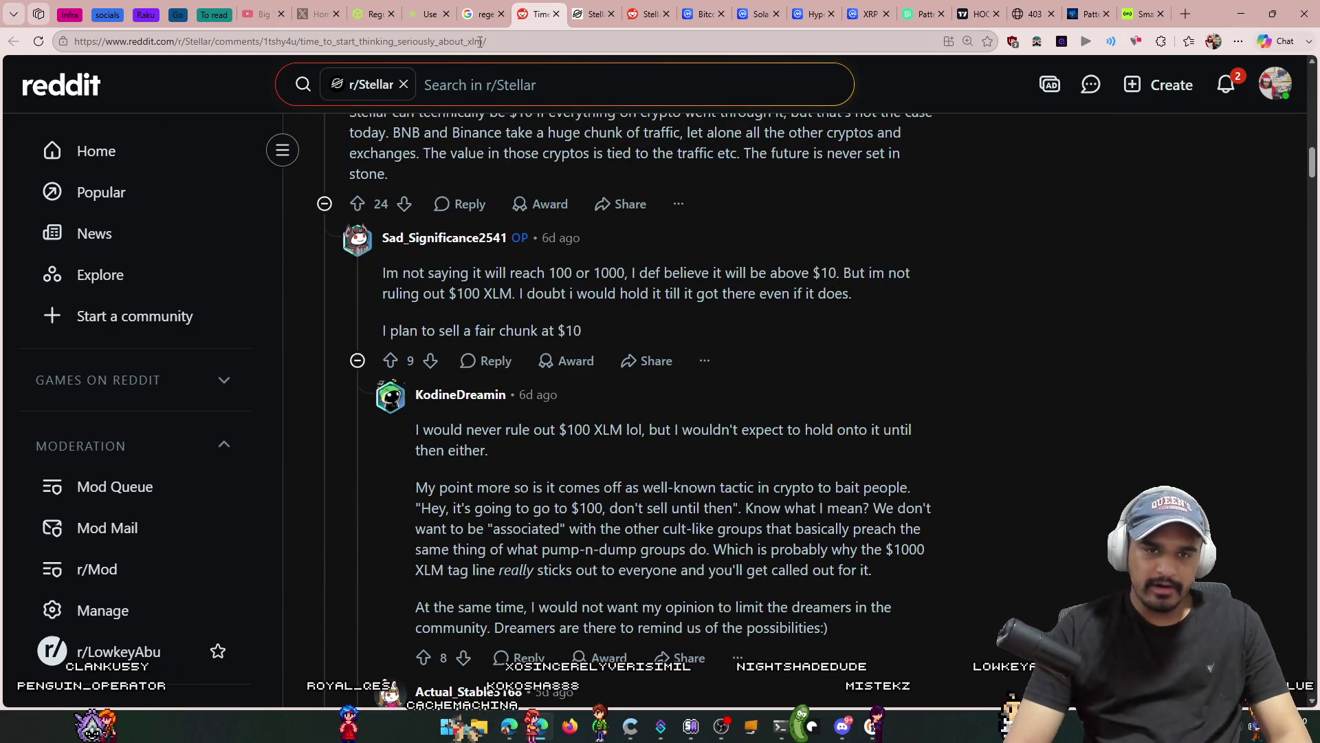
Step: Start a new address-bar search by typing 'winkelvo'
click(570, 42)
scroll(879, 464, down, 7)
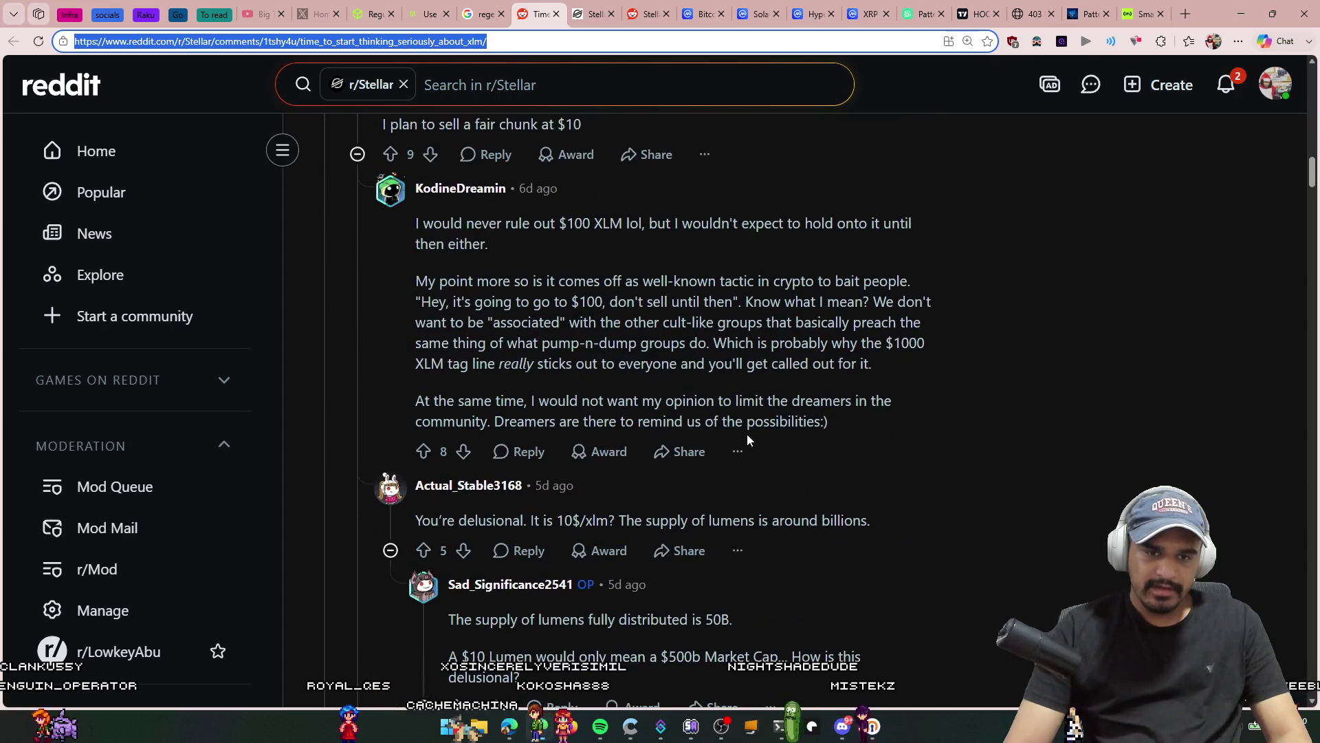
scroll(685, 391, down, 4)
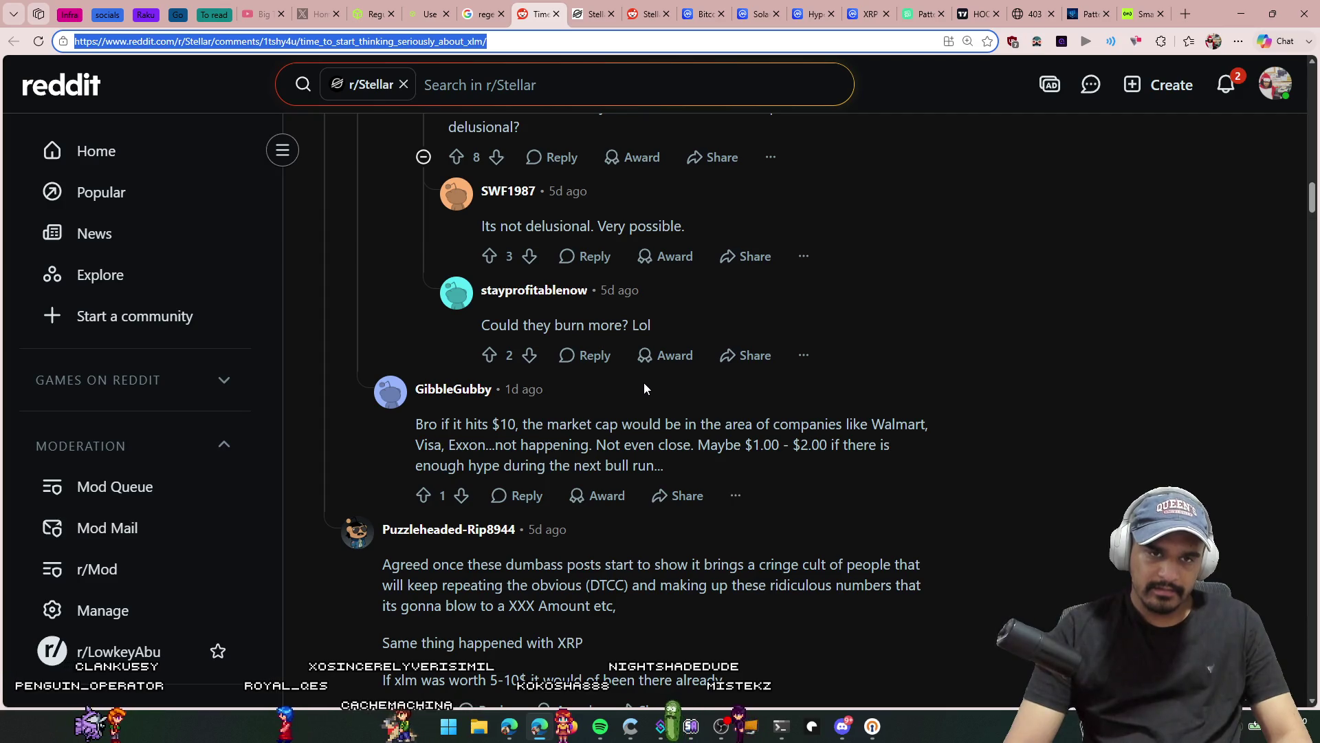
text(winkel)
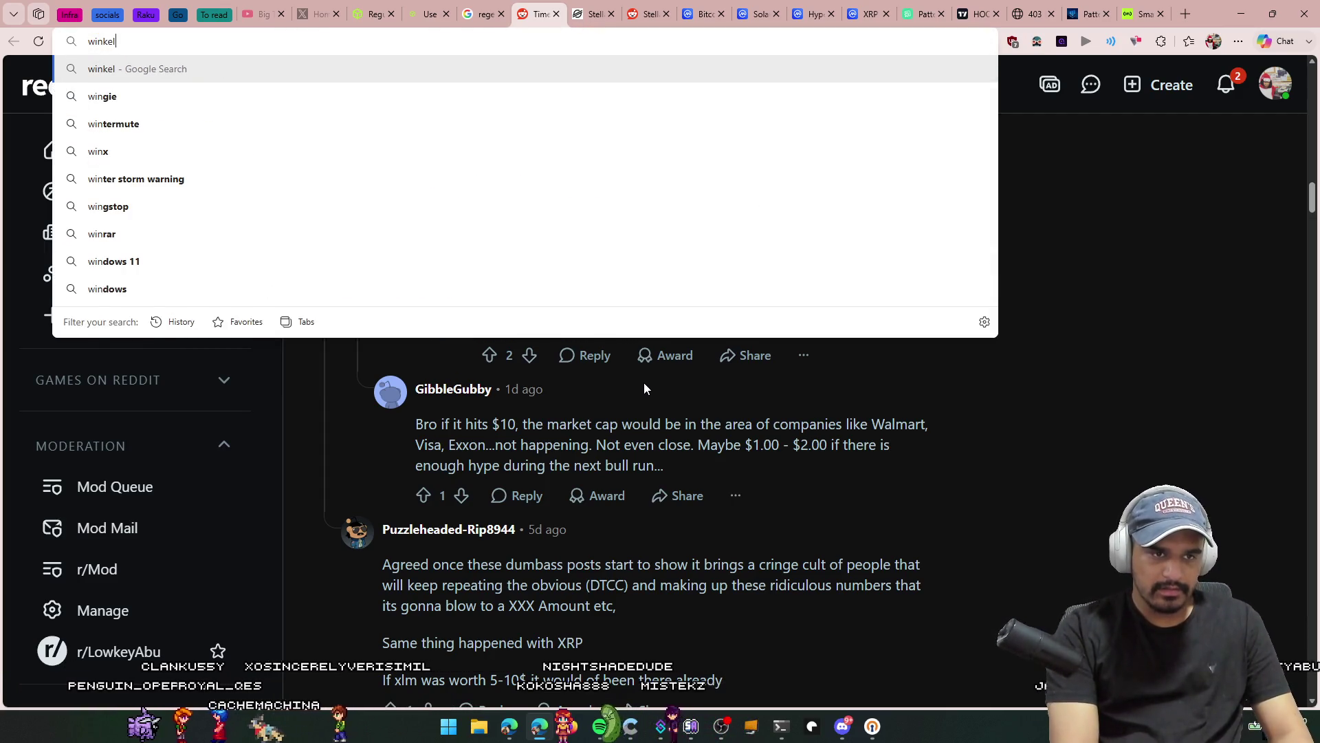
text(vo)
Step: Search 'winklevoss twins' and reach the Cameron Winklevoss Wikipedia article via the twins' page
key(Down)
key(Down)
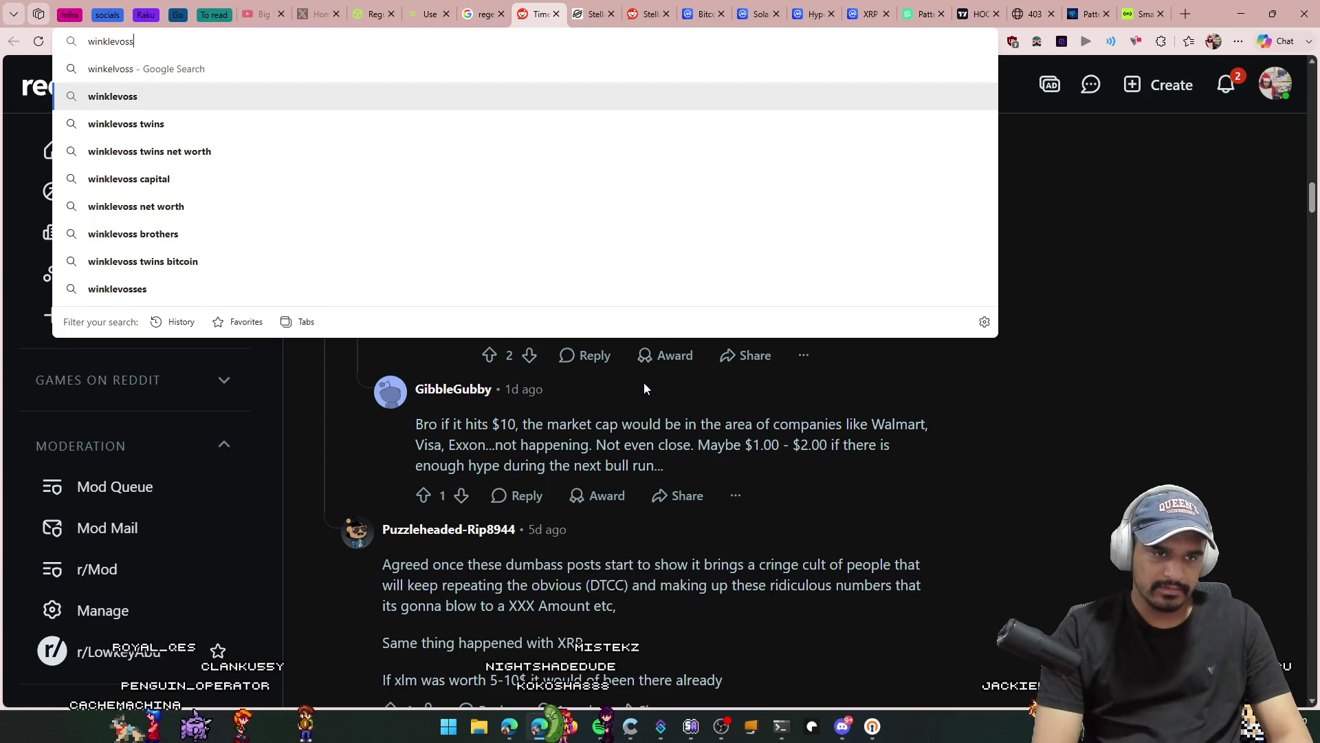
key(Return)
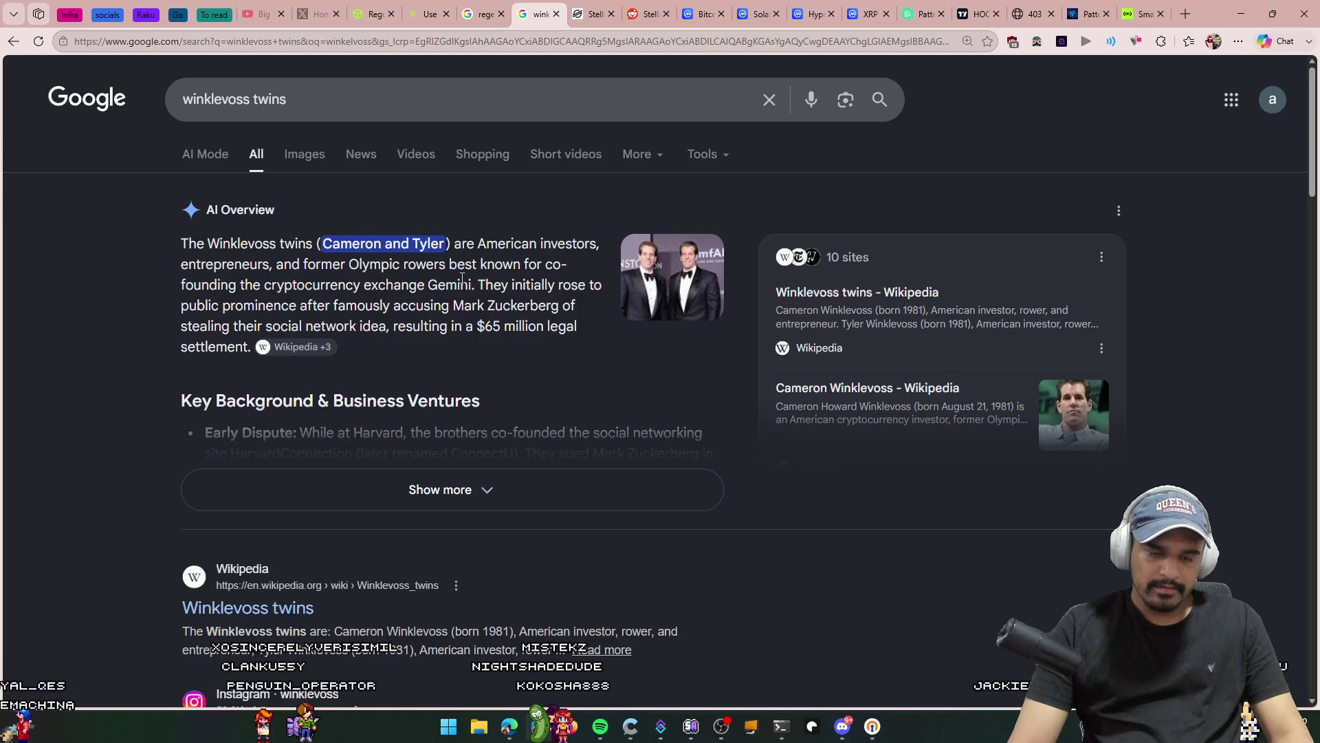
click(263, 603)
scroll(412, 413, down, 5)
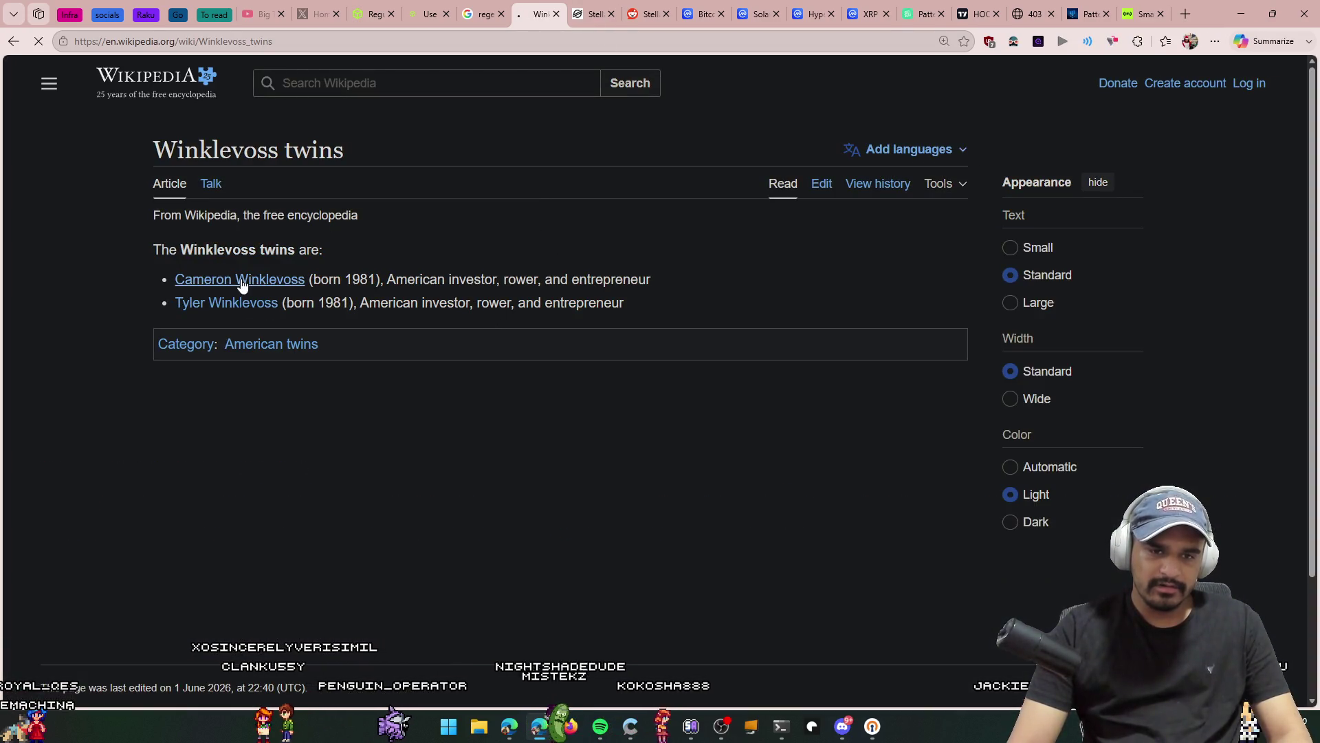
click(241, 280)
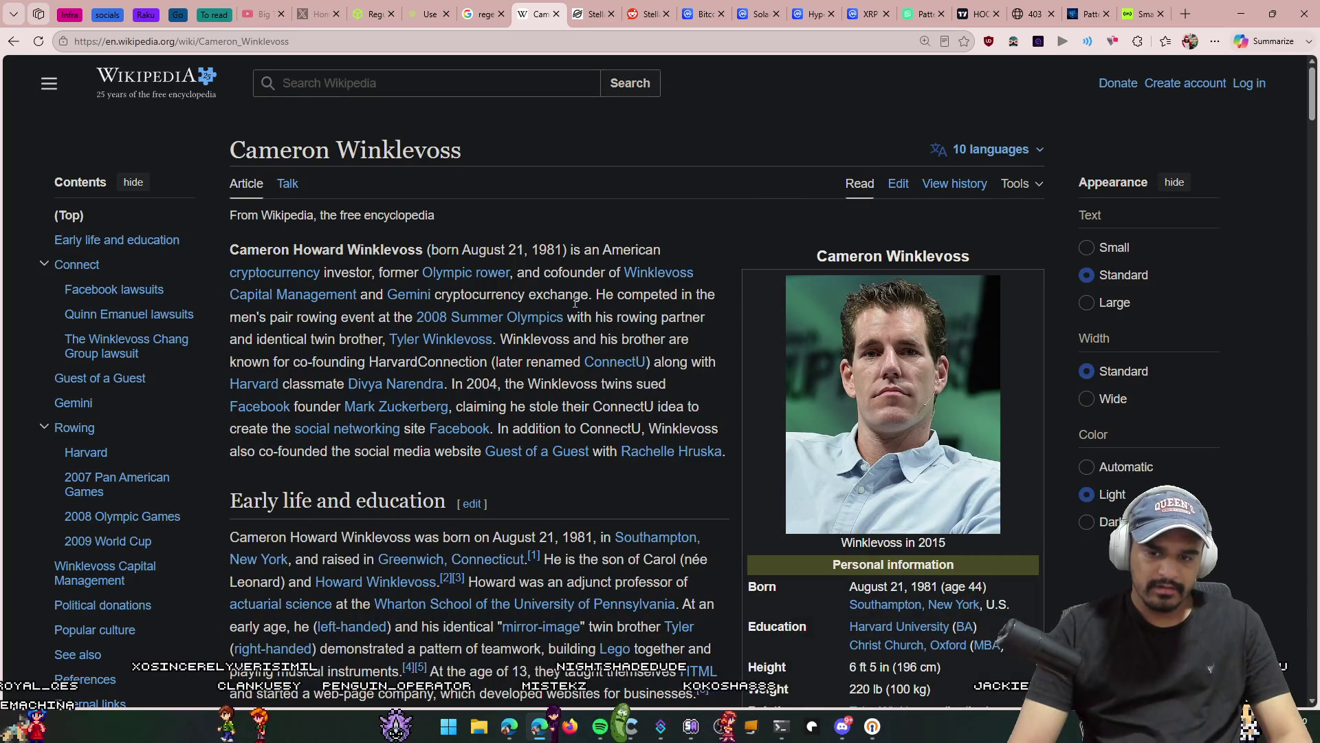
Step: Read through the Cameron Winklevoss article, including its Popular culture section
scroll(576, 303, down, 5)
scroll(575, 308, down, 20)
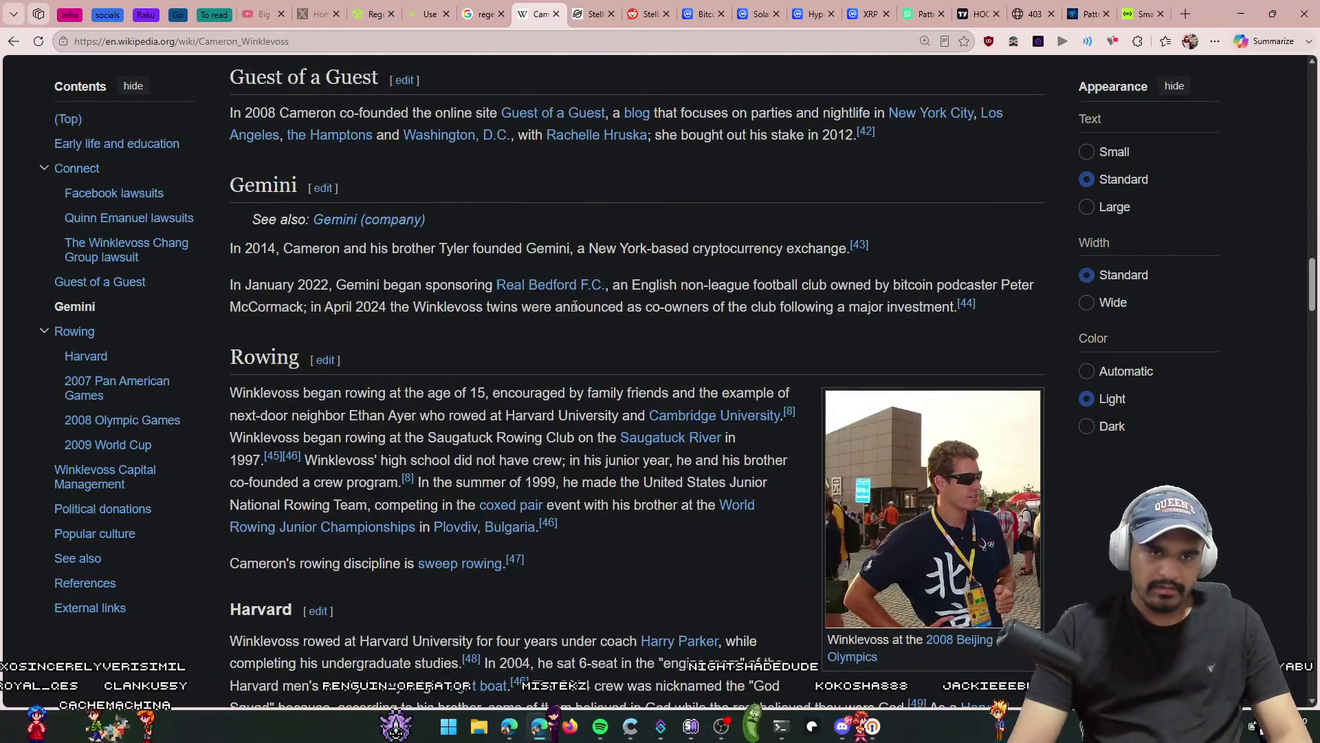
scroll(576, 306, up, 2)
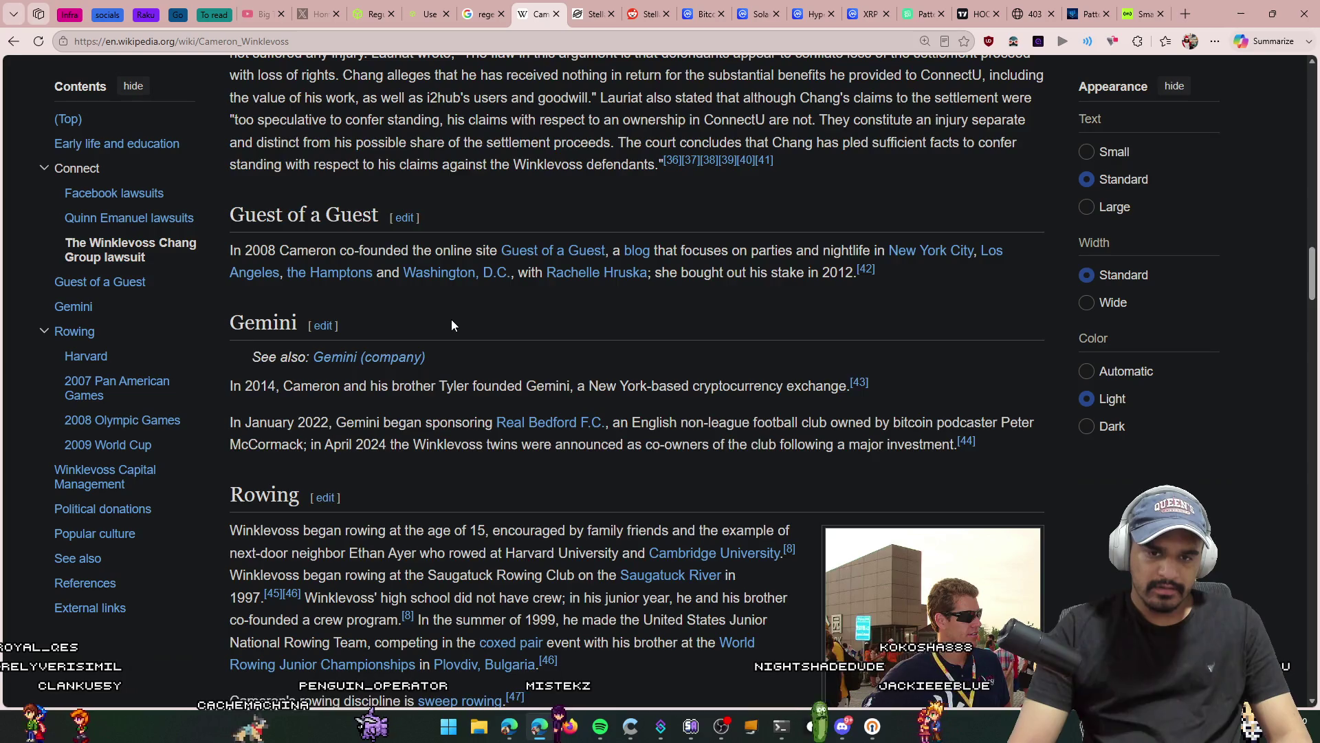
scroll(453, 325, down, 13)
scroll(449, 324, down, 5)
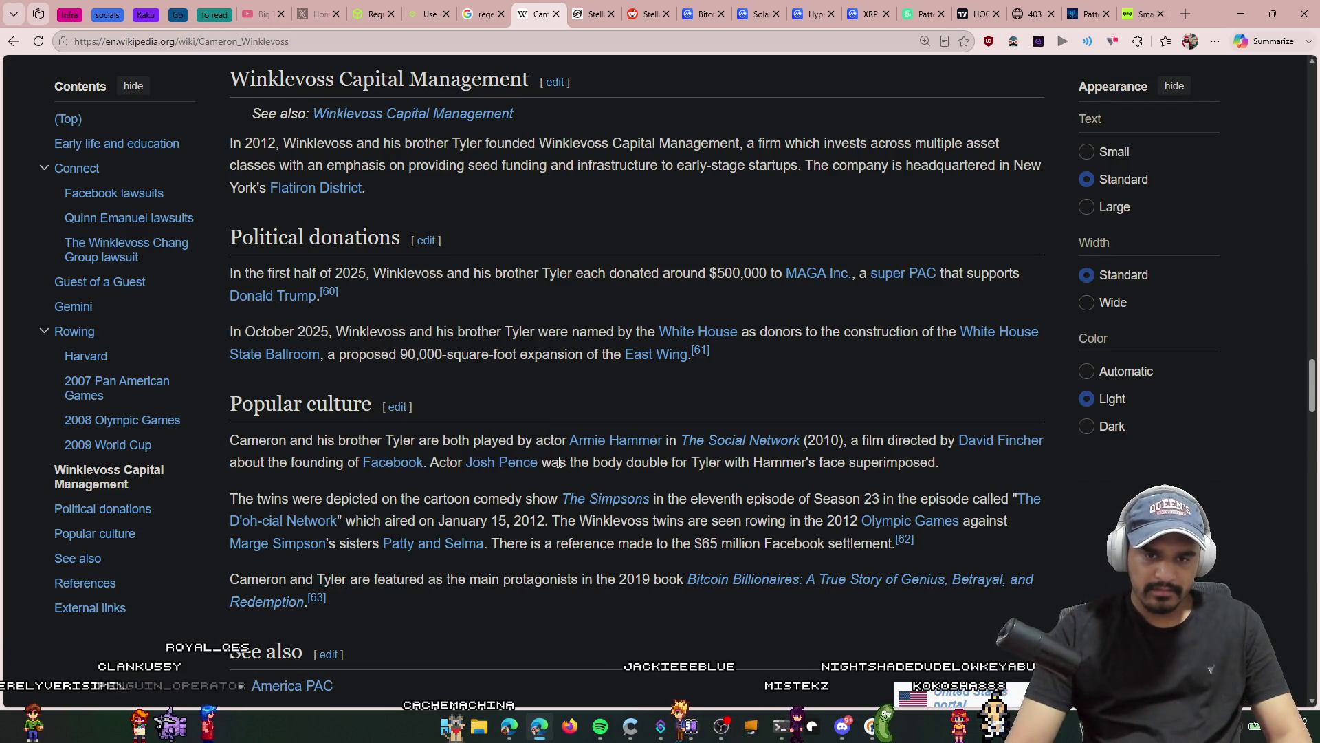
click(765, 502)
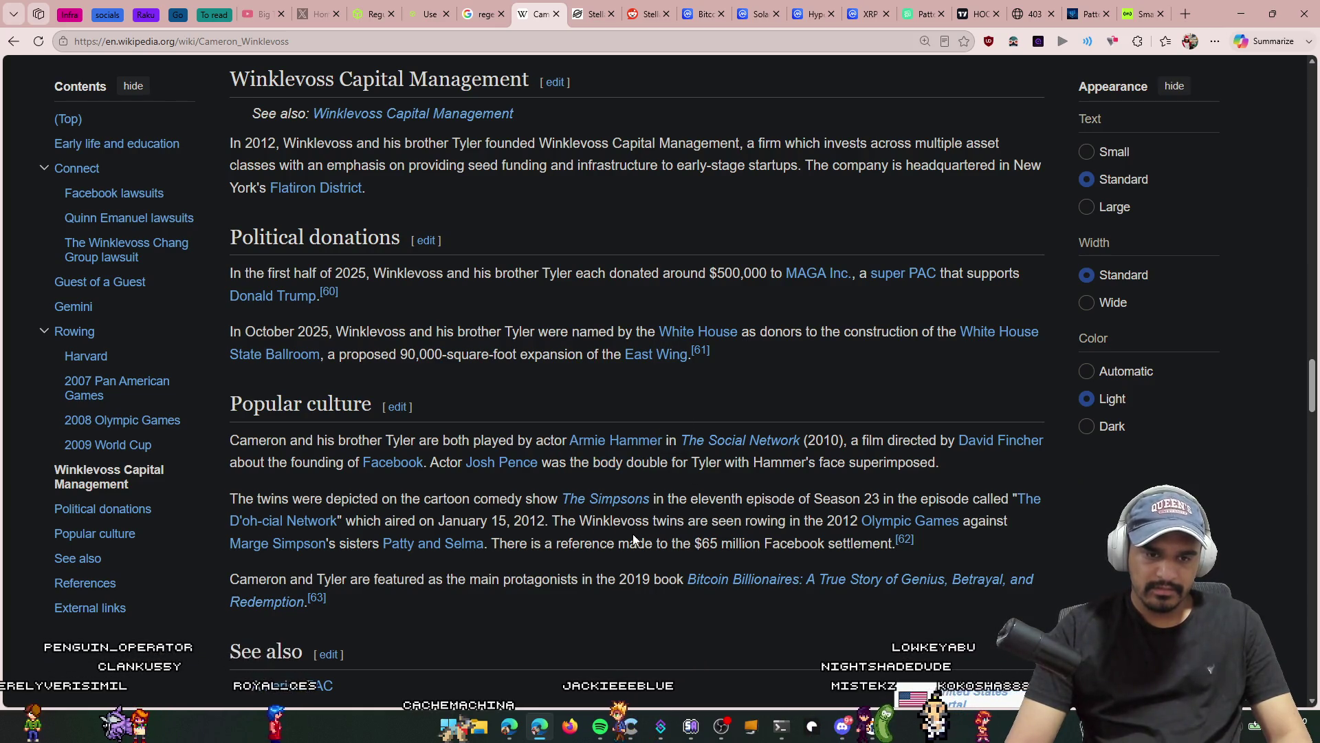
scroll(633, 538, up, 15)
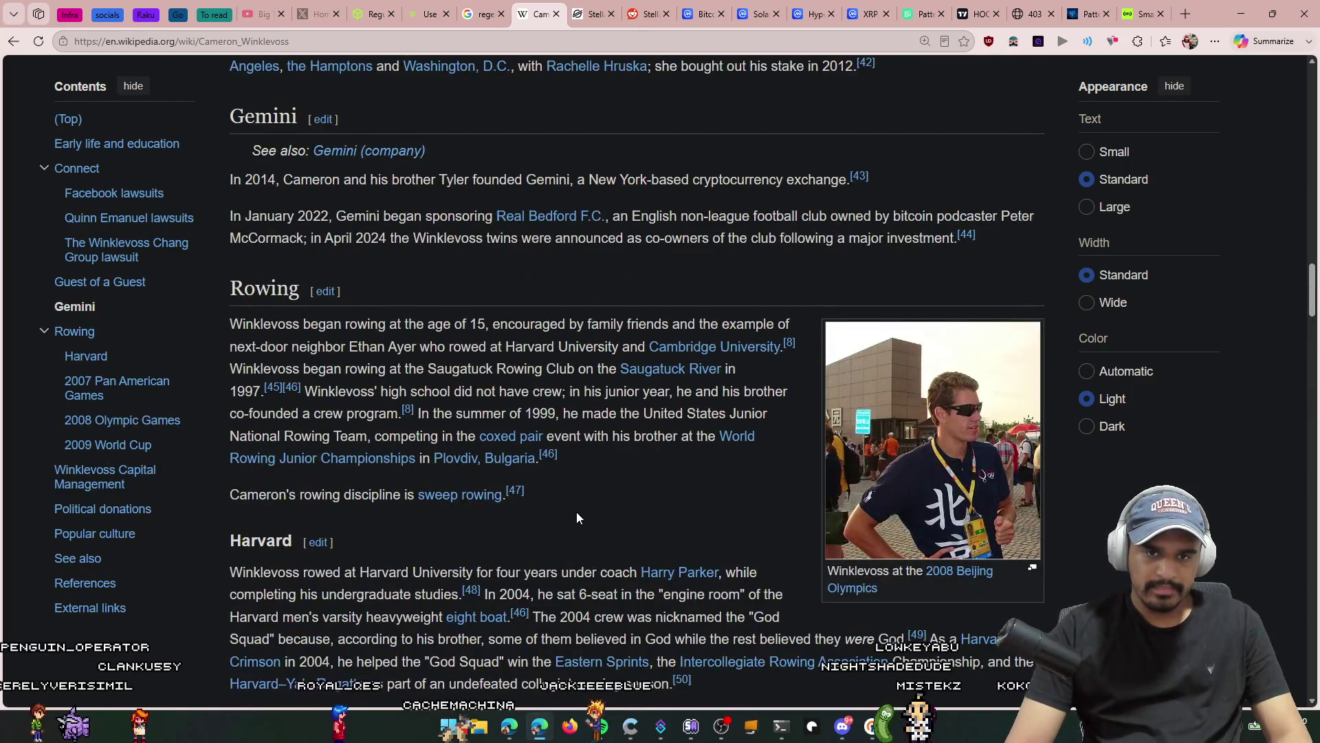
scroll(576, 512, up, 20)
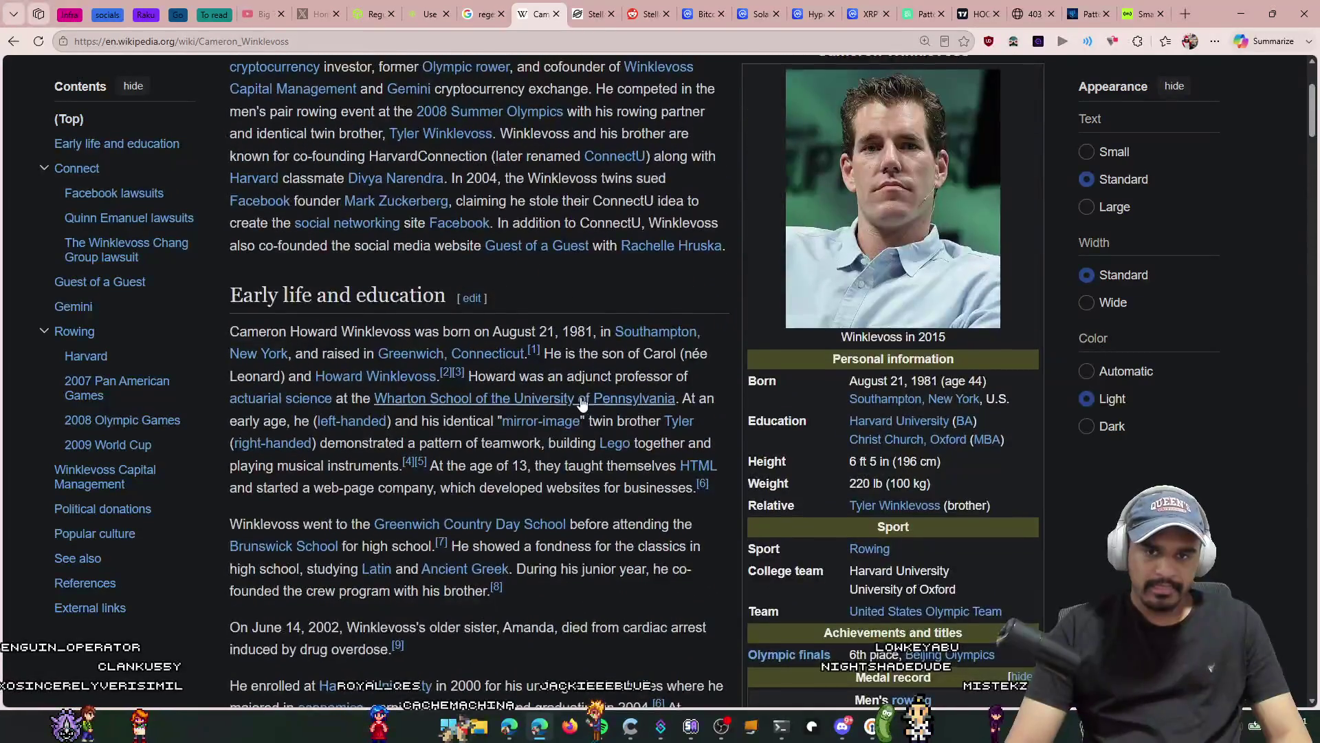
scroll(571, 289, up, 3)
scroll(604, 452, down, 4)
Step: Skim the stellar.org homepage and close its tab
key(ctrl+Tab)
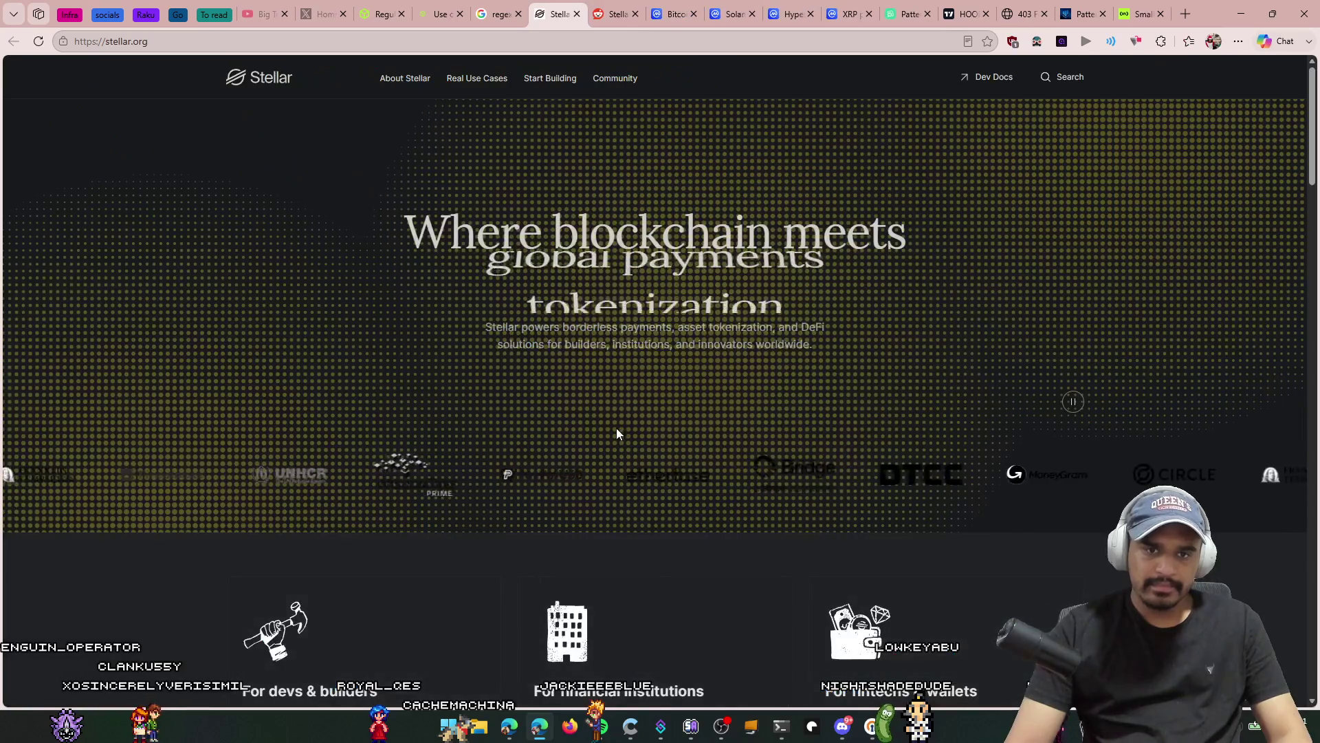
scroll(562, 242, down, 4)
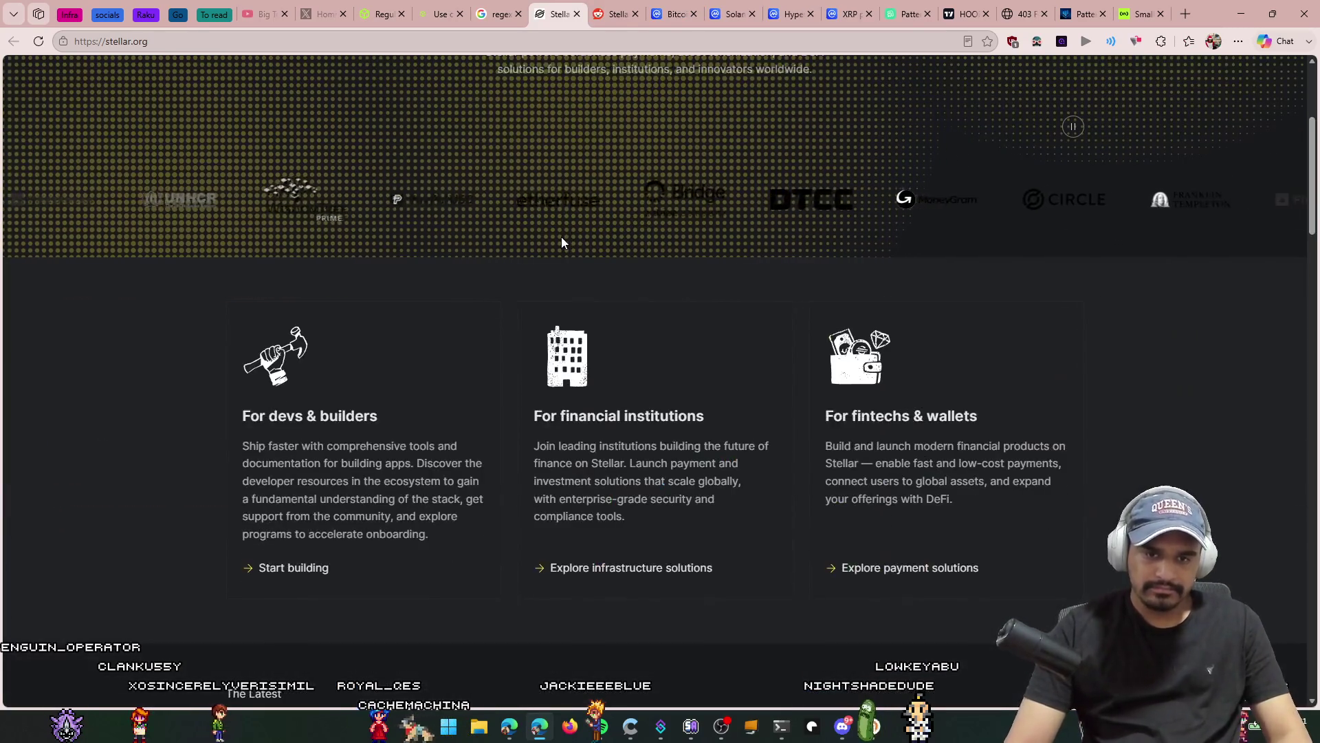
scroll(561, 242, down, 6)
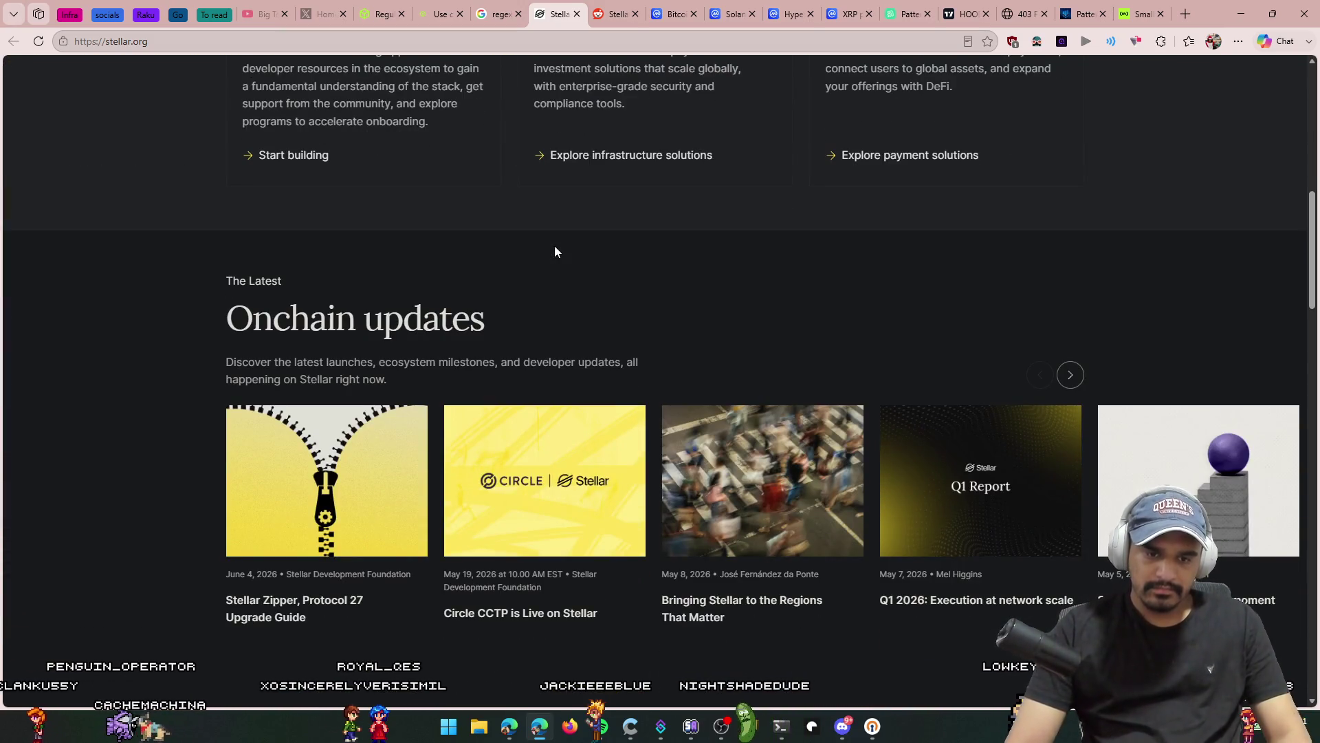
scroll(555, 252, down, 12)
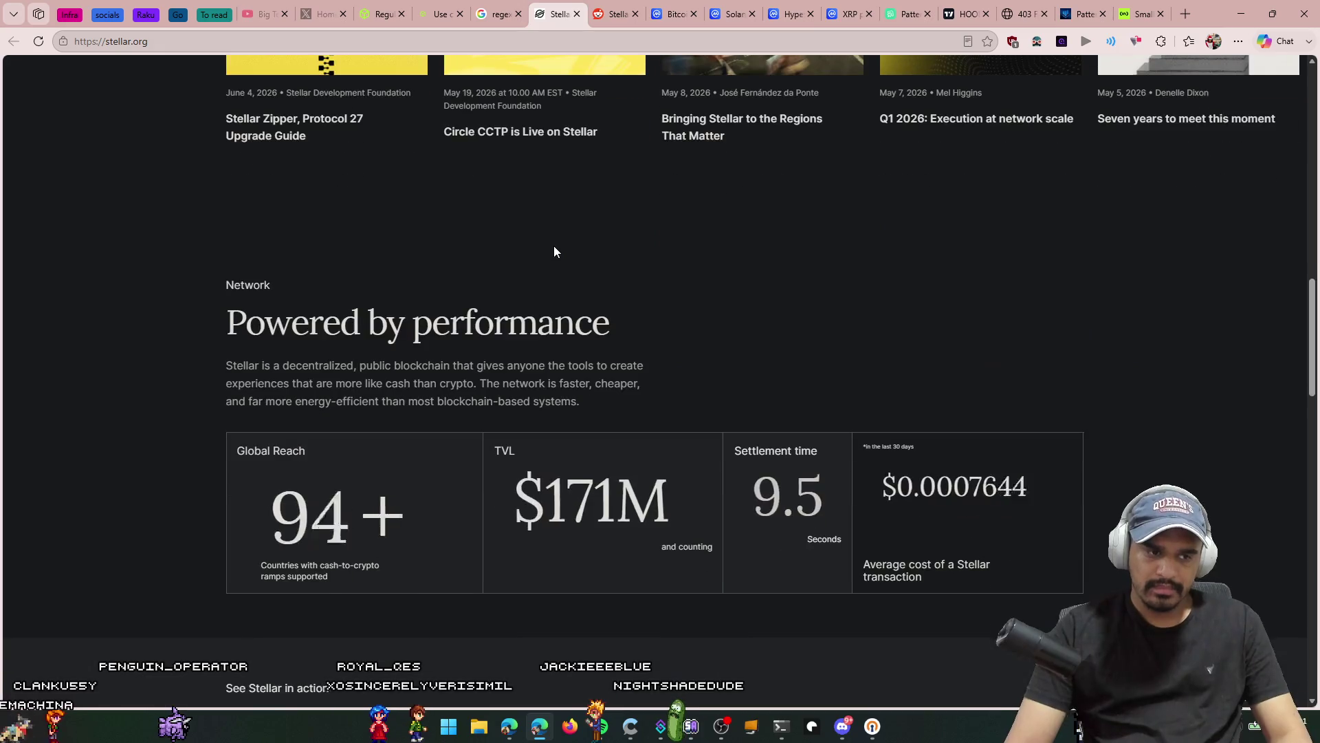
key(ctrl+w)
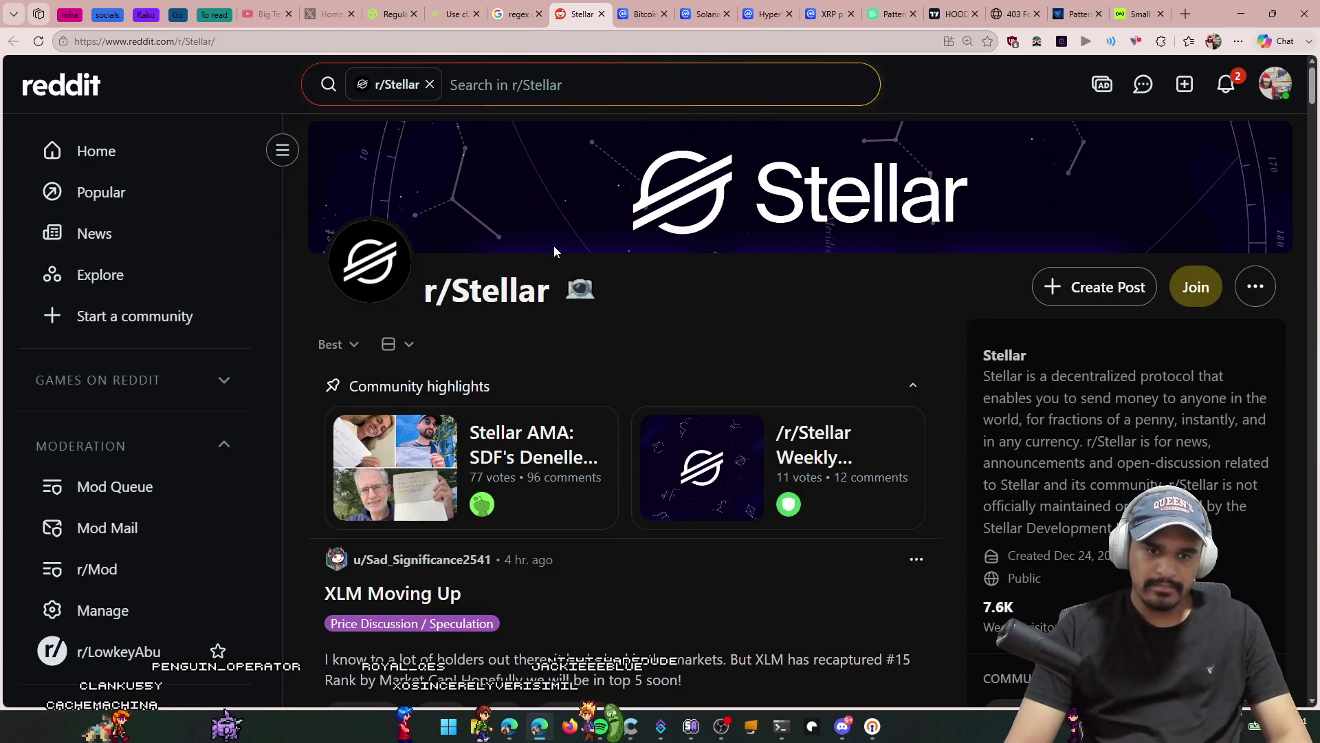
Step: Disconnect the OpenVPN connection and confirm it
scroll(698, 302, down, 5)
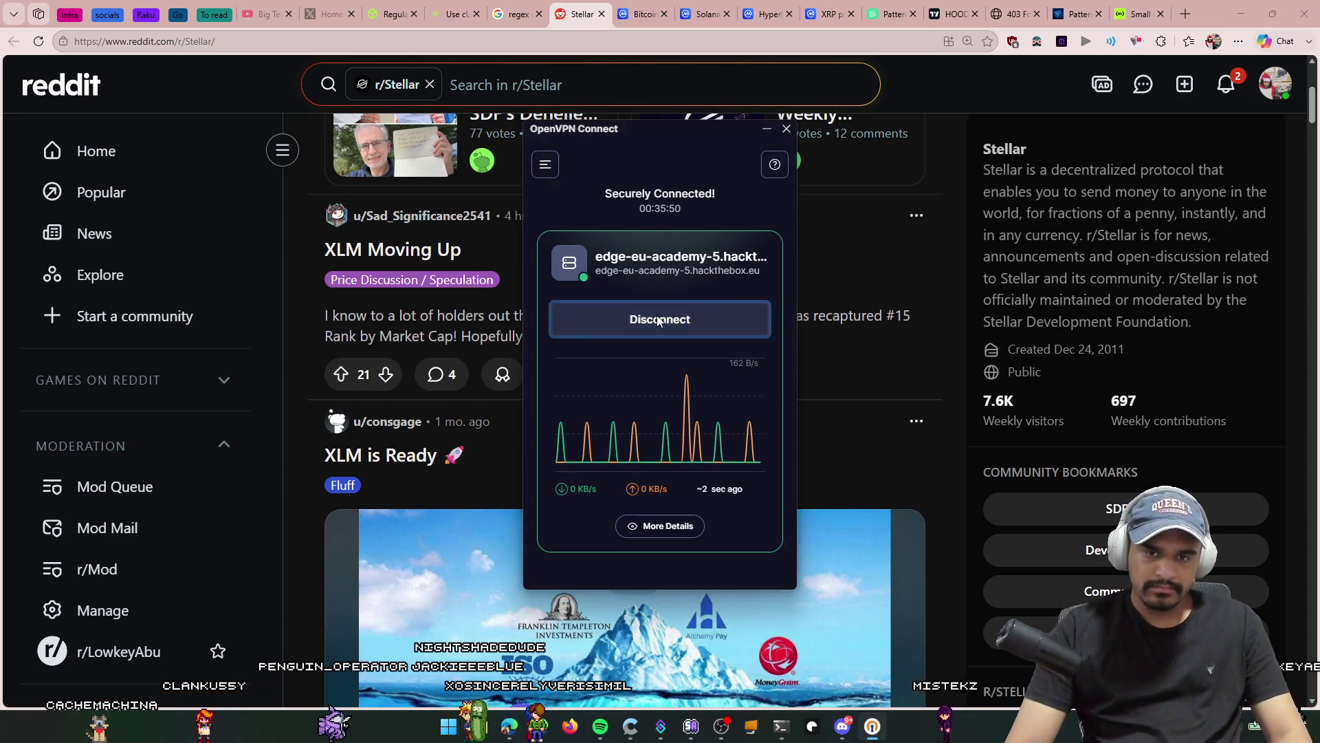
click(661, 319)
click(694, 404)
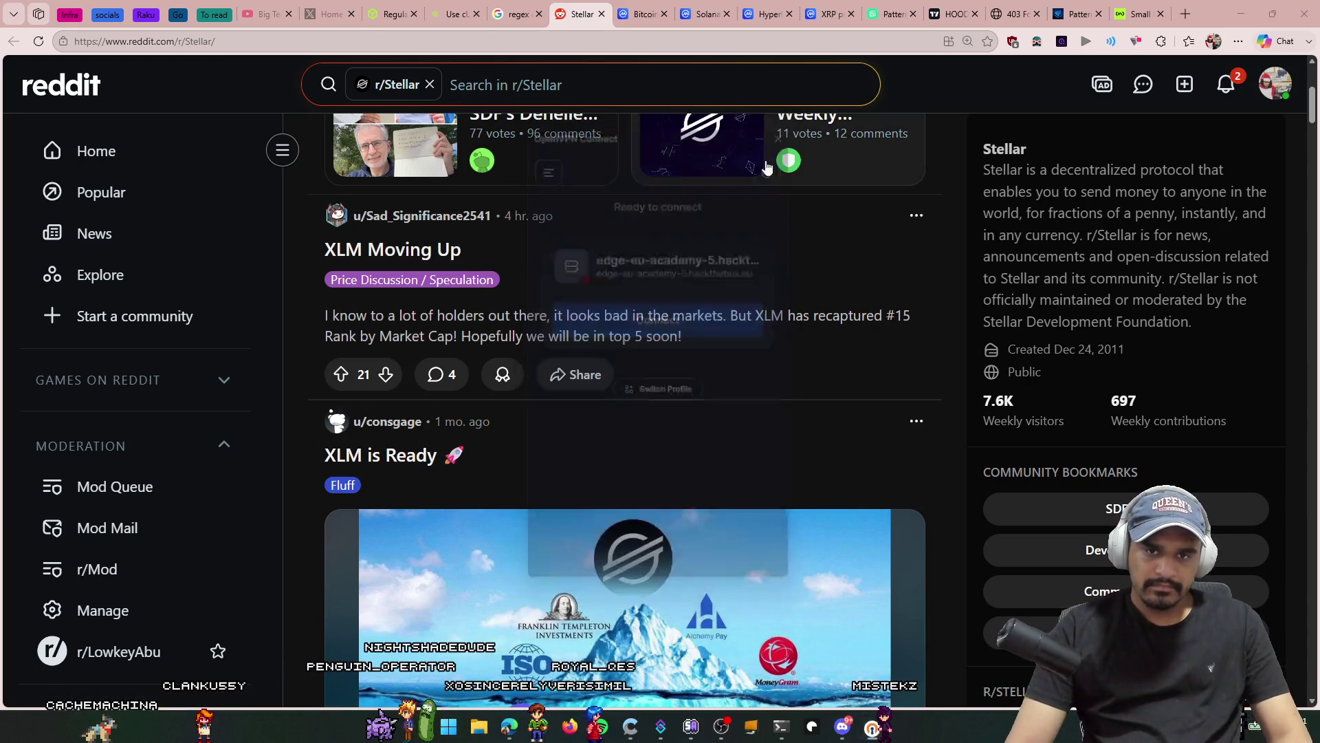
Step: Open the r/Stellar Perpetual Futures article link in a background tab
scroll(564, 303, down, 4)
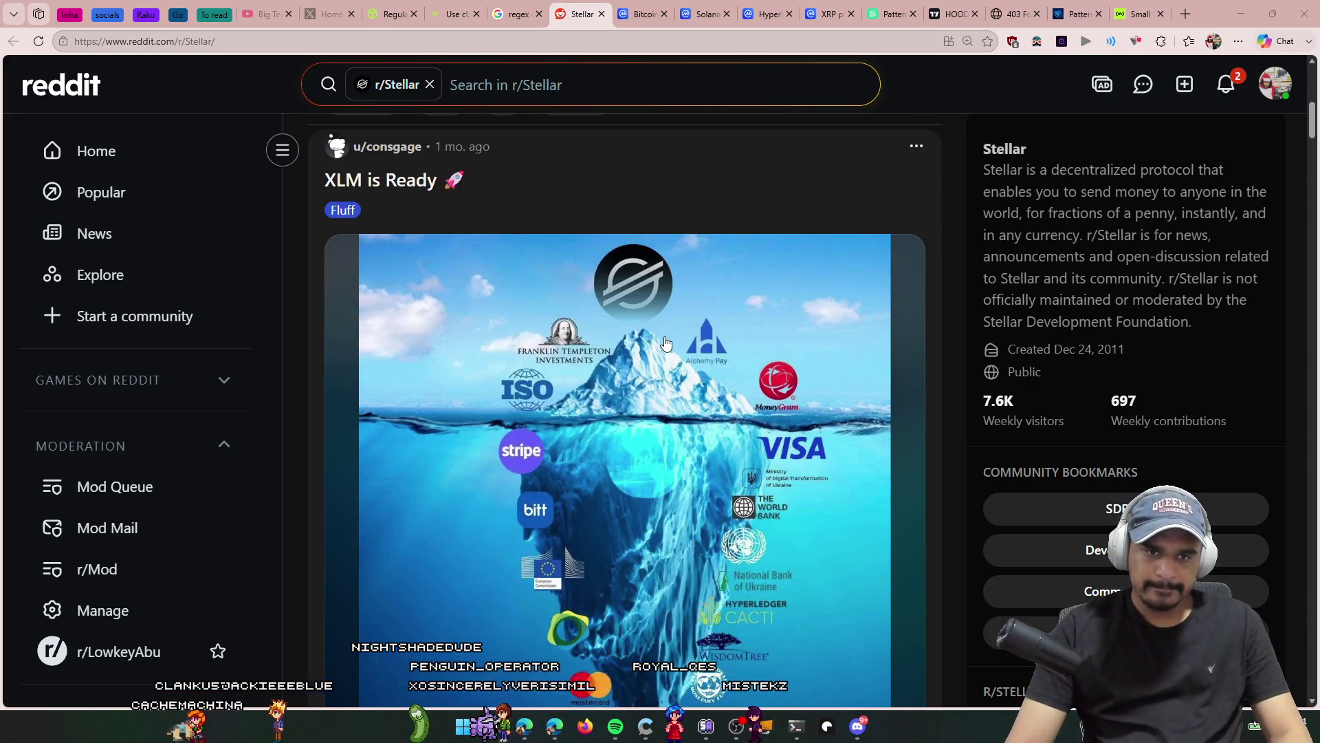
scroll(665, 344, down, 5)
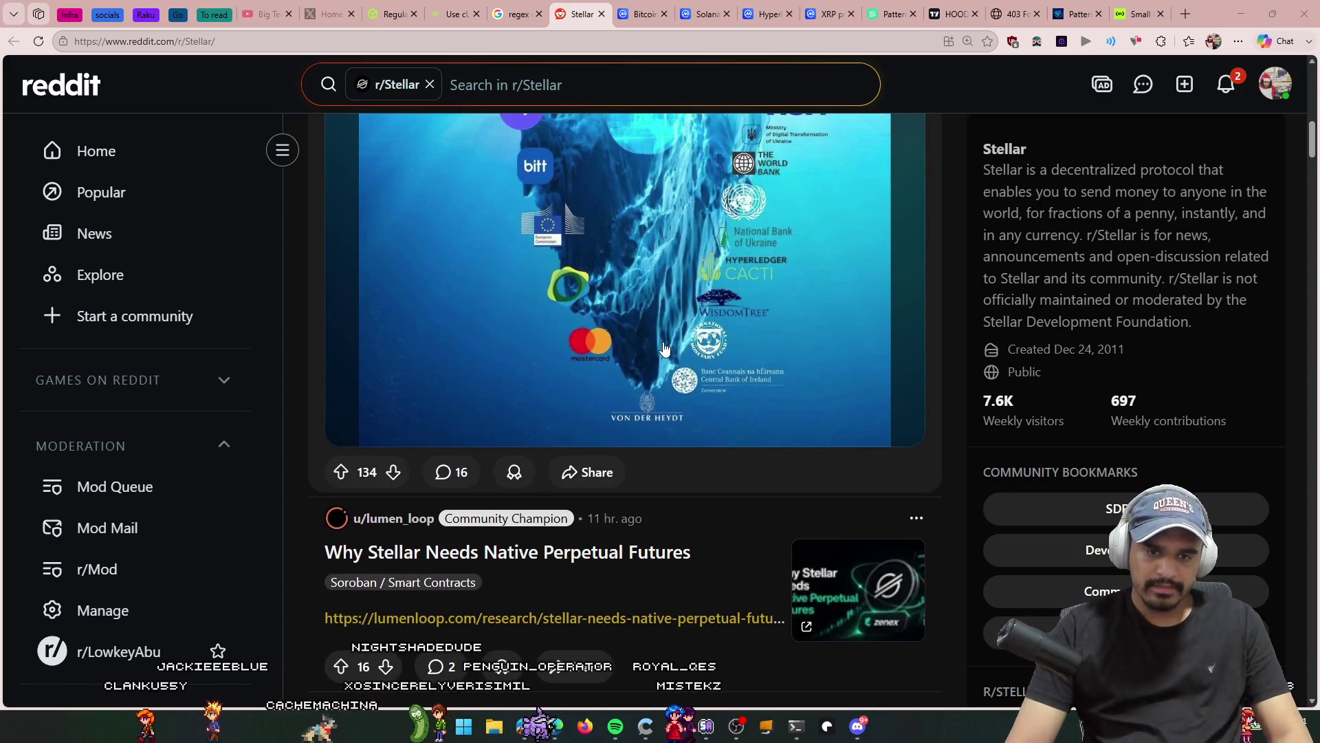
scroll(666, 349, down, 6)
scroll(663, 353, up, 1)
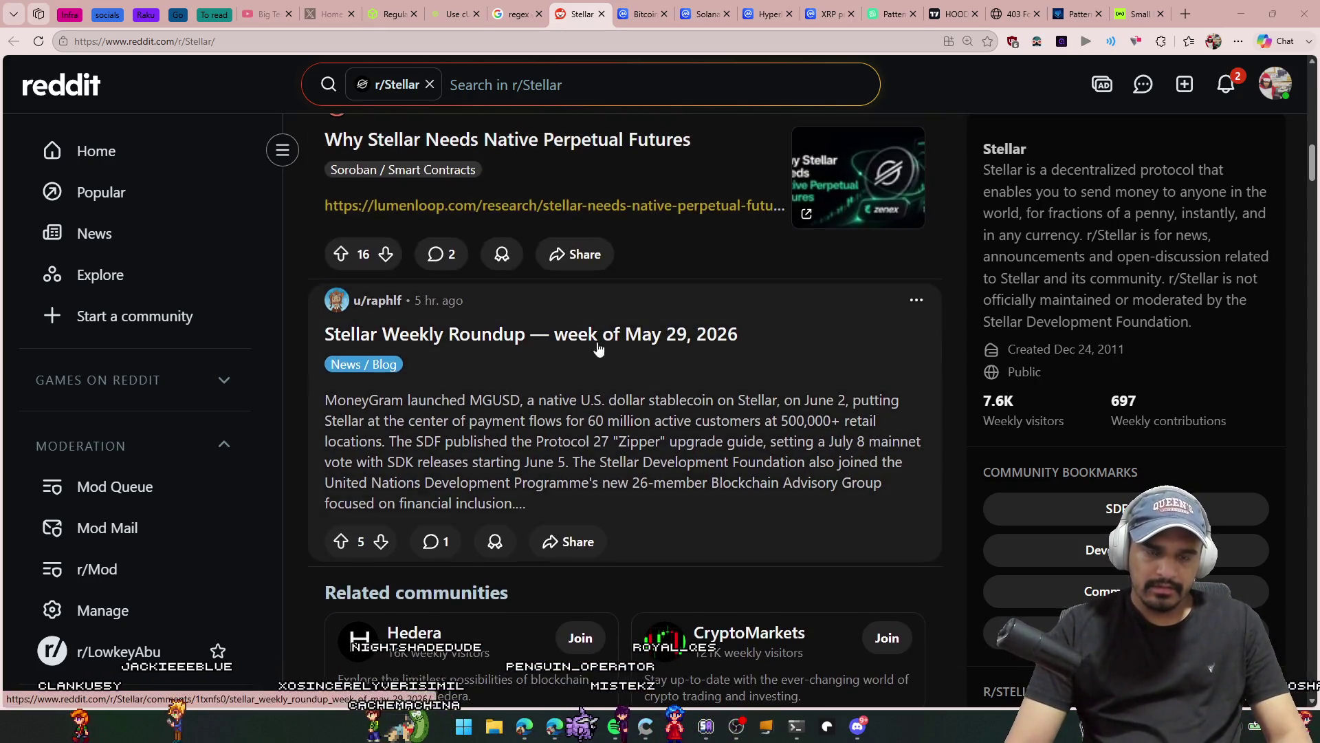
scroll(557, 255, up, 1)
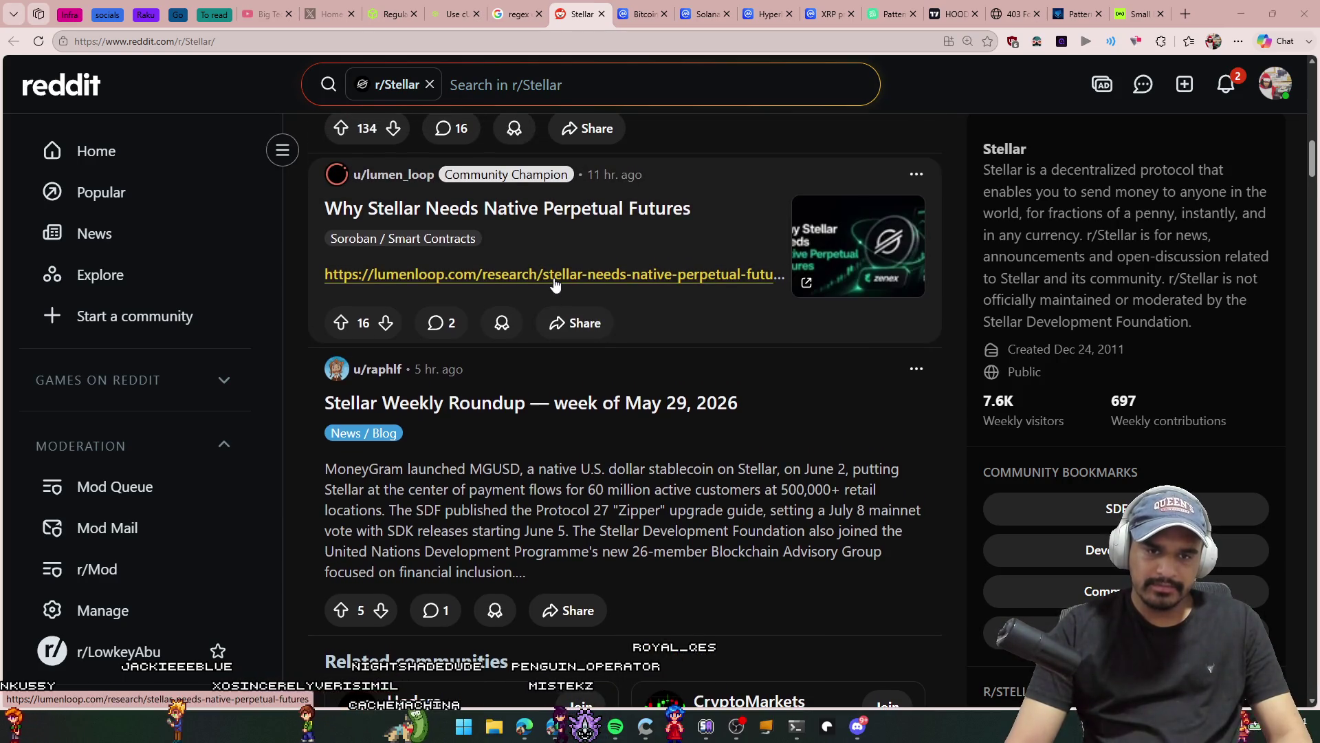
middle_click(608, 274)
scroll(581, 485, down, 6)
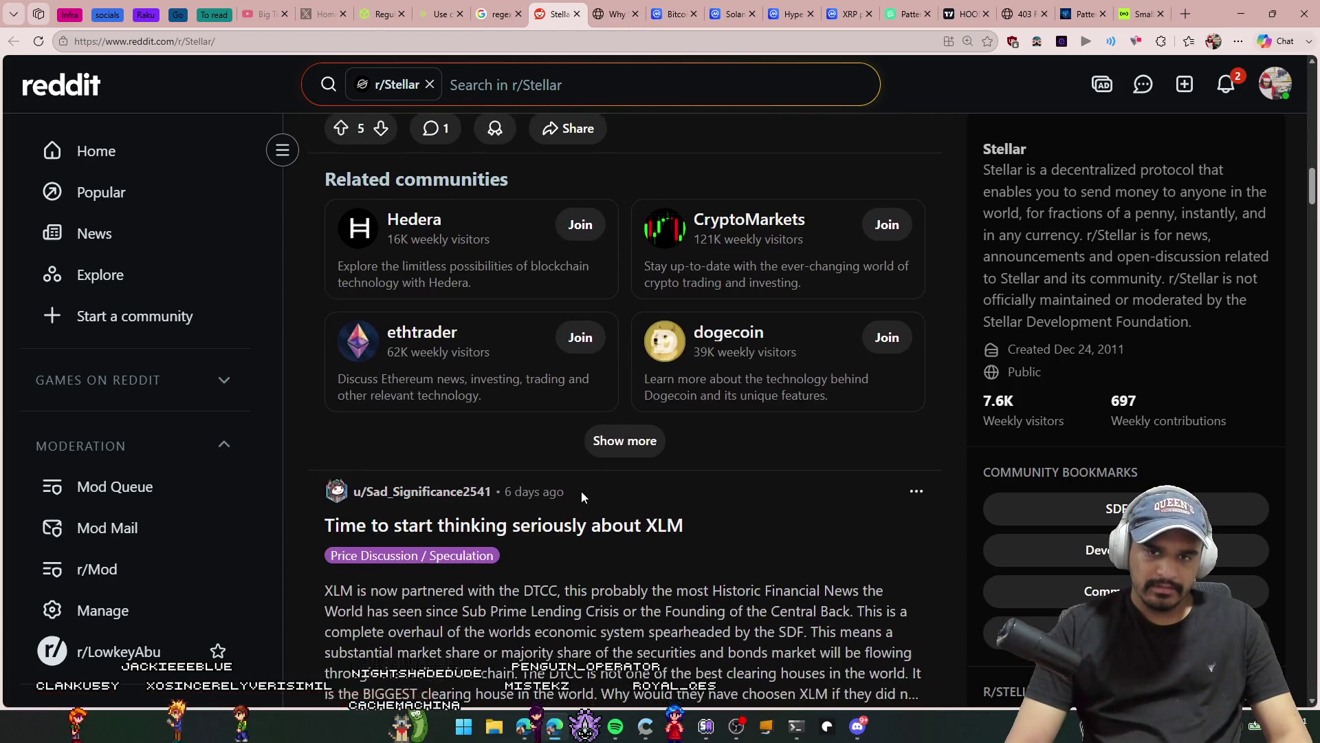
scroll(582, 509, down, 9)
scroll(581, 506, down, 6)
Step: Close r/Stellar, read the Perpetual Futures article to The Risks section, then close it
key(ctrl+w)
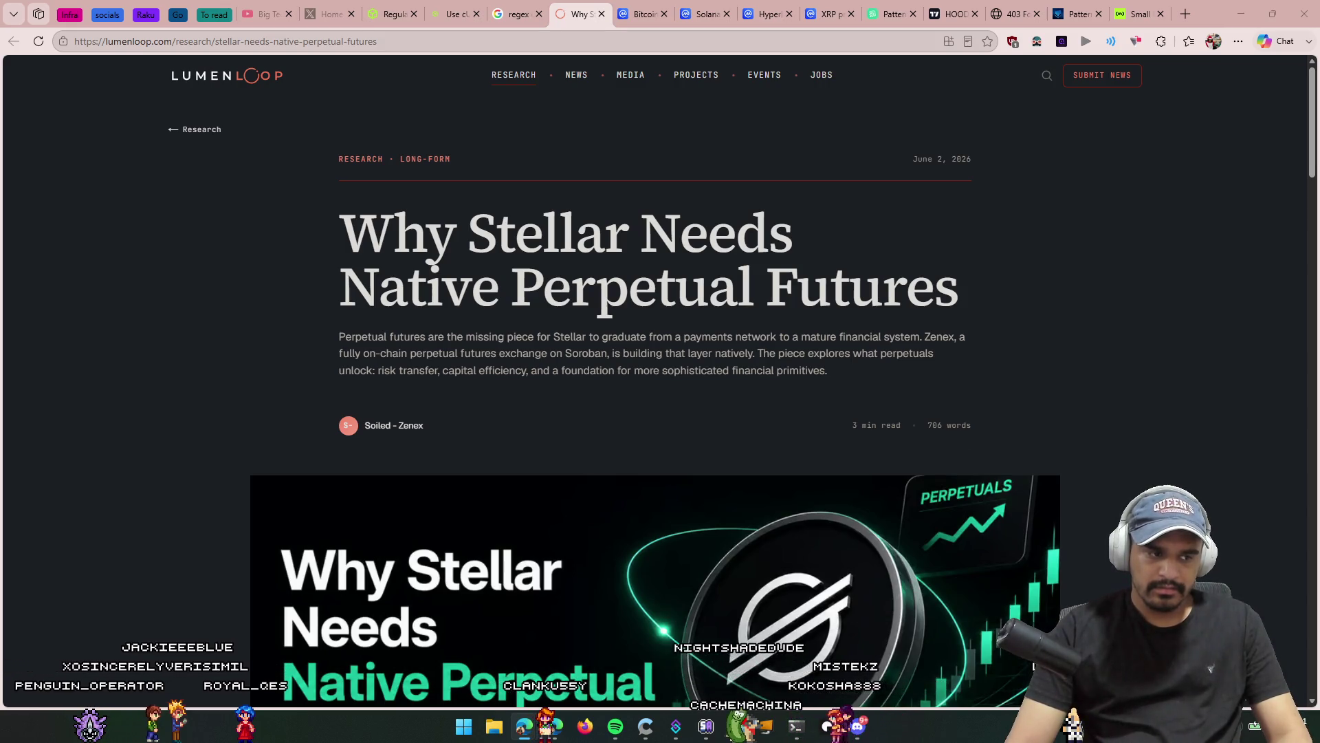
scroll(639, 428, down, 5)
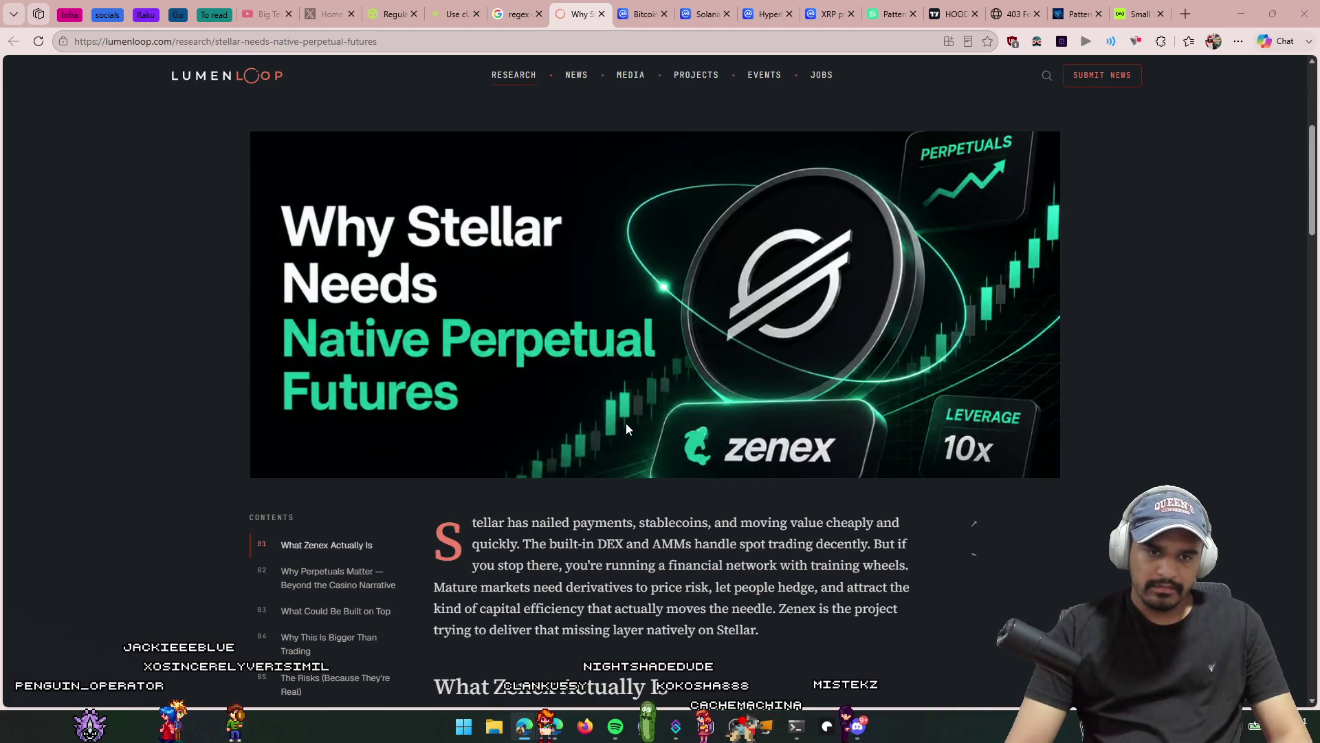
scroll(626, 428, down, 15)
scroll(759, 300, up, 1)
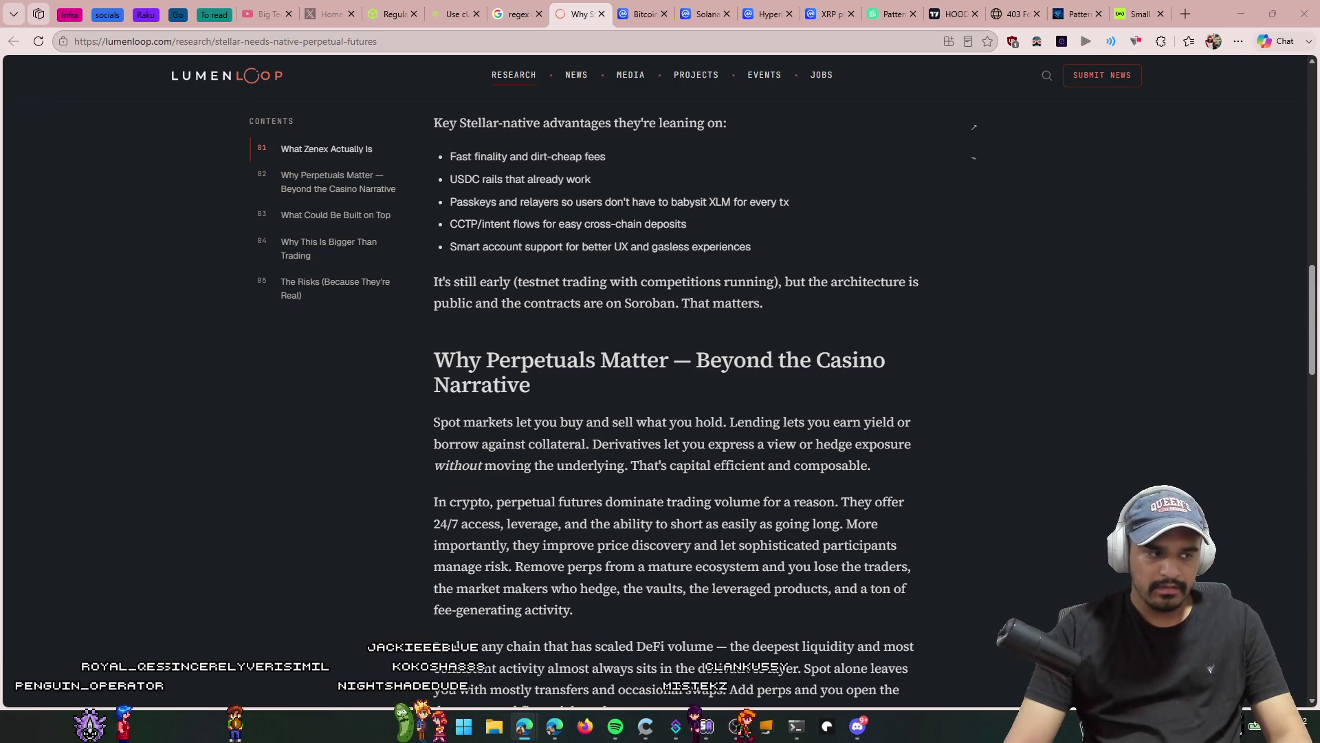
scroll(560, 422, down, 7)
scroll(560, 422, down, 15)
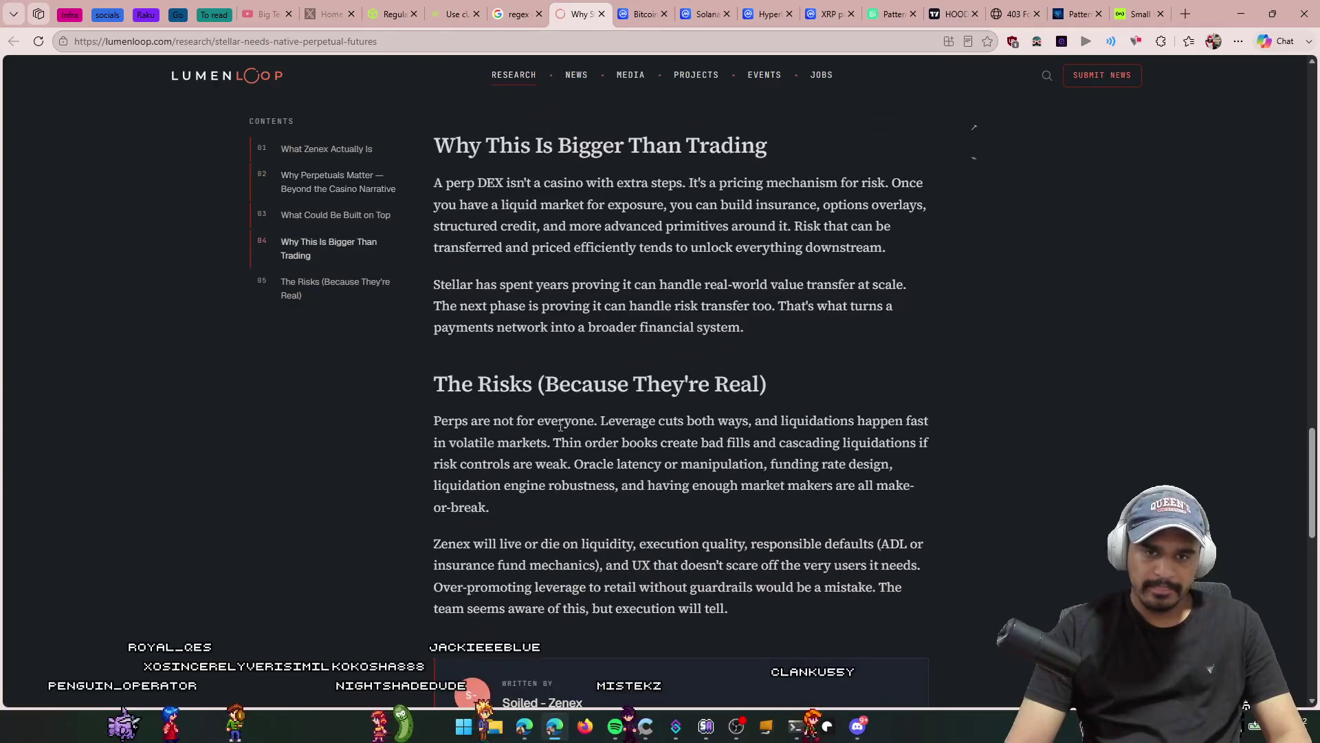
key(ctrl+w)
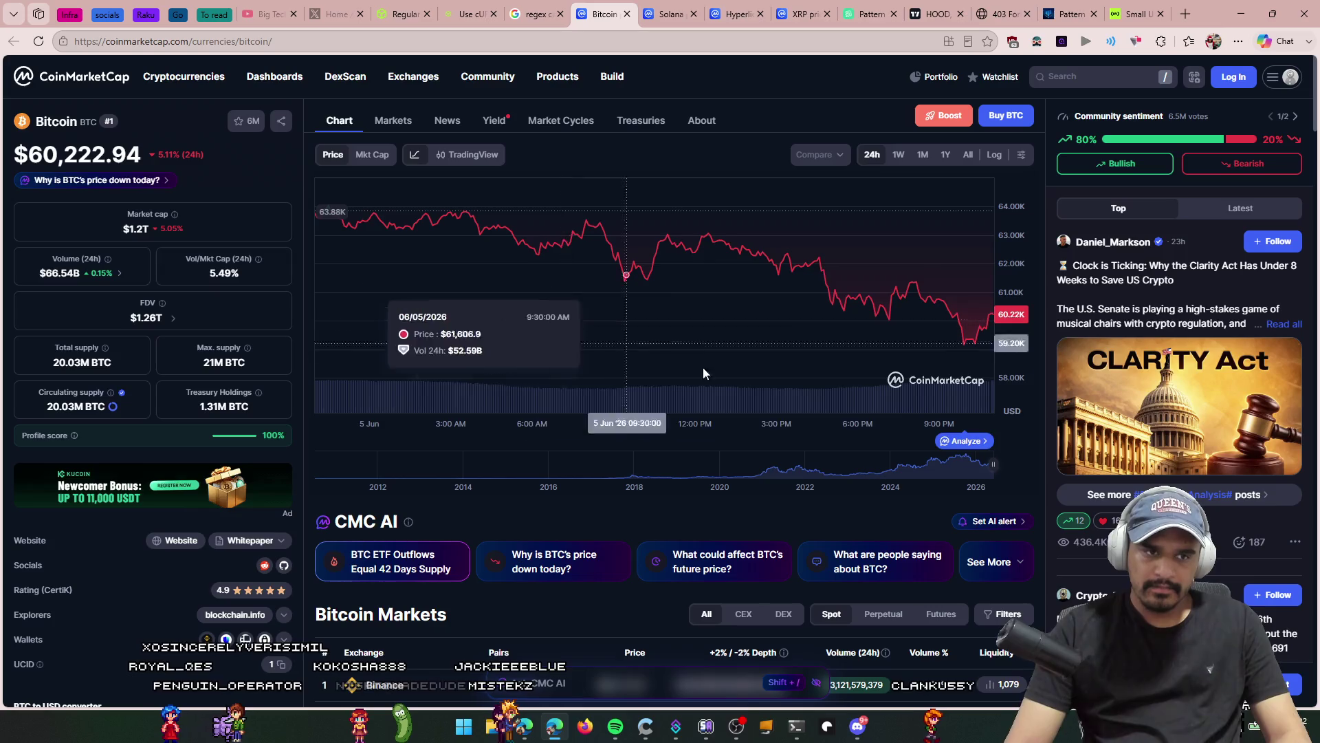
Step: Show Bitcoin's All-time chart, glance at Solana and Hyperliquid, then close the Hyperliquid and XRP tabs
click(969, 156)
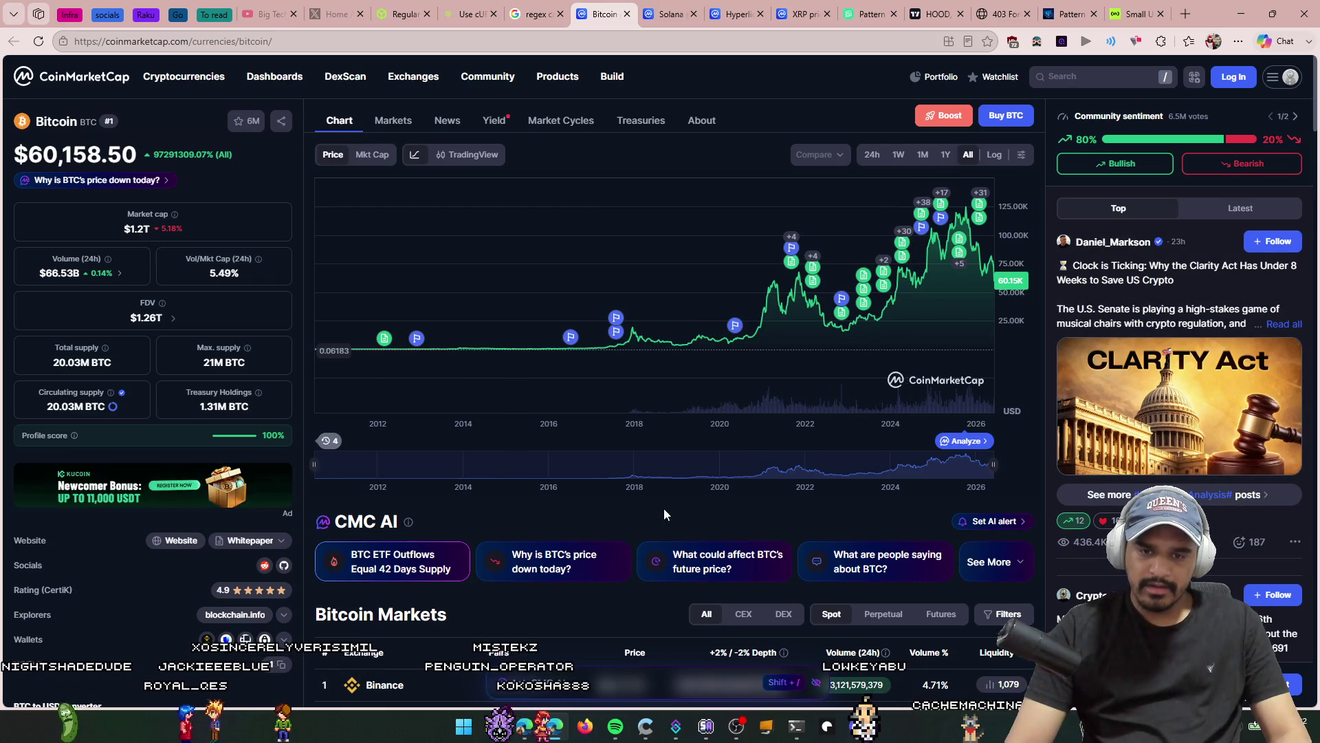
key(ctrl+Tab)
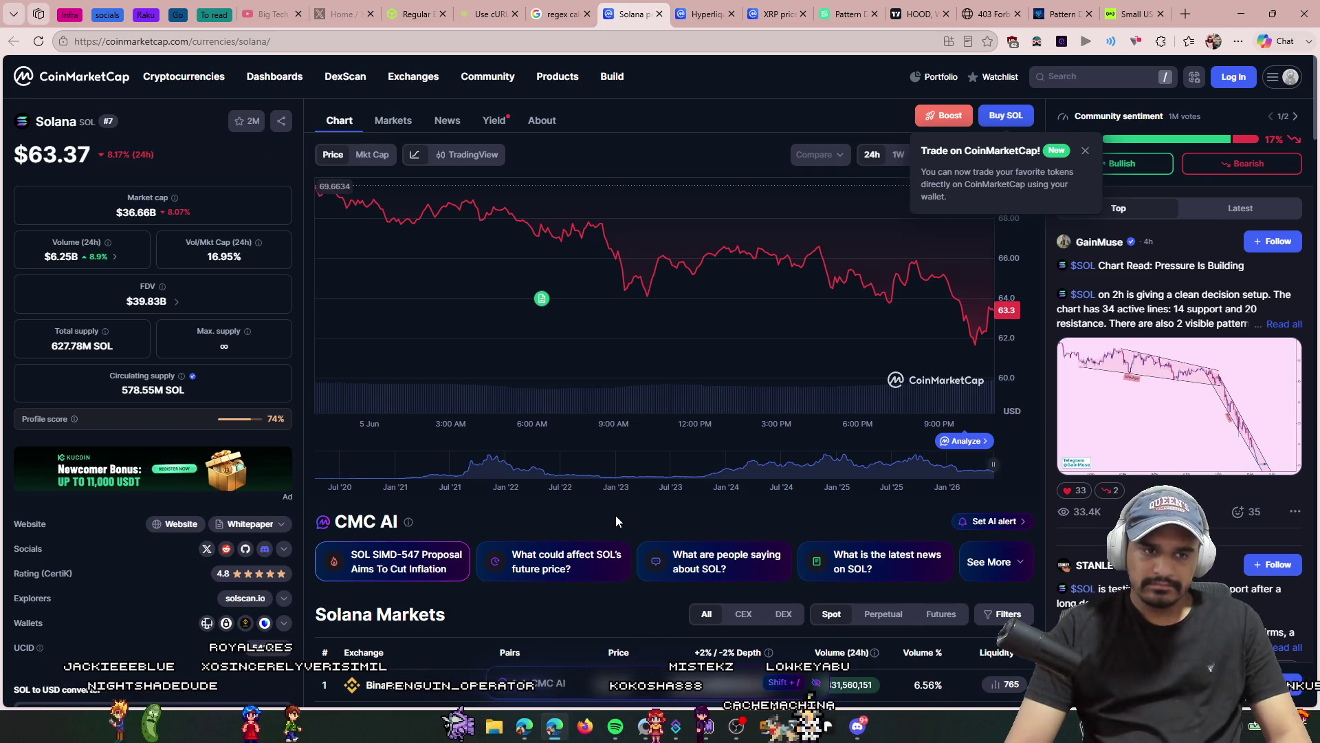
scroll(616, 521, down, 10)
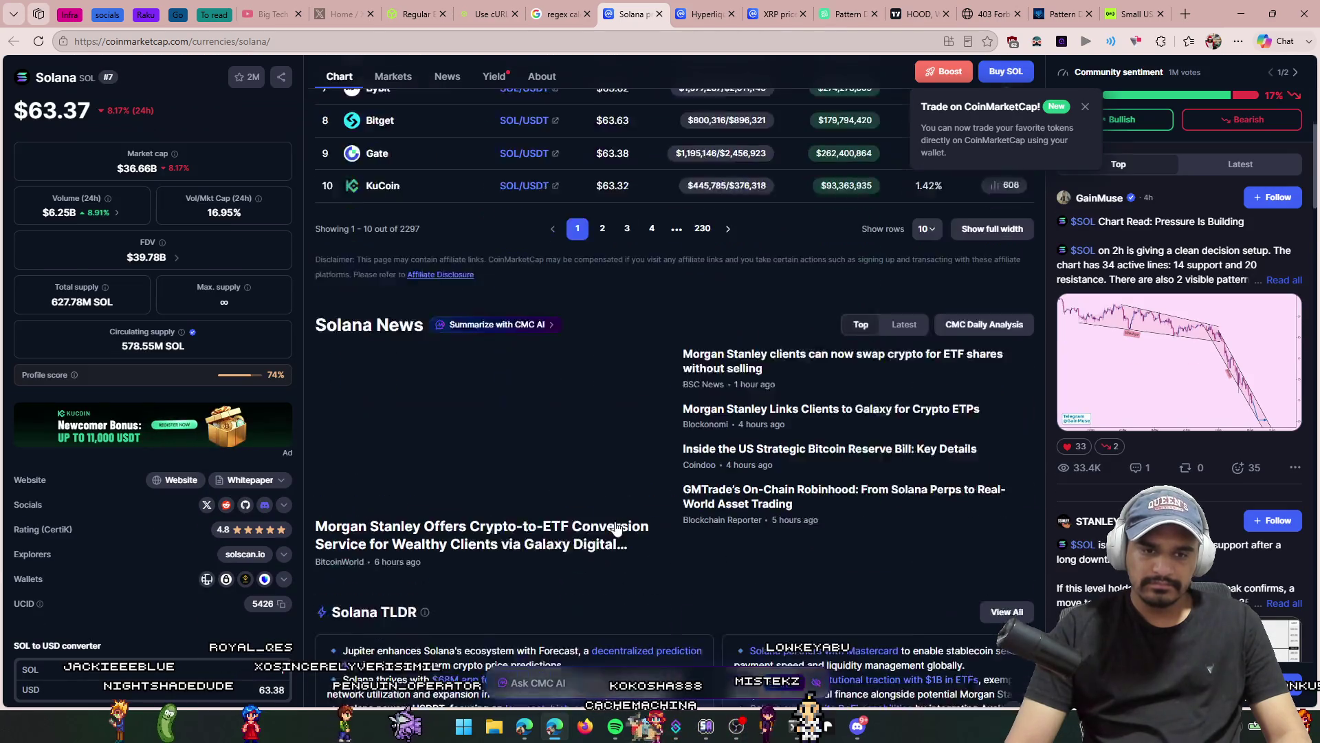
key(ctrl+Tab)
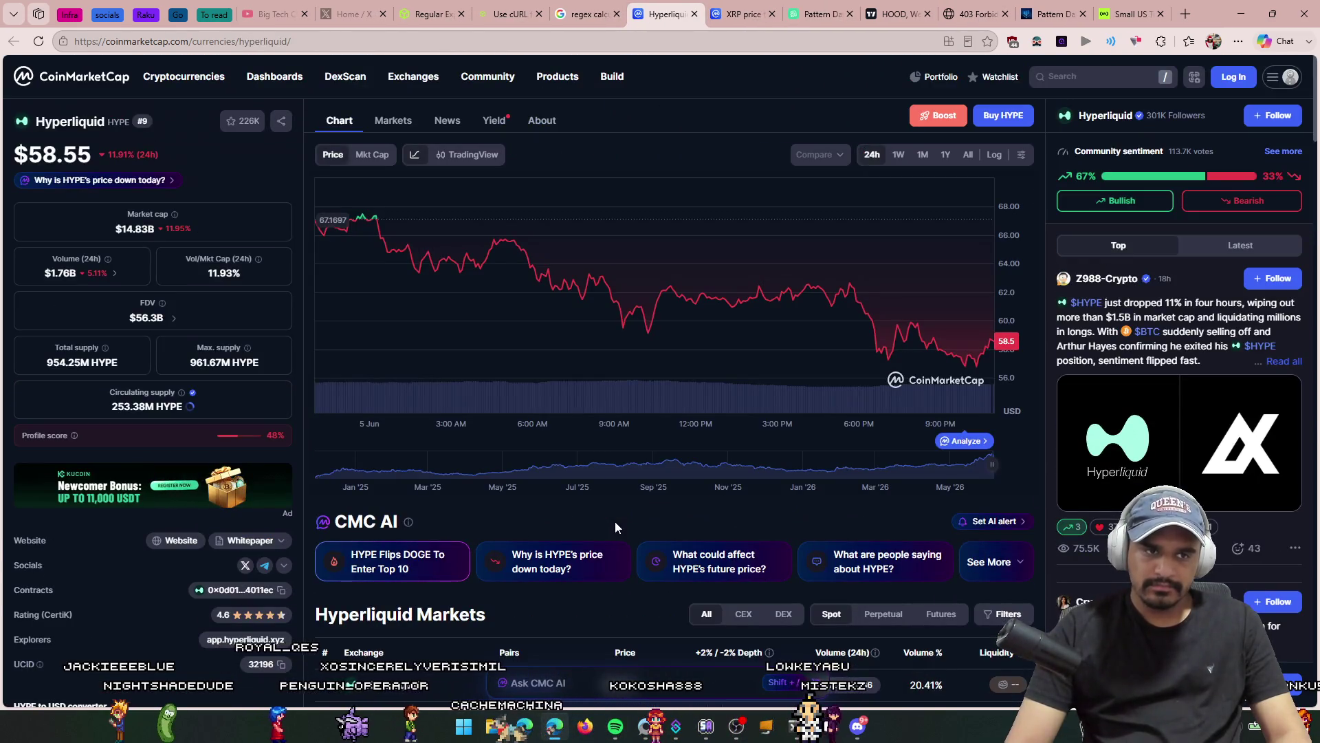
key(ctrl+w)
key(ctrl+w)
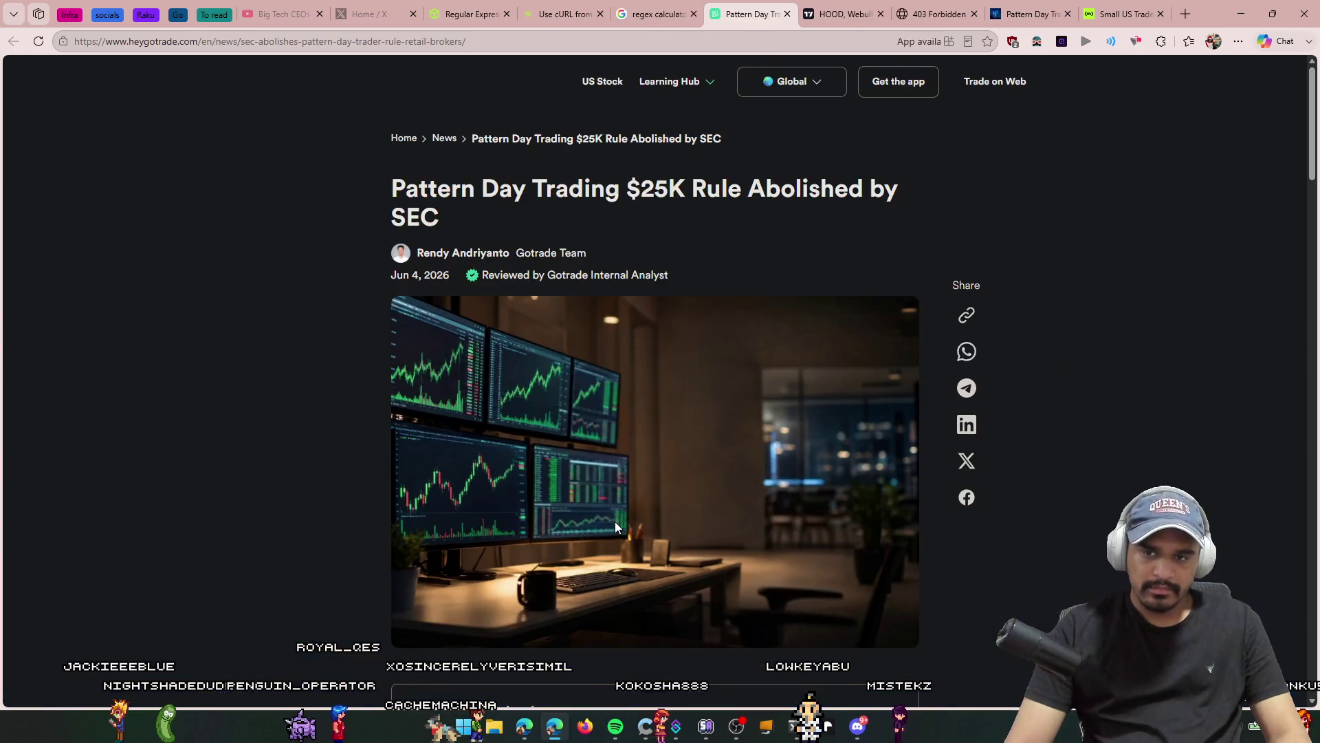
Step: Read the Pattern Day Trading article, noting the $2,000 account sentence, then close it
scroll(616, 523, down, 8)
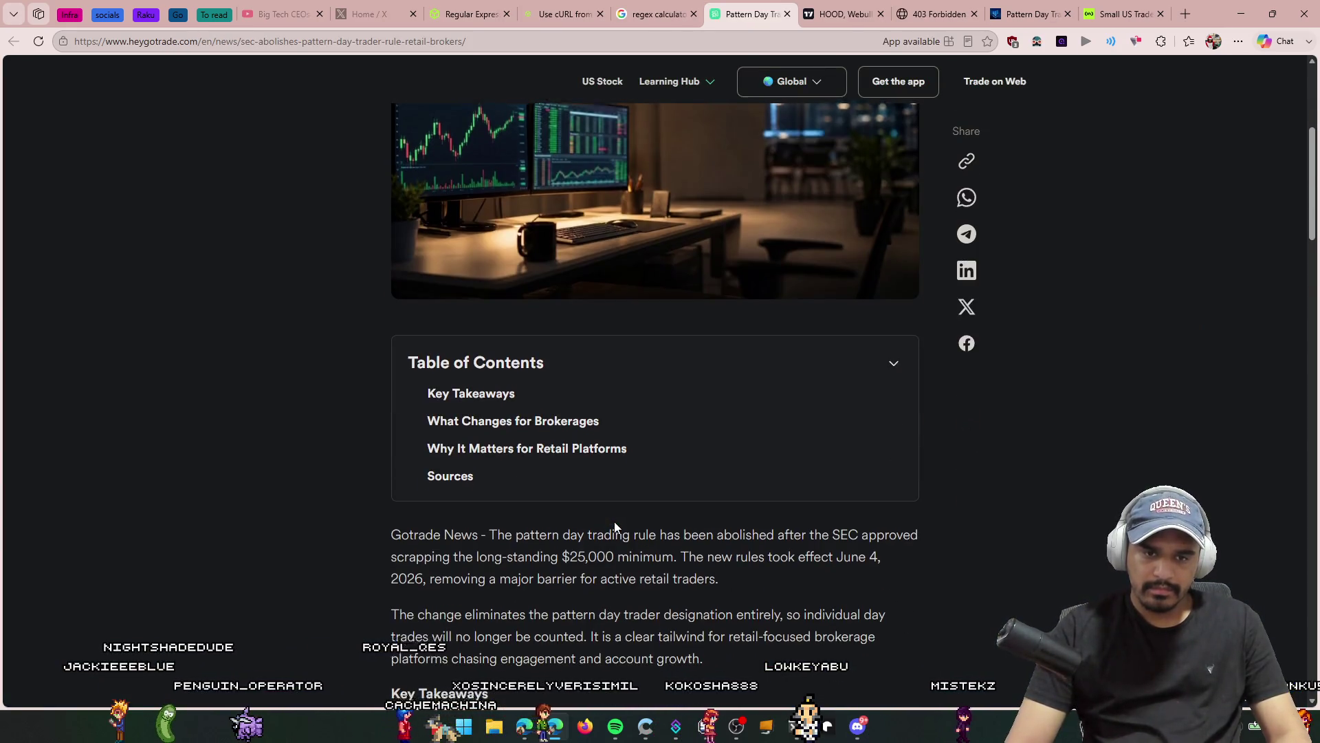
scroll(615, 489, down, 5)
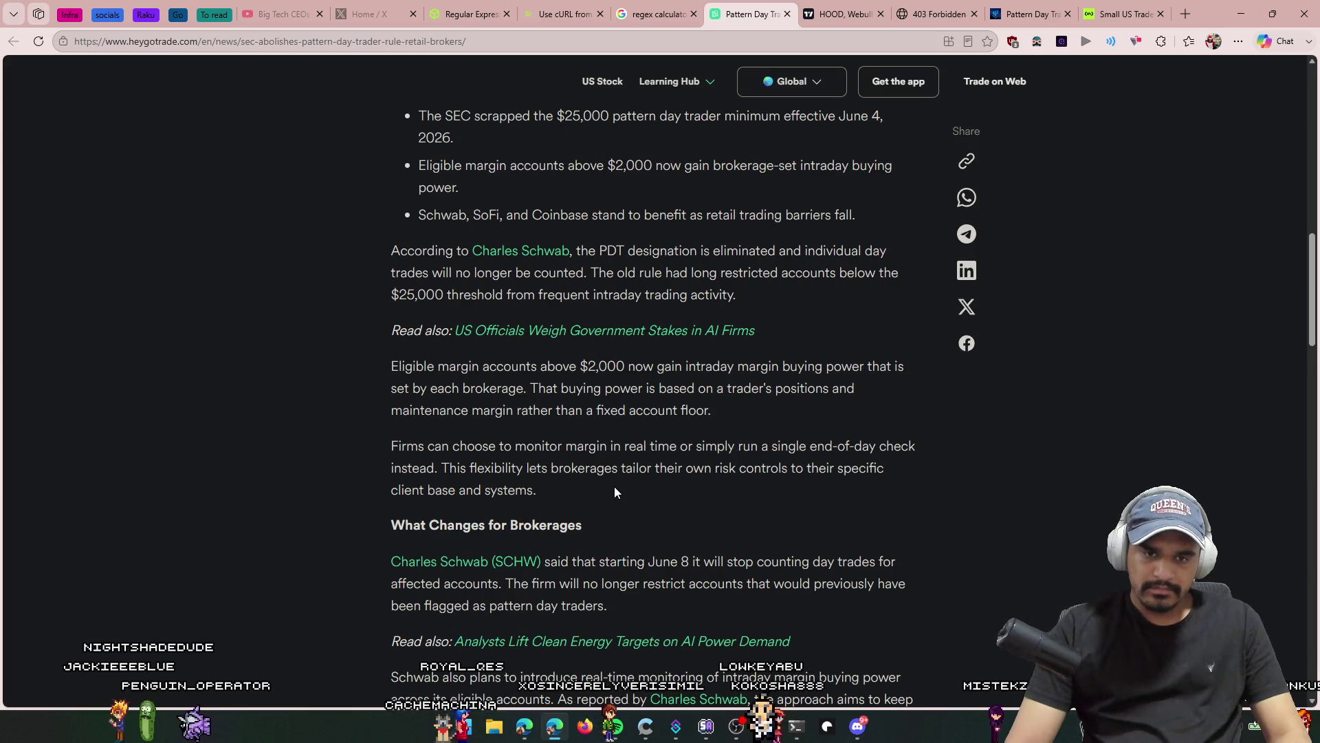
drag(541, 366, 870, 367)
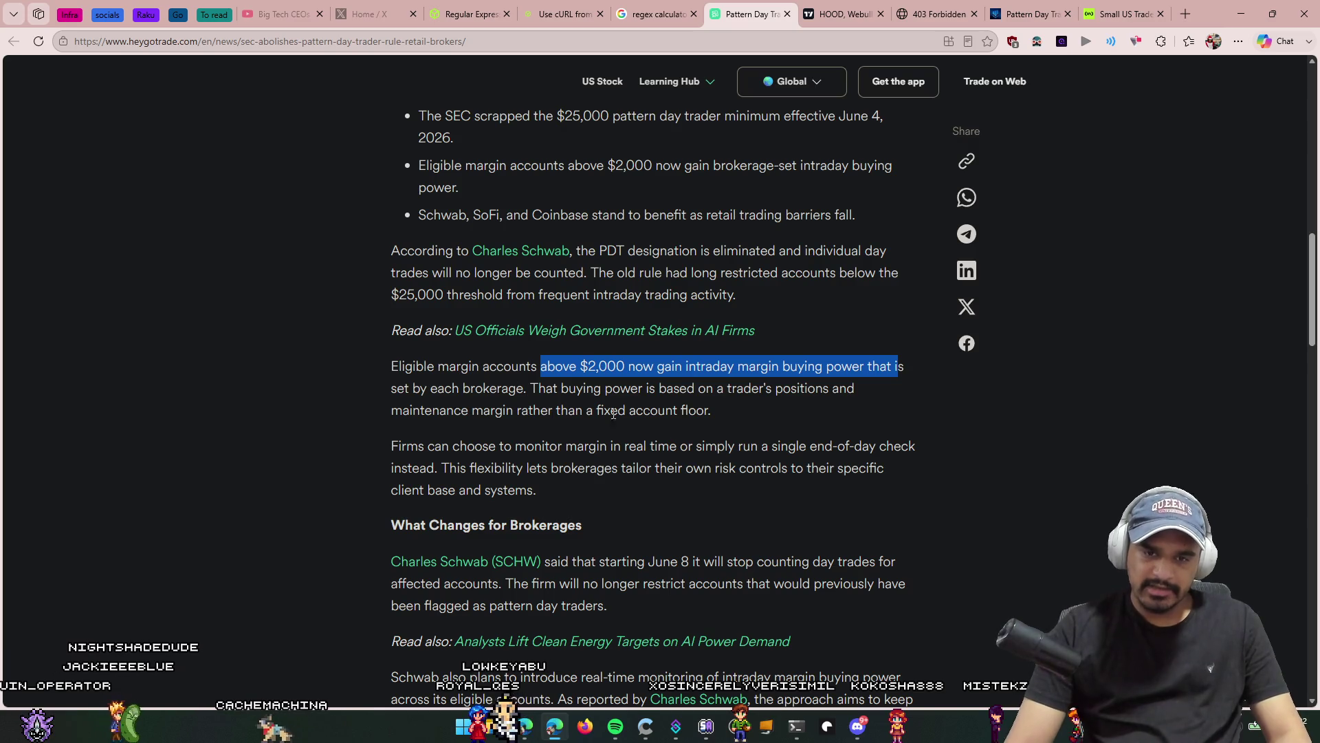
scroll(666, 431, down, 2)
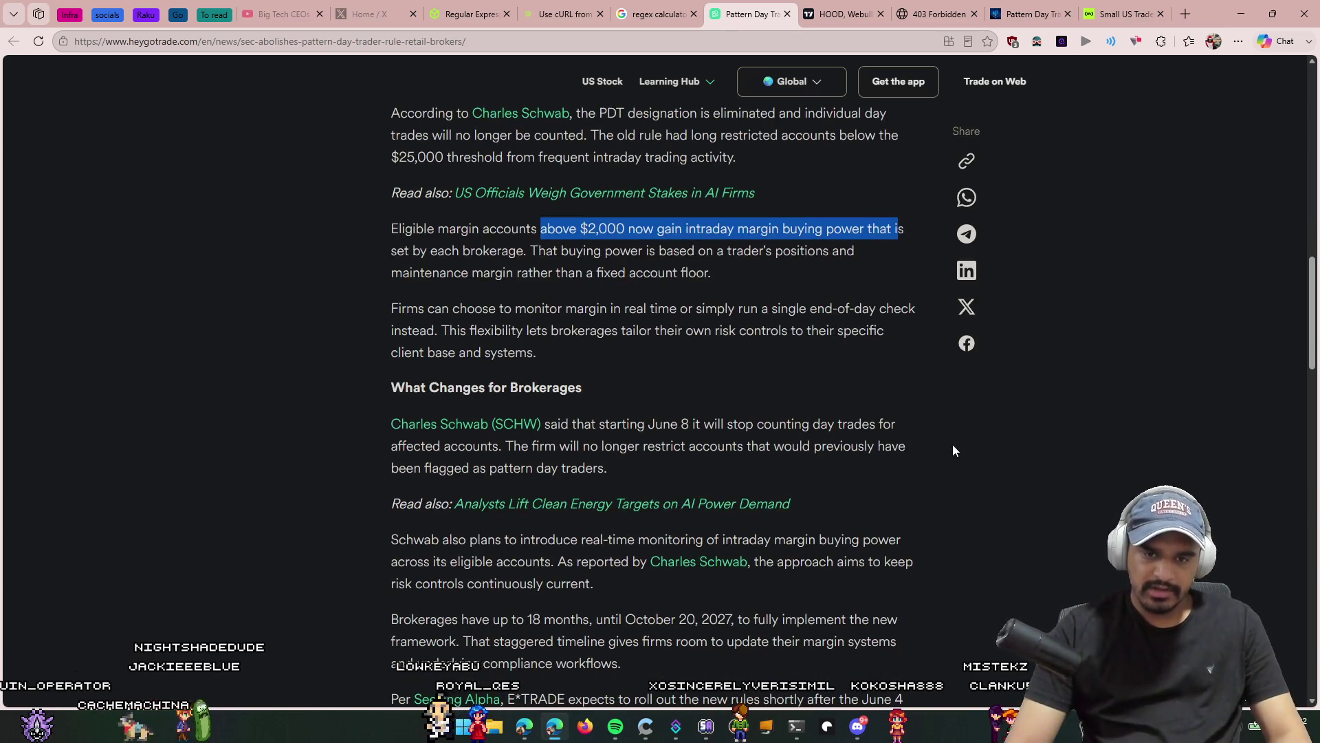
scroll(920, 452, down, 6)
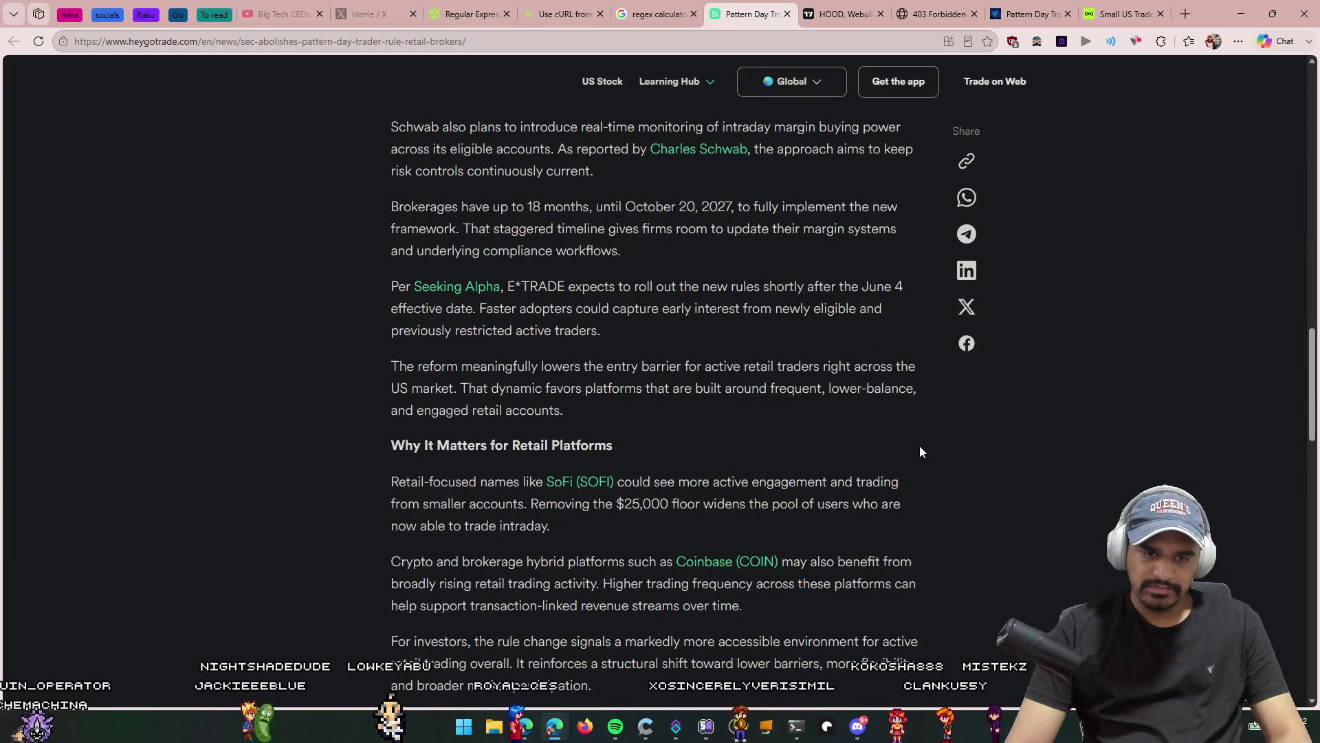
scroll(921, 449, down, 6)
right_click(919, 446)
key(Escape)
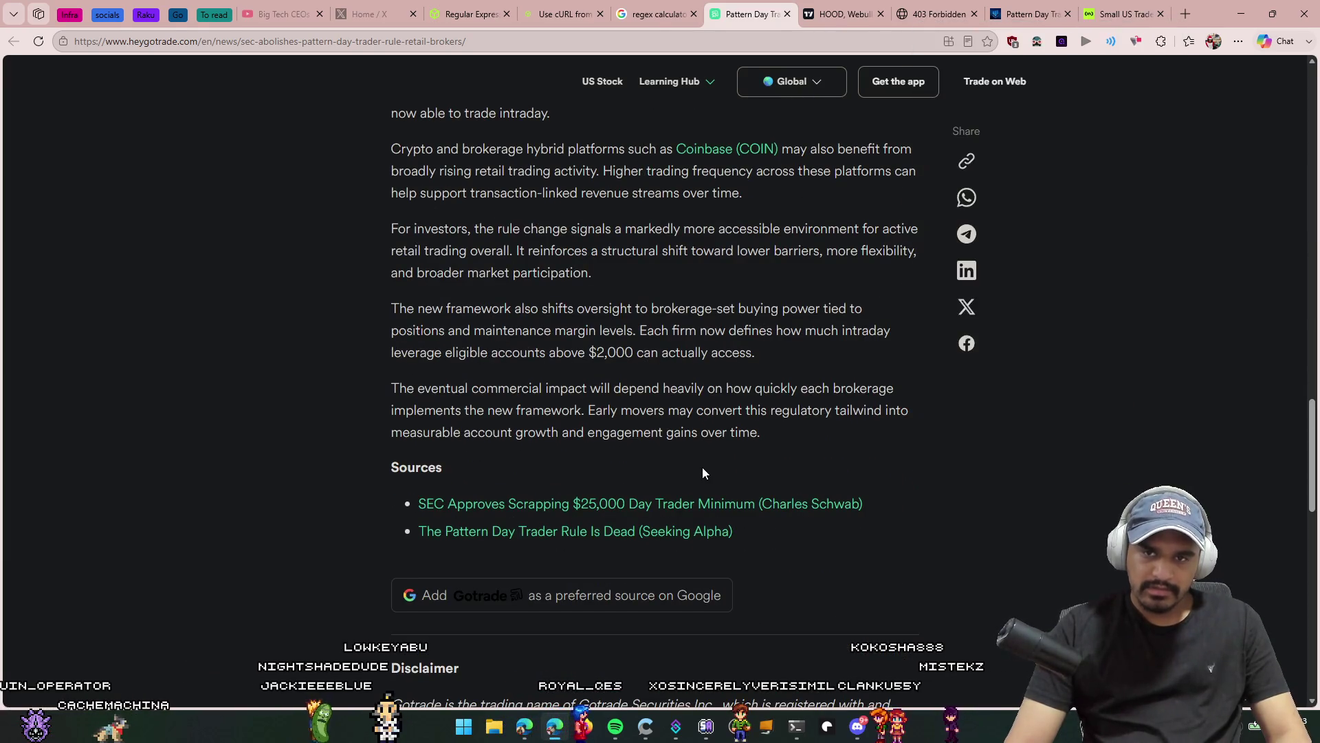
key(ctrl+w)
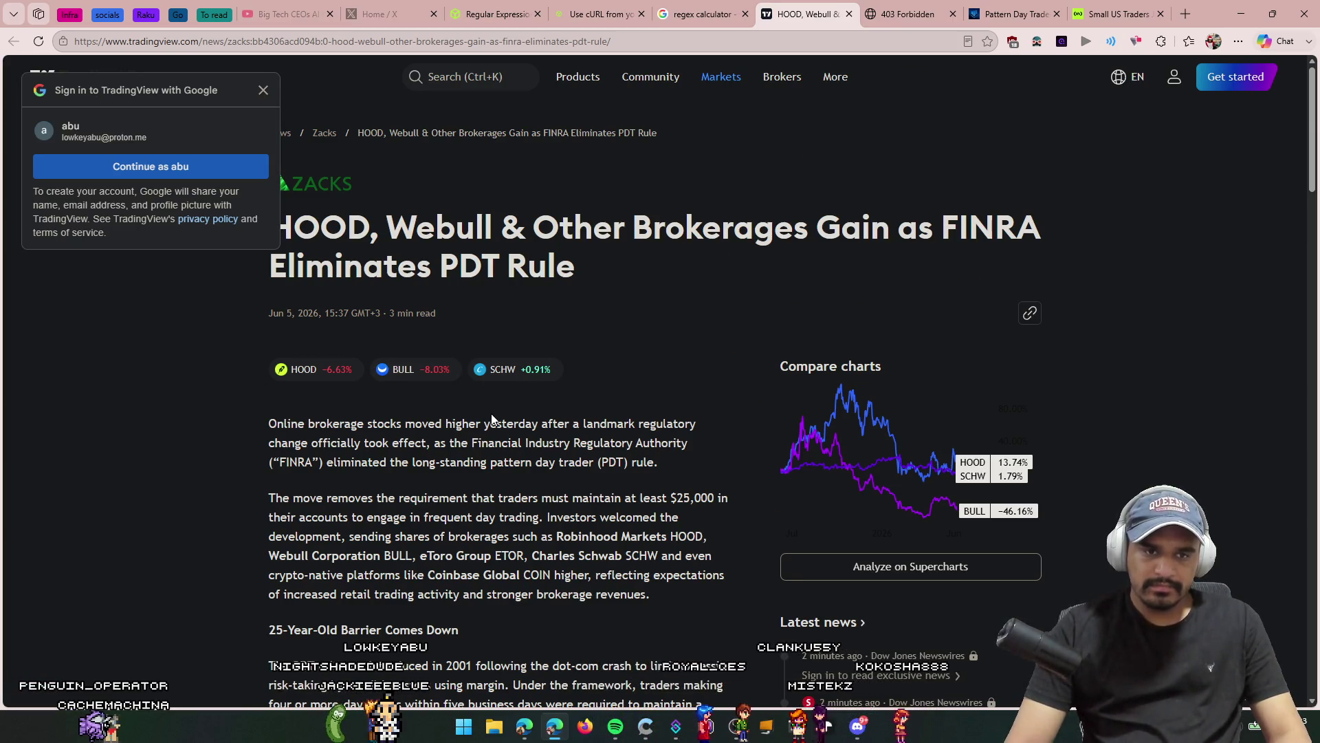
Step: Close the HOOD/Webull, 403 Forbidden and pattern day trader article tabs
scroll(492, 419, down, 15)
scroll(492, 418, down, 10)
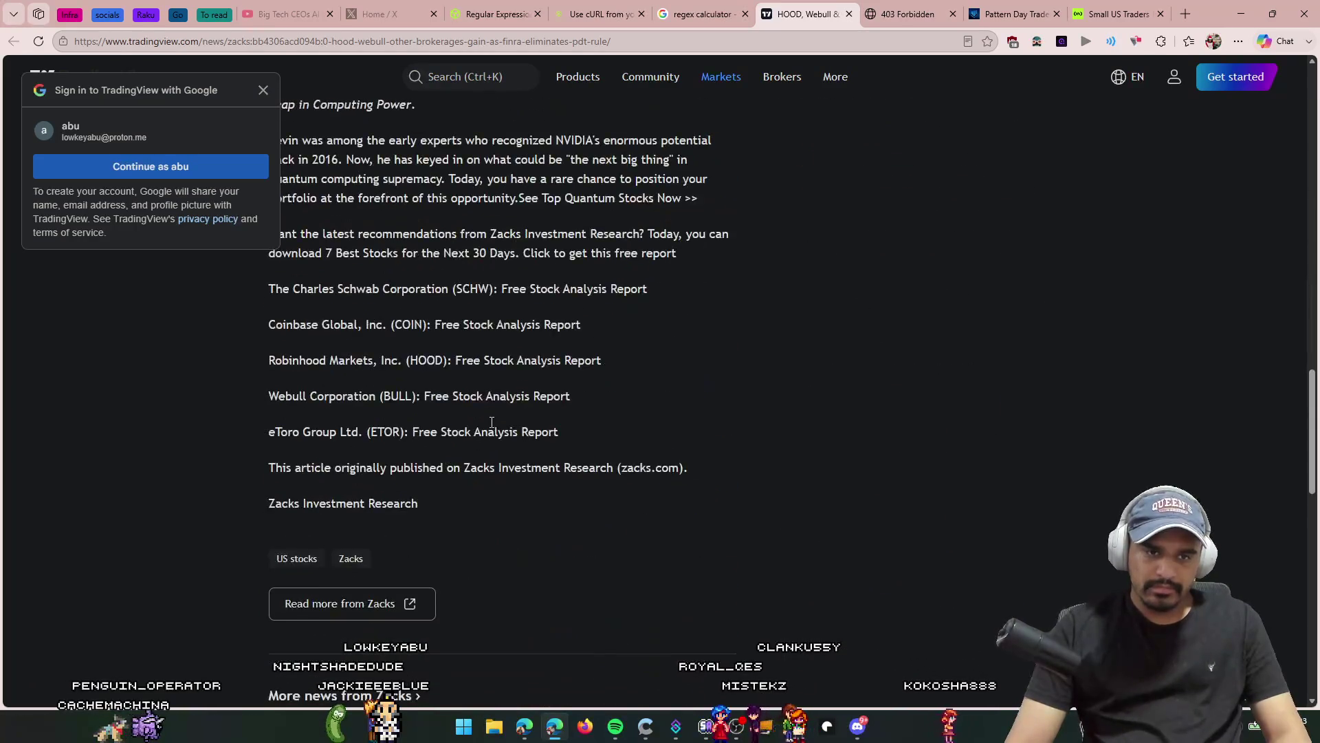
key(ctrl+w)
key(ctrl+w)
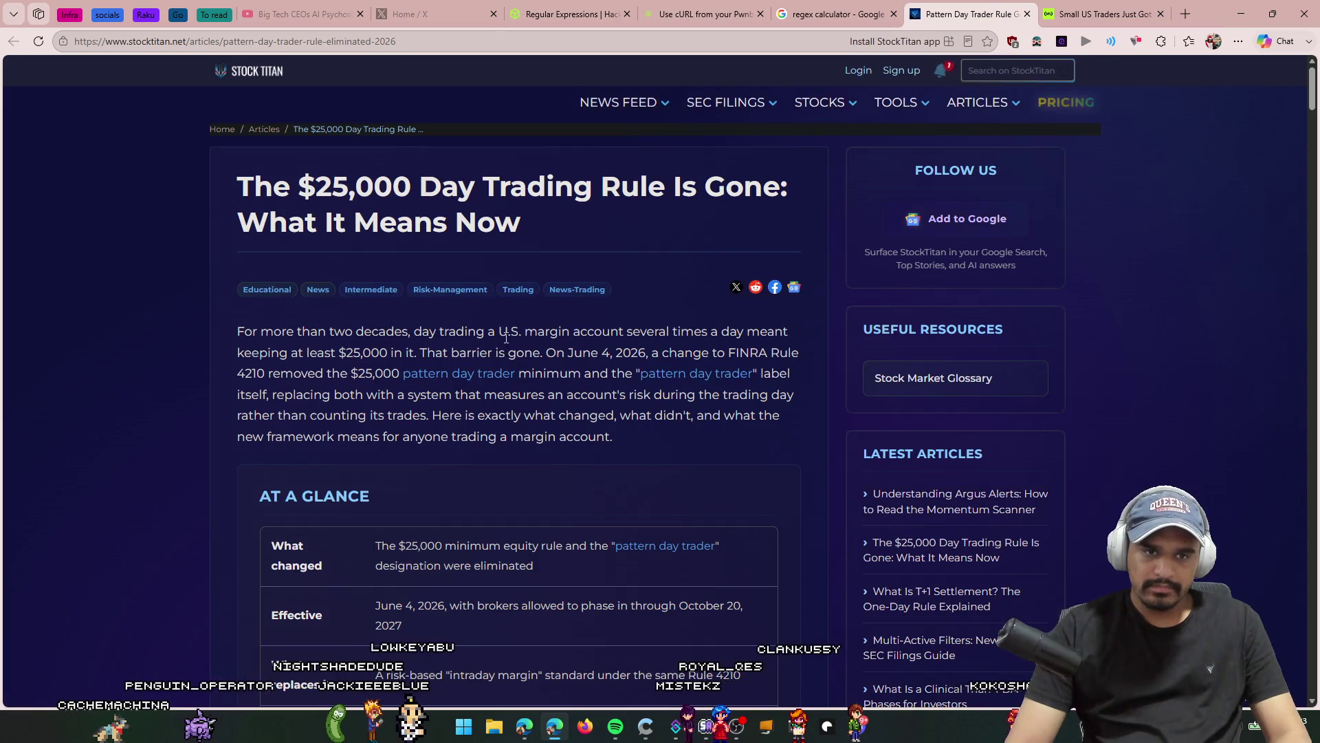
scroll(500, 351, down, 5)
key(ctrl+w)
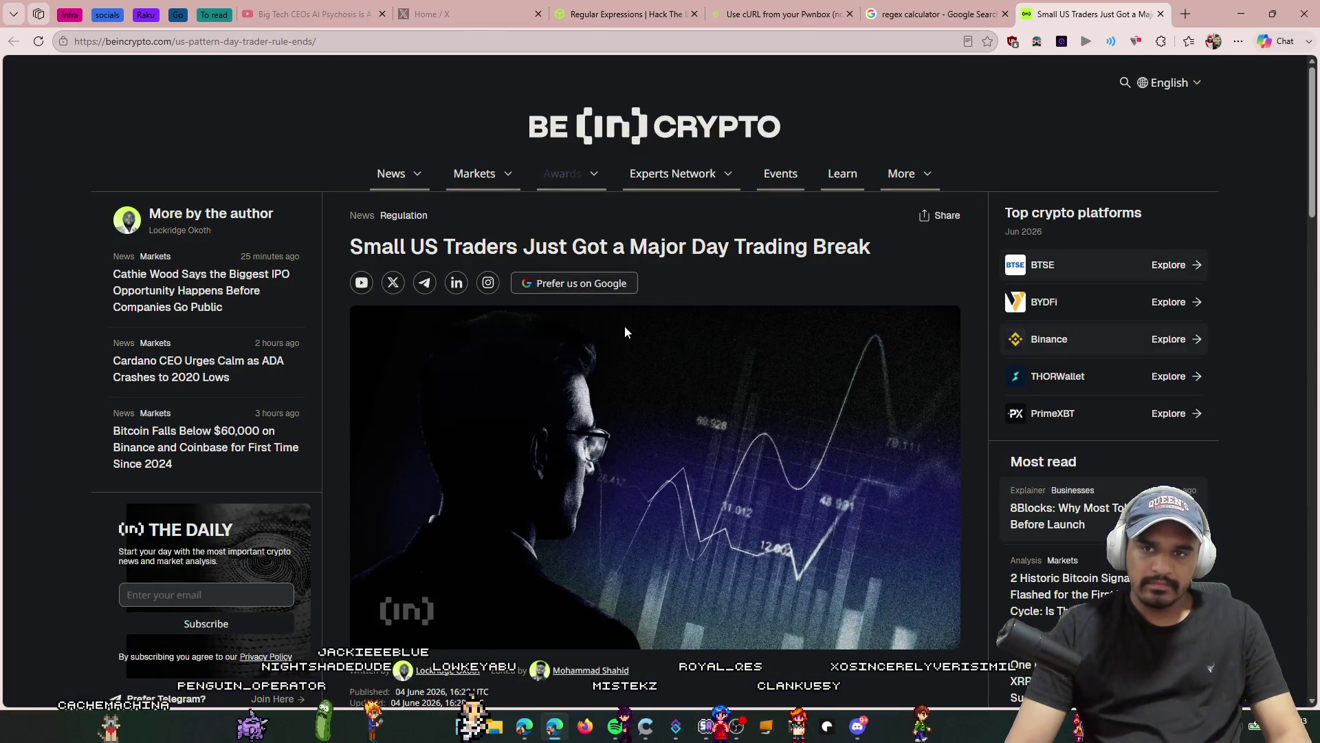
key(ctrl+w)
key(ctrl+w)
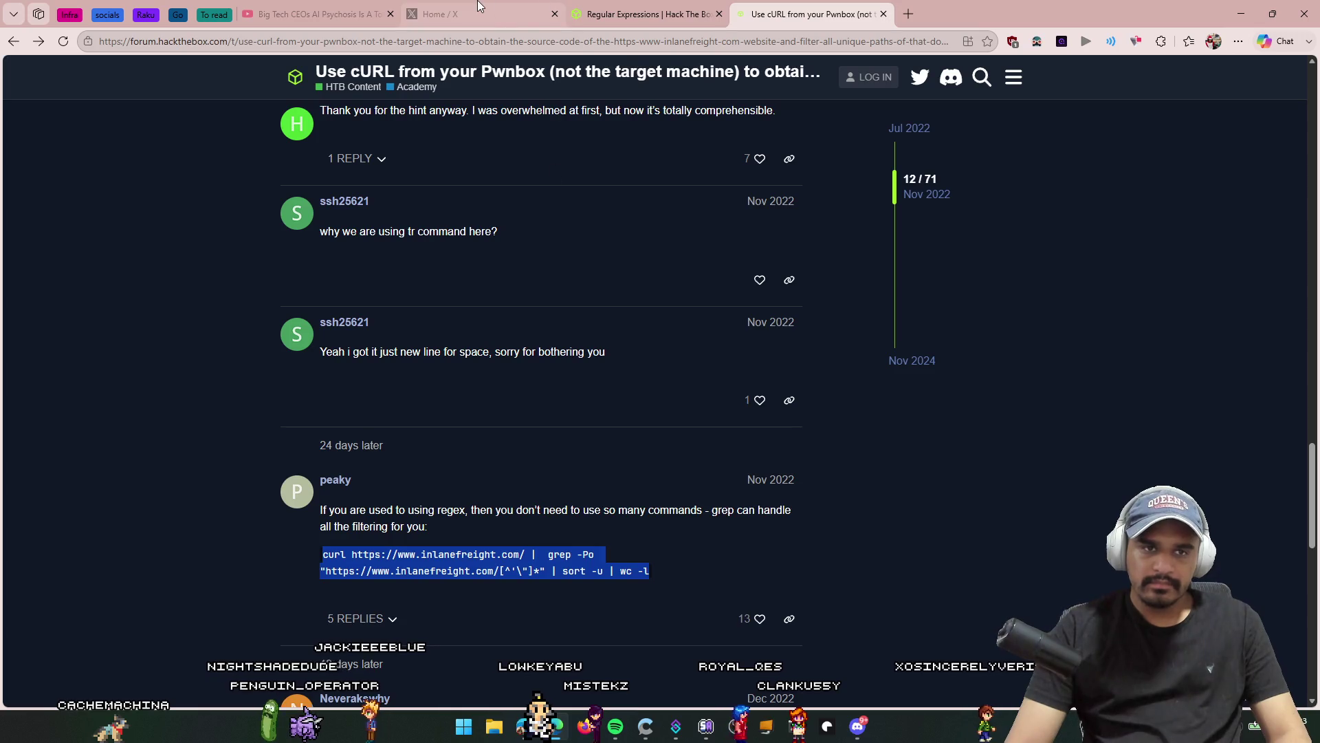
Step: Close the X home feed tab and search Google for 'summer game fest'
click(479, 6)
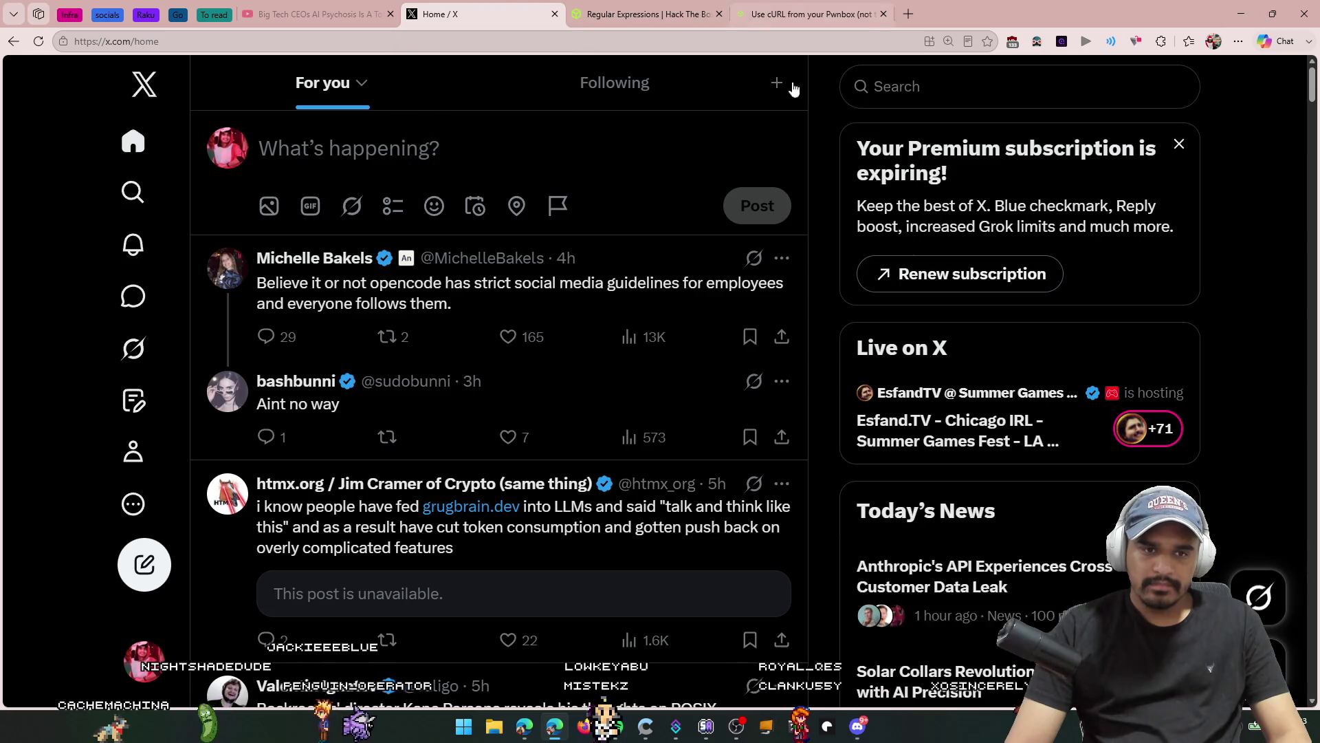
key(ctrl+w)
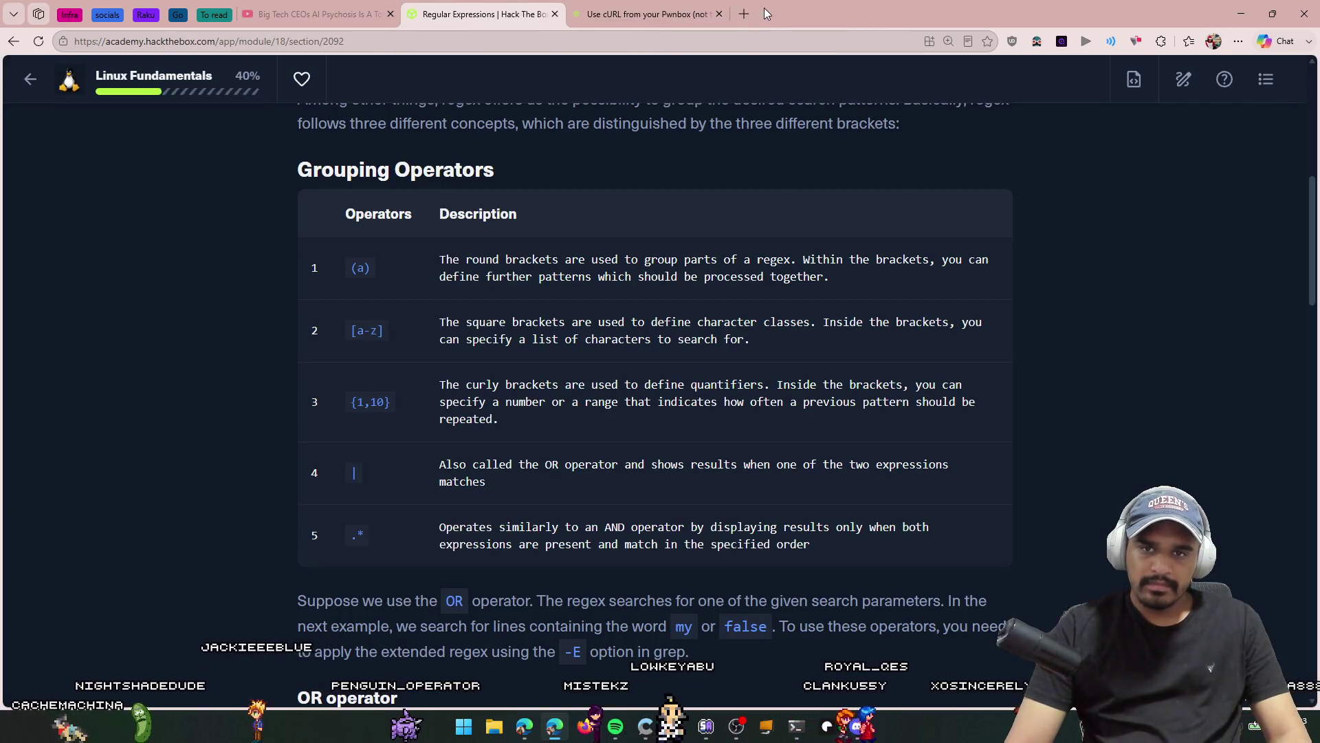
click(747, 15)
text(summer game fest)
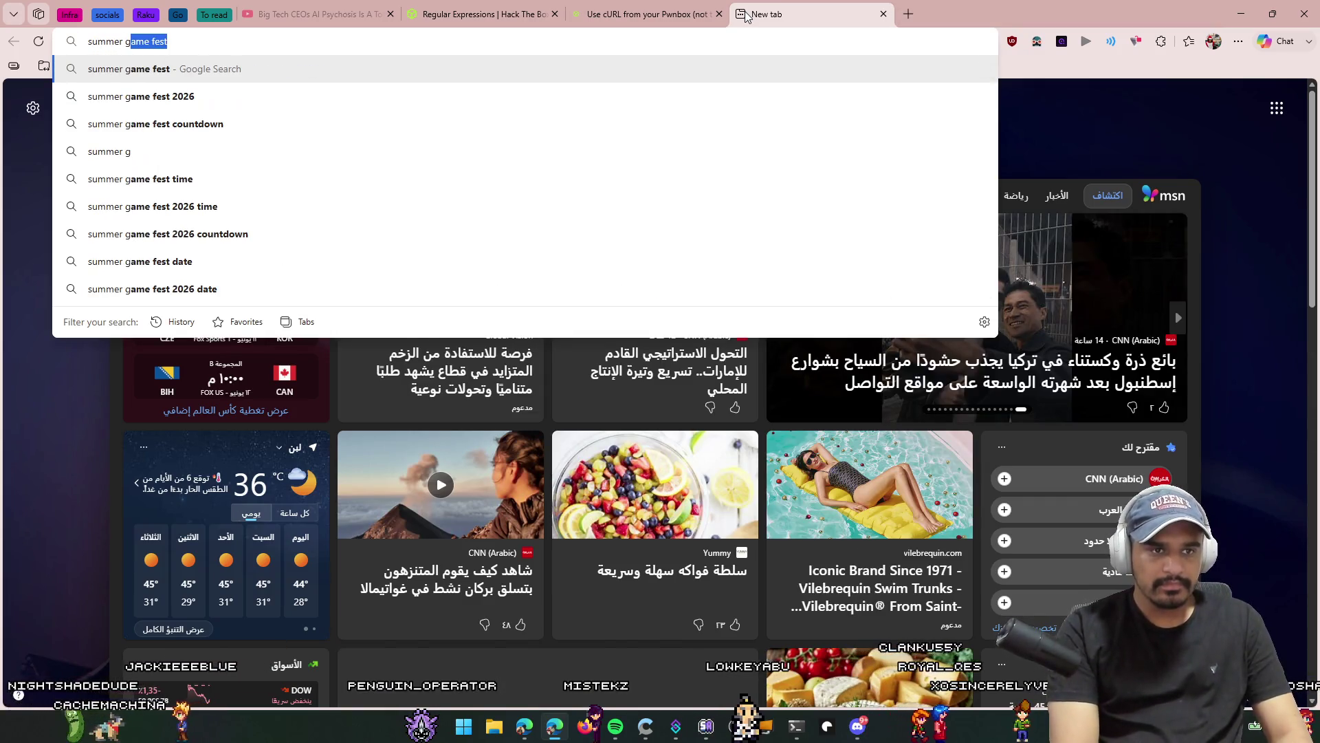
key(Return)
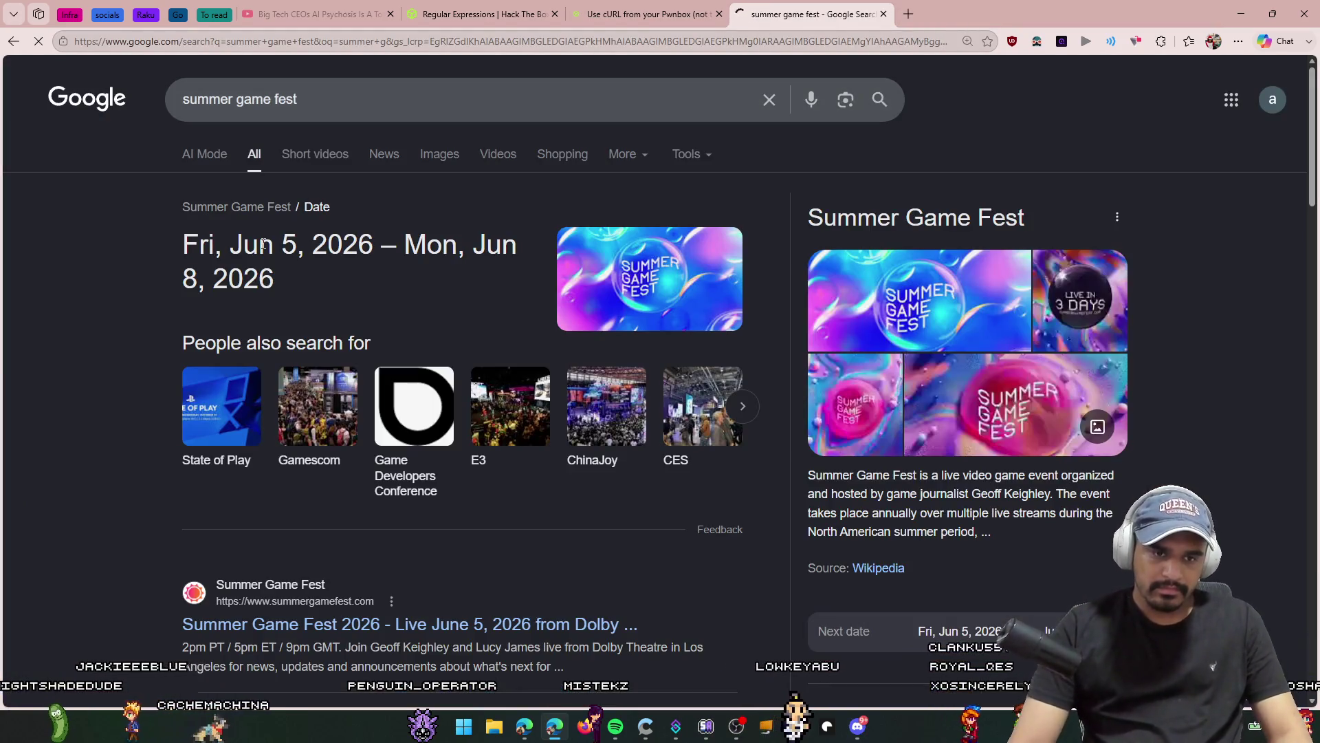
scroll(404, 421, down, 4)
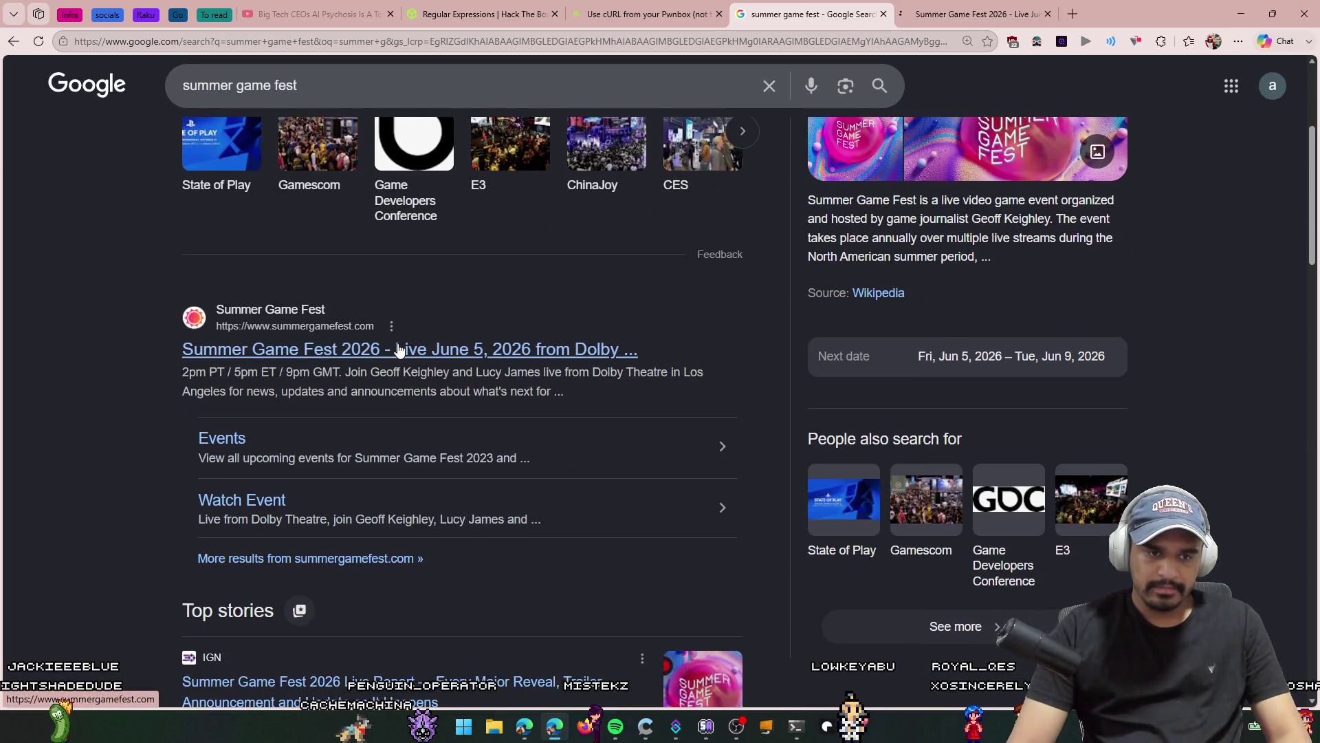
Step: Go to the official Summer Game Fest site and open, then close, its livestream player
middle_click(832, 9)
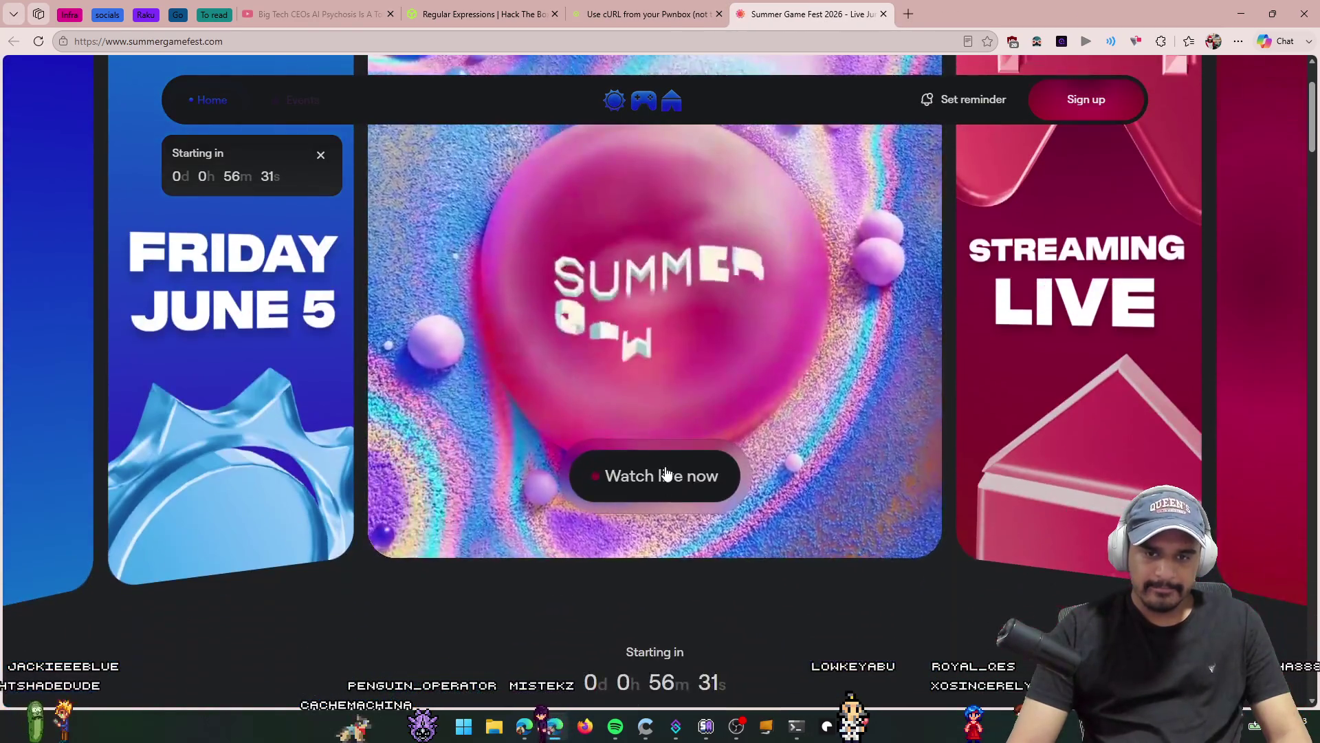
click(674, 473)
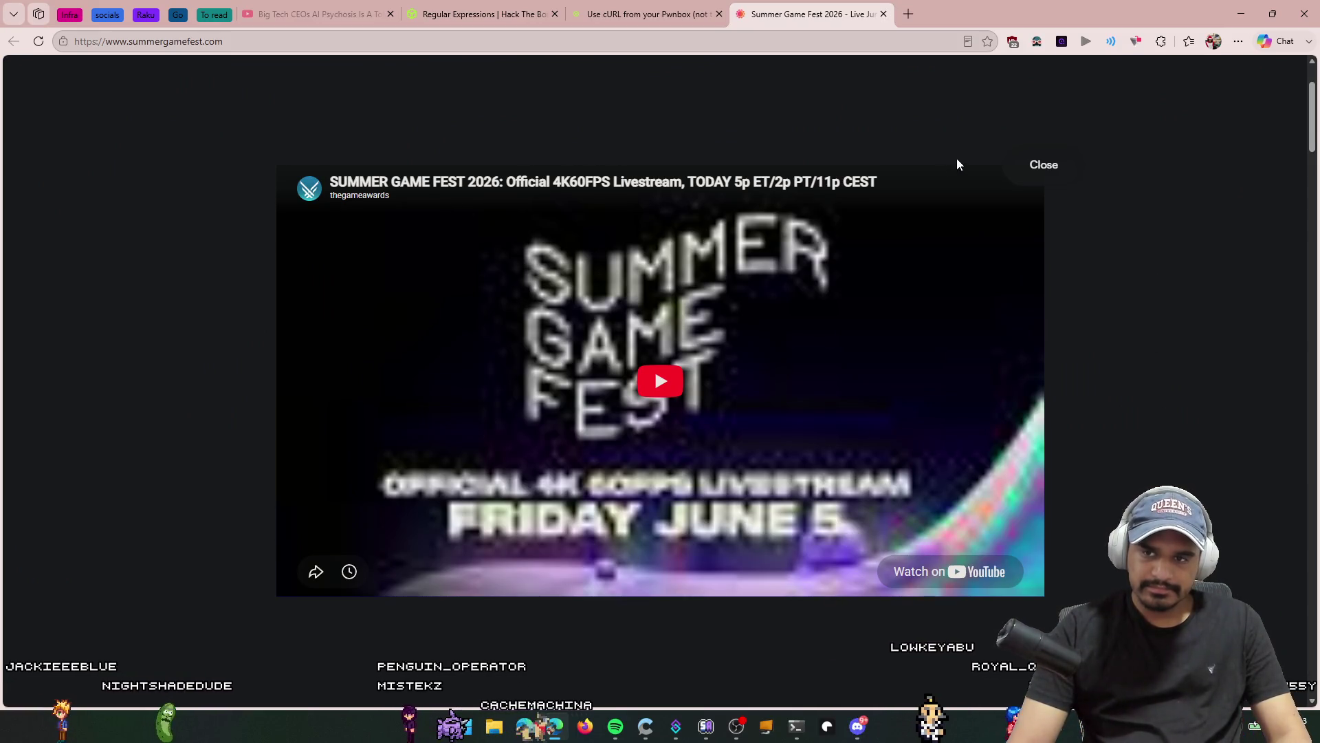
click(1044, 164)
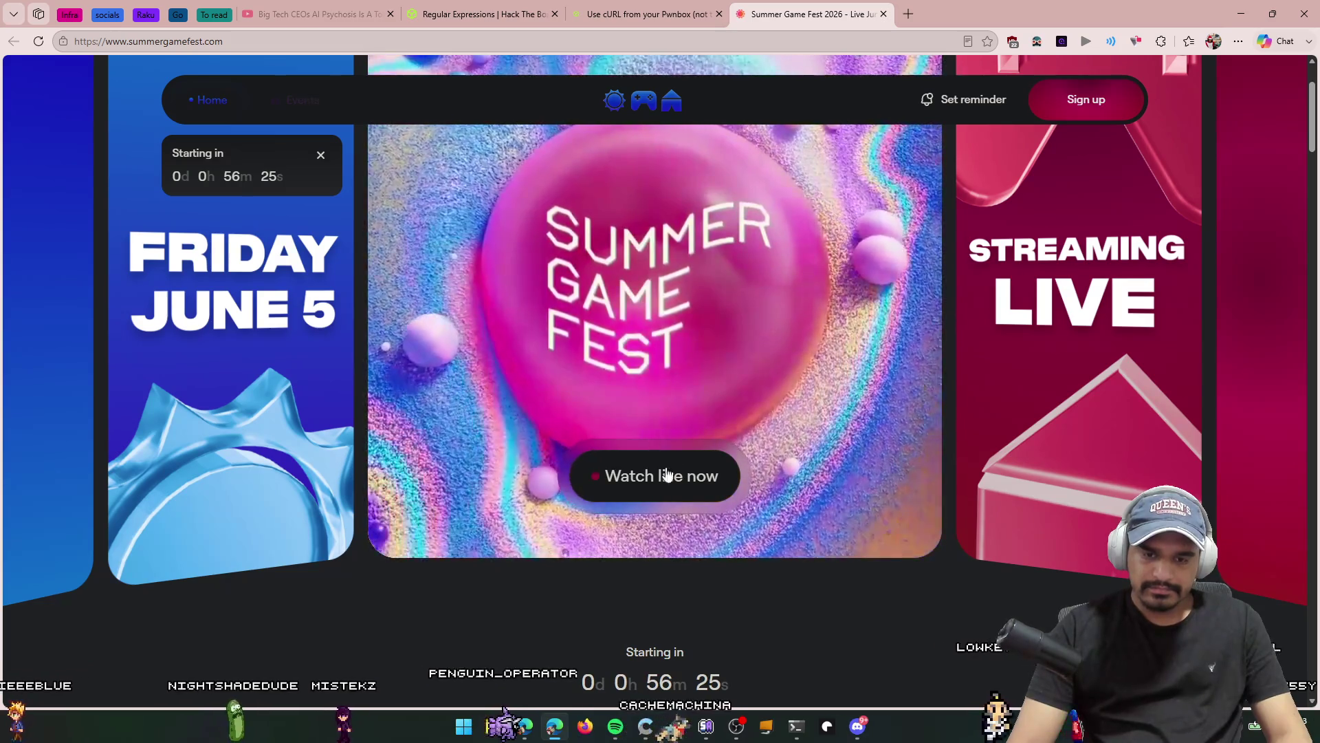
scroll(666, 474, down, 7)
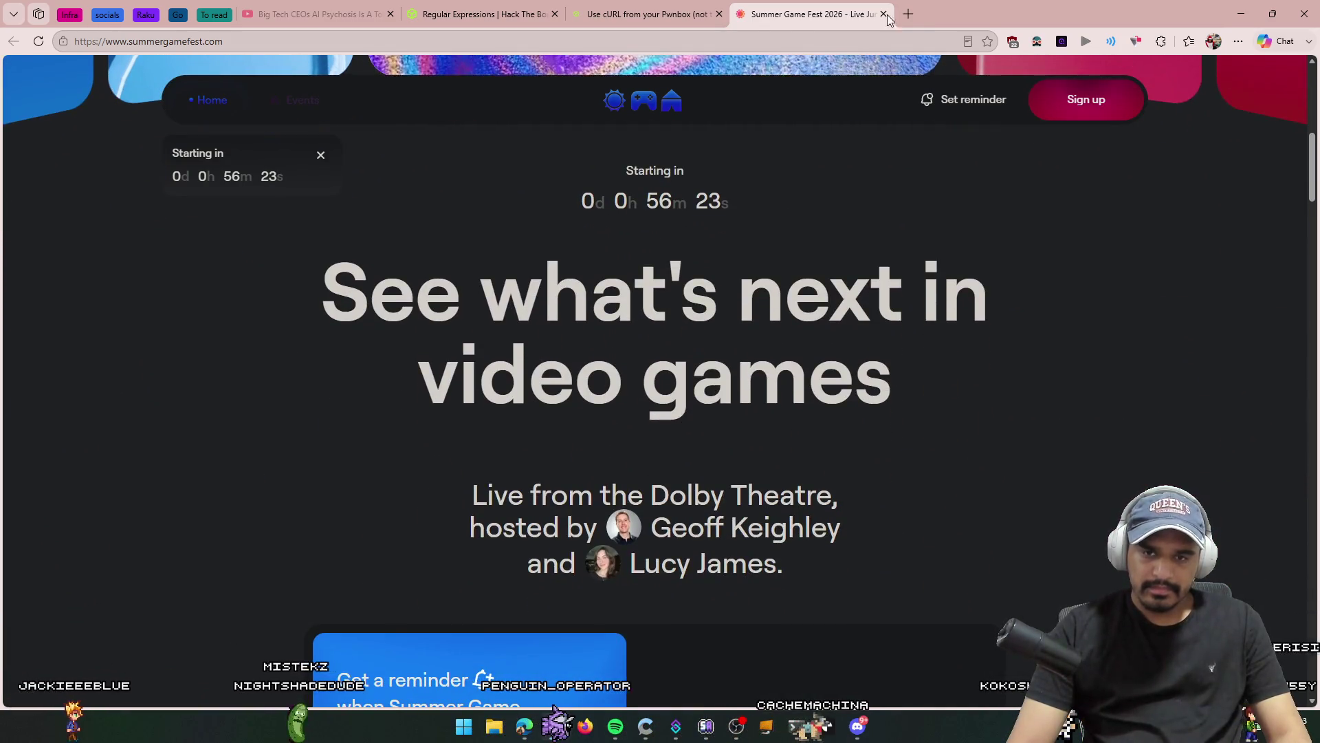
scroll(885, 222, up, 4)
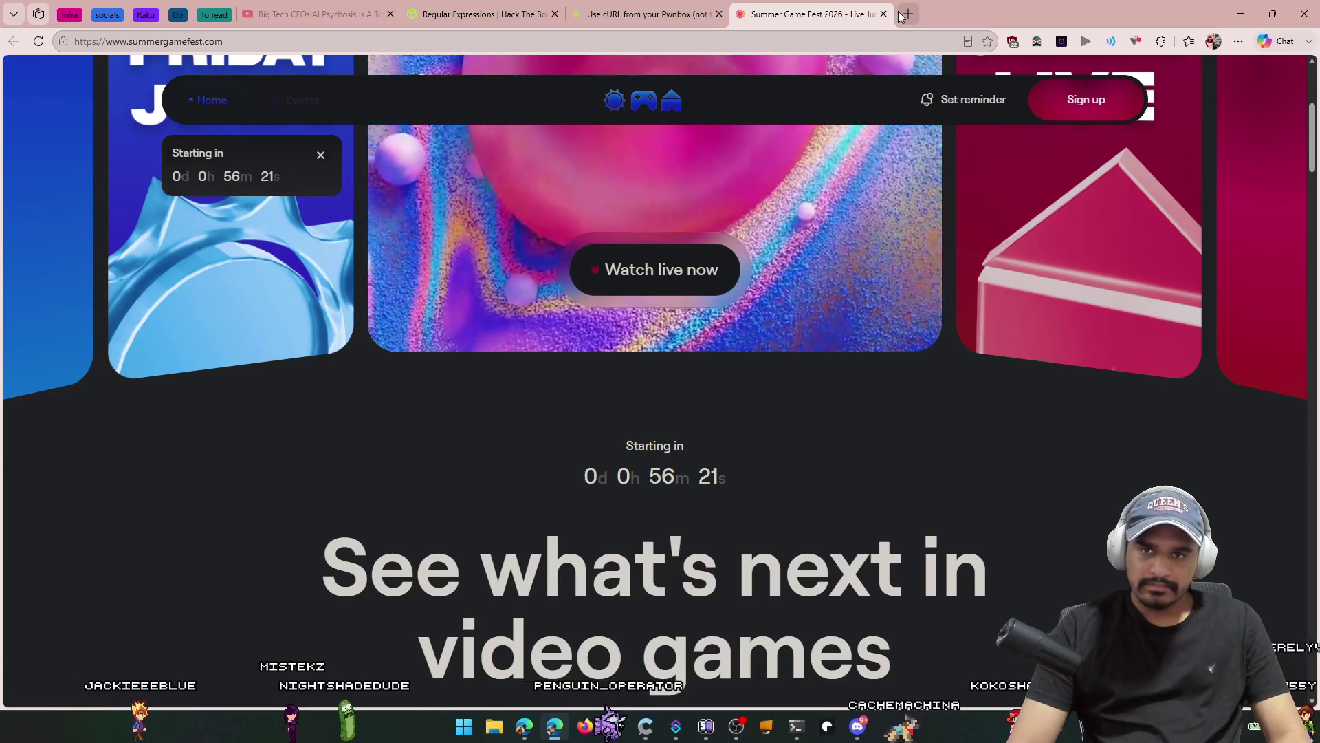
Step: Search 'how long is summer game fest' and read the AI Overview's roughly two-hour answer
click(903, 14)
text(how long )
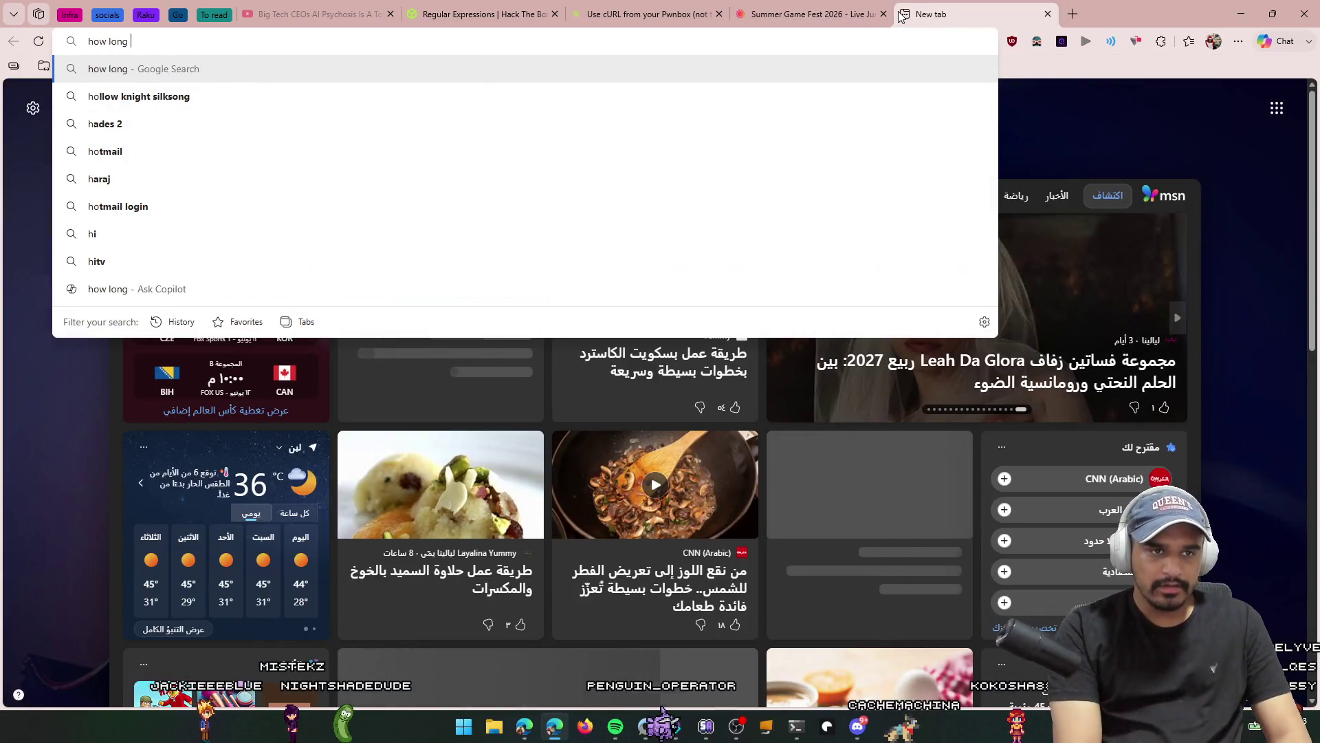
text(is summ)
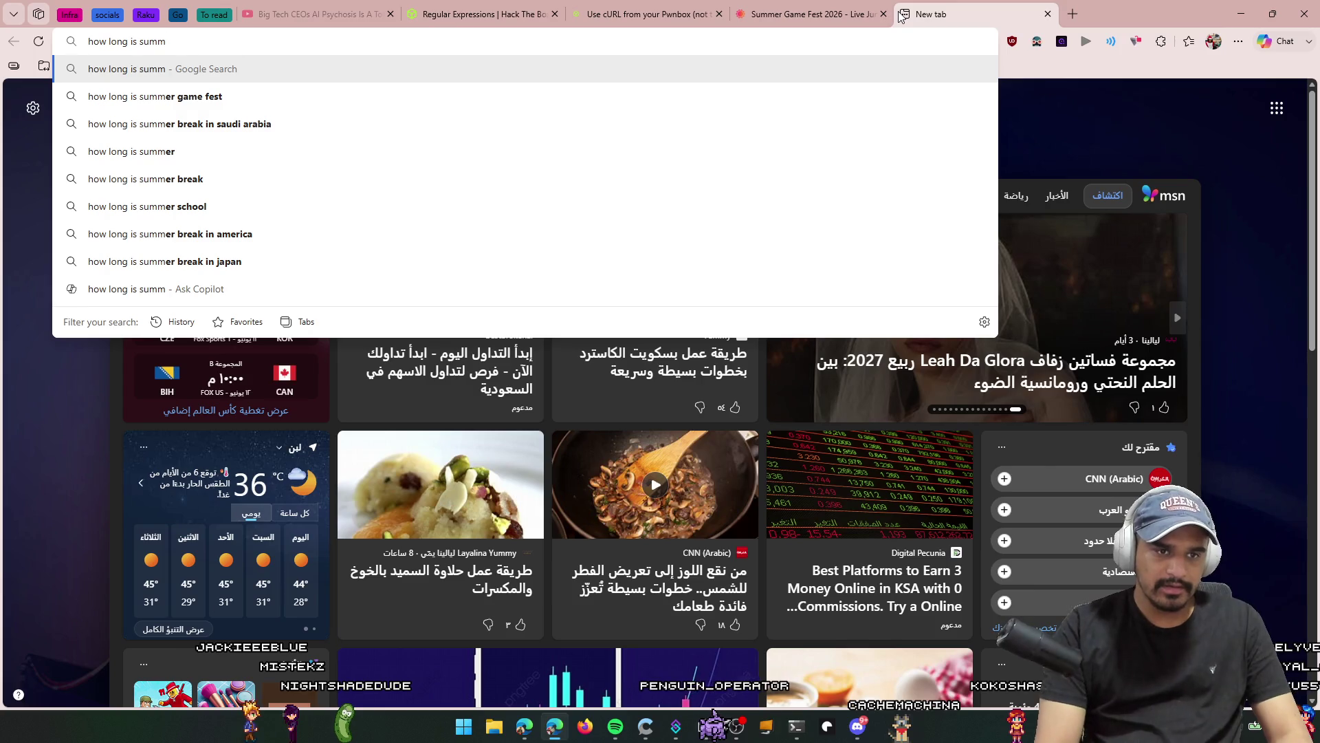
click(155, 96)
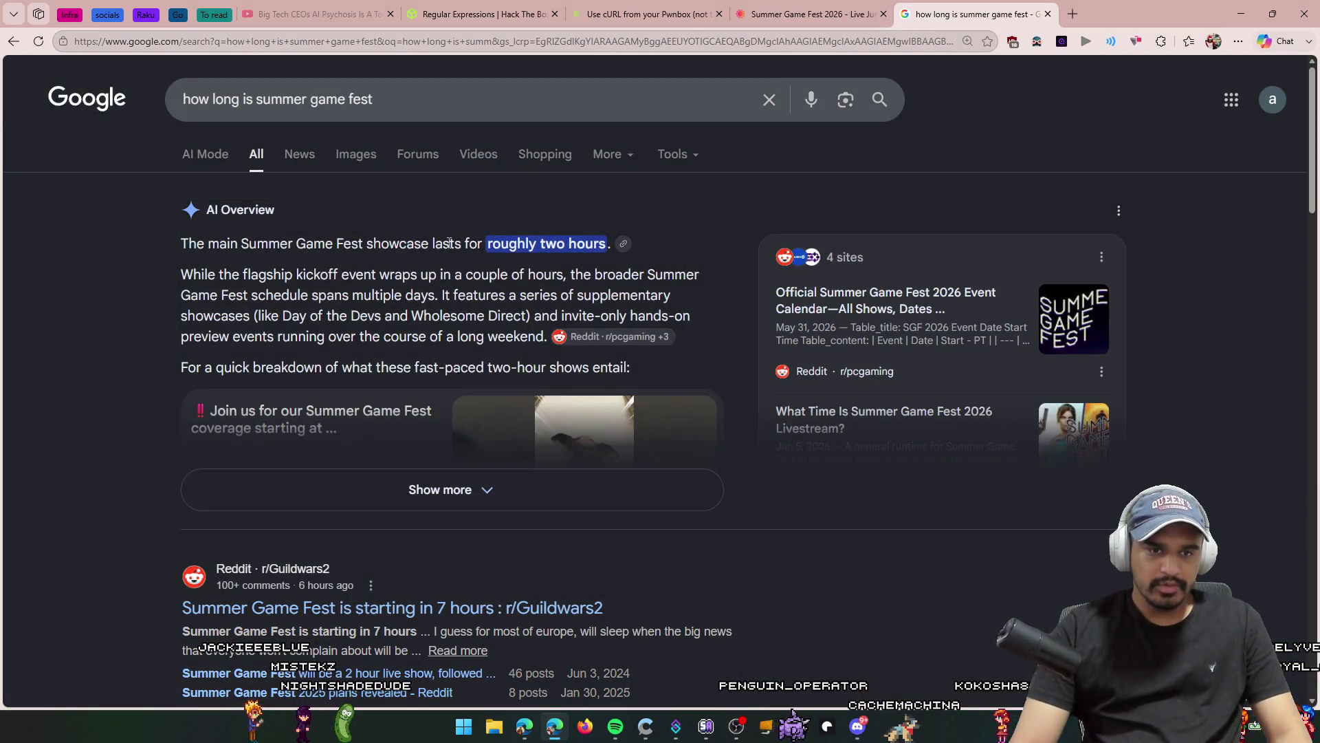
mouse_move(449, 242)
mouse_down()
mouse_move(181, 243)
mouse_move(416, 254)
mouse_up()
click(237, 294)
drag(181, 274, 464, 296)
click(408, 330)
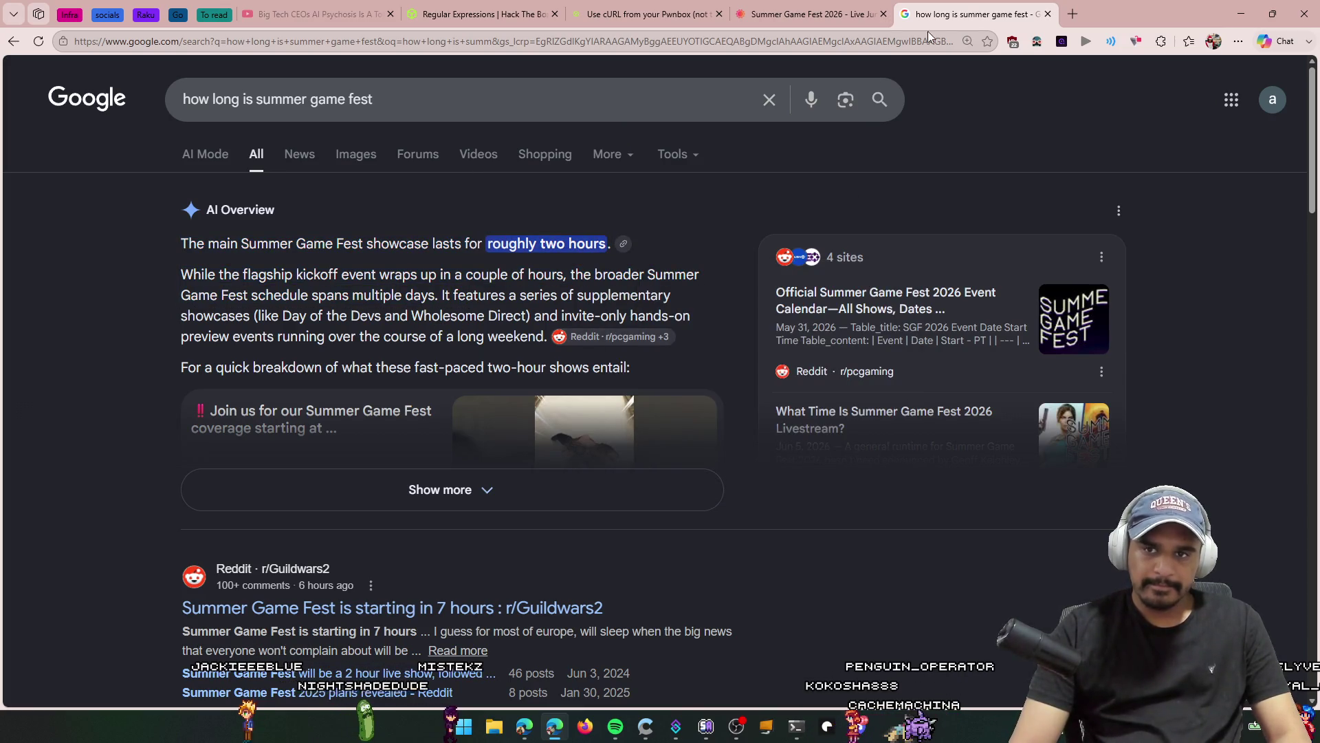
Step: Close the Google results tab and open a fresh blank tab
middle_click(969, 5)
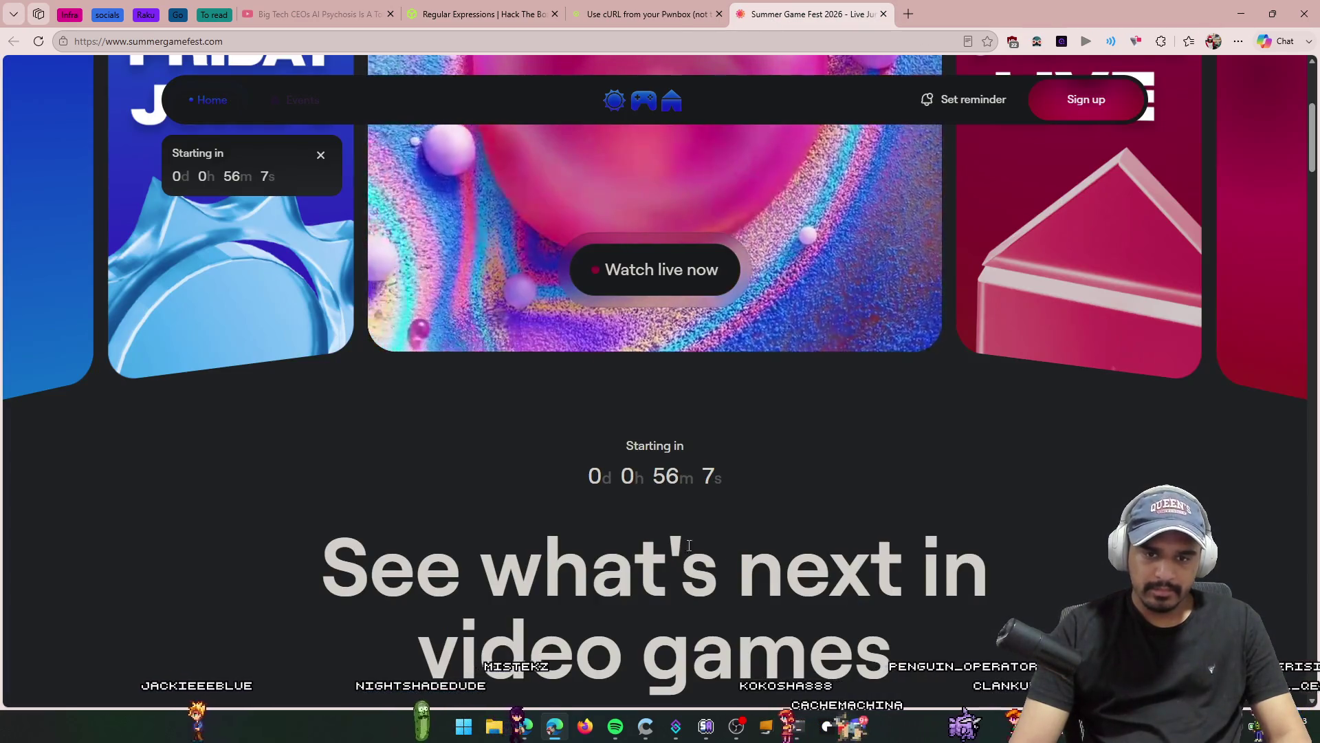
click(646, 14)
click(908, 14)
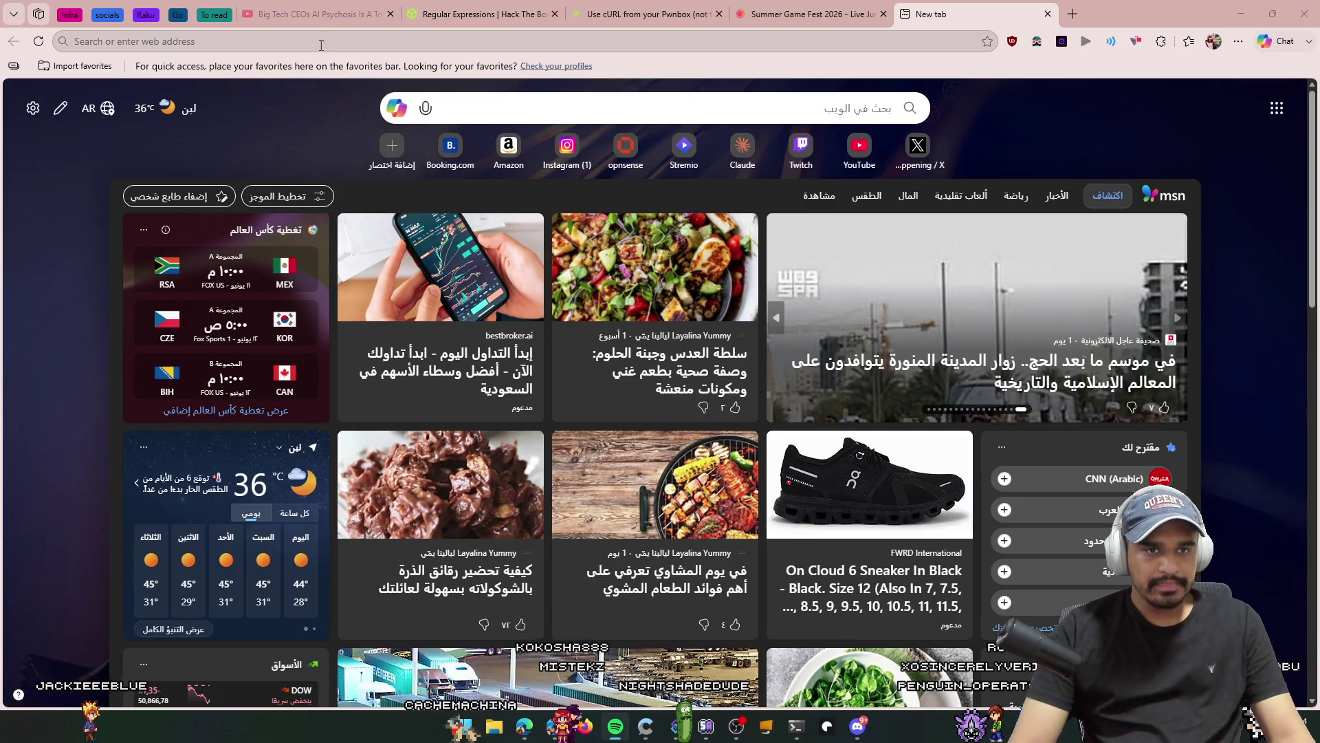
Step: Play 'Big Tech CEOs AI Psychosis Is A Total Disaster' from the beginning with captions on
key(ctrl+Tab)
click(531, 355)
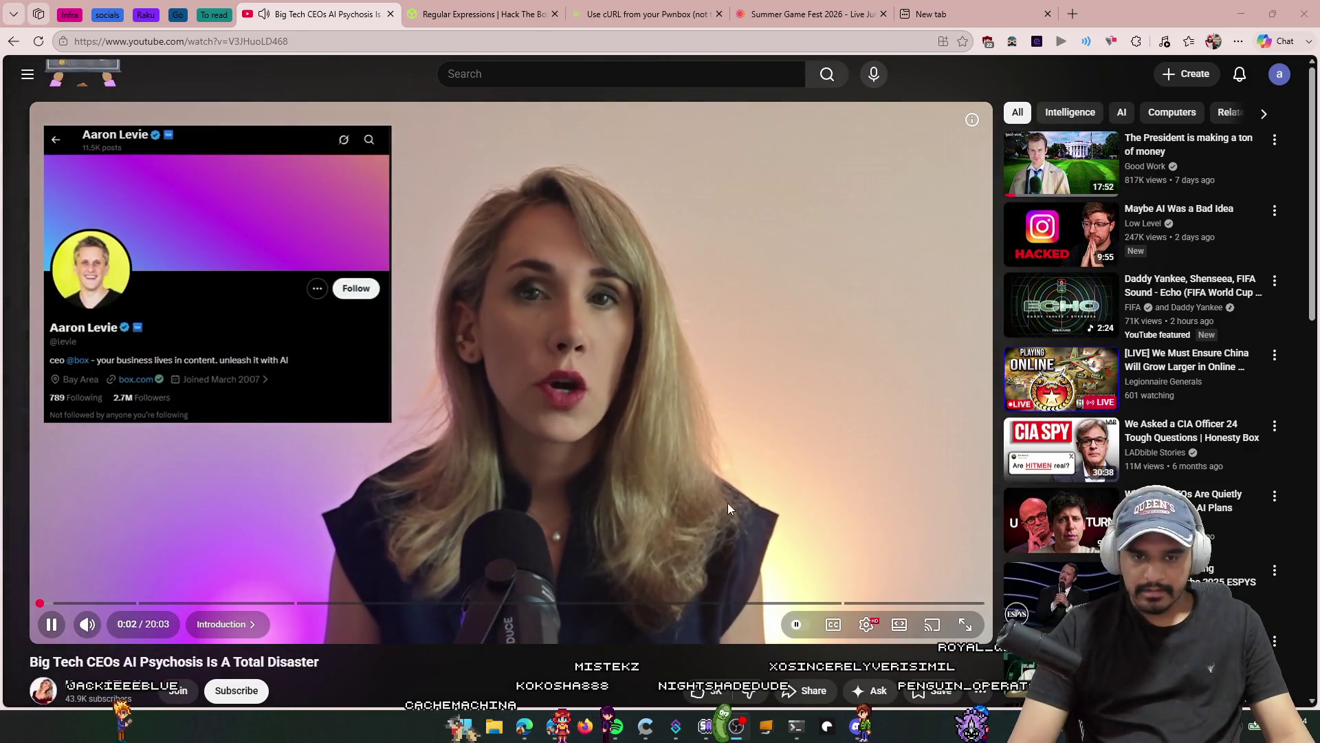
key(c)
click(43, 603)
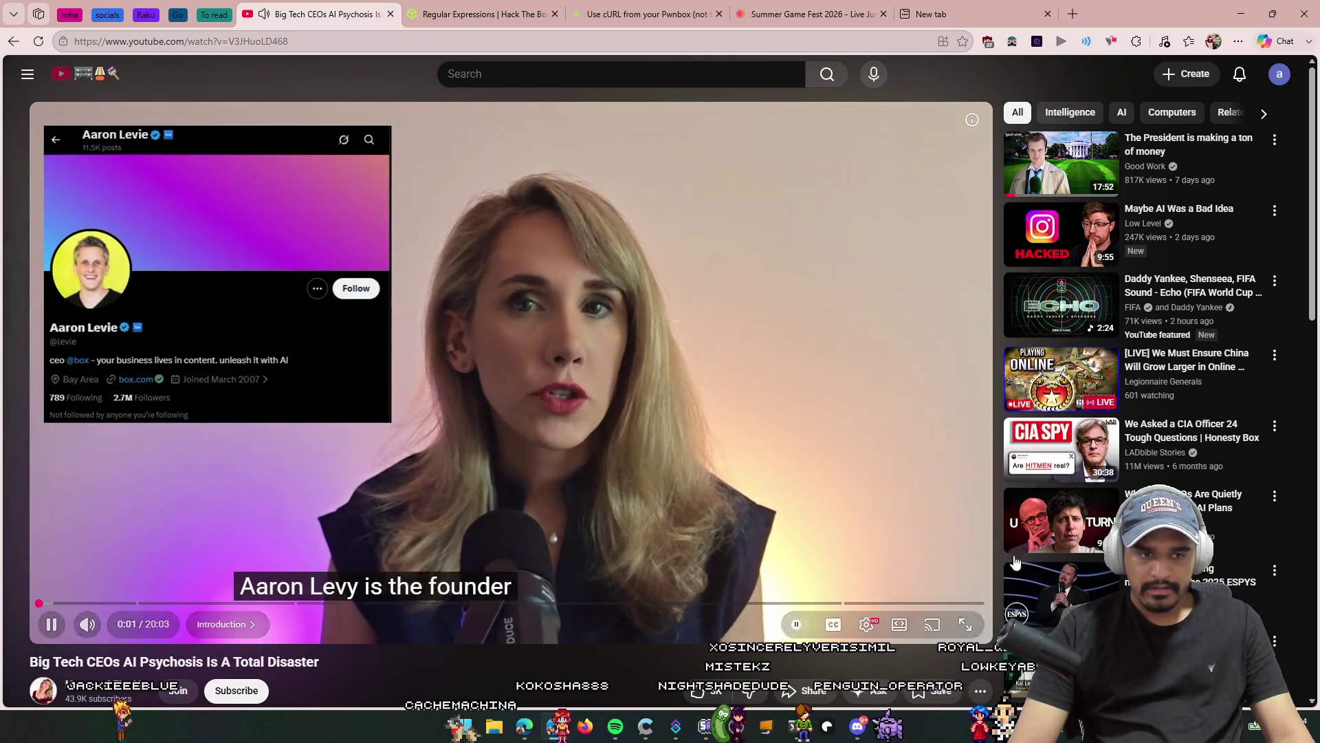
click(965, 624)
key(Escape)
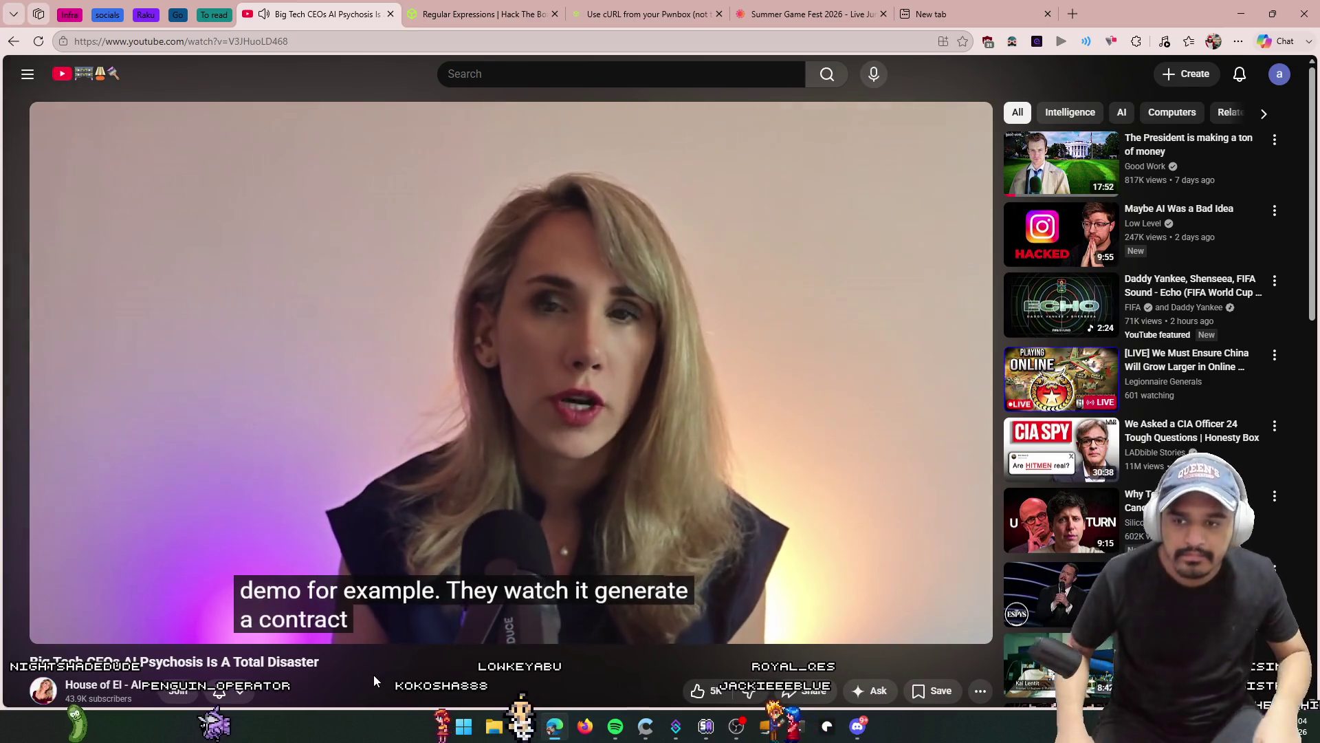
Step: Pause the AI psychosis video, let it play on, then pause it at 2:26
click(498, 469)
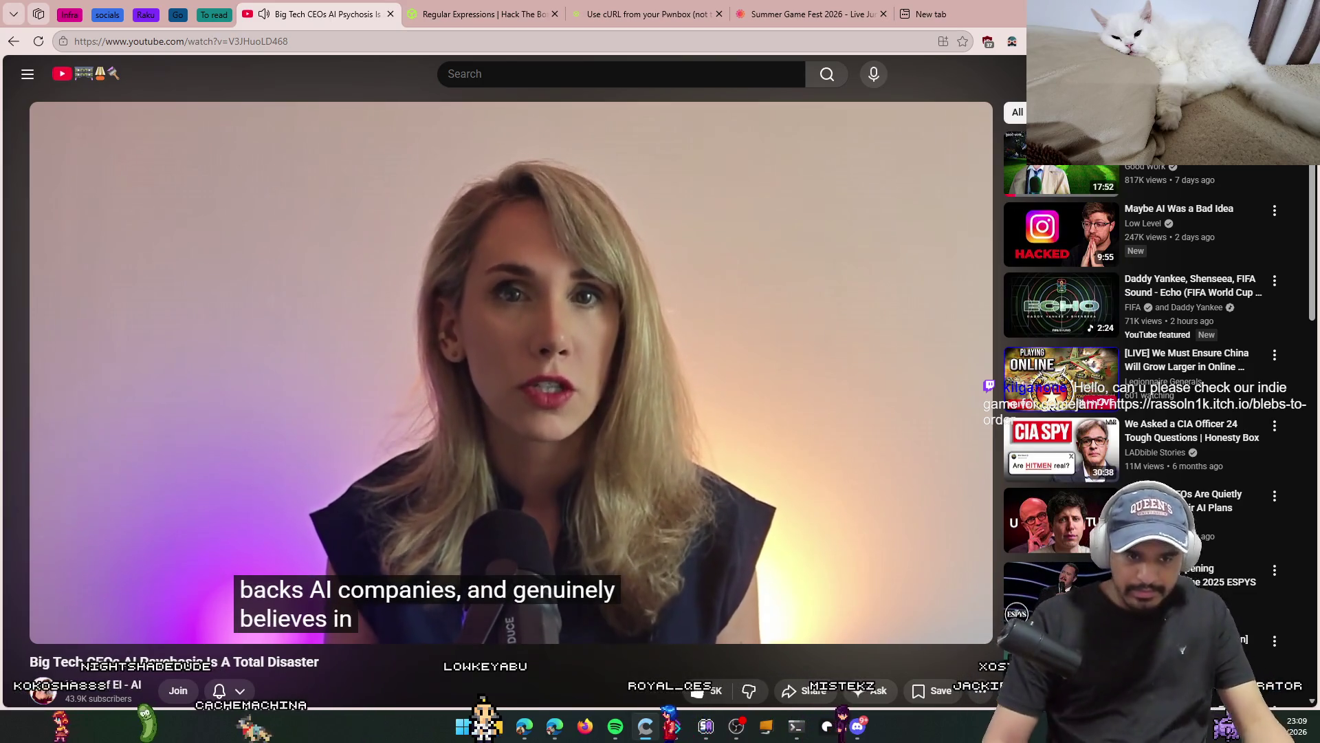
mouse_move(354, 464)
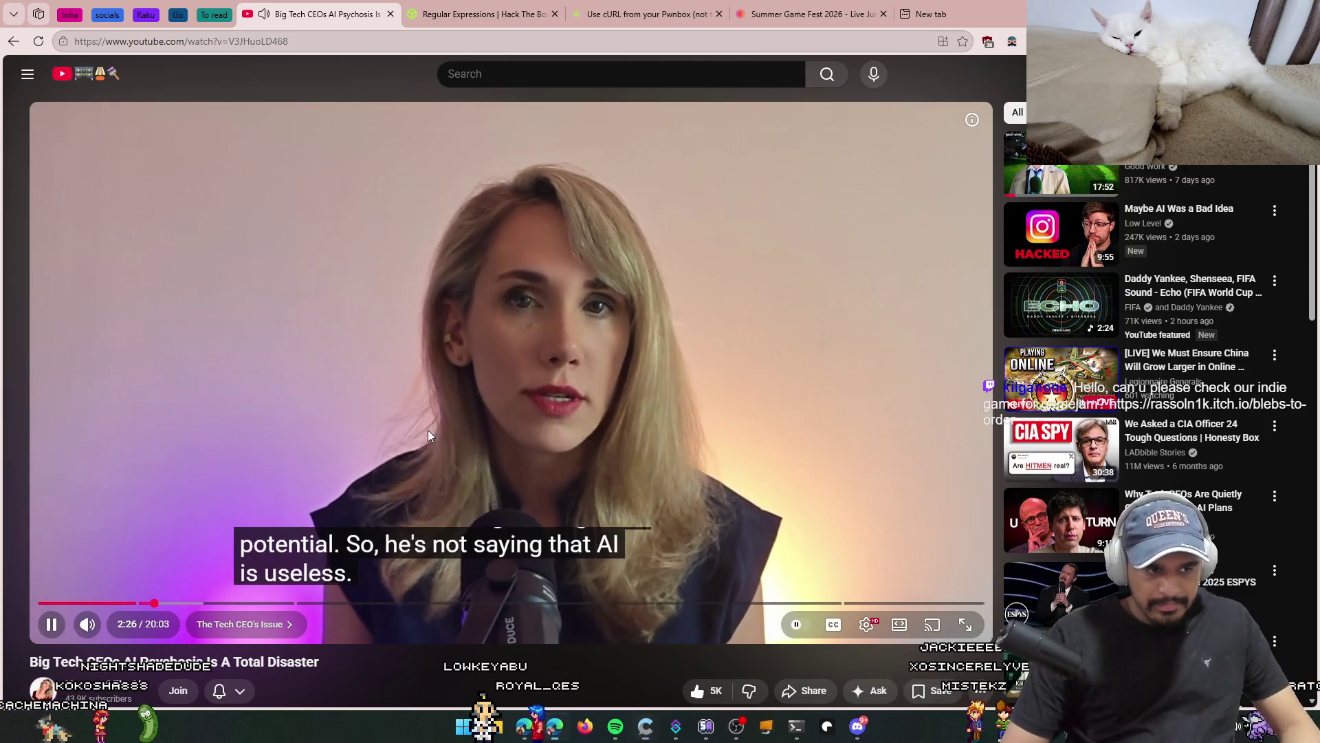
click(427, 430)
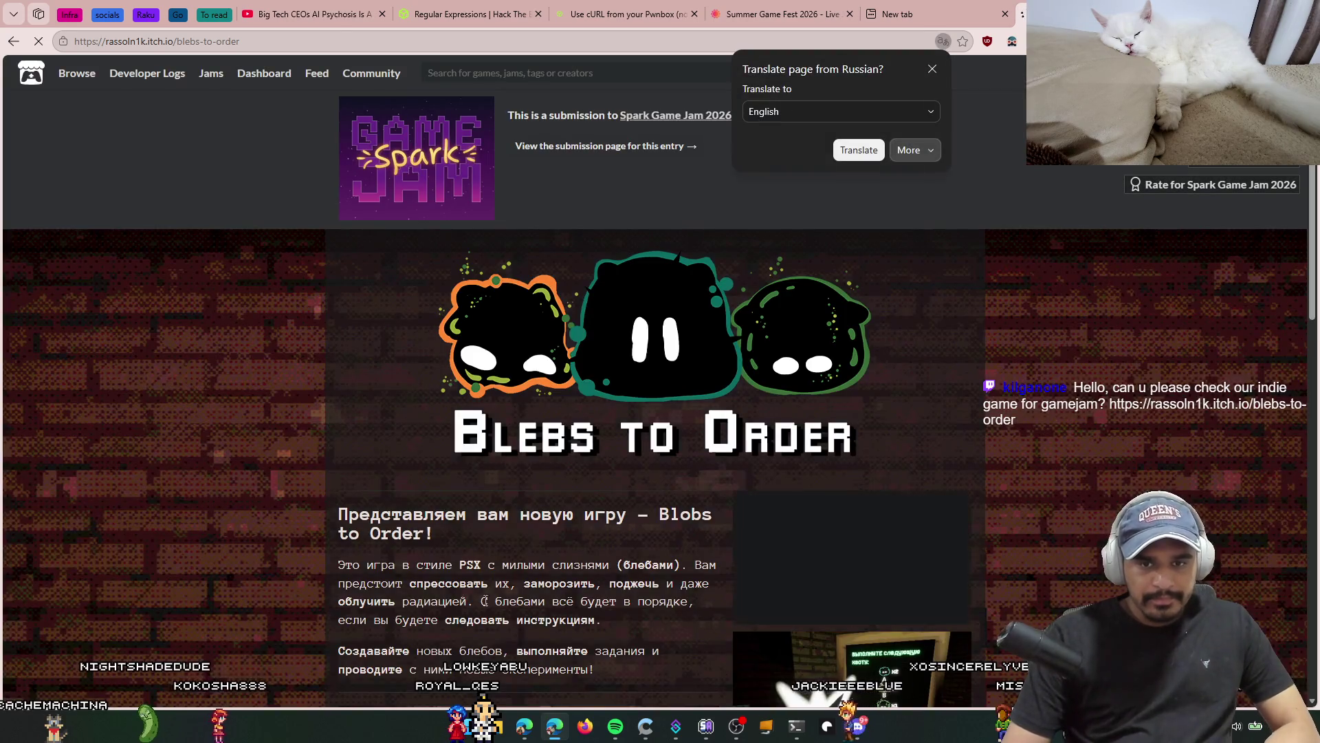
Step: Scroll through the Russian Blebs to Order itch.io page
scroll(608, 553, down, 2)
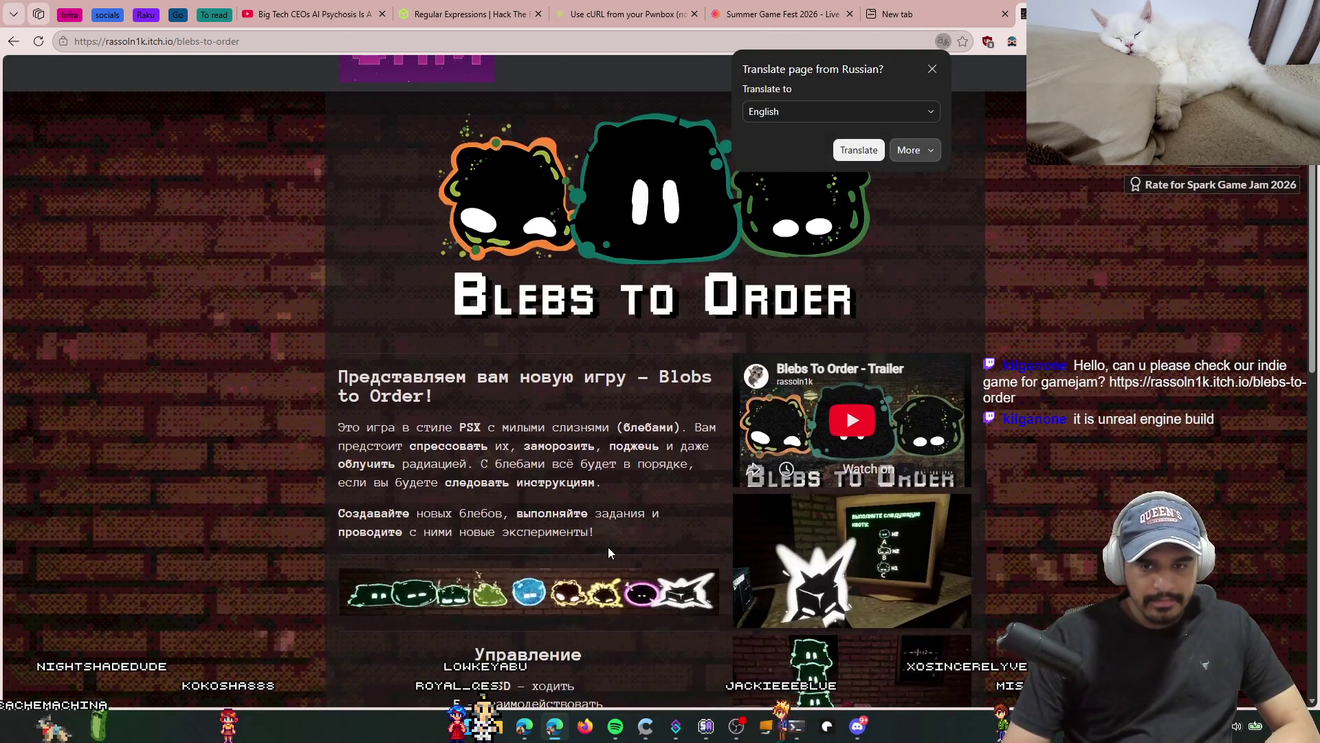
scroll(608, 547, down, 2)
scroll(608, 547, down, 4)
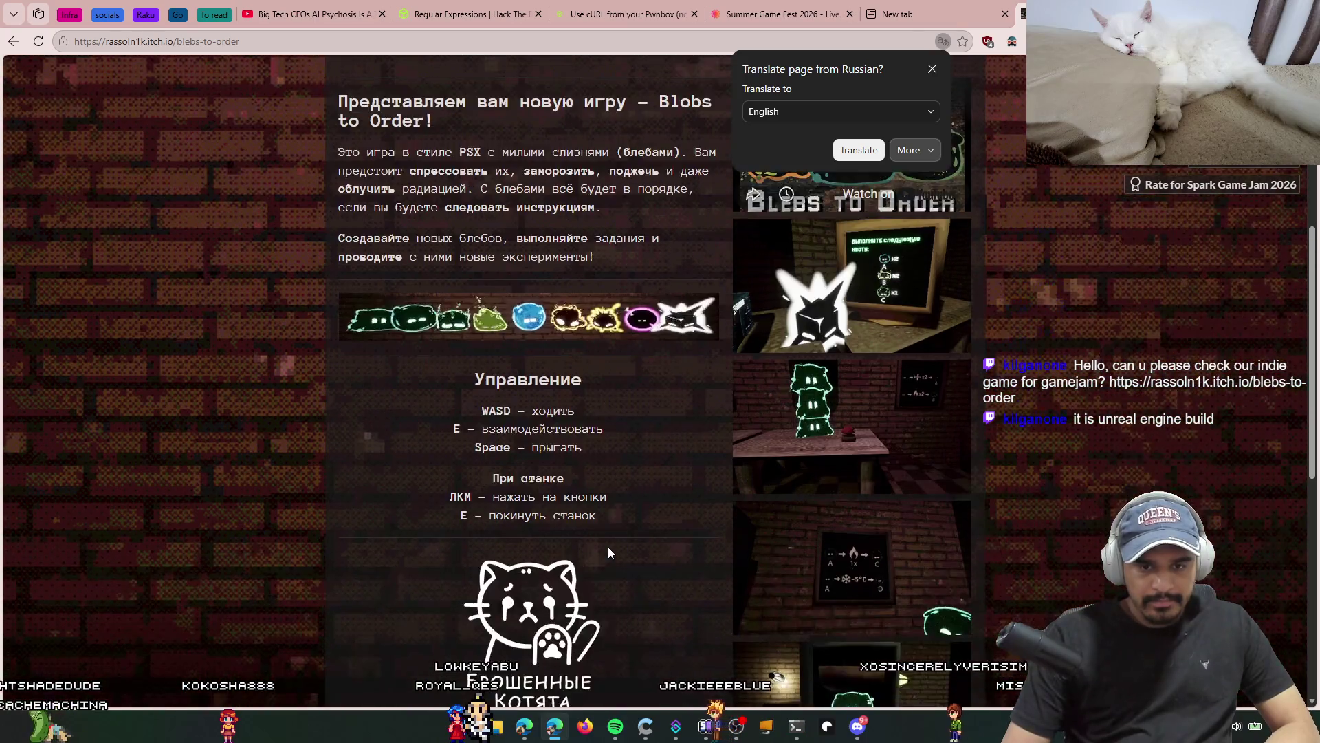
scroll(608, 547, down, 5)
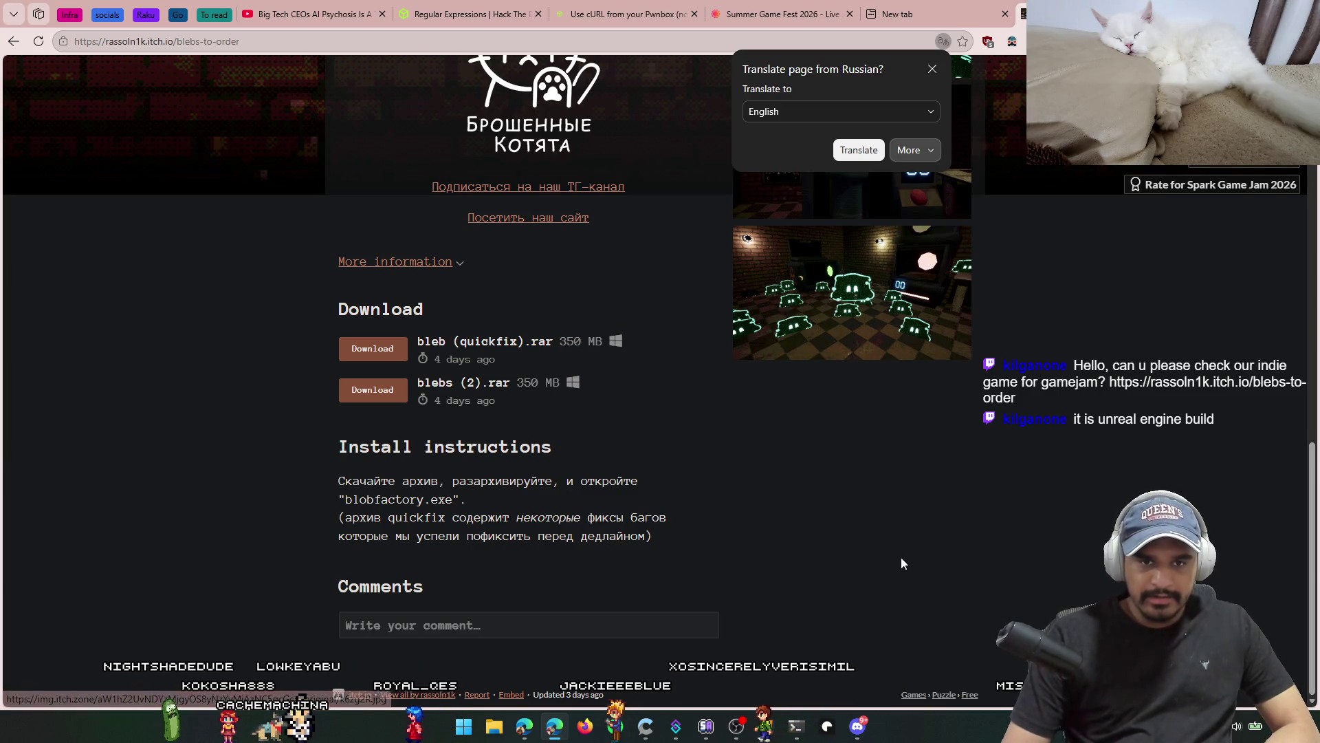
scroll(860, 550, up, 2)
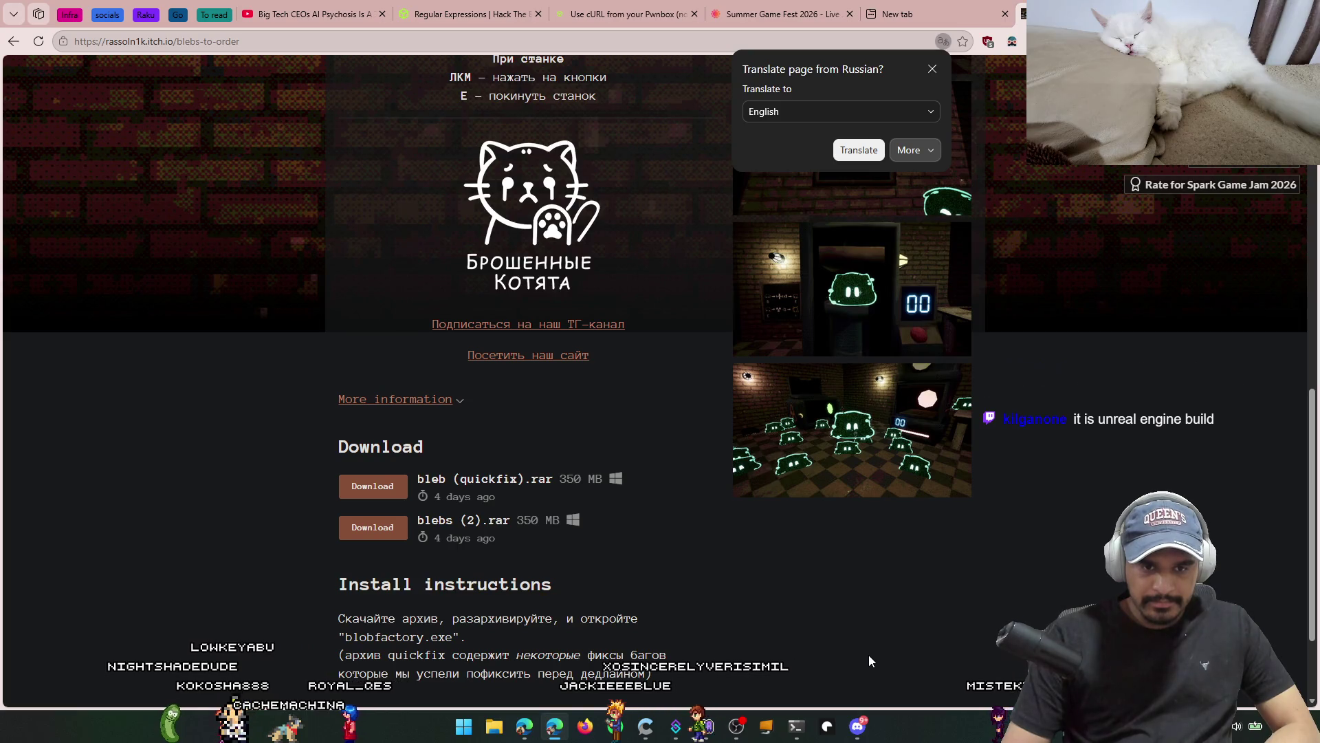
scroll(868, 655, up, 1)
scroll(868, 653, up, 2)
scroll(868, 653, up, 2)
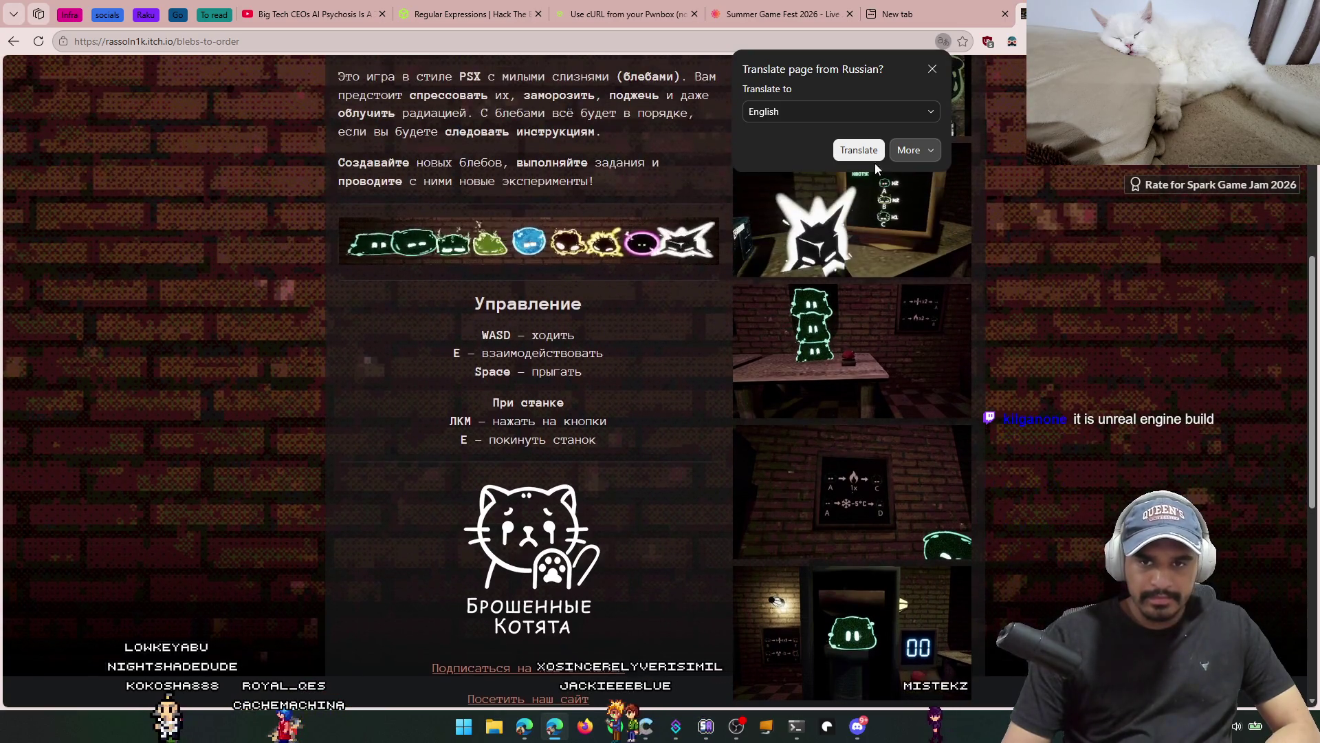
Step: Translate the page into English and read the WASD controls and 350 MB download
click(859, 150)
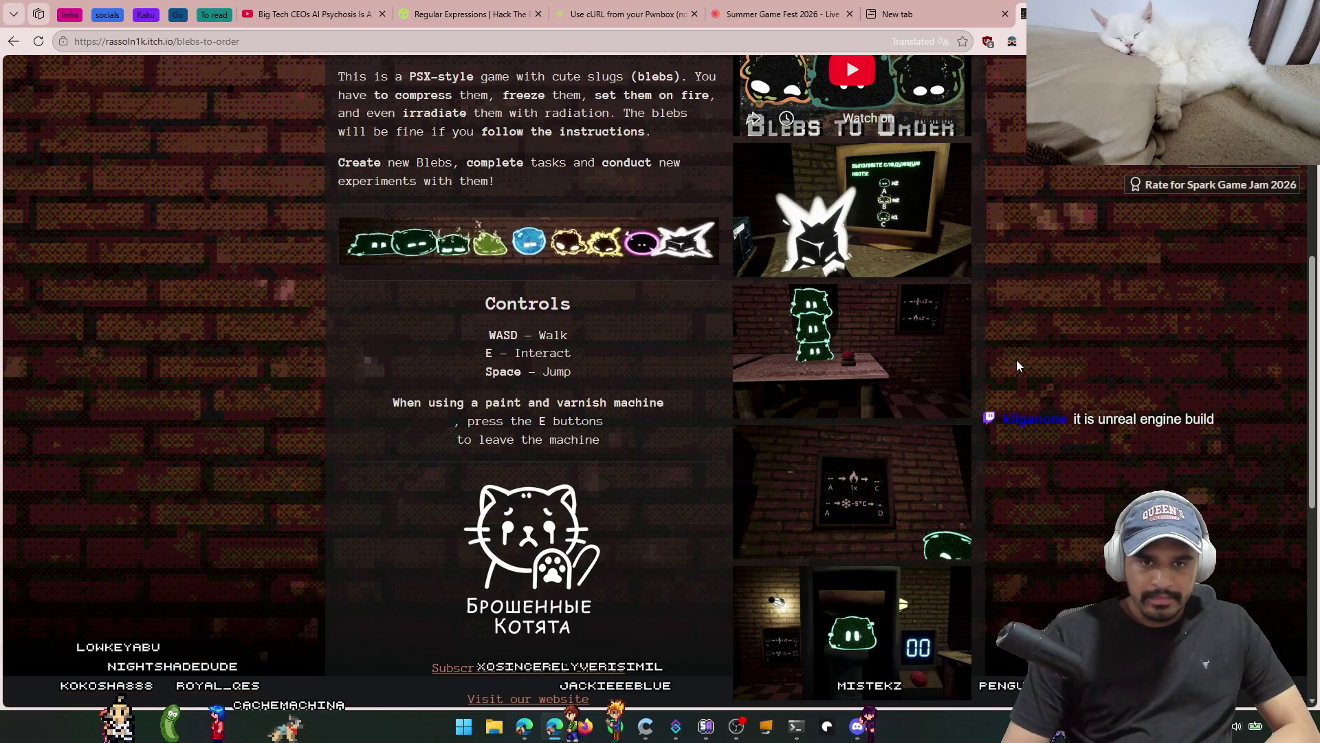
scroll(1017, 365, up, 7)
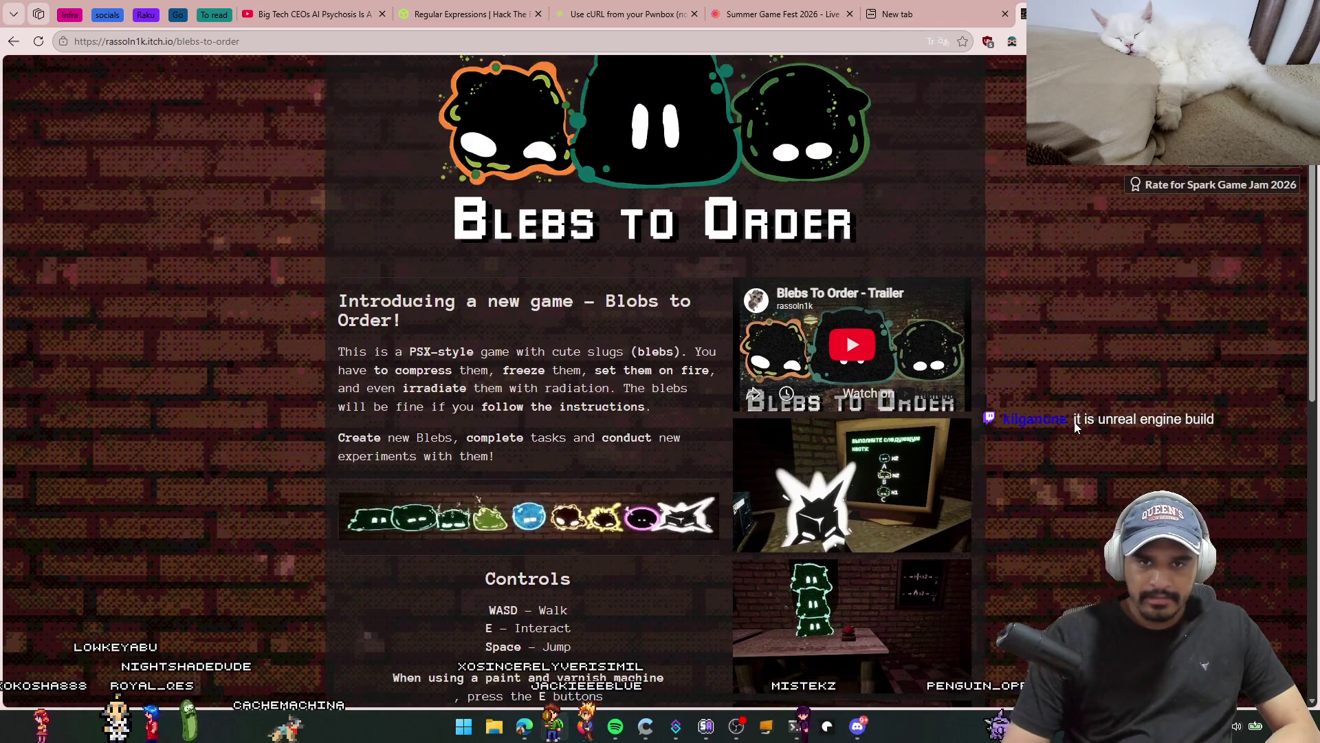
scroll(1077, 426, down, 11)
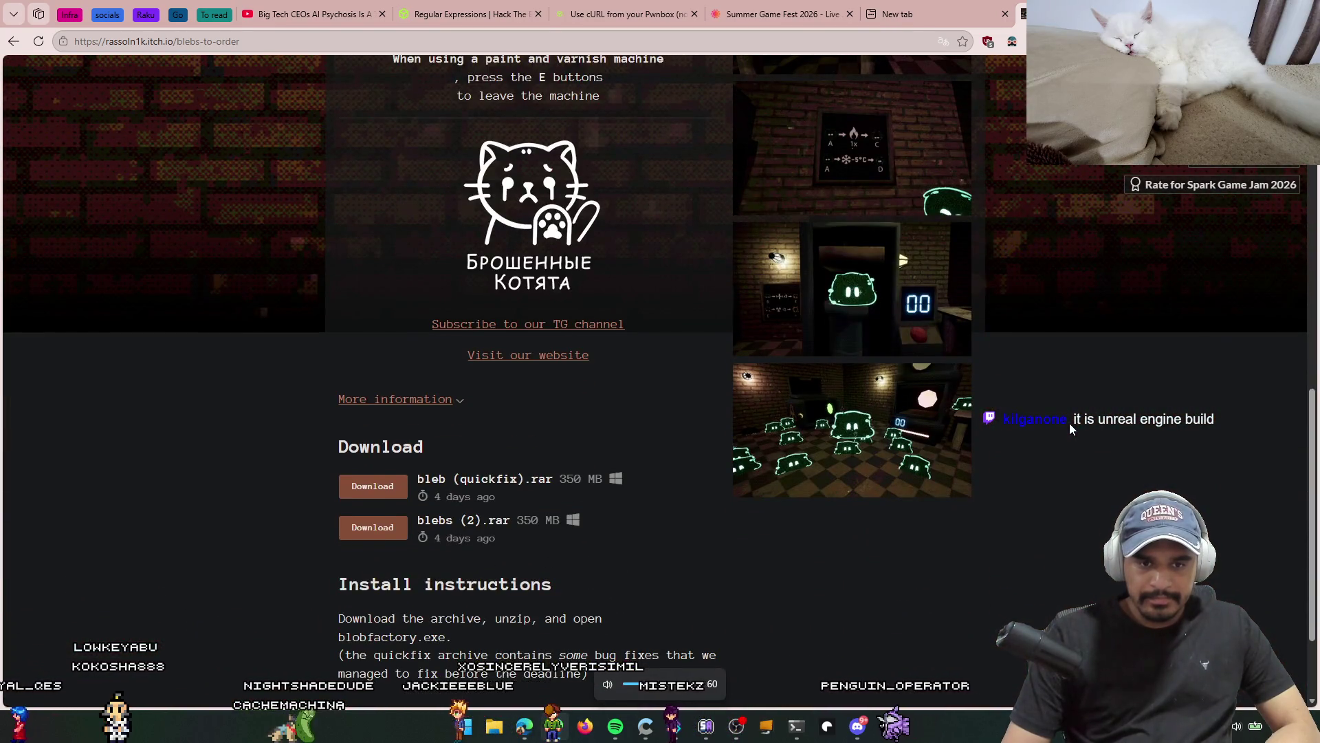
scroll(1070, 425, down, 2)
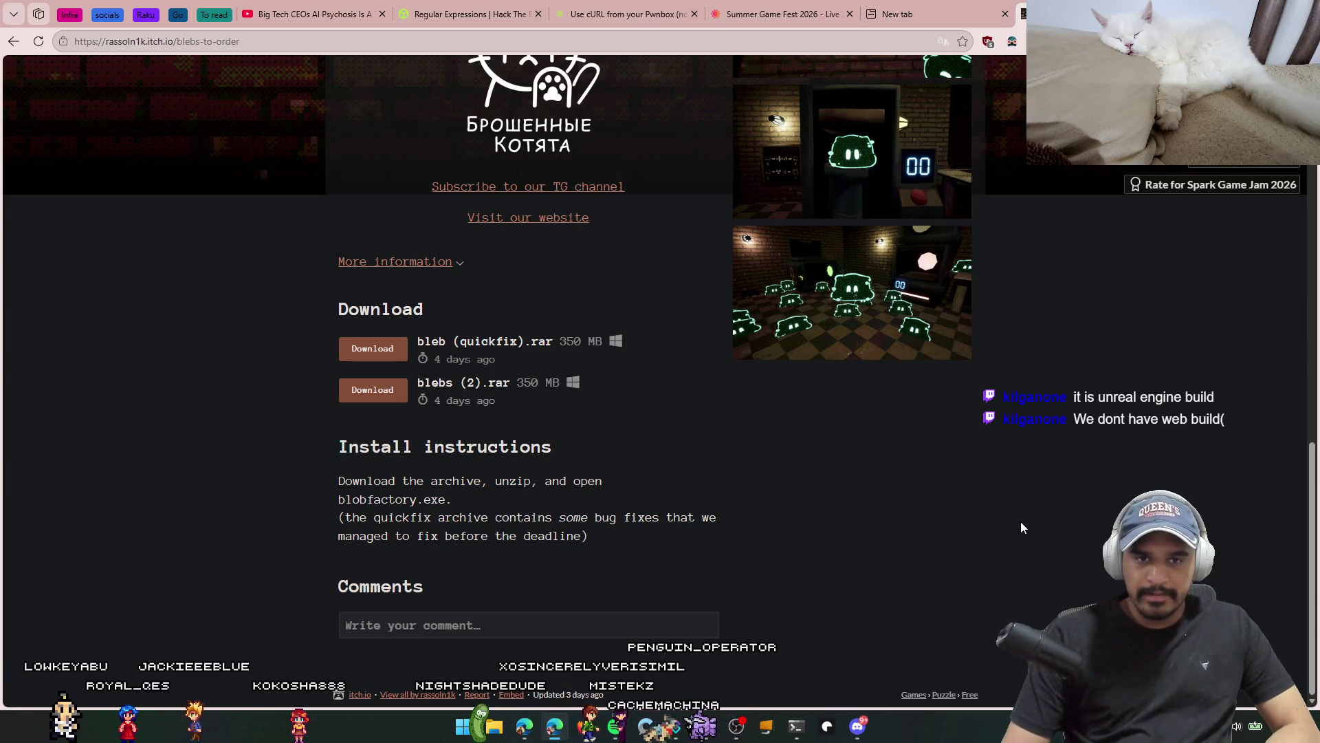
scroll(1029, 501, up, 5)
scroll(1029, 497, up, 5)
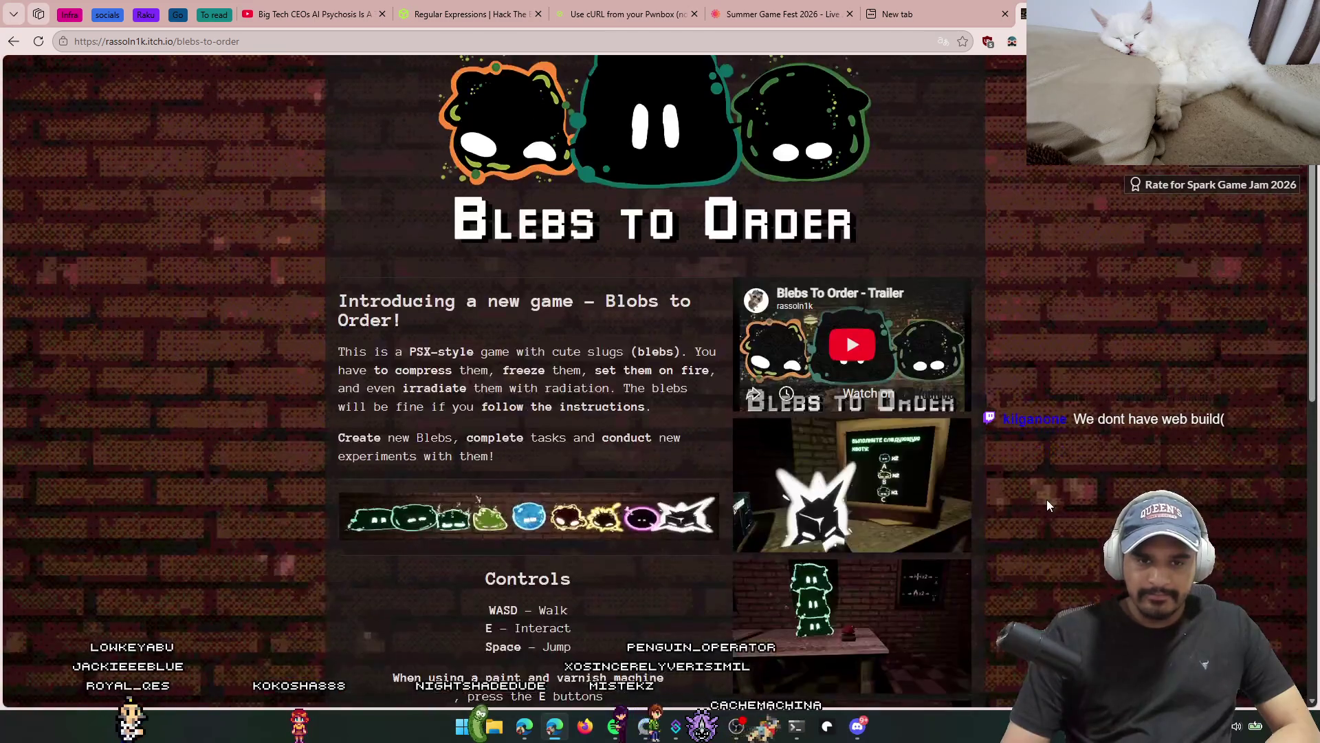
scroll(1000, 493, down, 4)
scroll(1002, 500, down, 3)
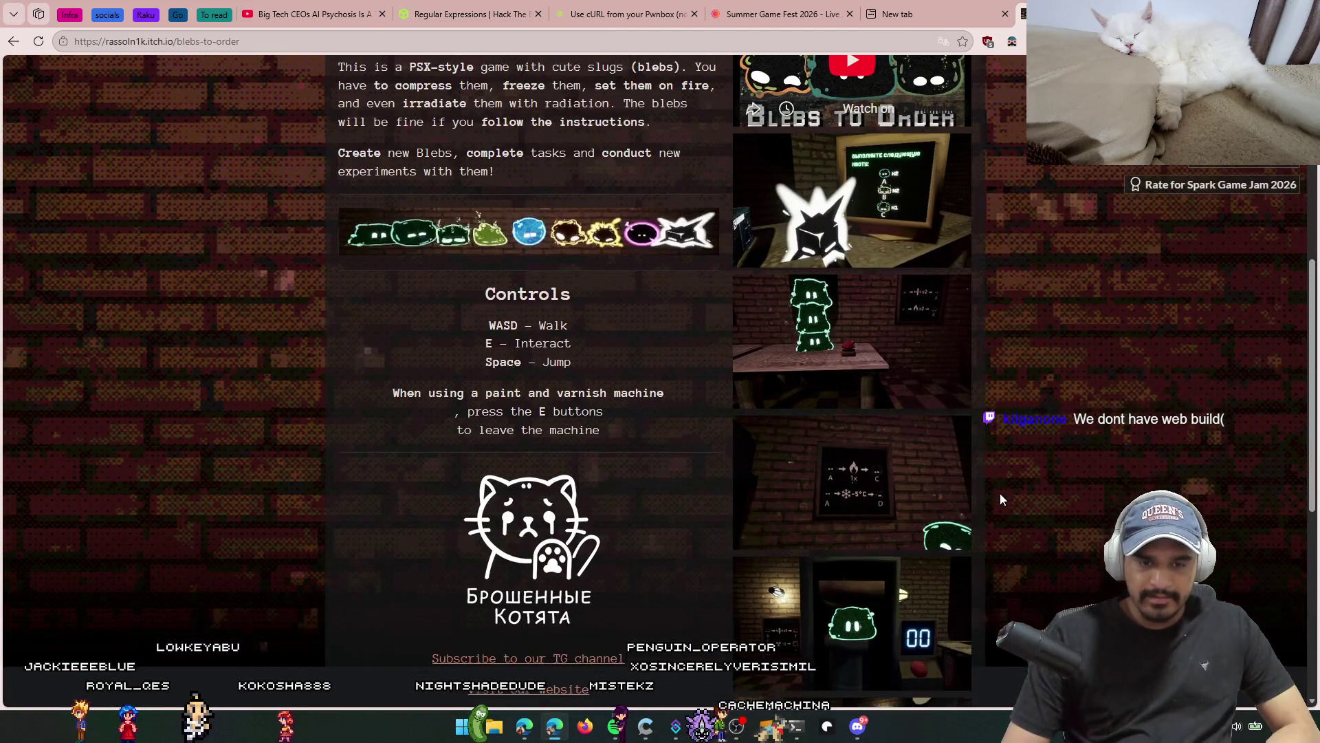
scroll(1103, 403, up, 1)
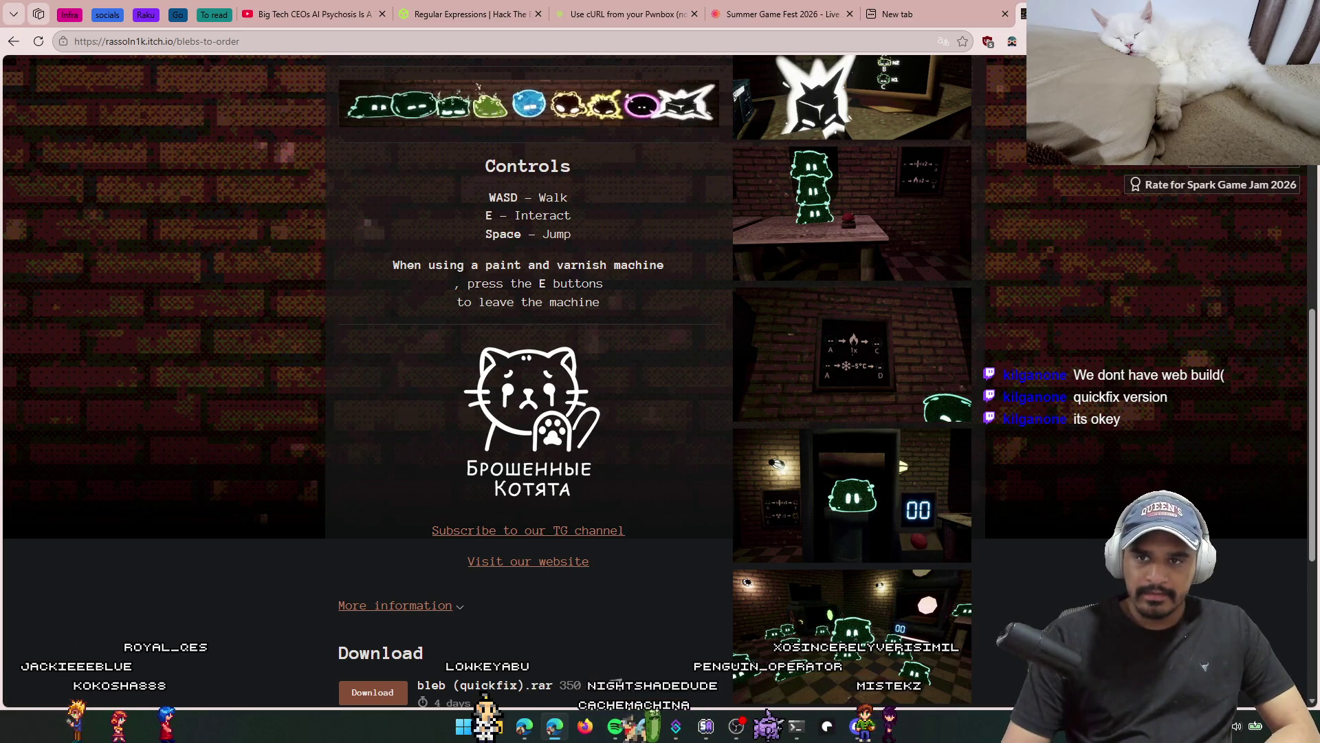
Step: Return to the AI psychosis video, play a few seconds, and pause it
key(ctrl+w)
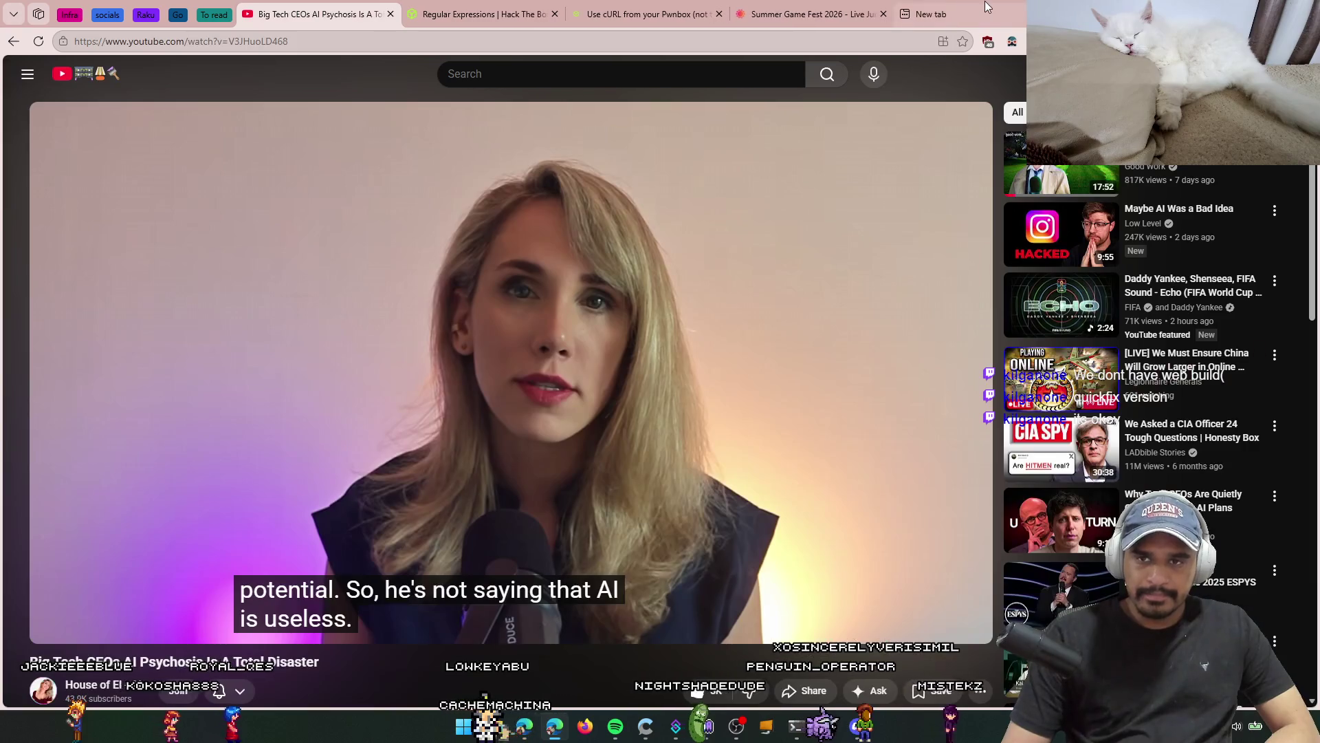
key(space)
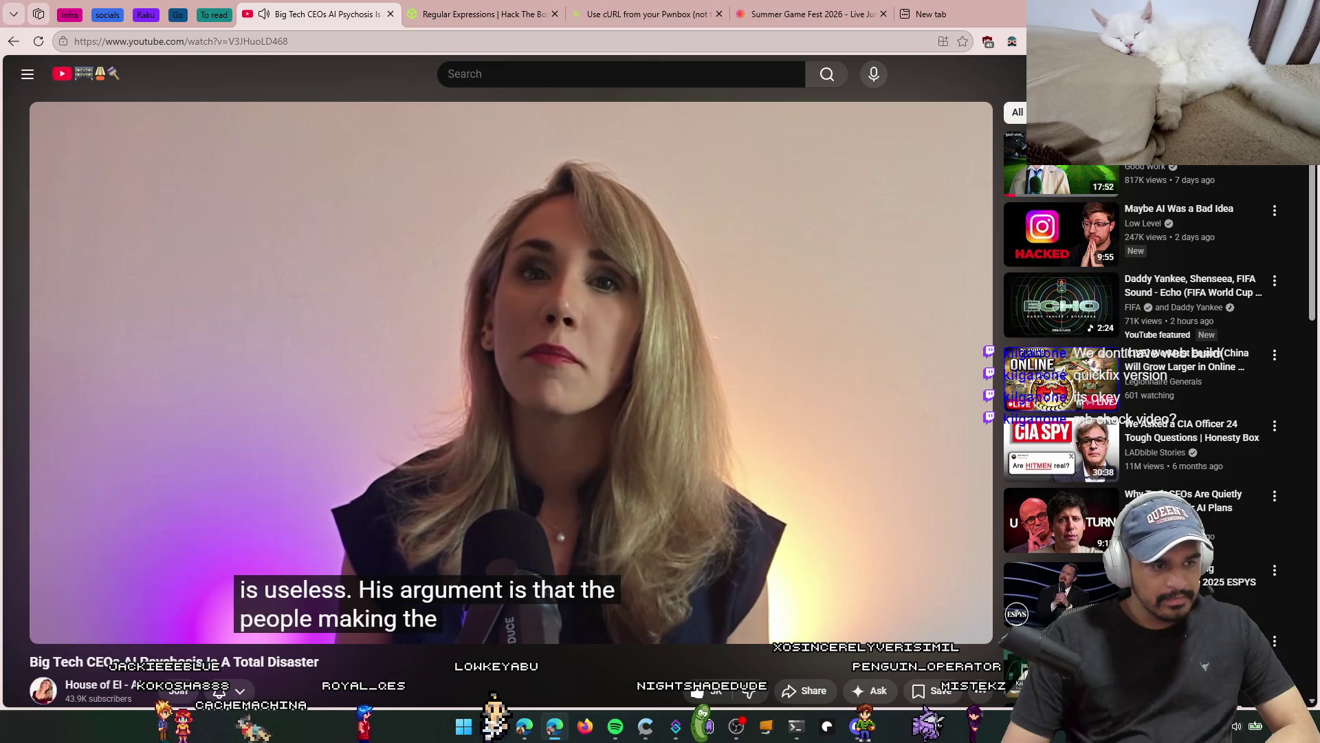
key(space)
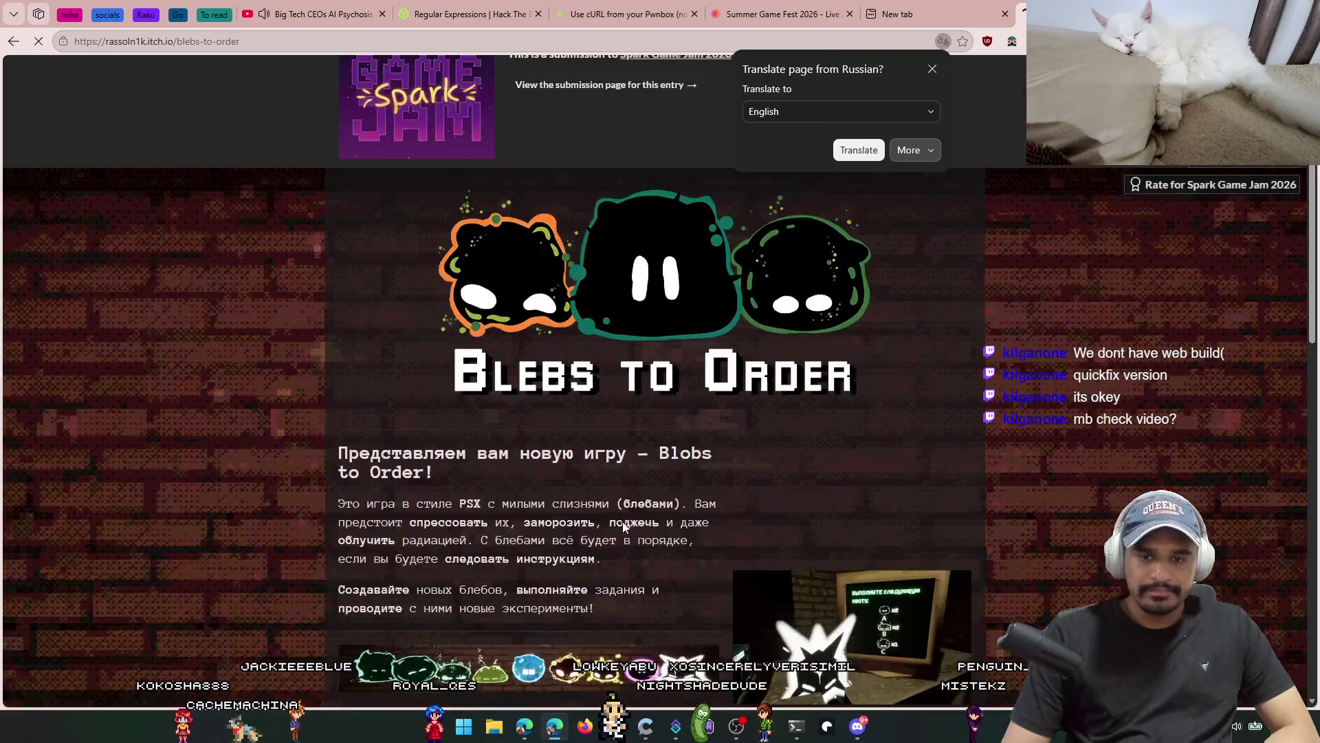
Step: Play the embedded Blebs to Order trailer fullscreen and pause it near the end
scroll(756, 531, down, 5)
scroll(756, 531, down, 7)
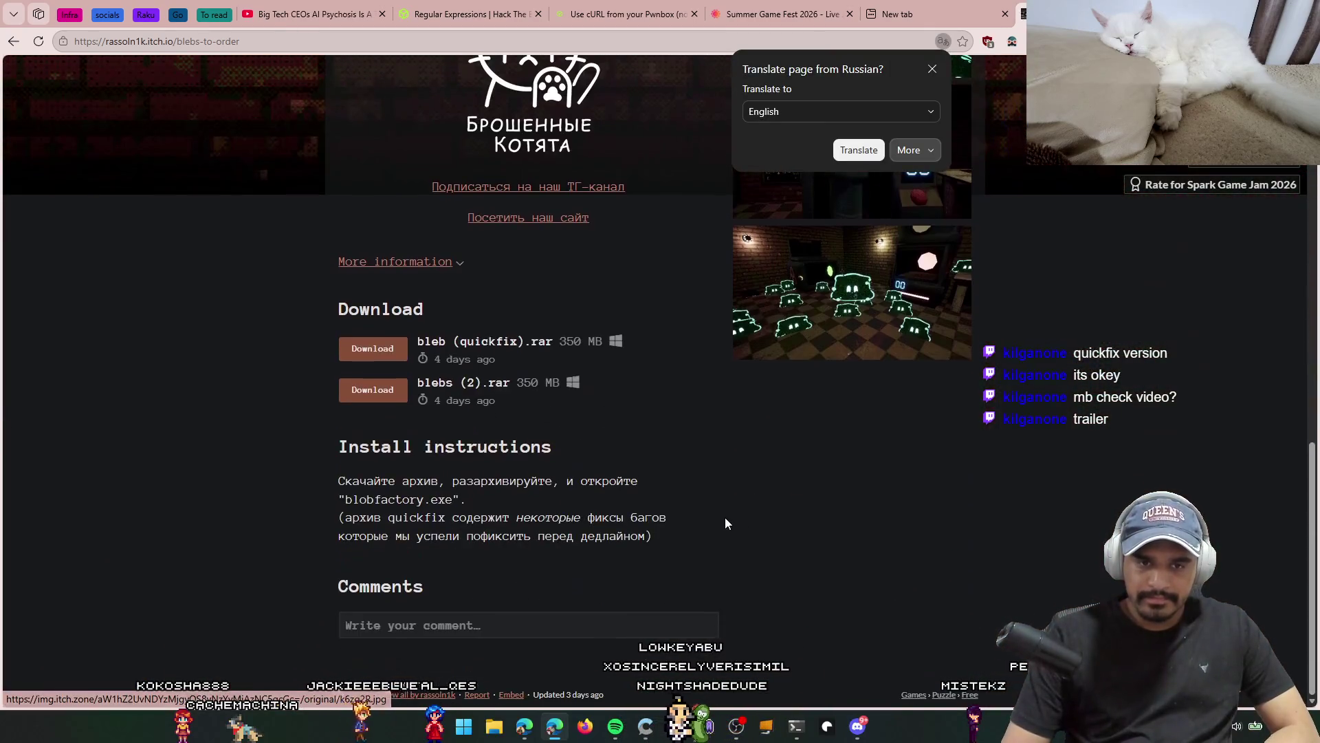
scroll(733, 526, up, 10)
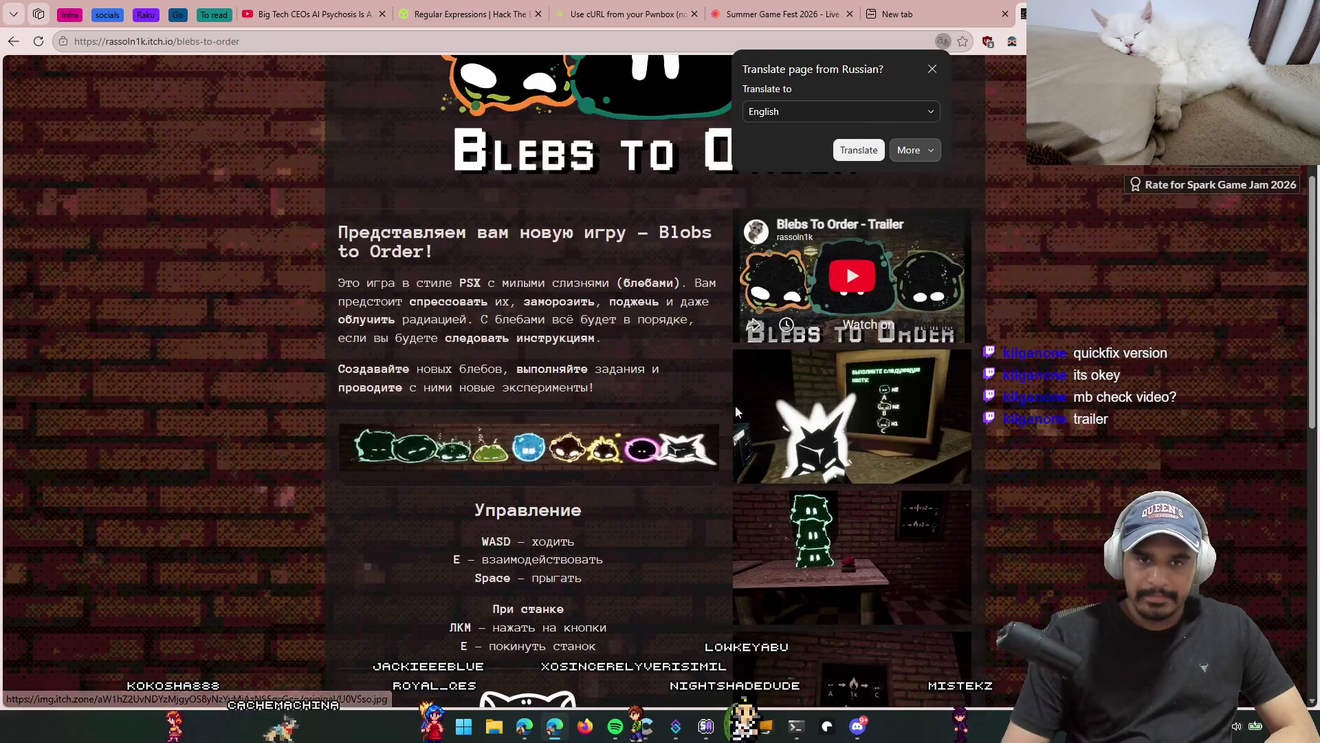
click(859, 299)
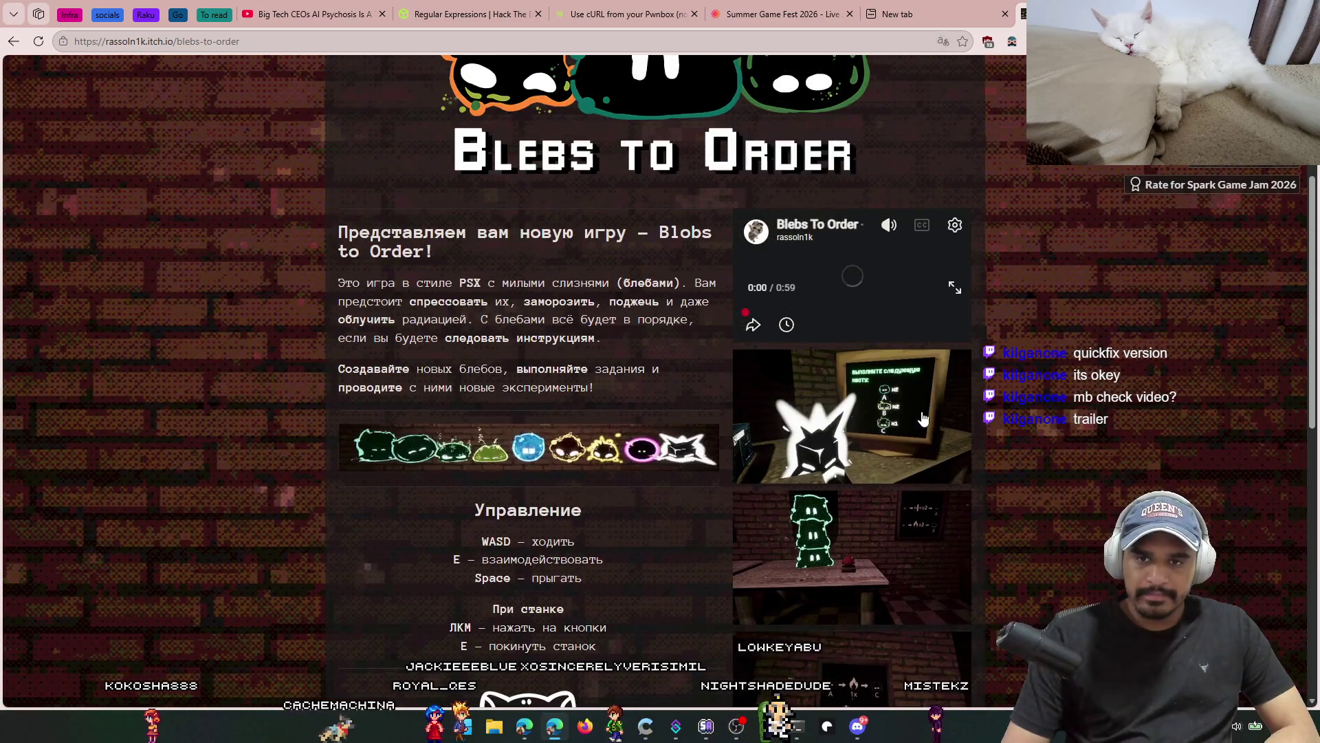
click(955, 287)
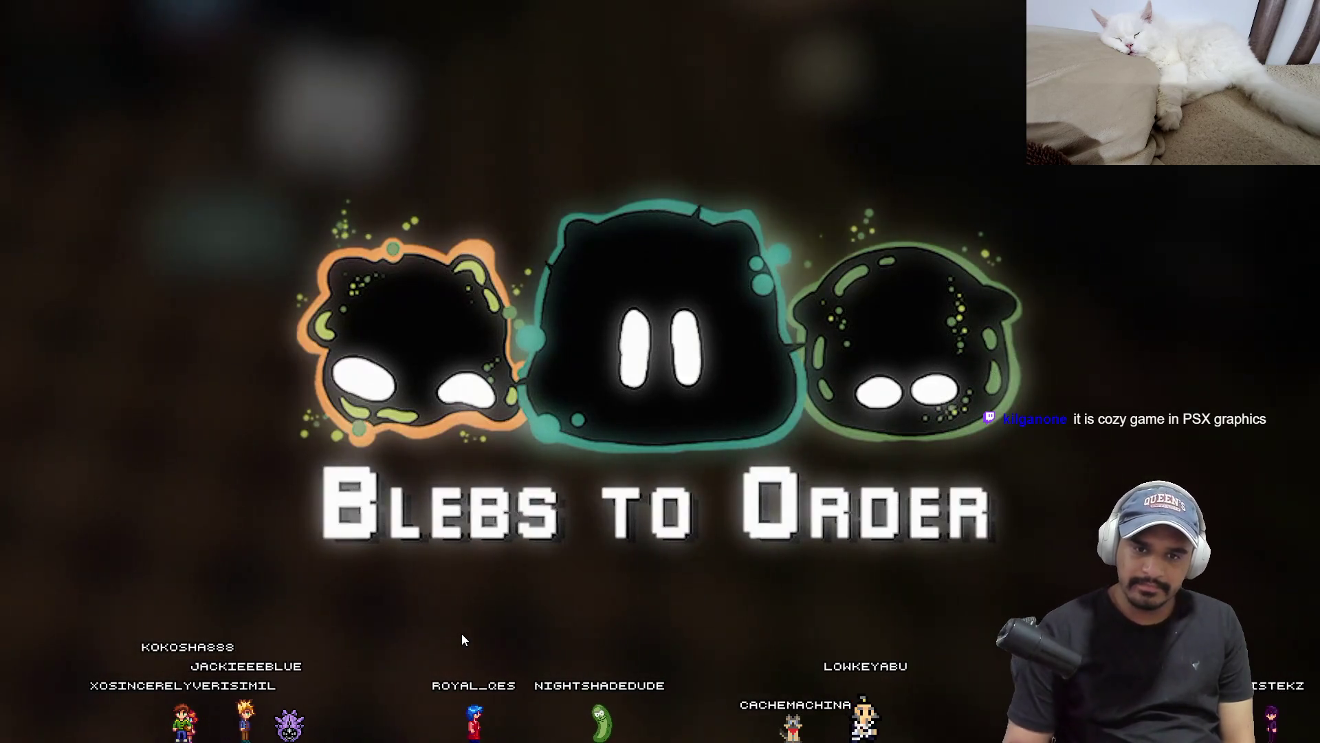
click(937, 464)
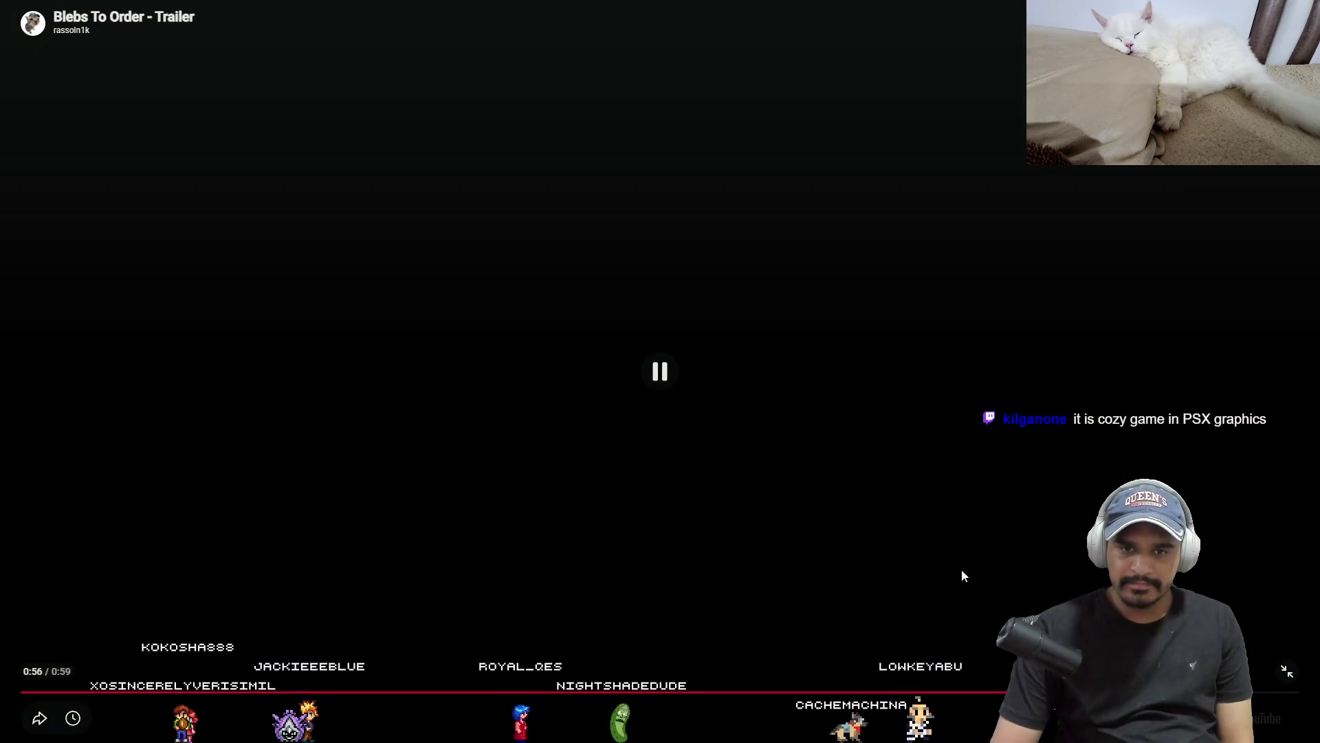
key(Escape)
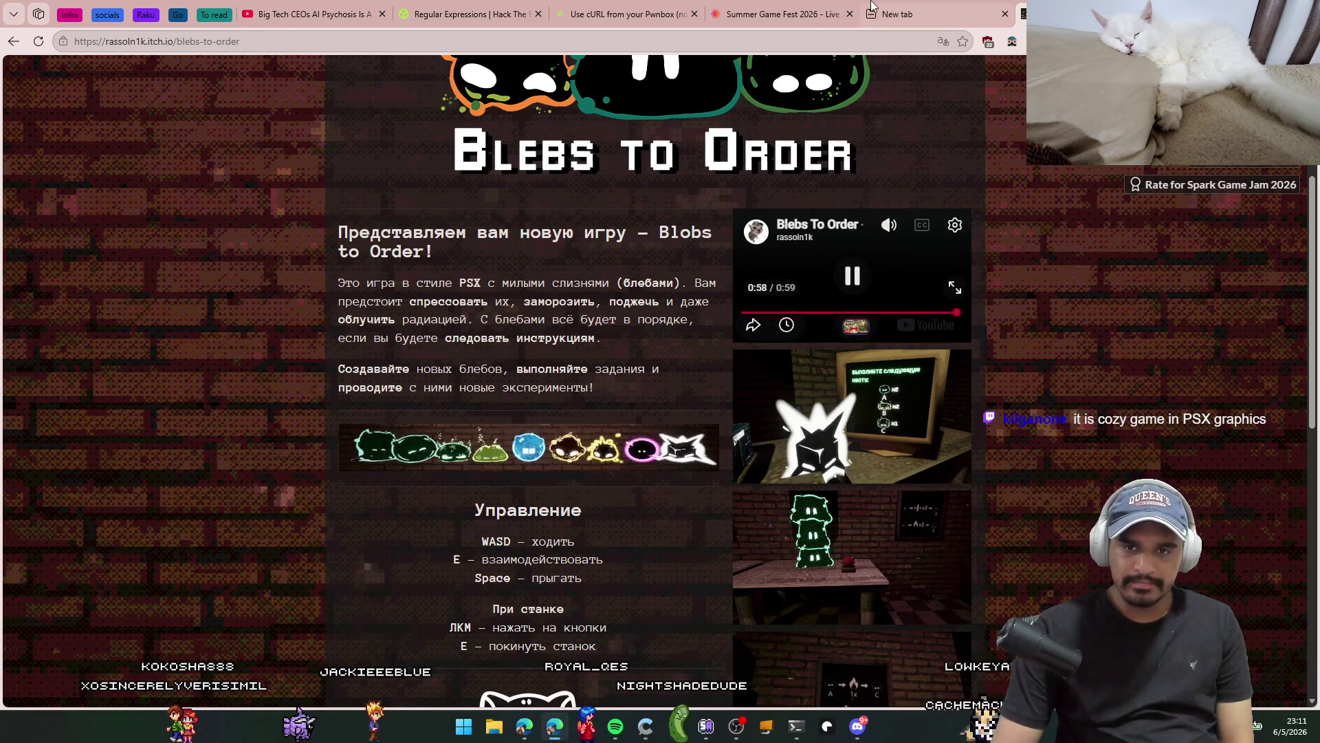
Step: Scroll the Russian game page and bring up its context menu to translate it
scroll(995, 694, down, 6)
scroll(994, 693, down, 4)
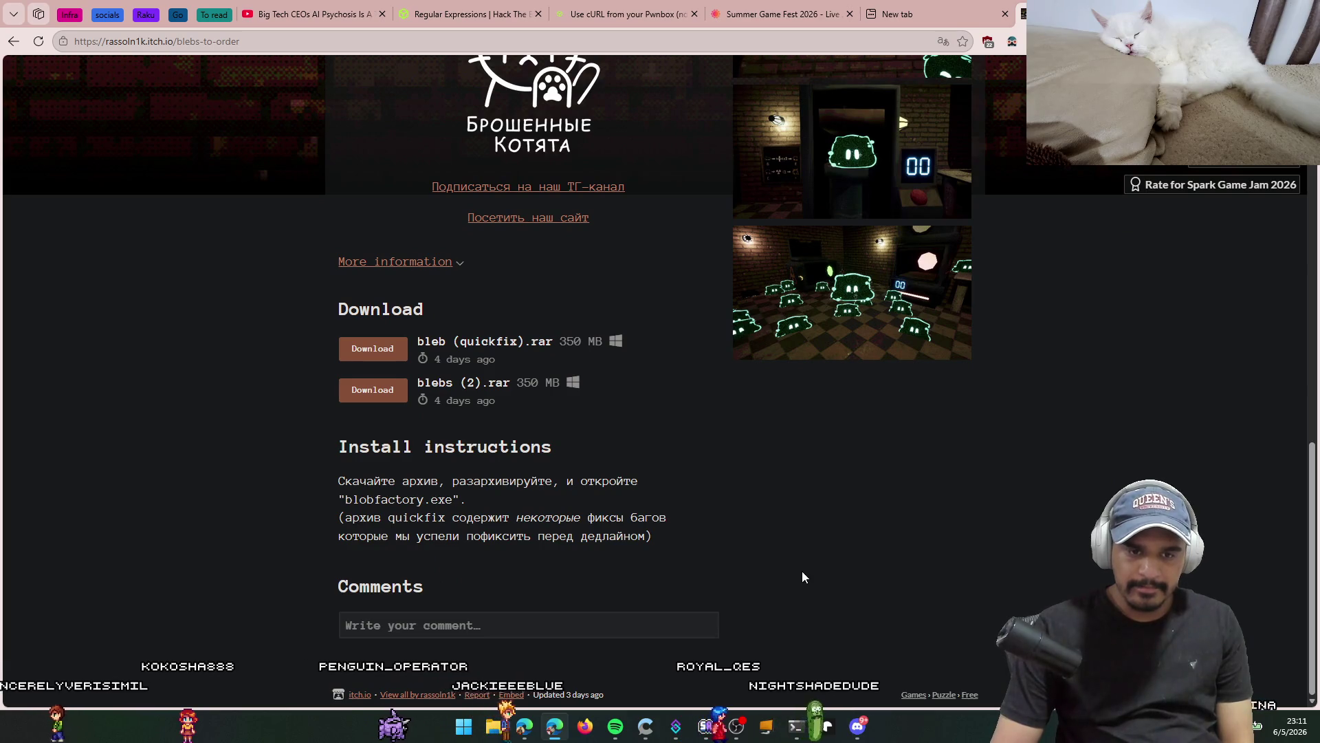
scroll(802, 571, up, 10)
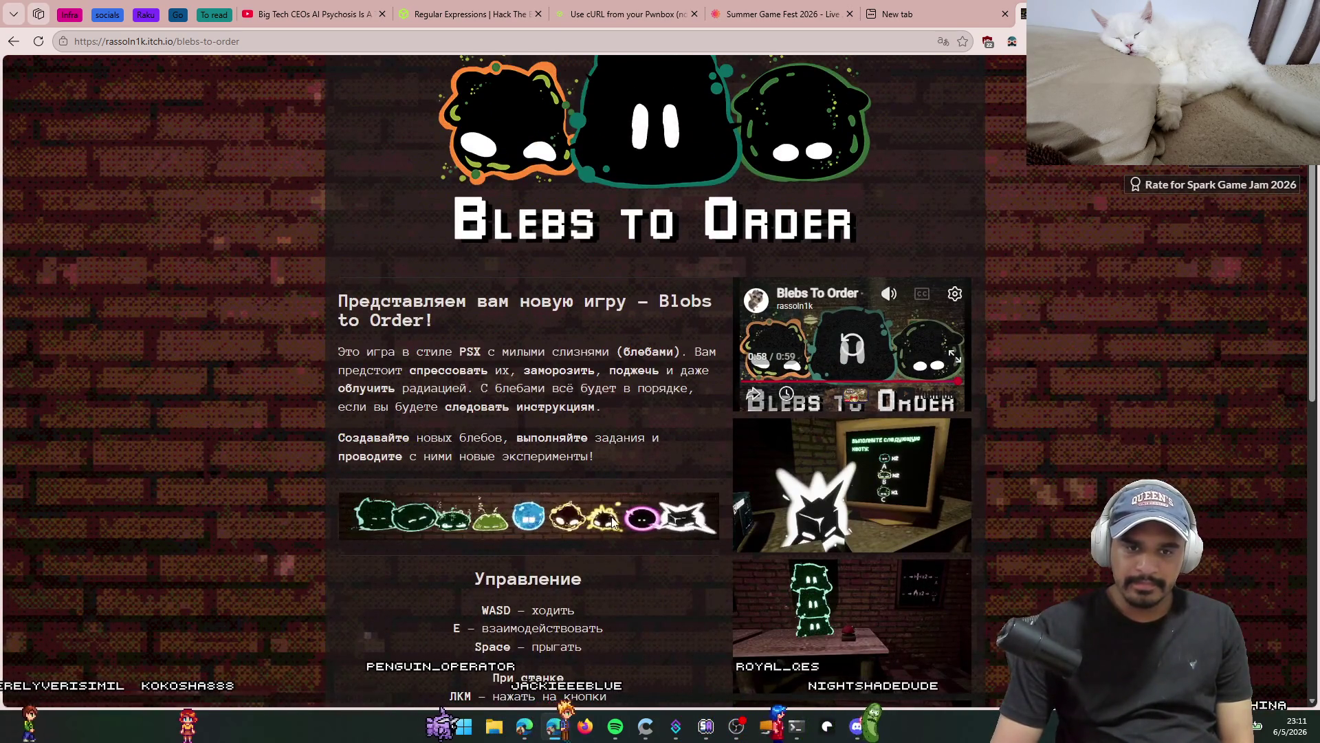
right_click(1072, 310)
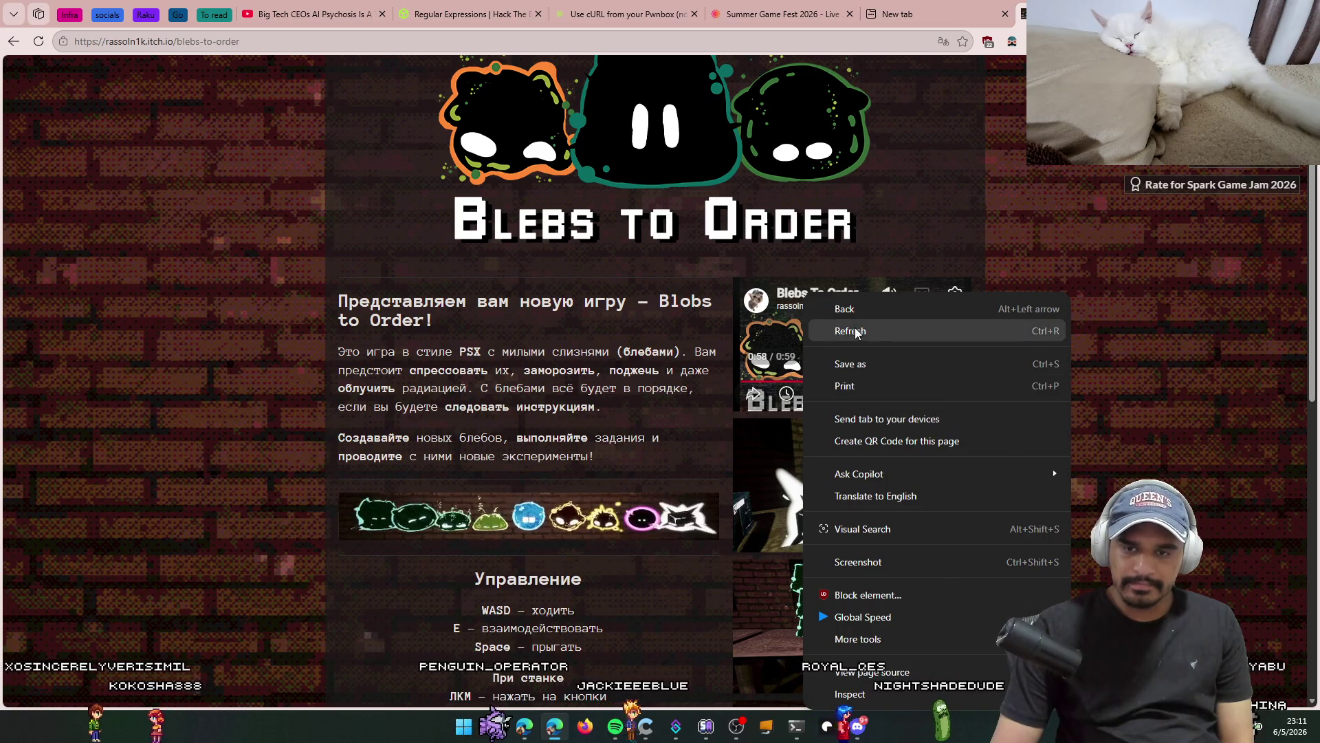
Step: Translate the page into English and highlight parts of the game description
click(973, 498)
mouse_move(431, 352)
mouse_down()
mouse_move(612, 370)
mouse_move(654, 427)
mouse_up()
click(430, 369)
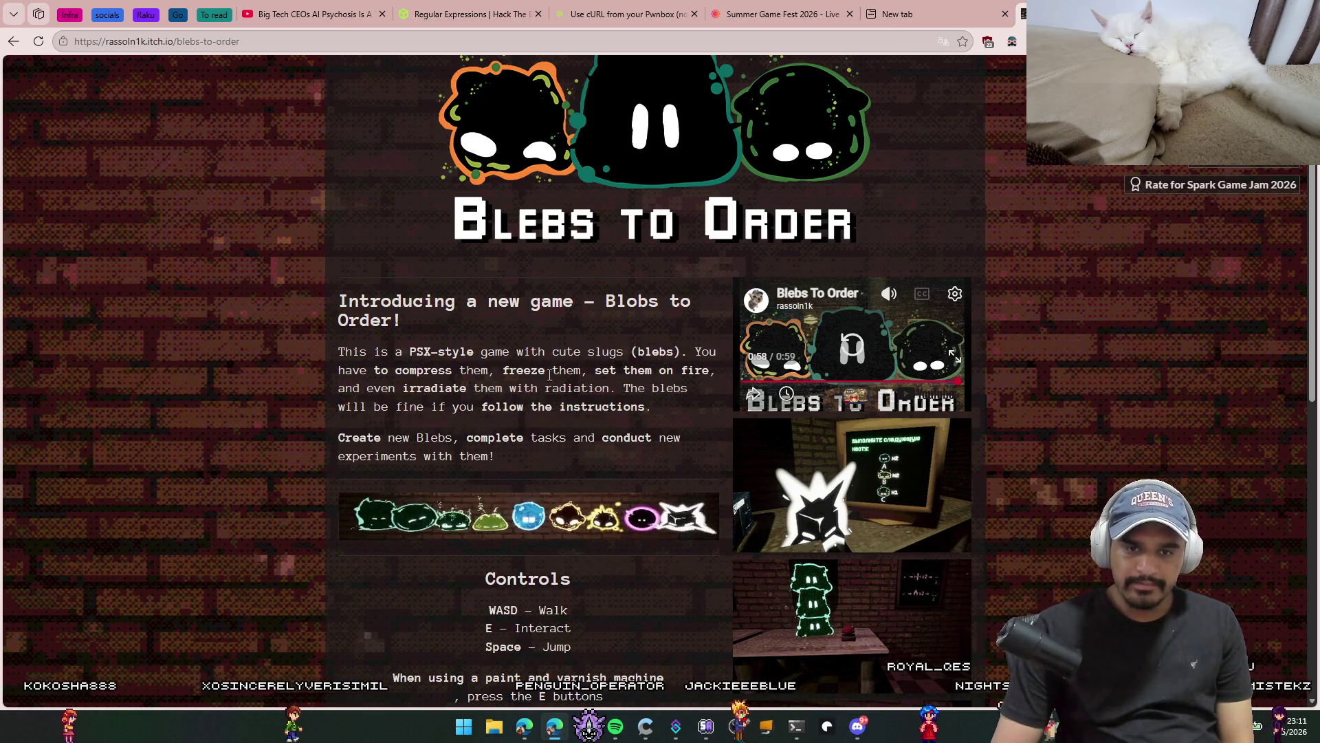
drag(406, 387, 526, 389)
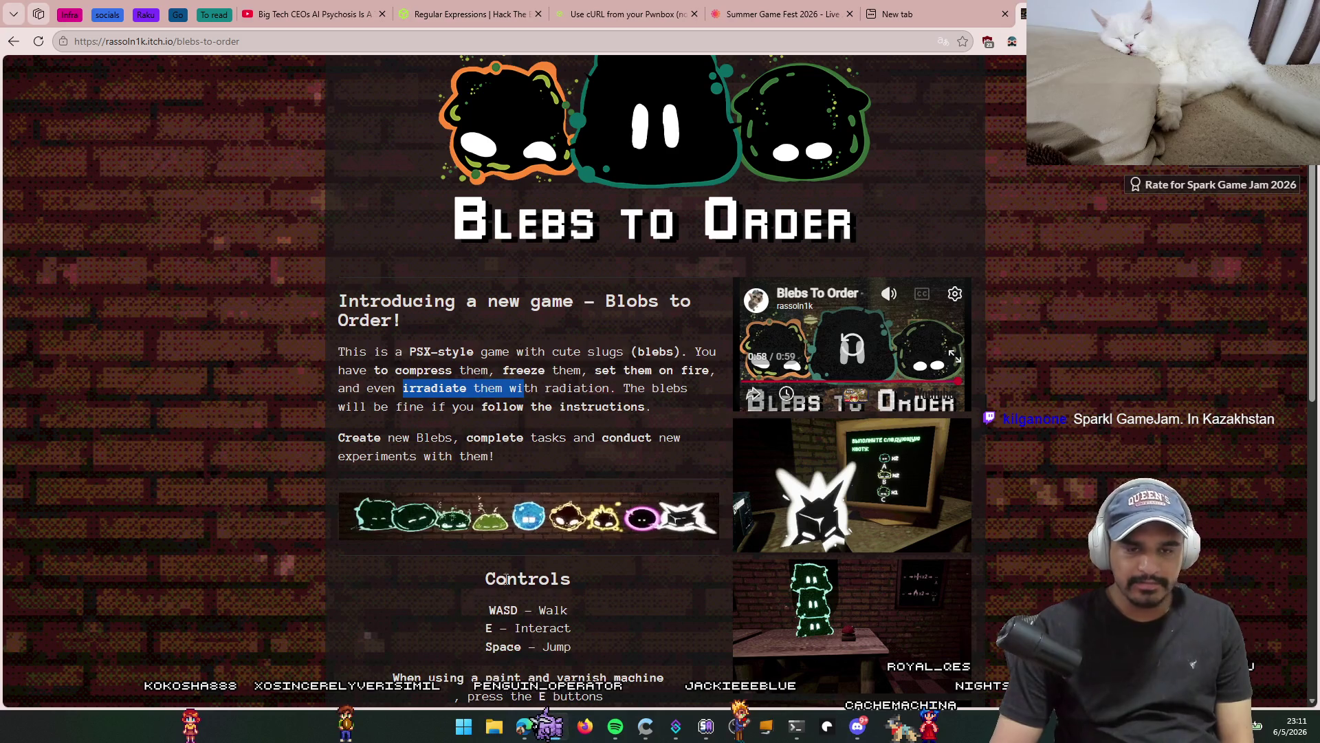
Step: Read further down the description and visit the developer's website, forgottenkittens.dev
scroll(558, 410, down, 1)
mouse_move(375, 370)
mouse_down()
mouse_move(679, 373)
mouse_move(506, 400)
mouse_up()
click(506, 401)
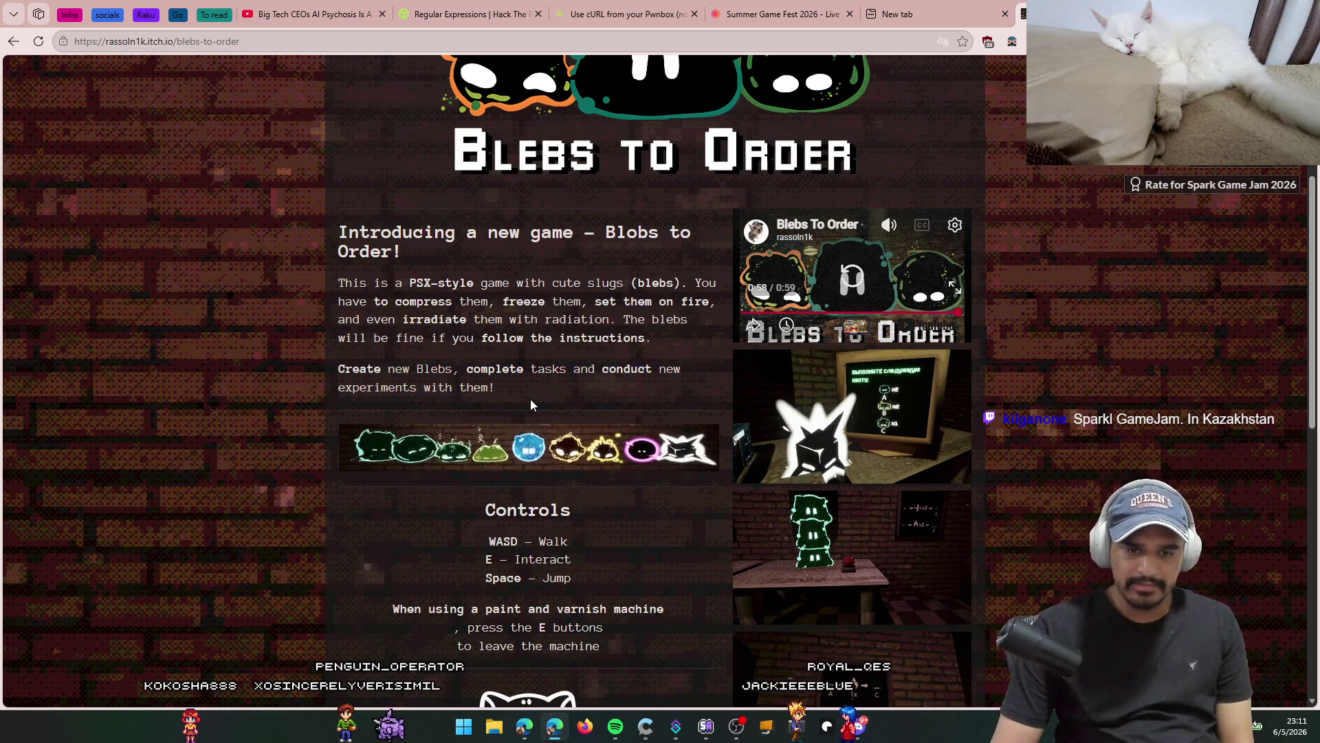
scroll(551, 422, down, 3)
scroll(448, 410, down, 4)
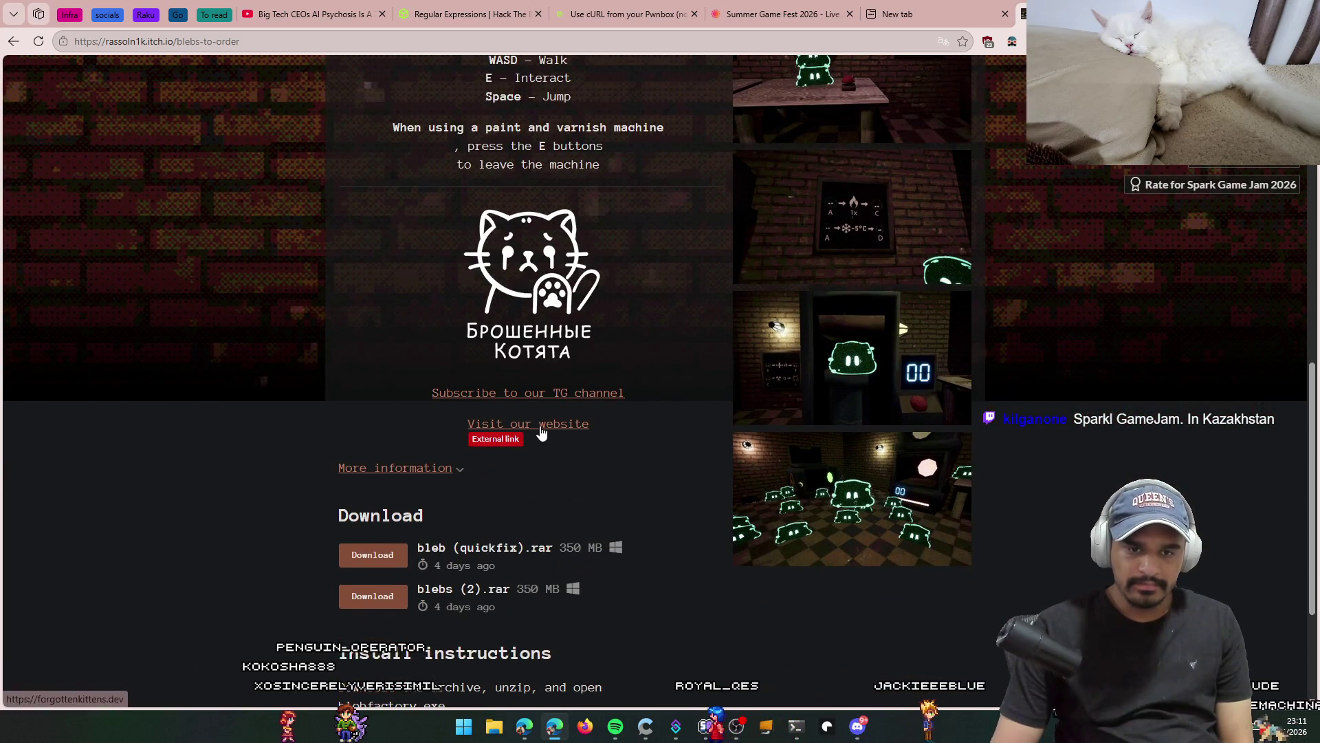
click(540, 424)
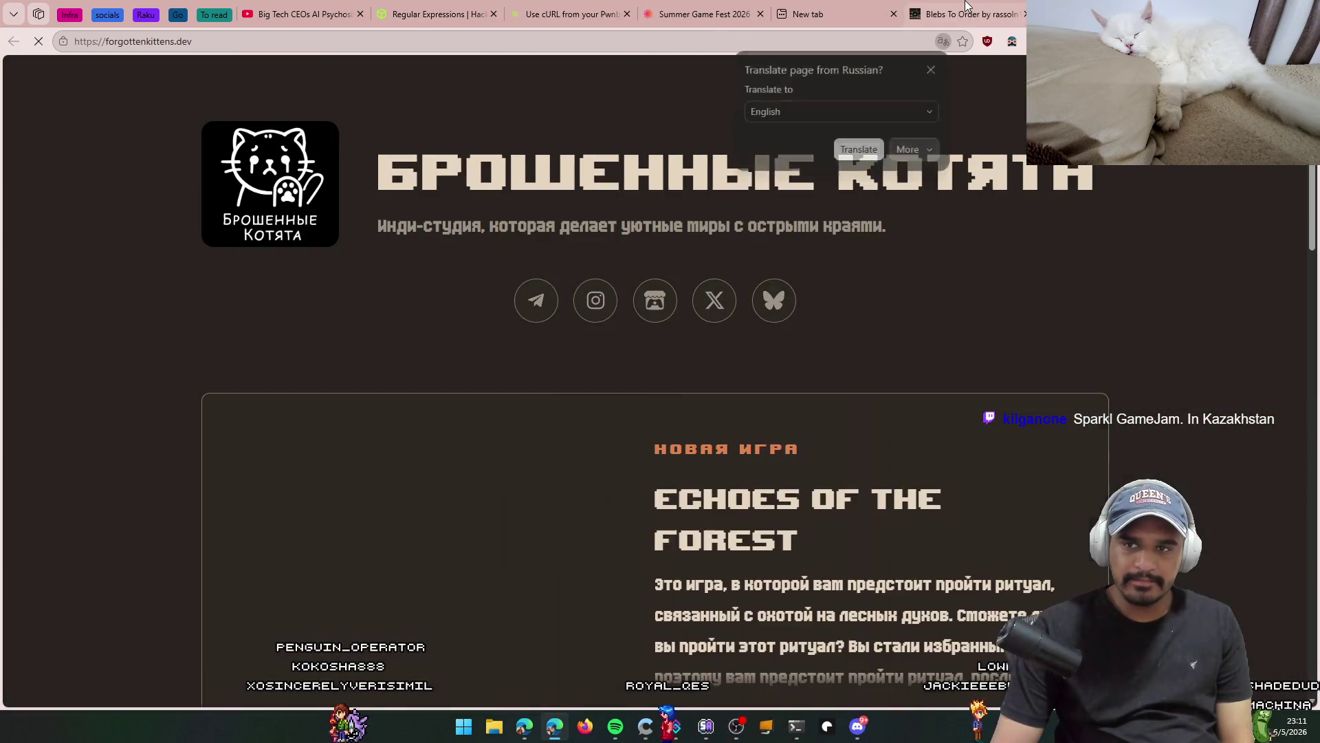
click(853, 147)
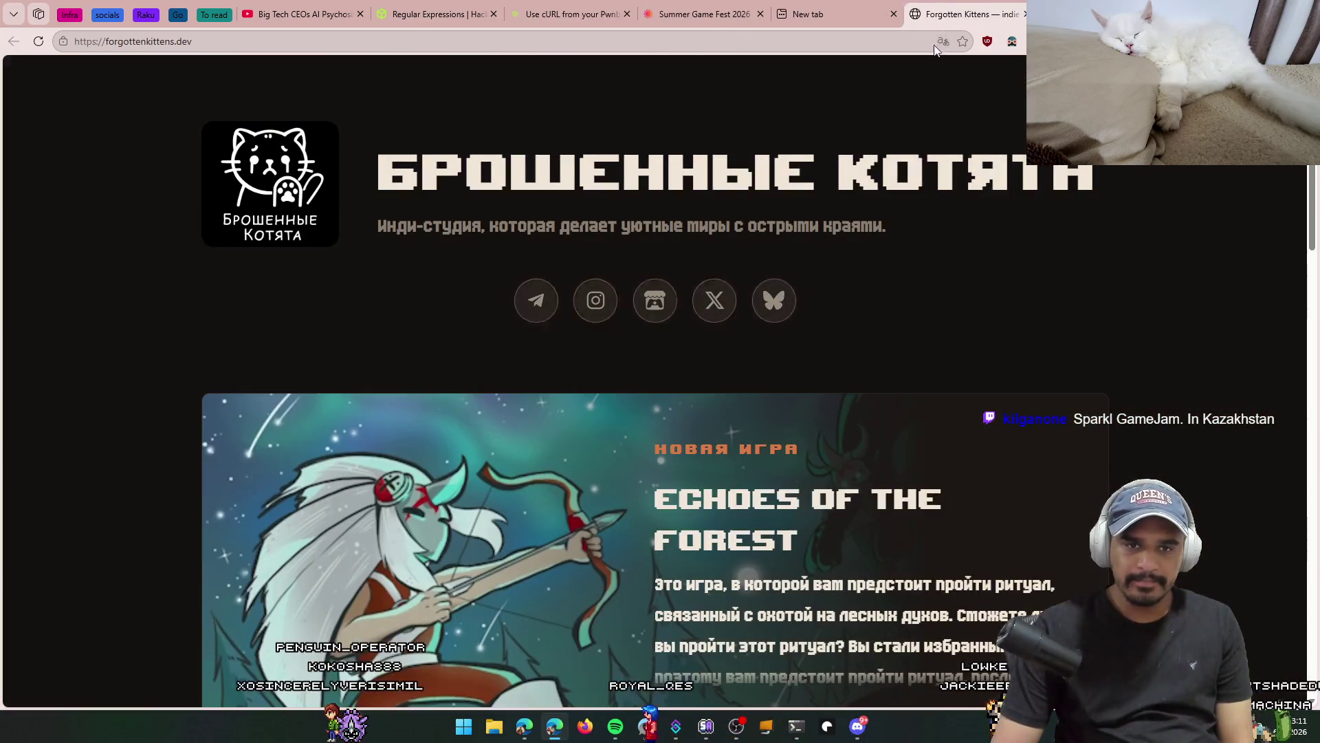
scroll(888, 230, down, 10)
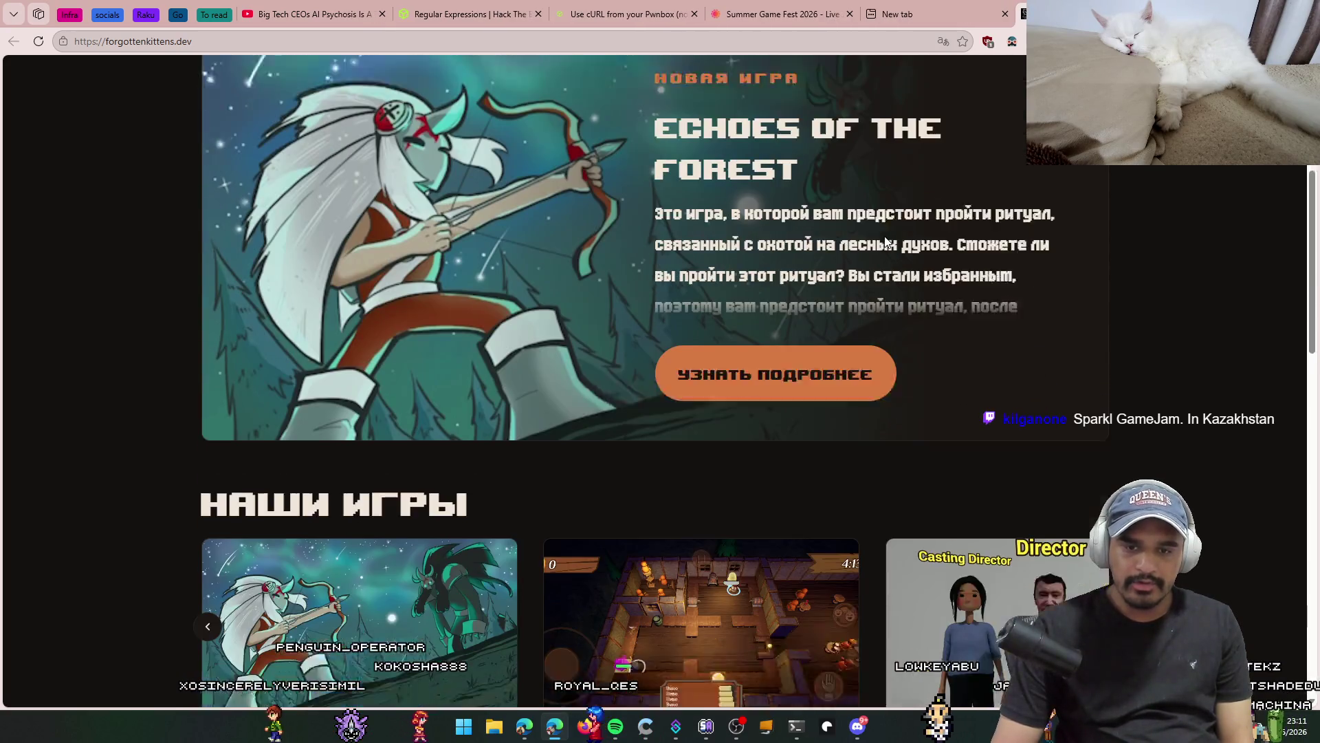
scroll(885, 237, down, 2)
scroll(885, 237, up, 1)
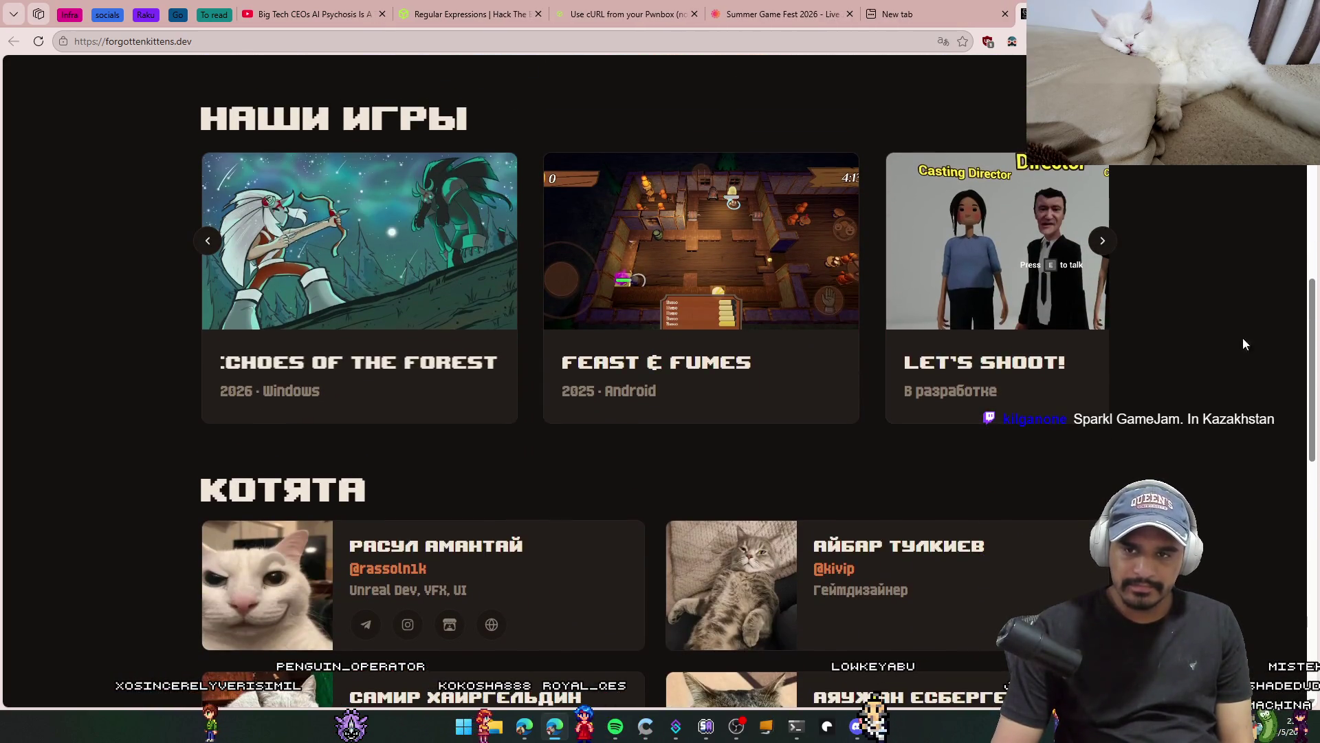
scroll(1075, 245, down, 3)
scroll(1076, 245, down, 10)
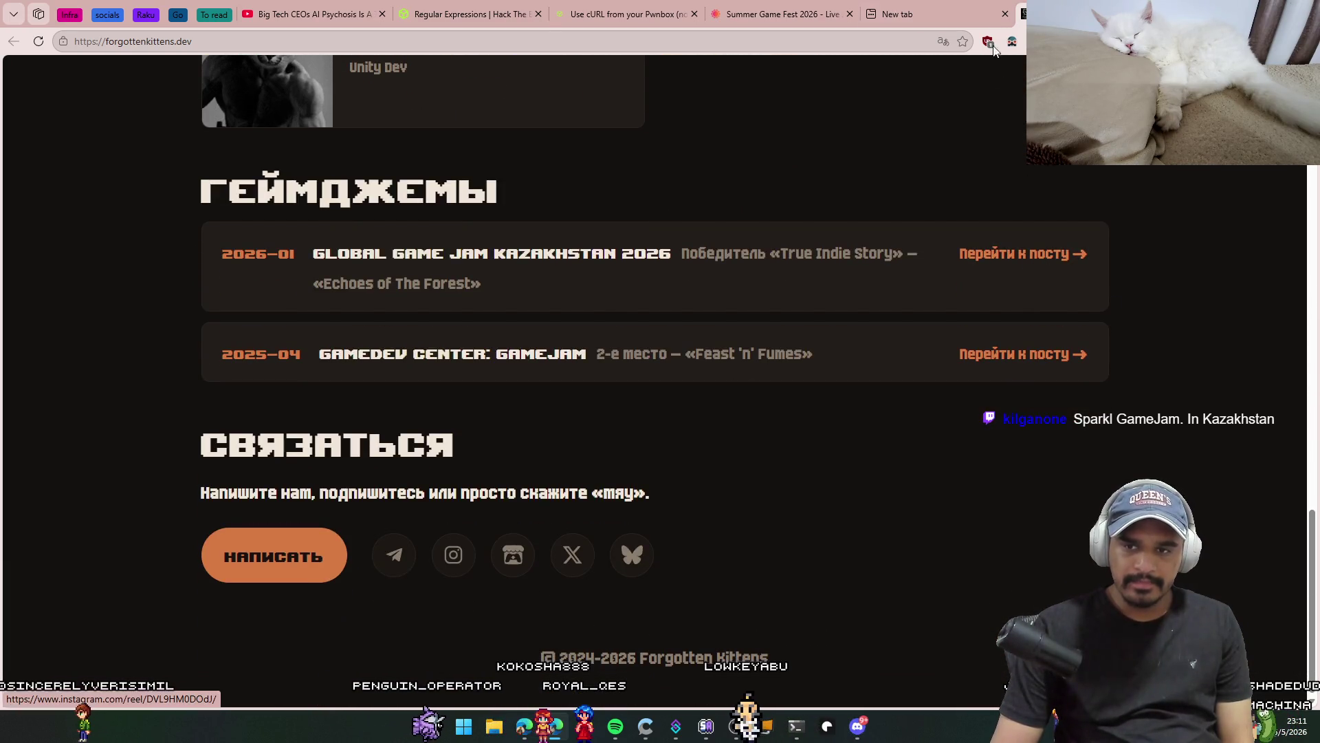
Step: Close the Forgotten Kittens tab and open the Summer Game Fest 2026 livestream on YouTube
key(alt+Left)
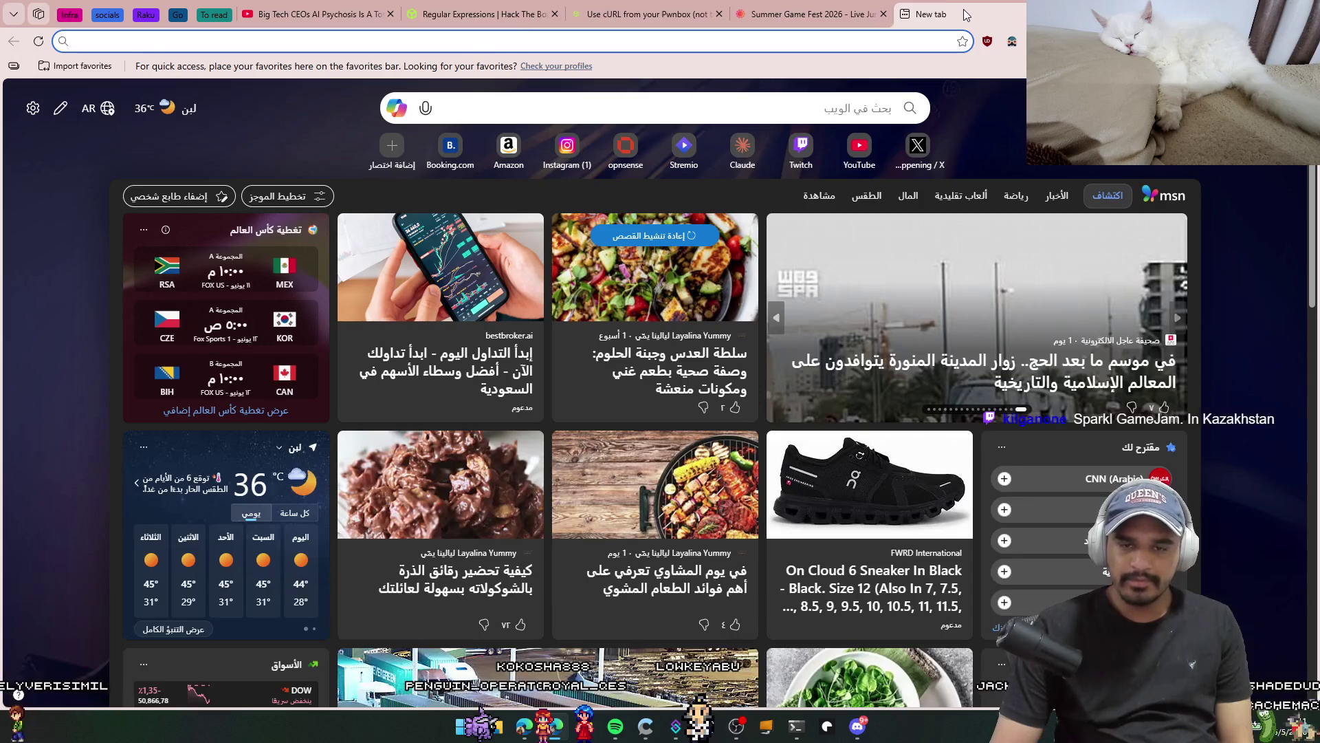
key(ctrl+w)
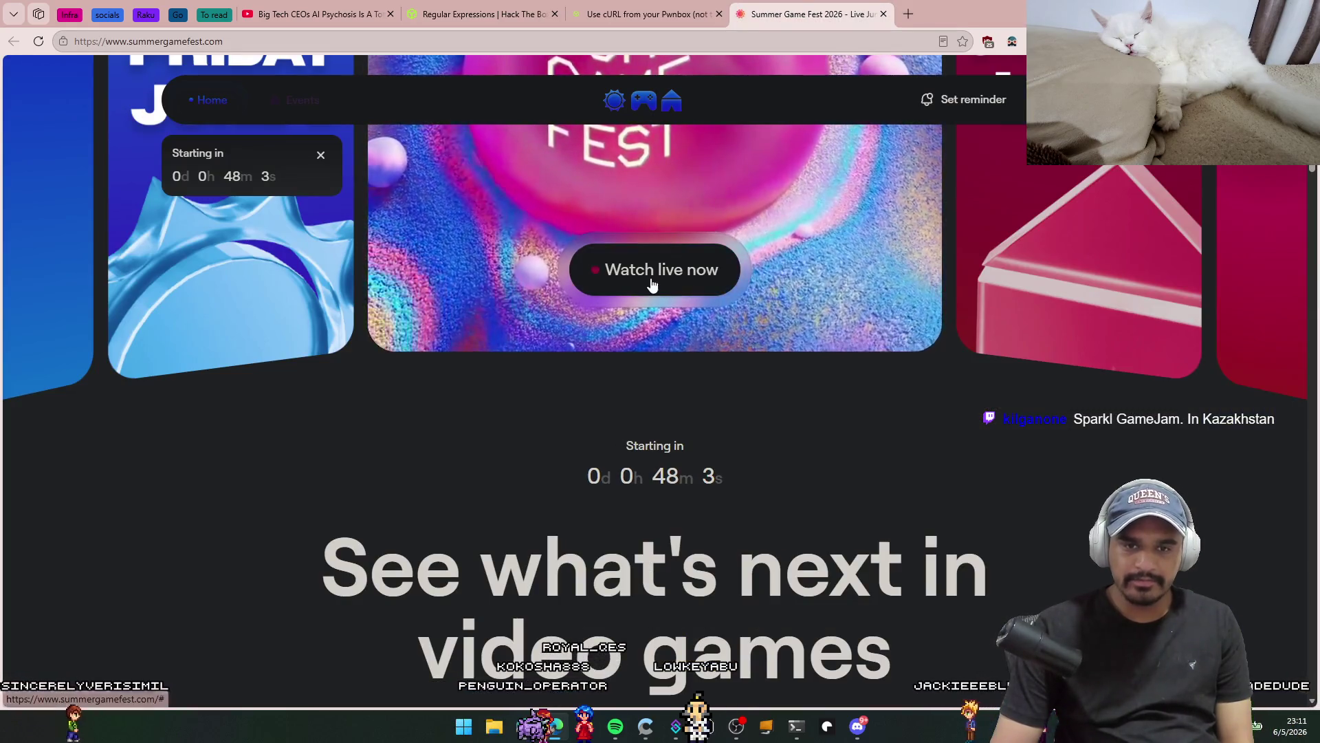
click(650, 275)
click(949, 571)
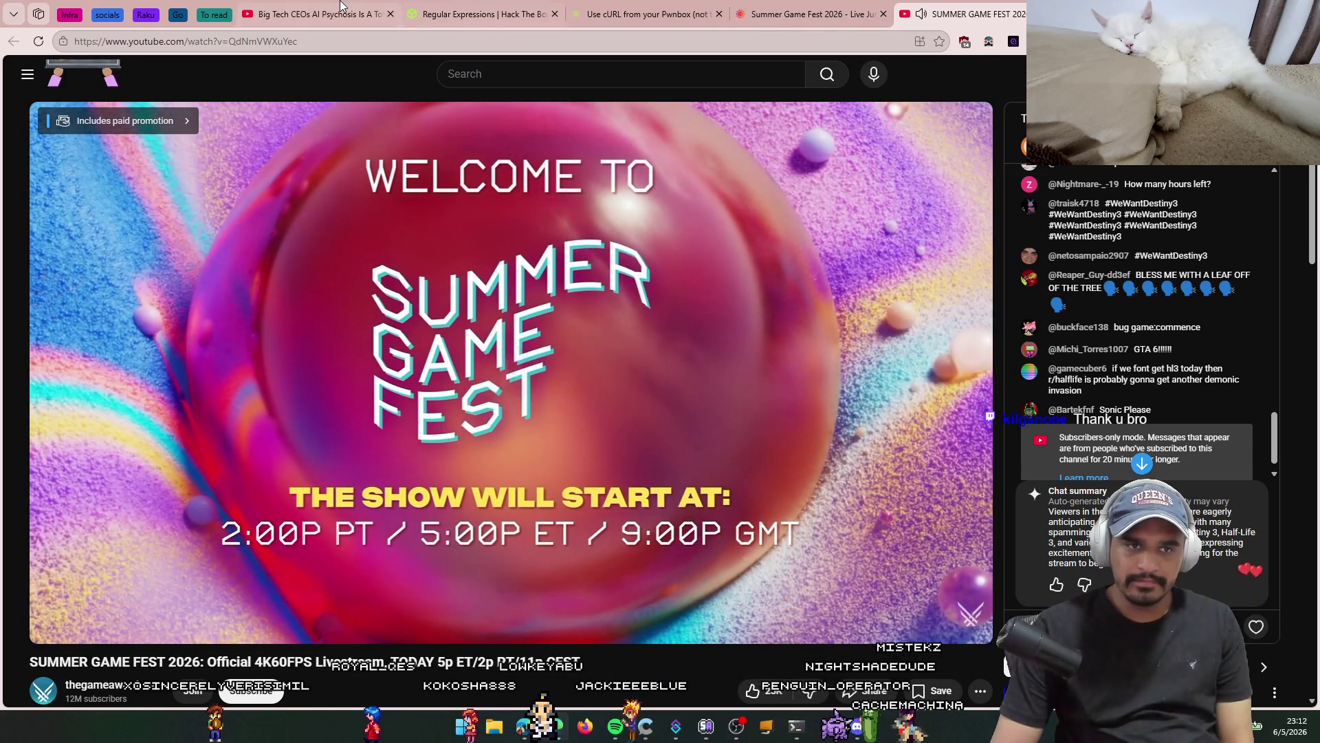
Step: Switch back to the AI psychosis video and resume playback
click(302, 13)
click(273, 493)
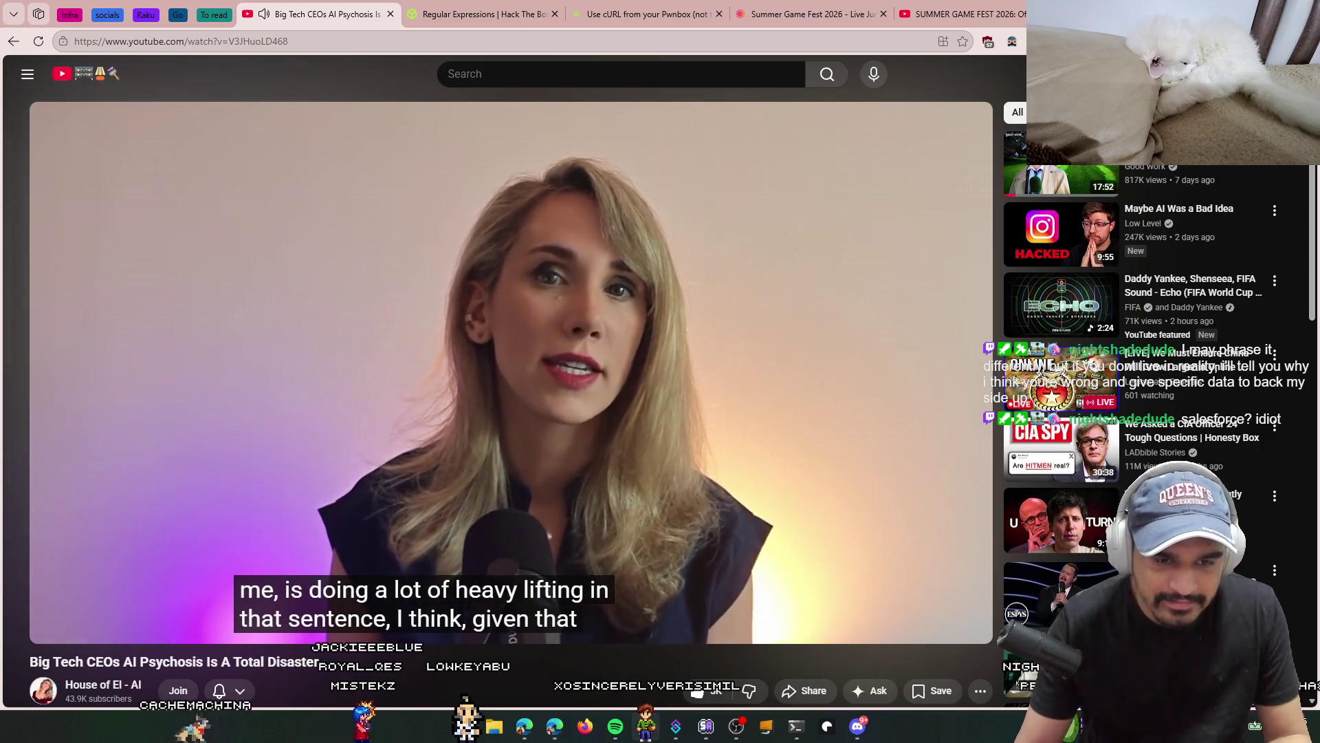
Step: Replay the Salesforce 9,000-to-5,000 heads quote, pause at 5:53, and start a 'headless software' search in a new tab
key(Left)
key(Left)
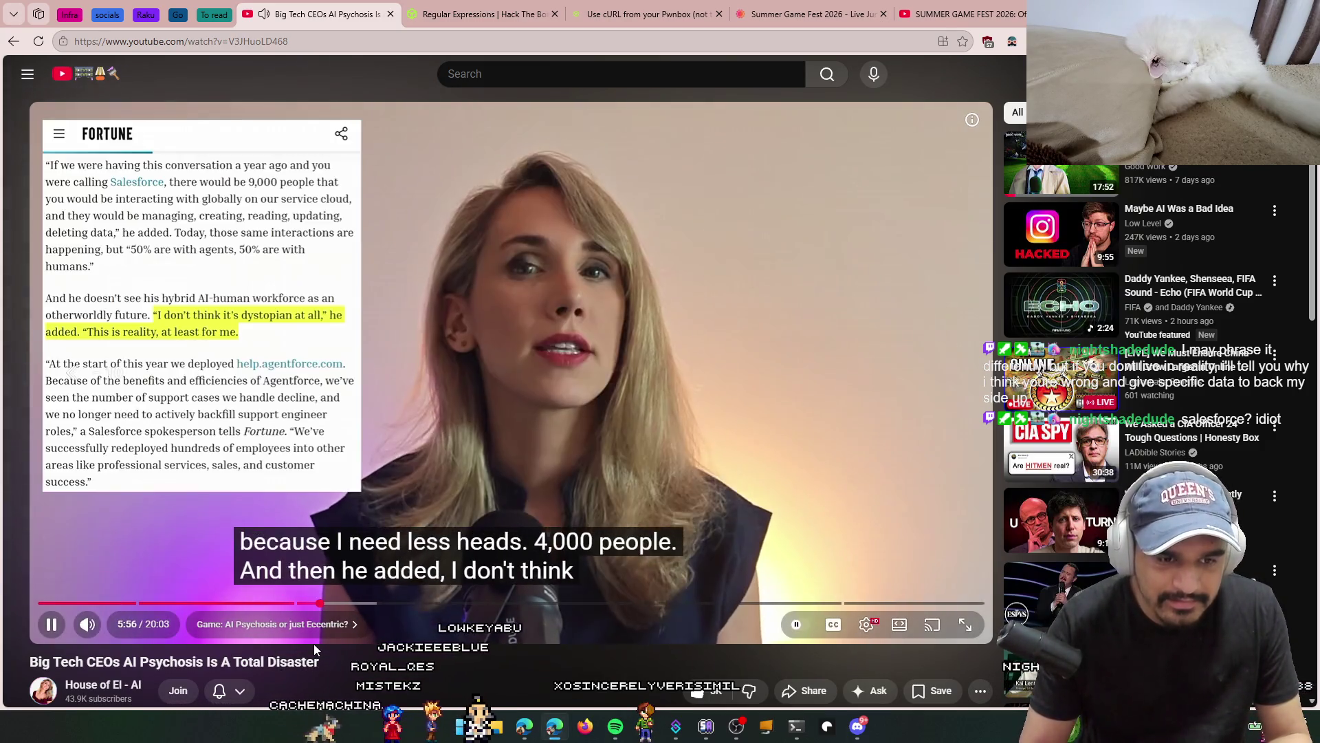
key(space)
key(Left)
key(space)
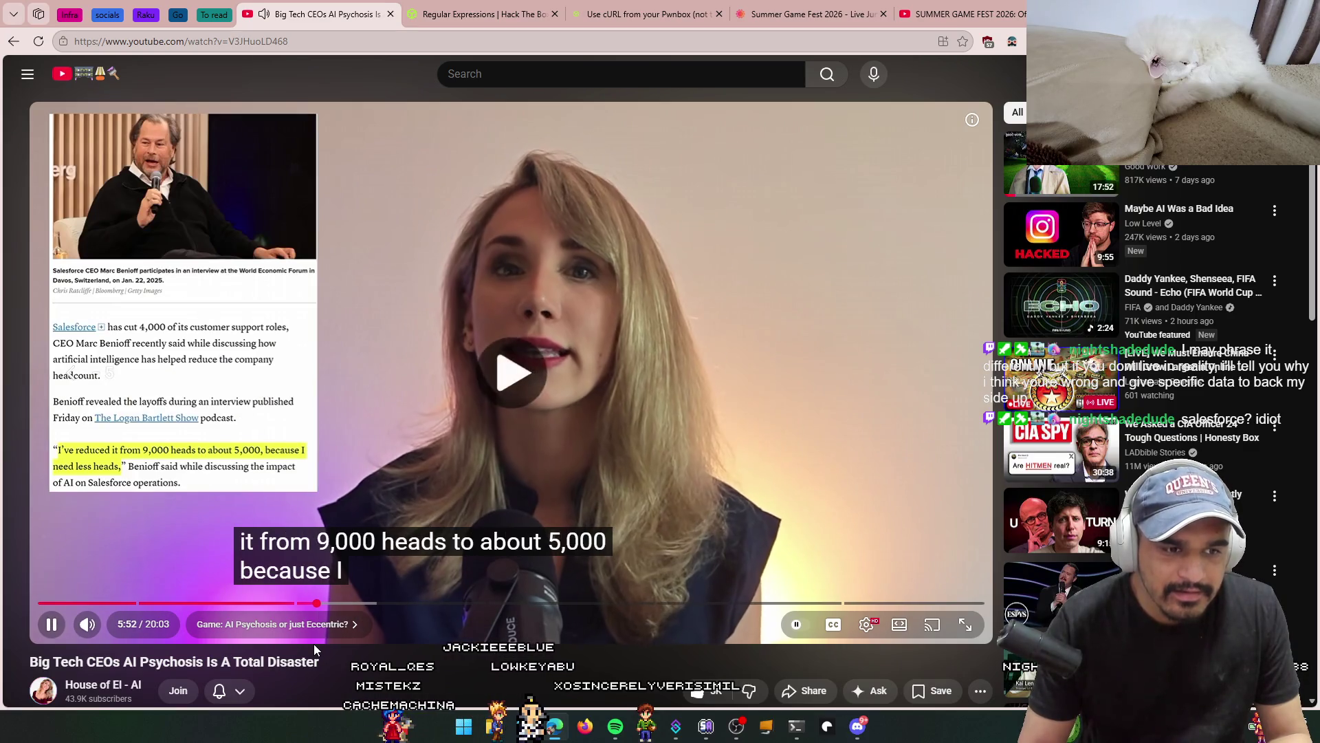
key(space)
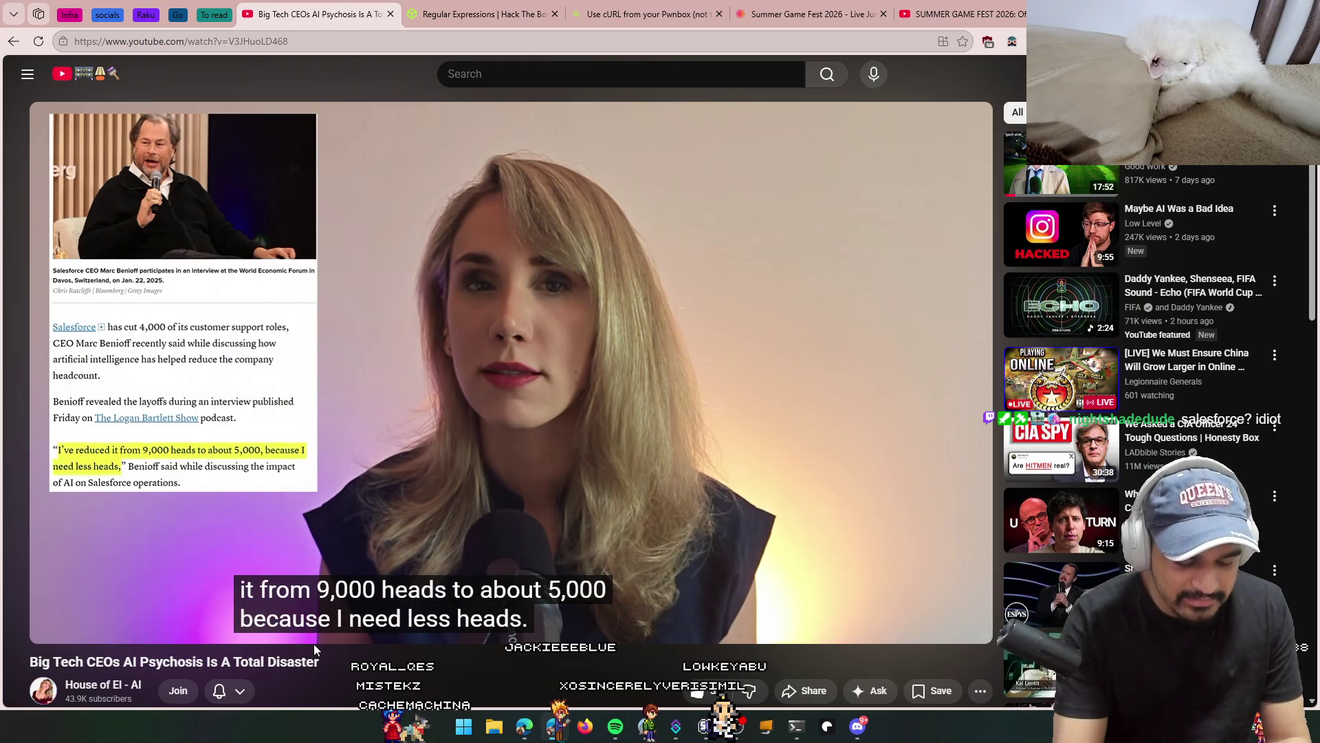
key(ctrl+t)
text(headless software)
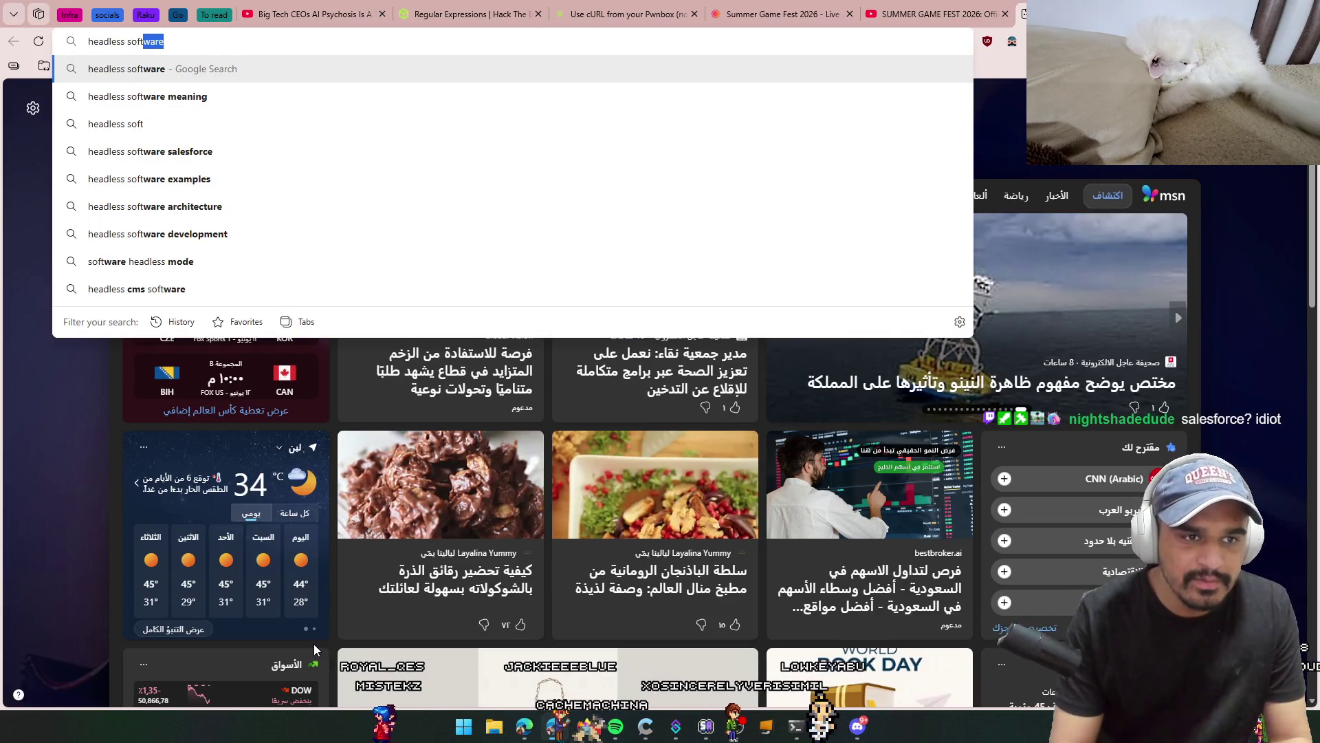
Step: Search for 'headless software', skim the results, then close that tab and return to the AI psychosis video
key(Return)
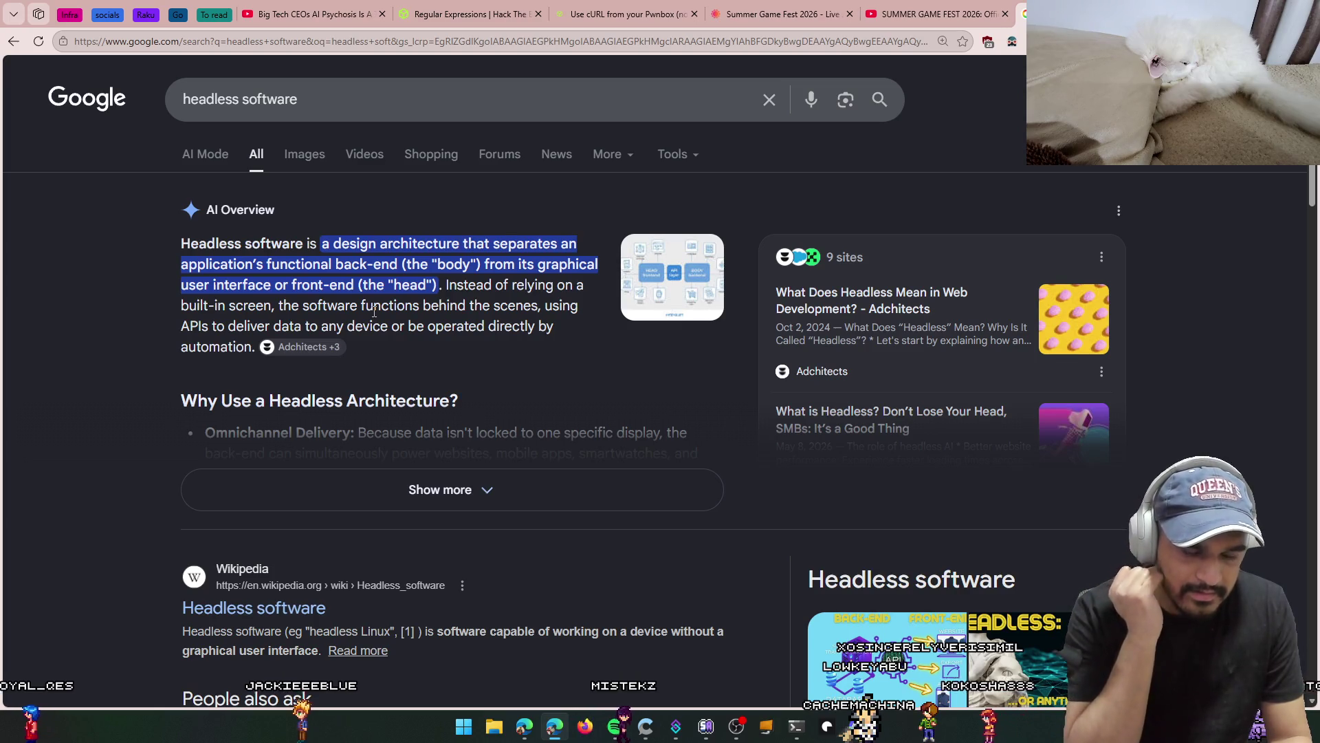
scroll(564, 449, down, 9)
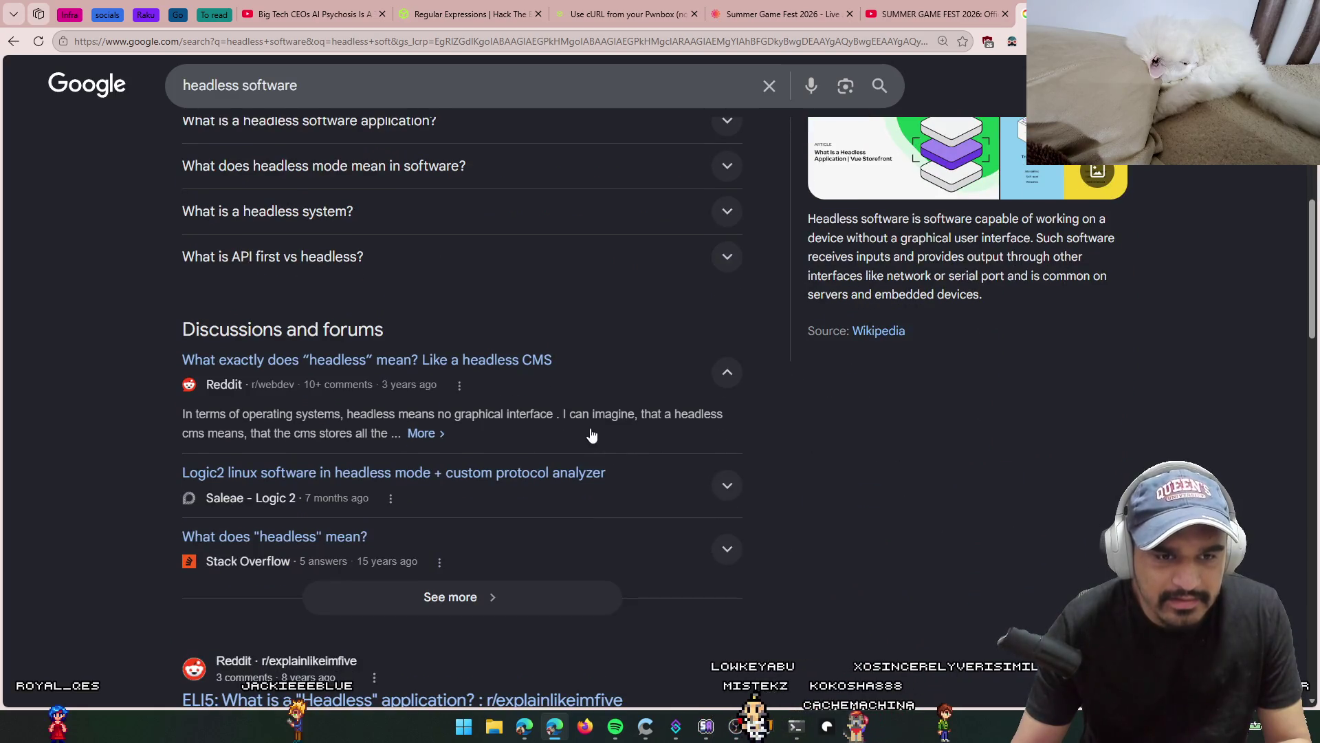
scroll(853, 399, up, 4)
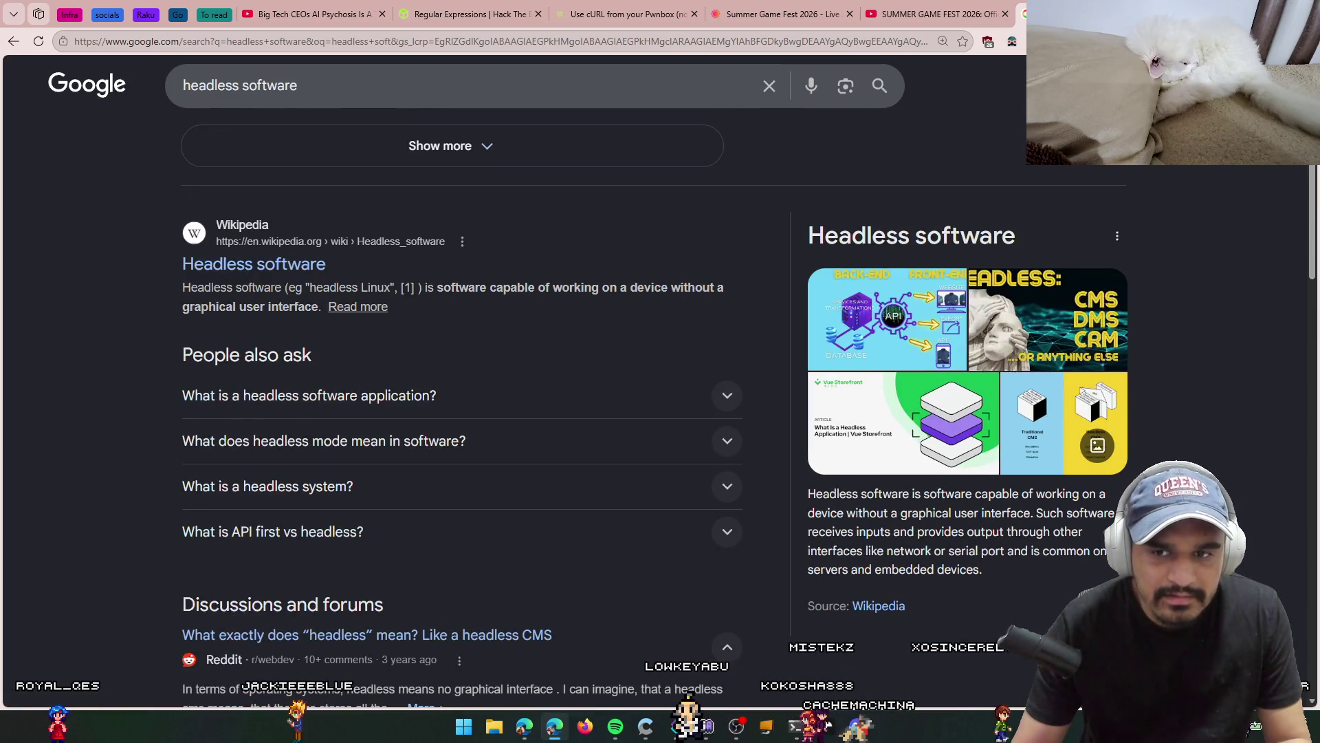
key(ctrl+w)
click(689, 418)
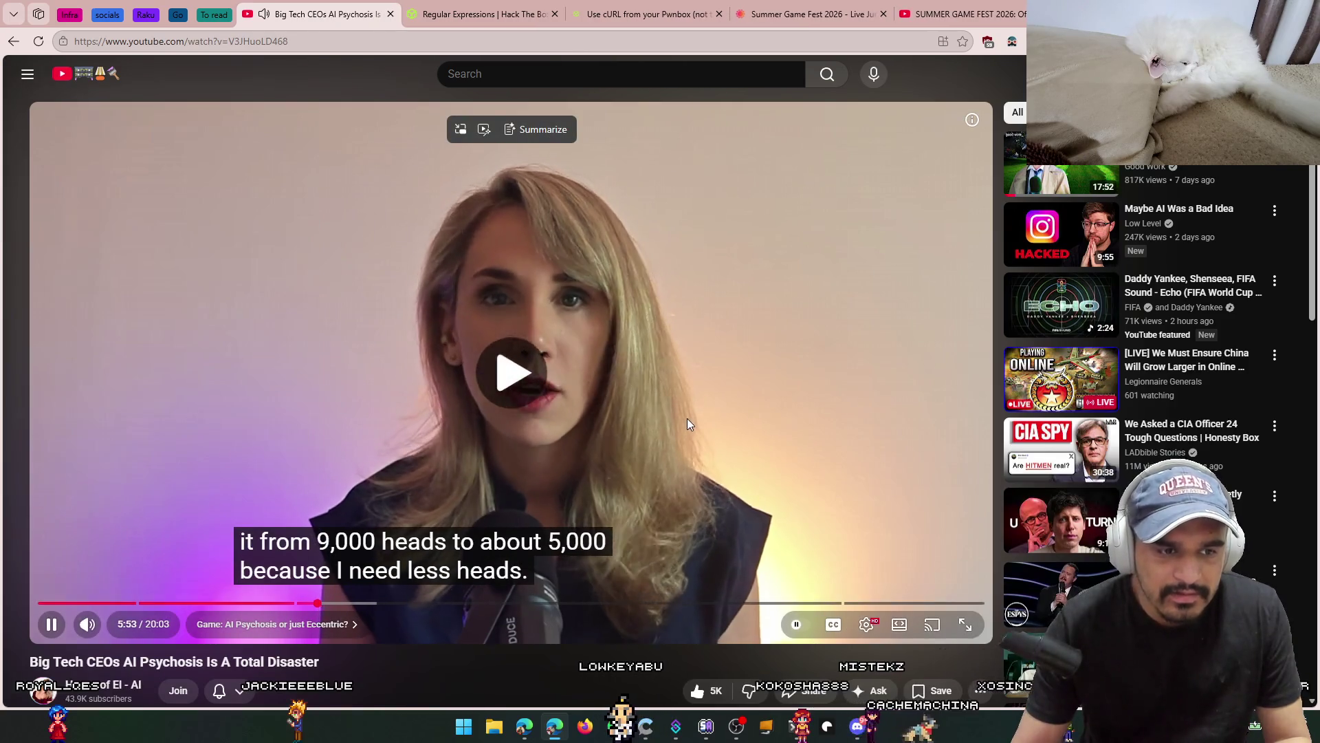
Step: Resume the AI psychosis video, rewinding briefly, and pause on the ClickUp savings quote before continuing
click(685, 418)
click(685, 419)
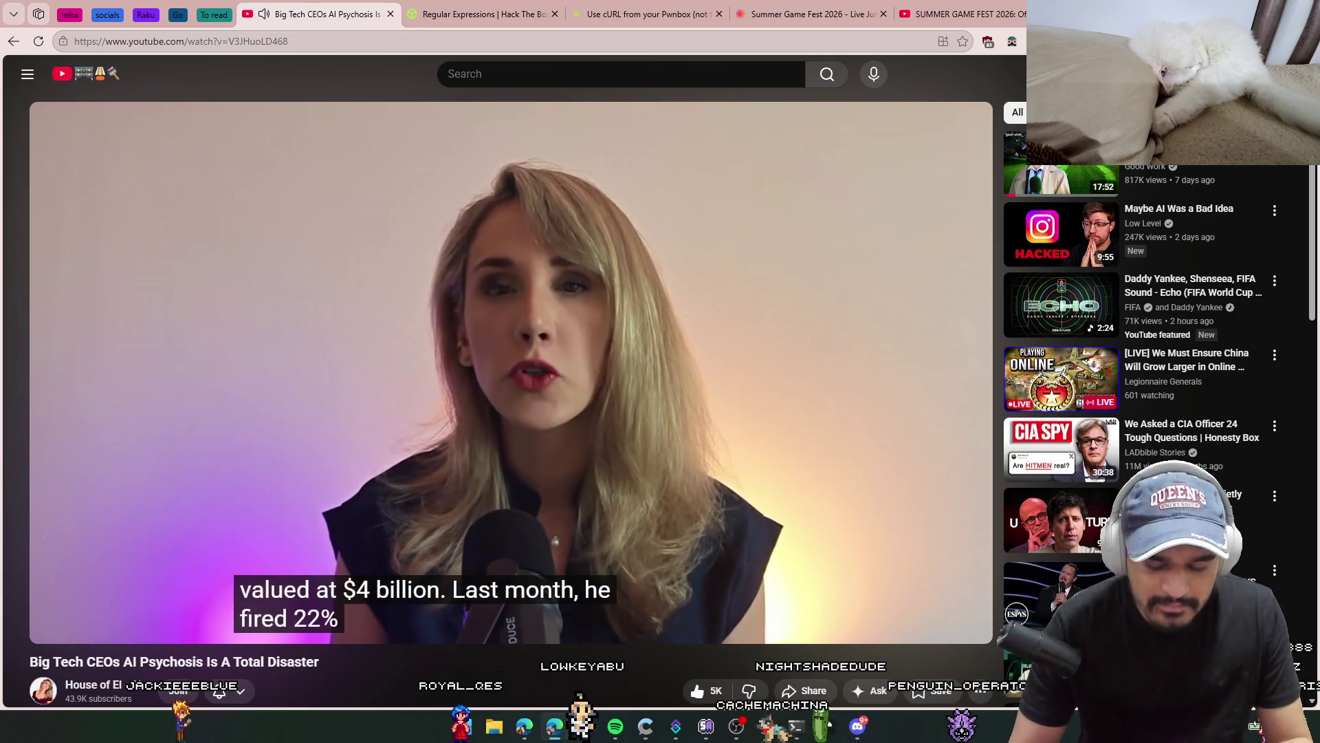
key(Left)
key(space)
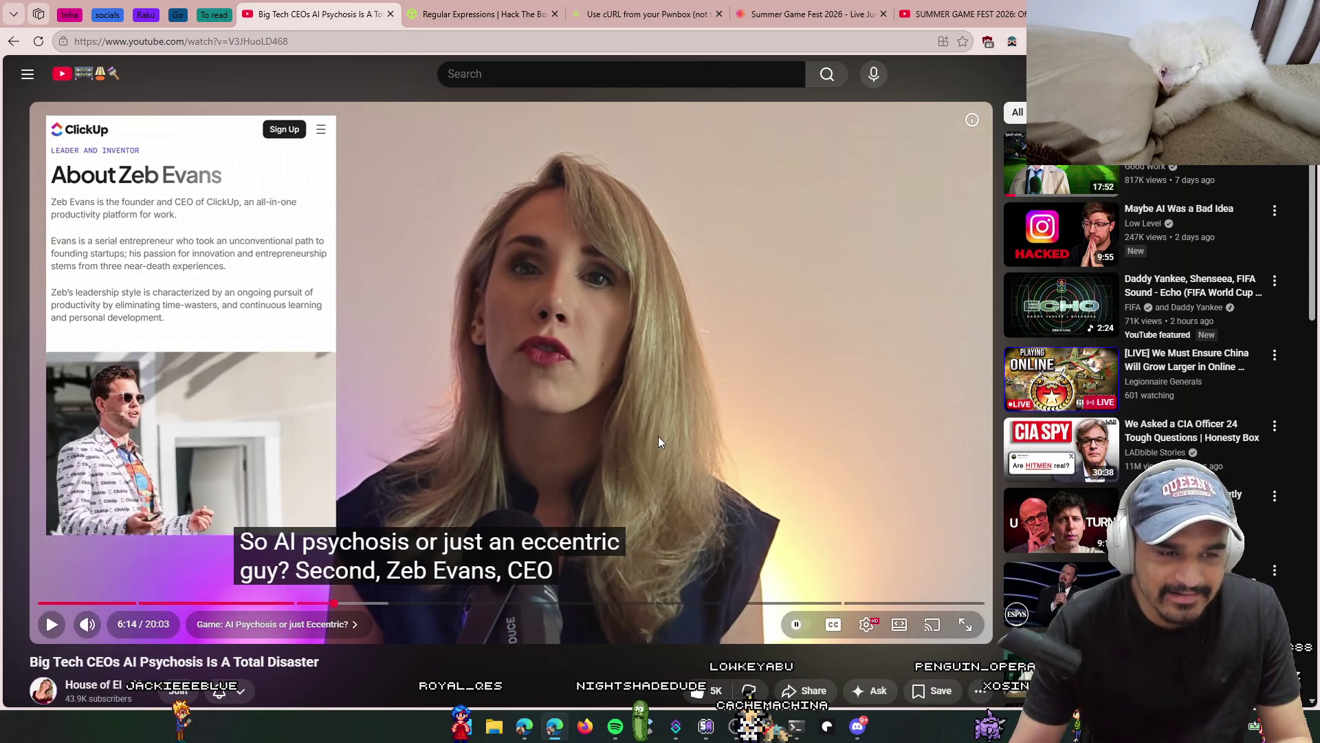
click(712, 434)
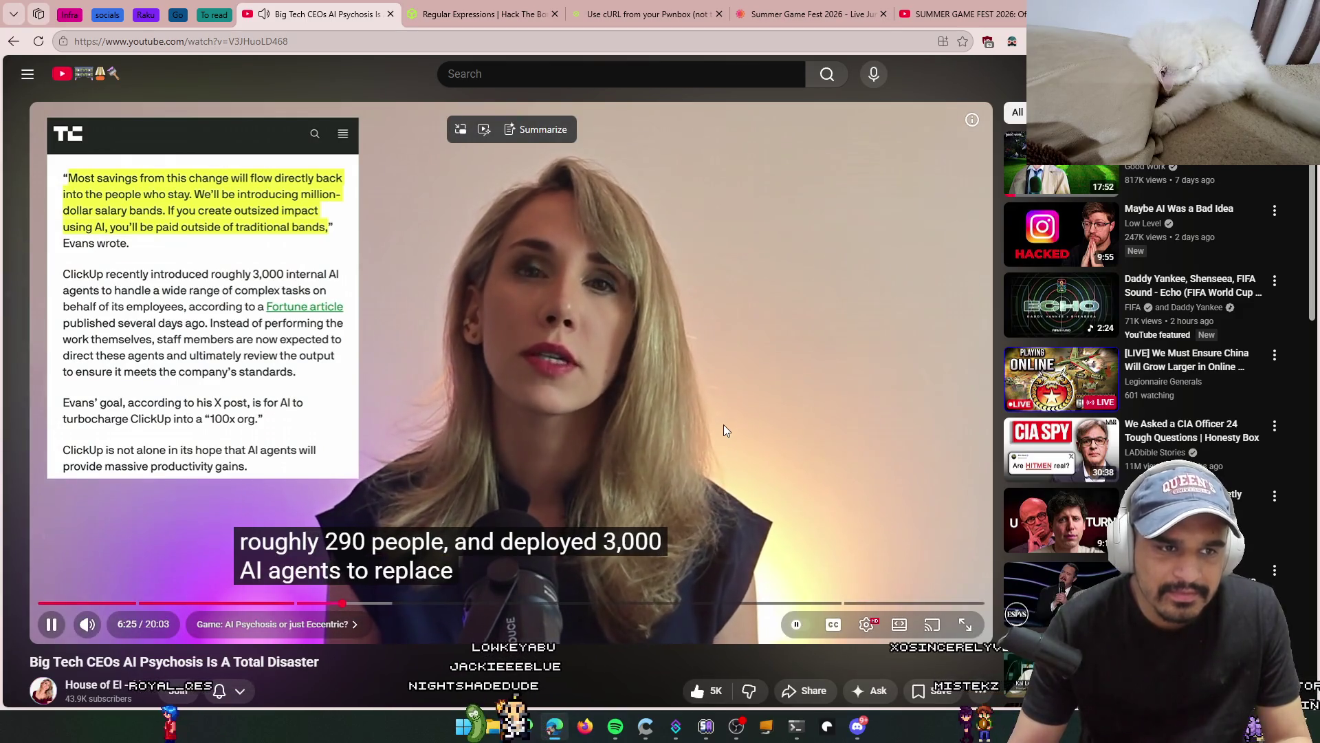
click(723, 424)
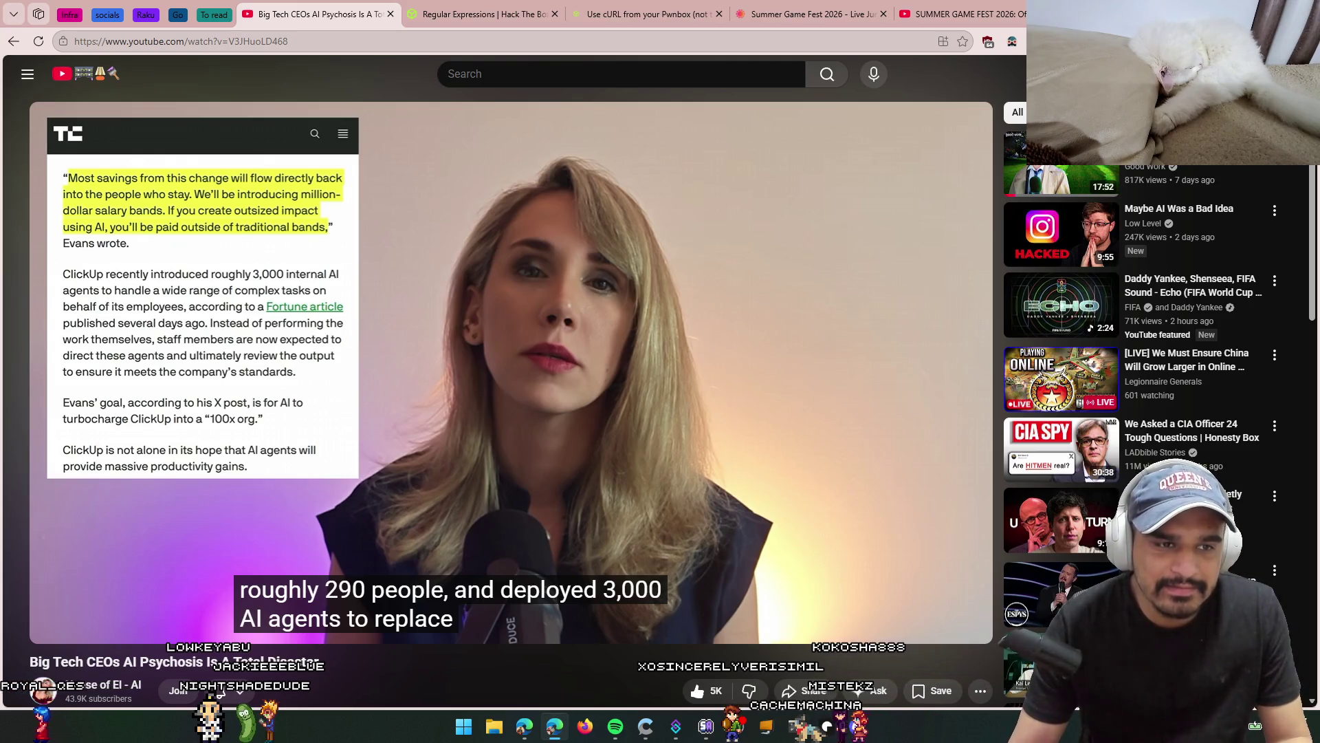
click(732, 410)
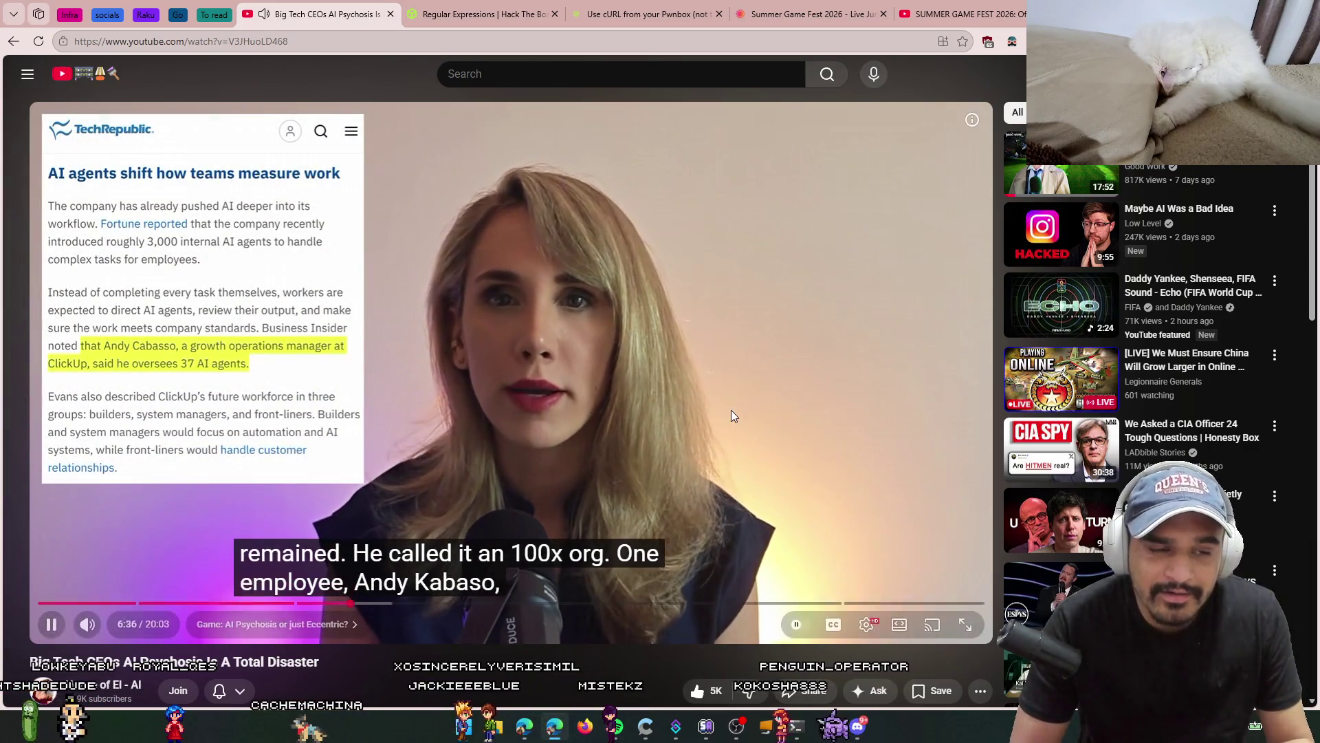
Step: Keep watching with brief pauses, including on the quoted post about the future, through to the OpenAI CEO section
click(731, 416)
click(731, 411)
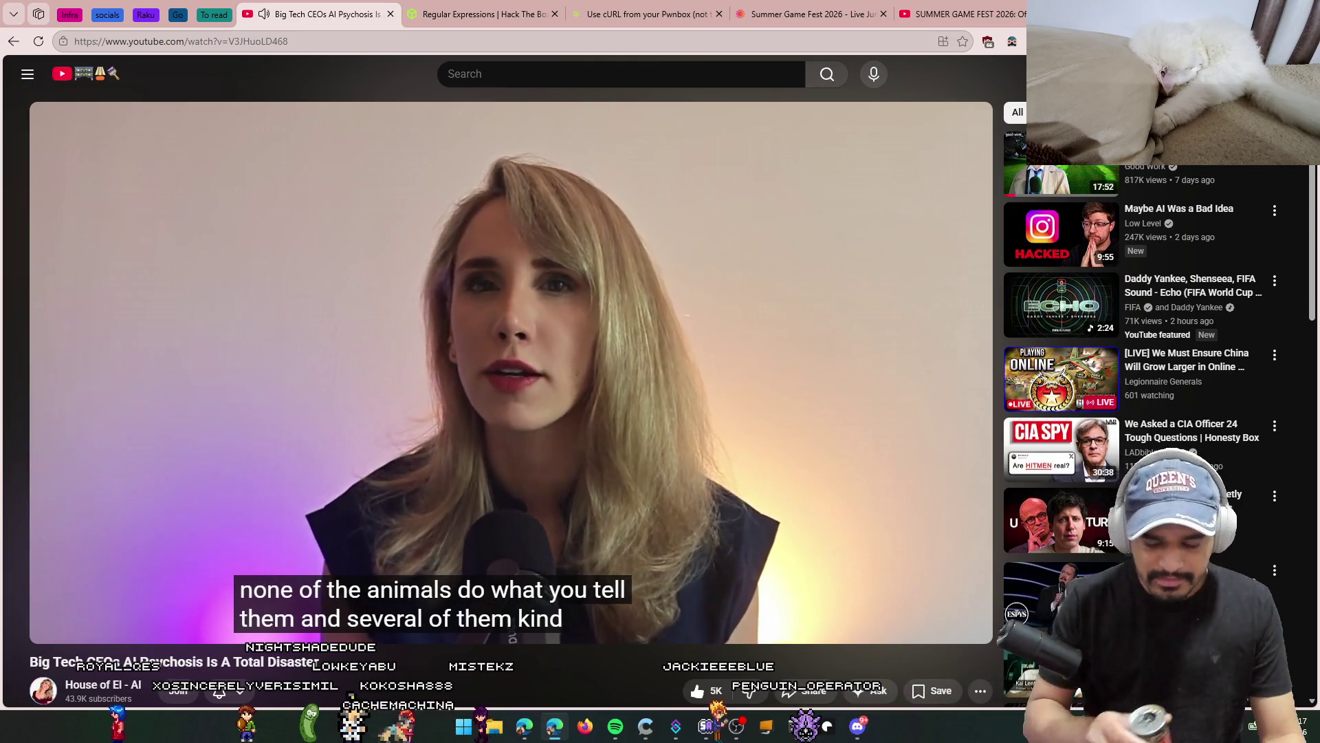
click(732, 409)
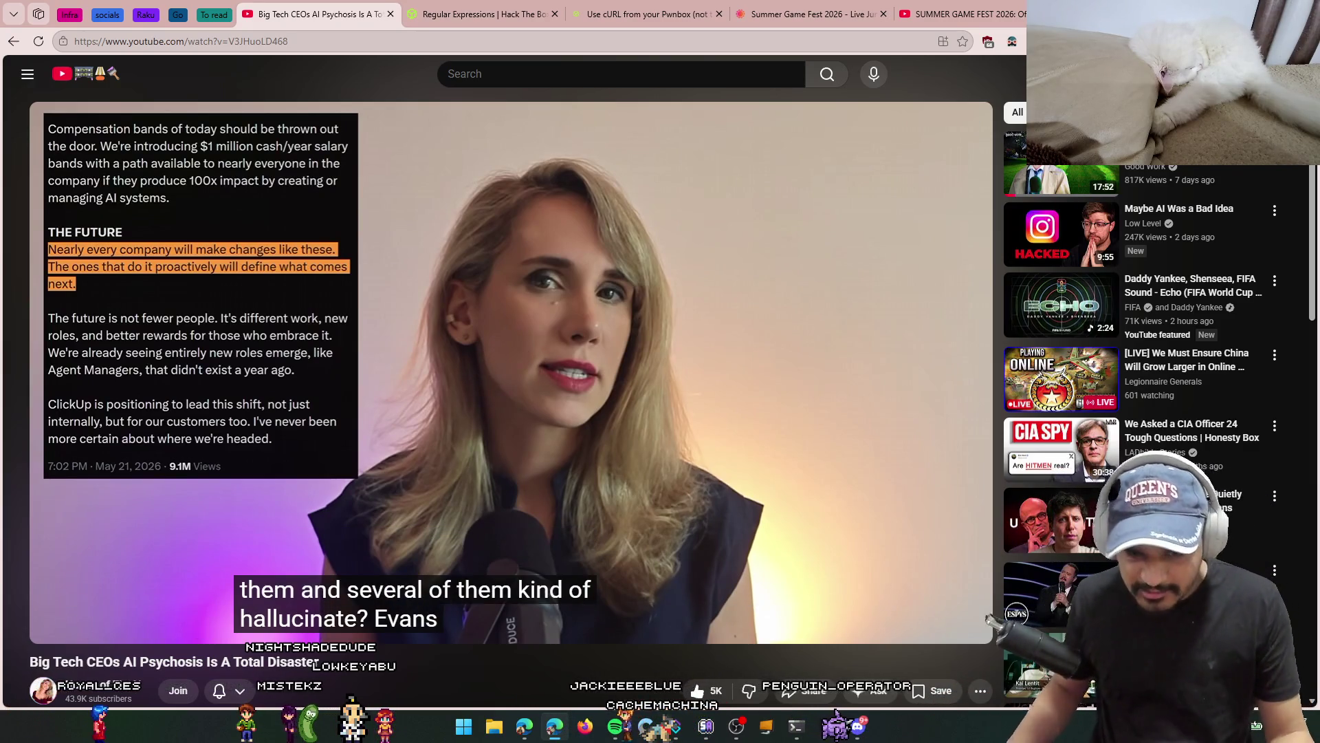
click(732, 410)
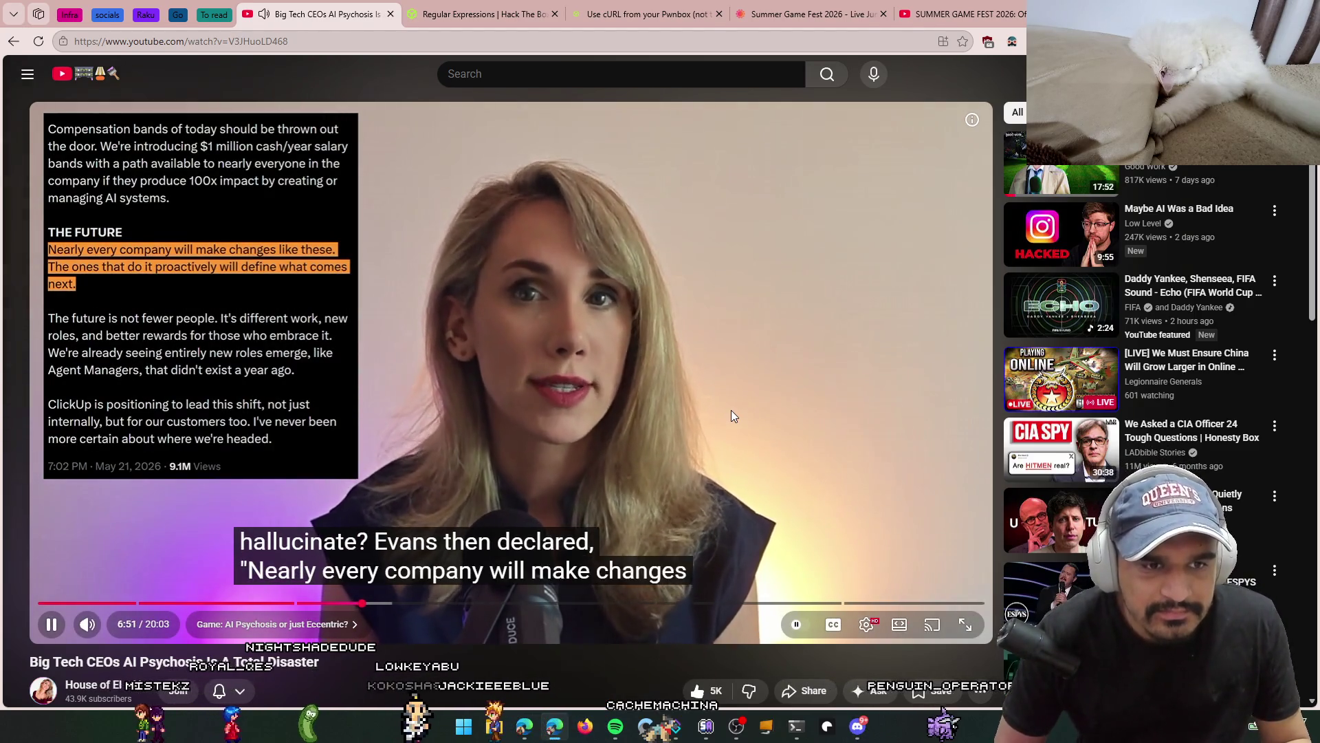
click(732, 411)
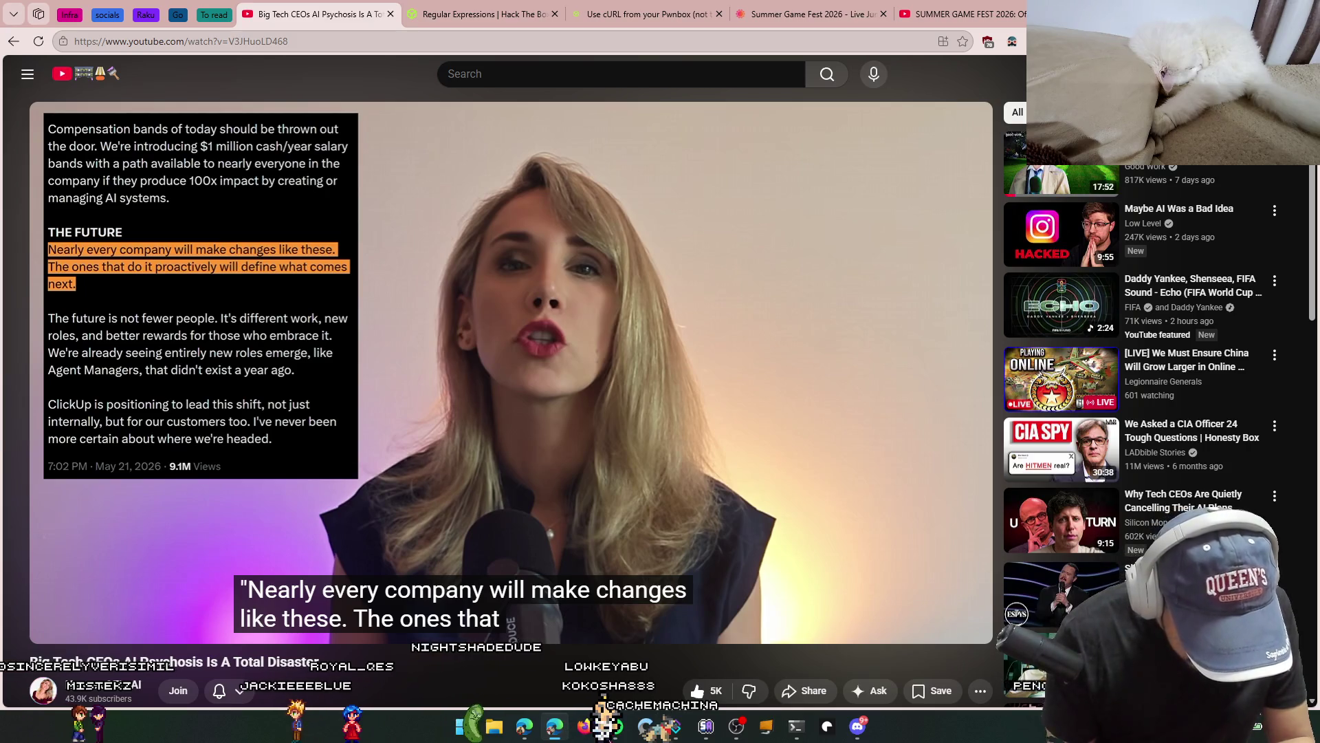
click(609, 409)
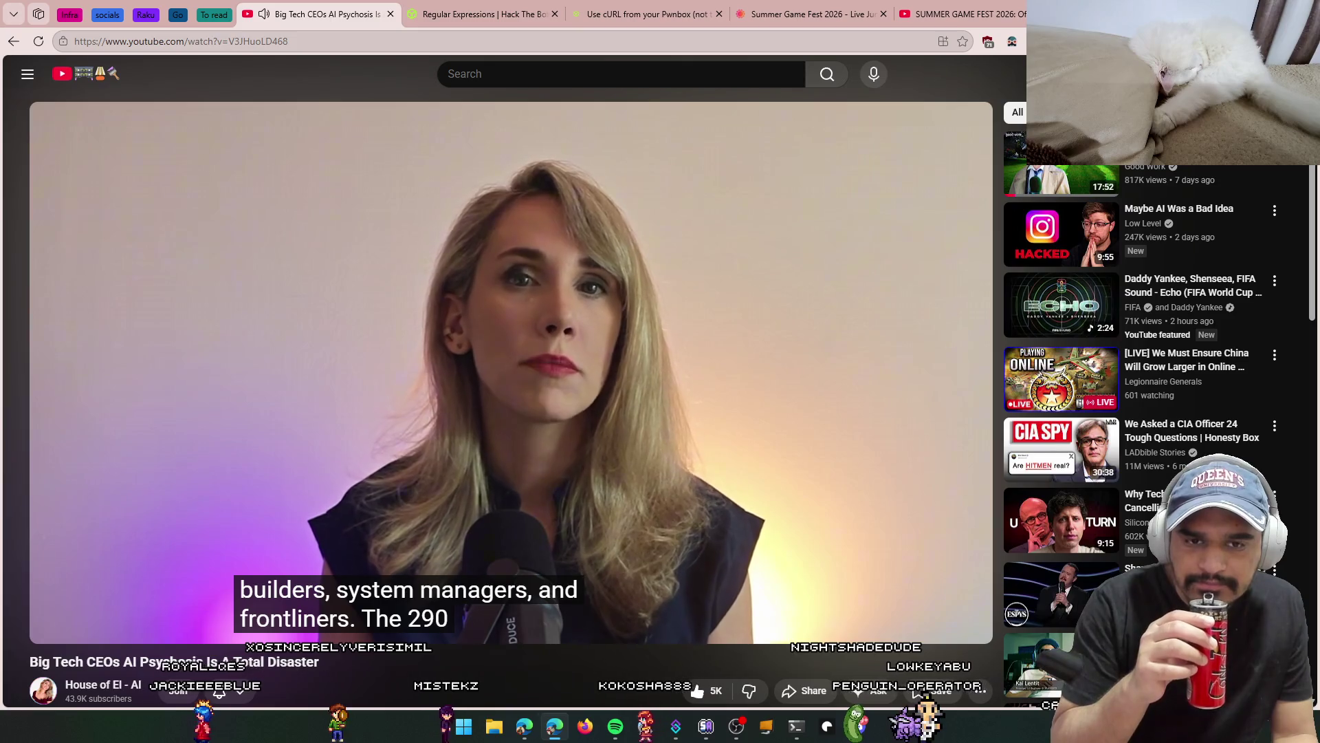
click(610, 409)
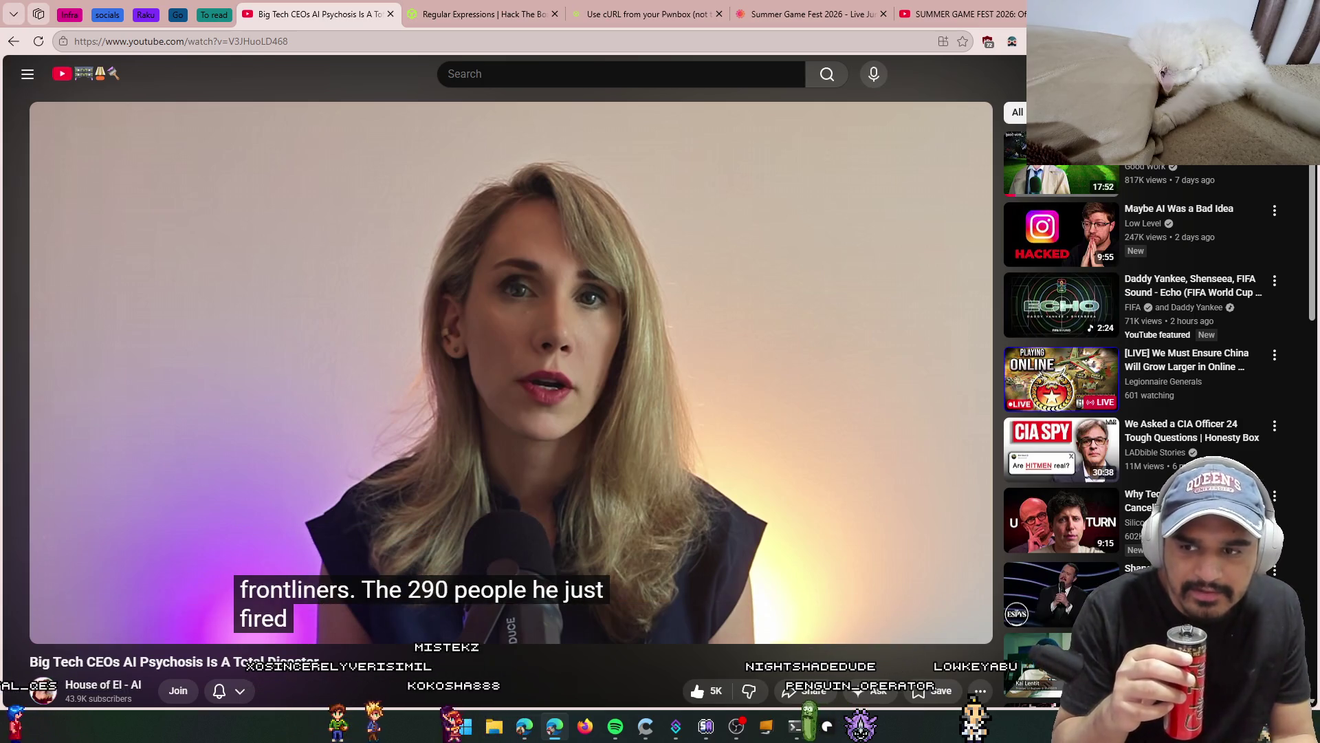
click(610, 411)
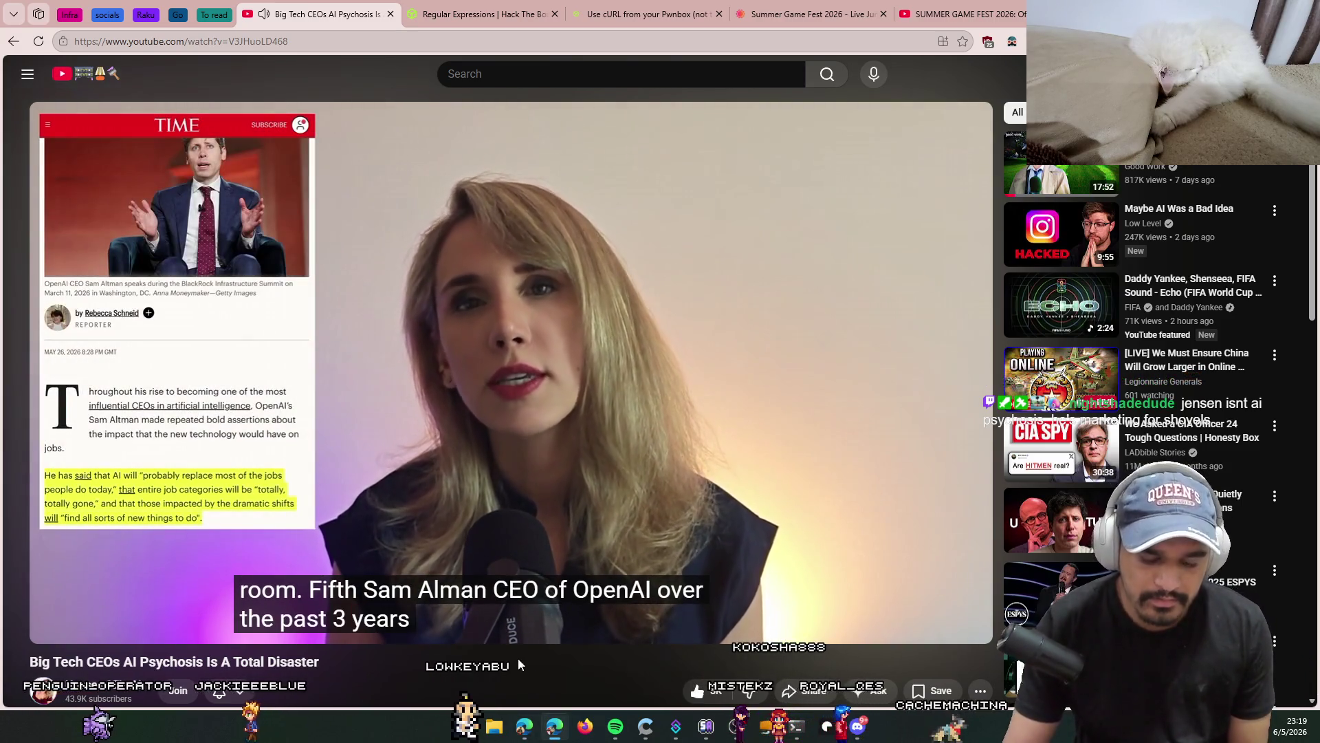
Step: Rewind about ten seconds to rehear Dario Amodei's Axios quote, then skip forward to continue at 8:04
key(Left)
key(Left)
key(Left)
key(Left)
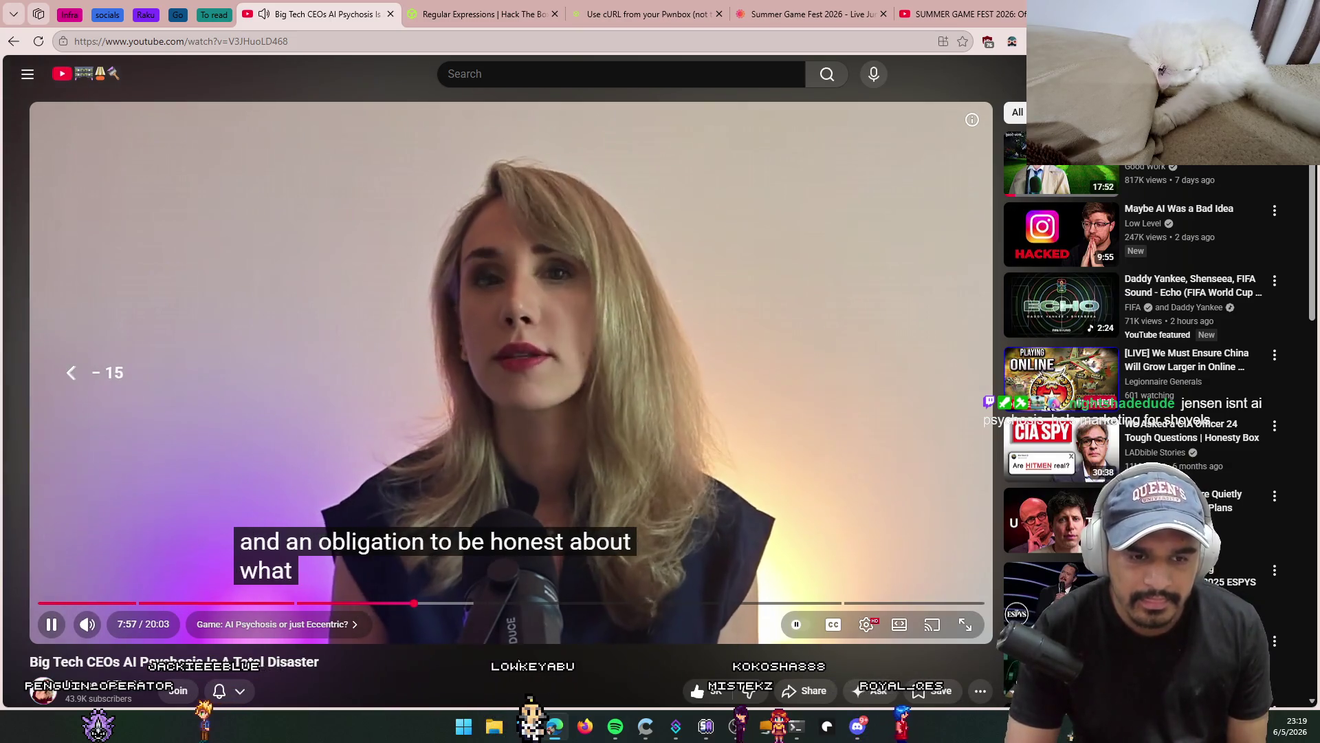
key(Left)
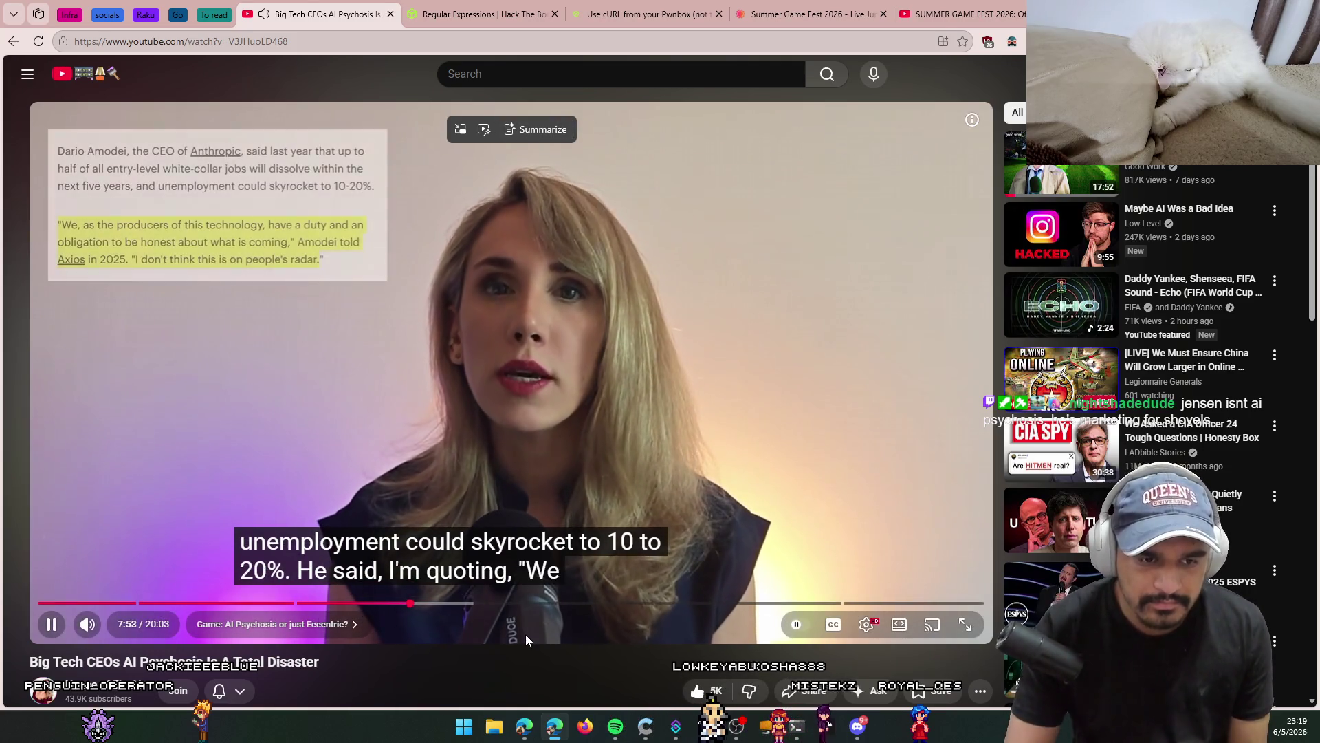
key(Right)
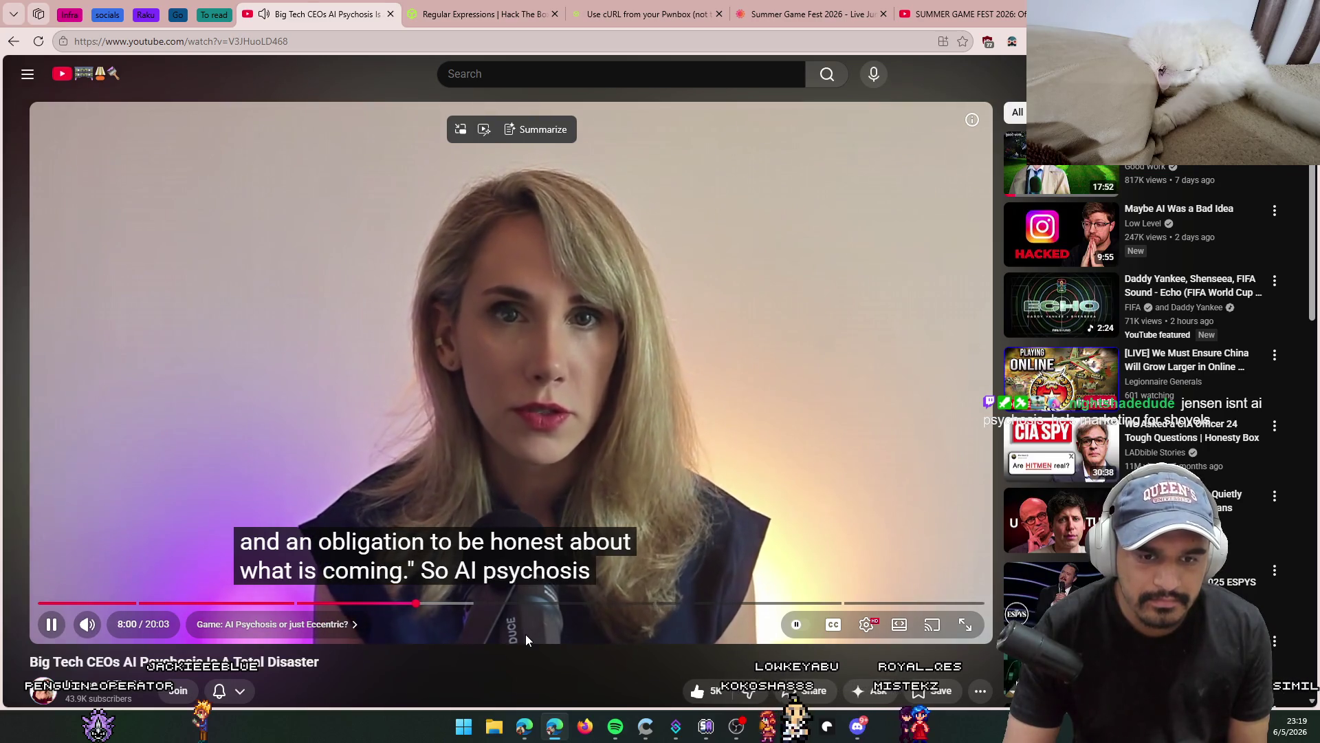
key(Left)
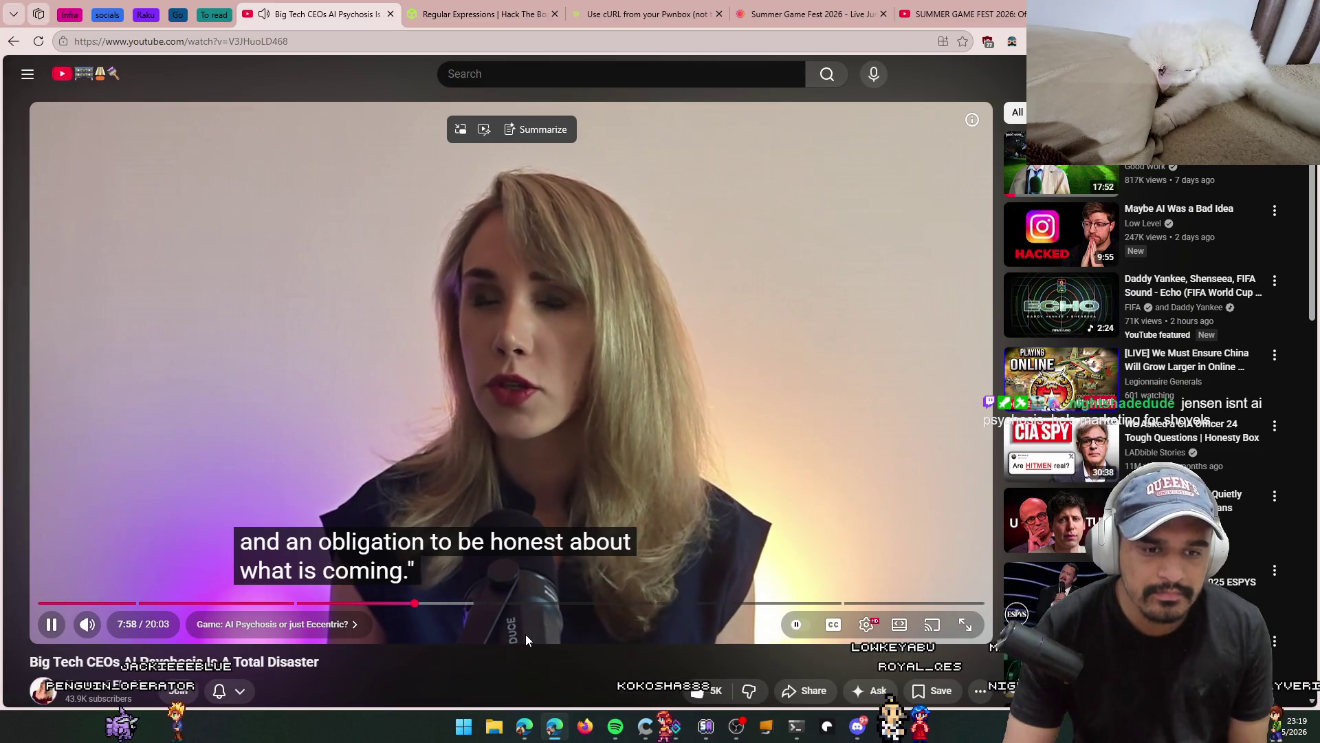
key(Right)
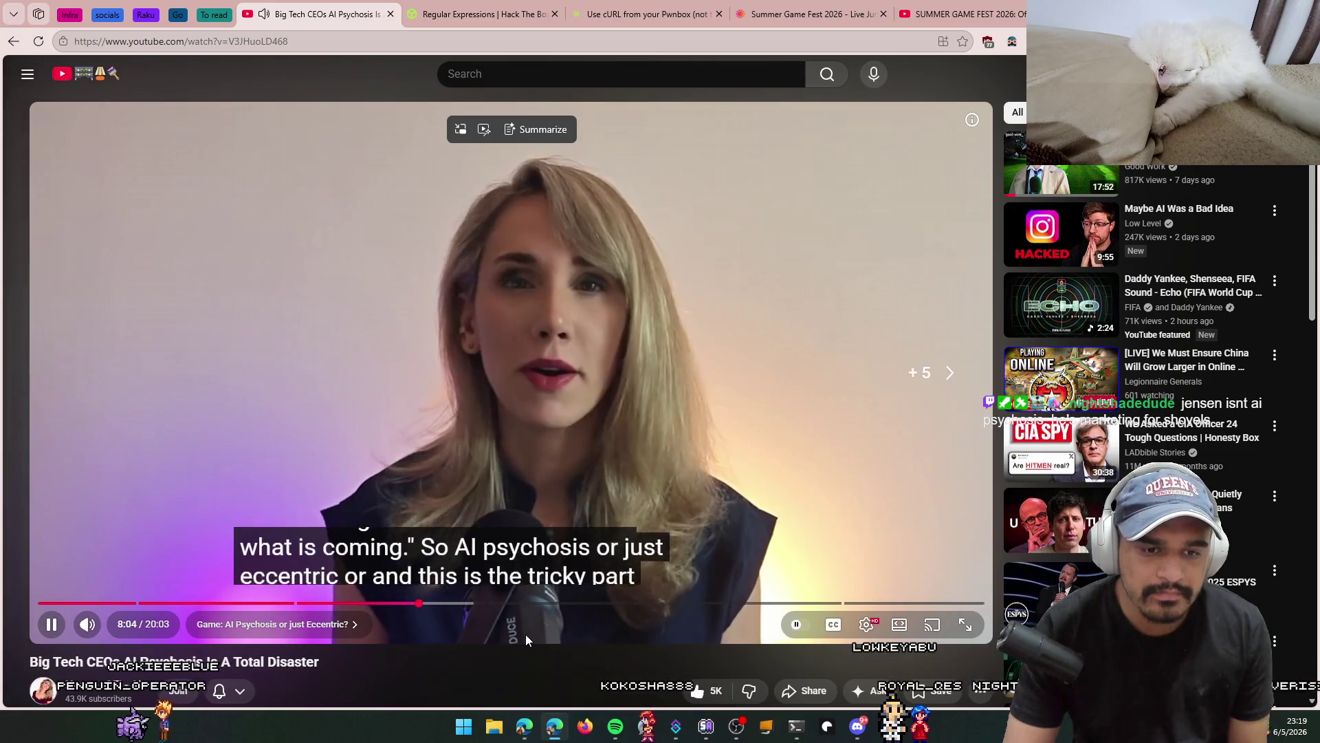
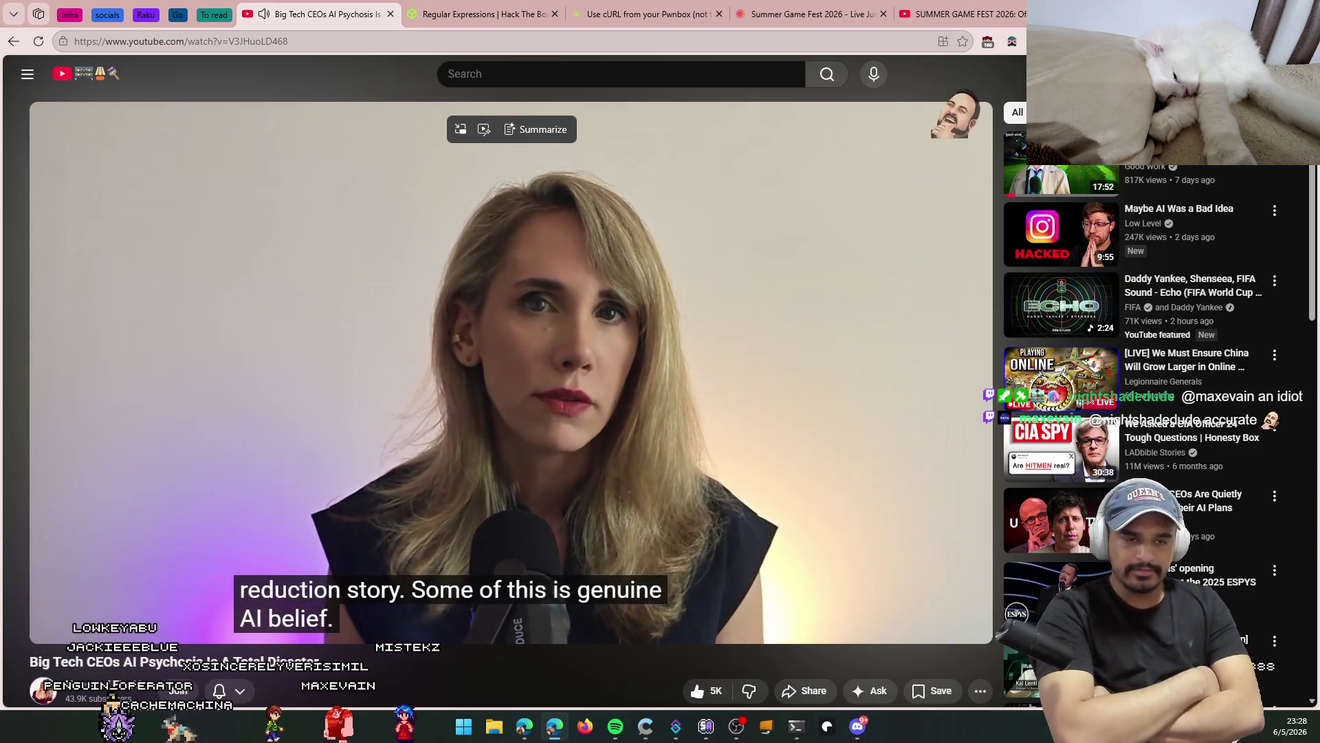
Step: Pause the video on the caption about some of this being genuine AI belief
click(525, 635)
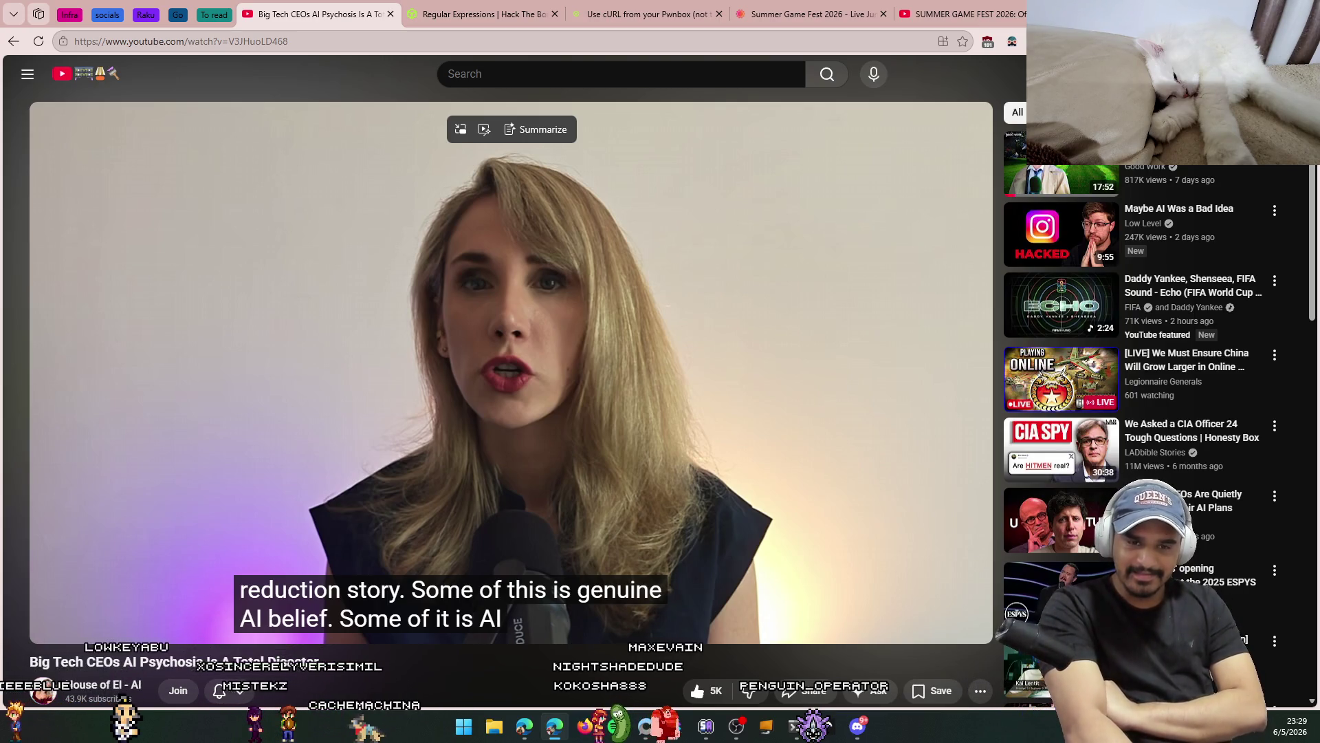
Step: Resume the video, pause briefly near 18:45 of 20:03, then resume playback
click(525, 634)
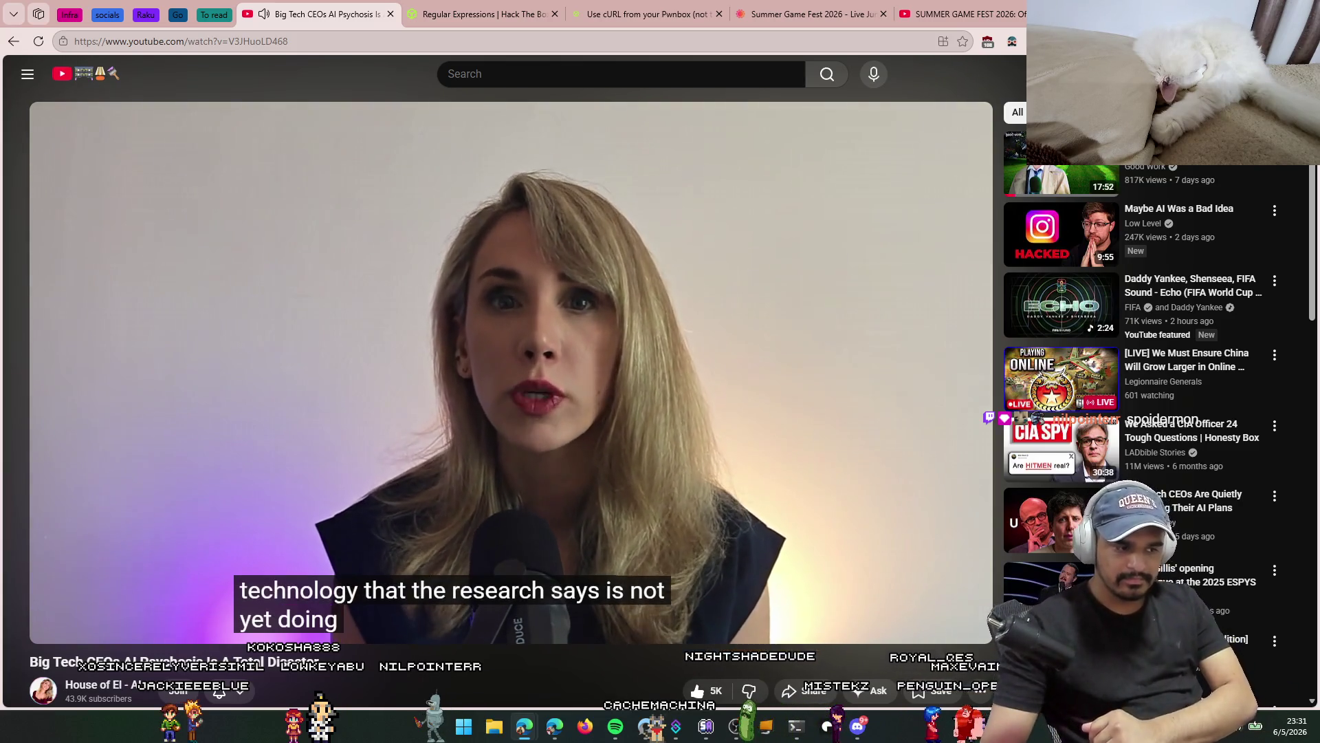
click(512, 385)
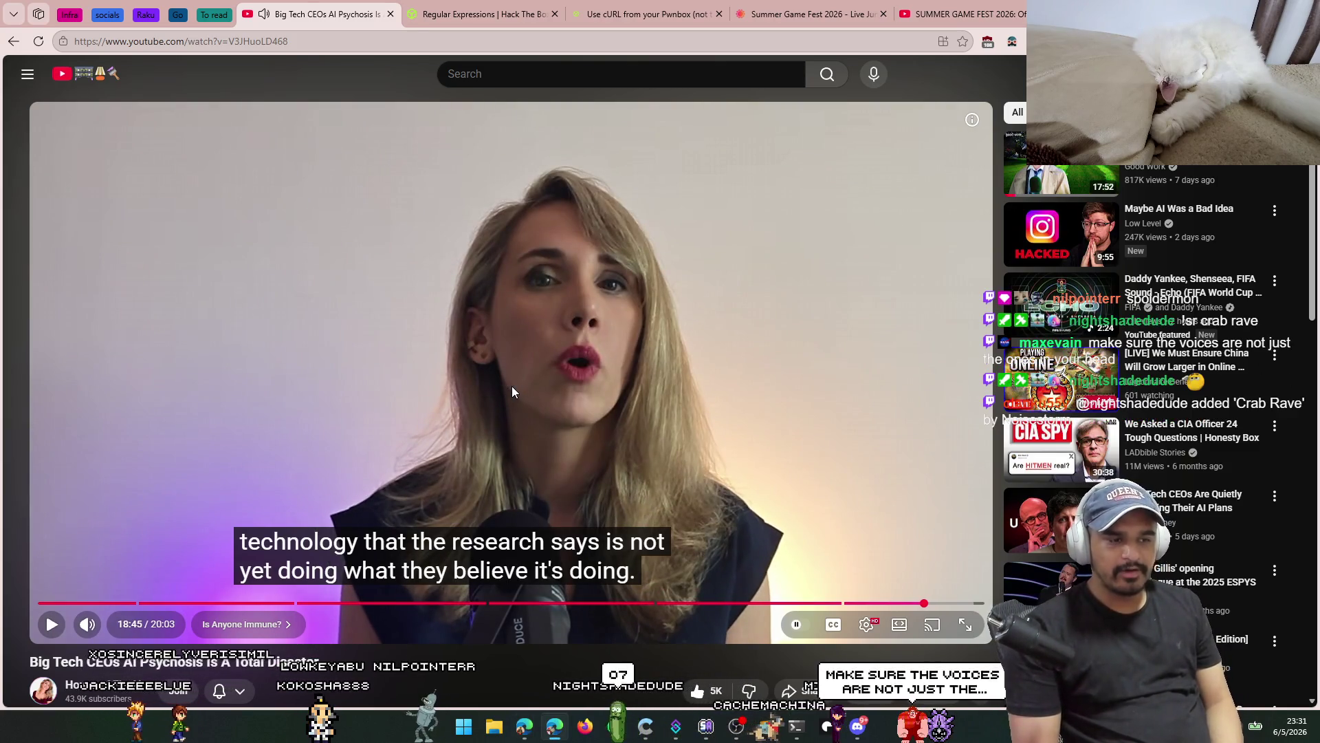
click(512, 387)
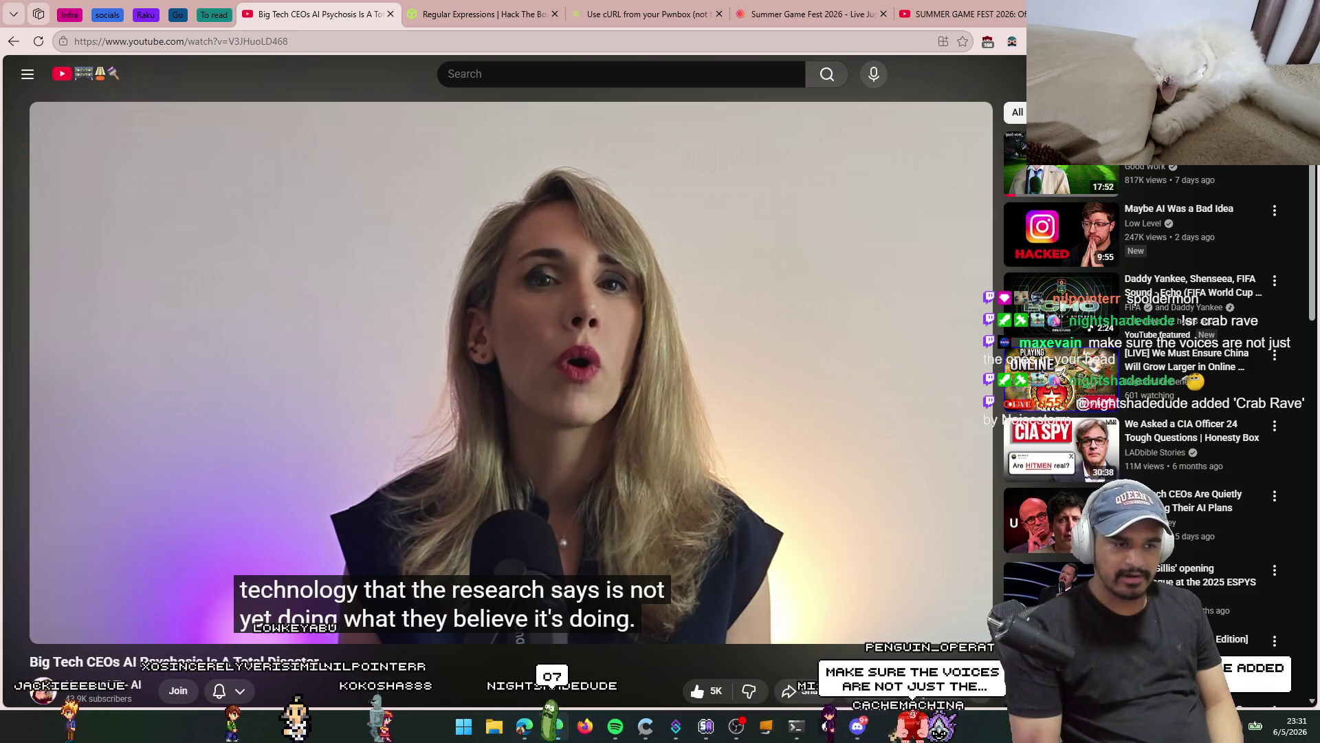